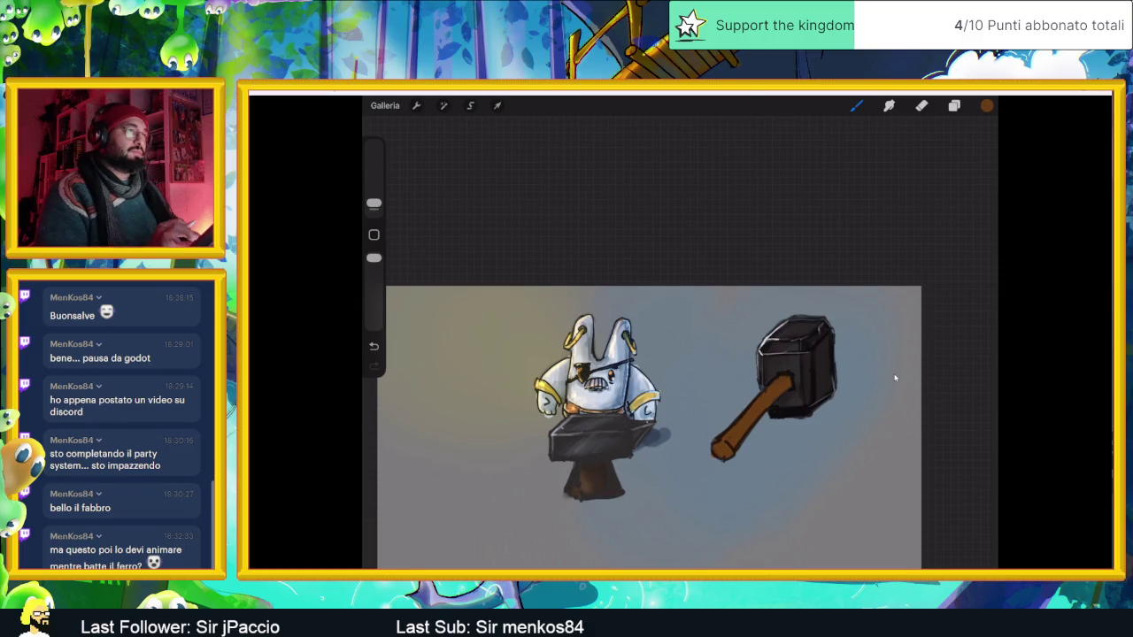
Zoom in on the hammer and pick a brown to lighten the wooden handle's shading.
scroll(760, 451, "up", 2)
scroll(895, 378, "up", 2)
key("c")
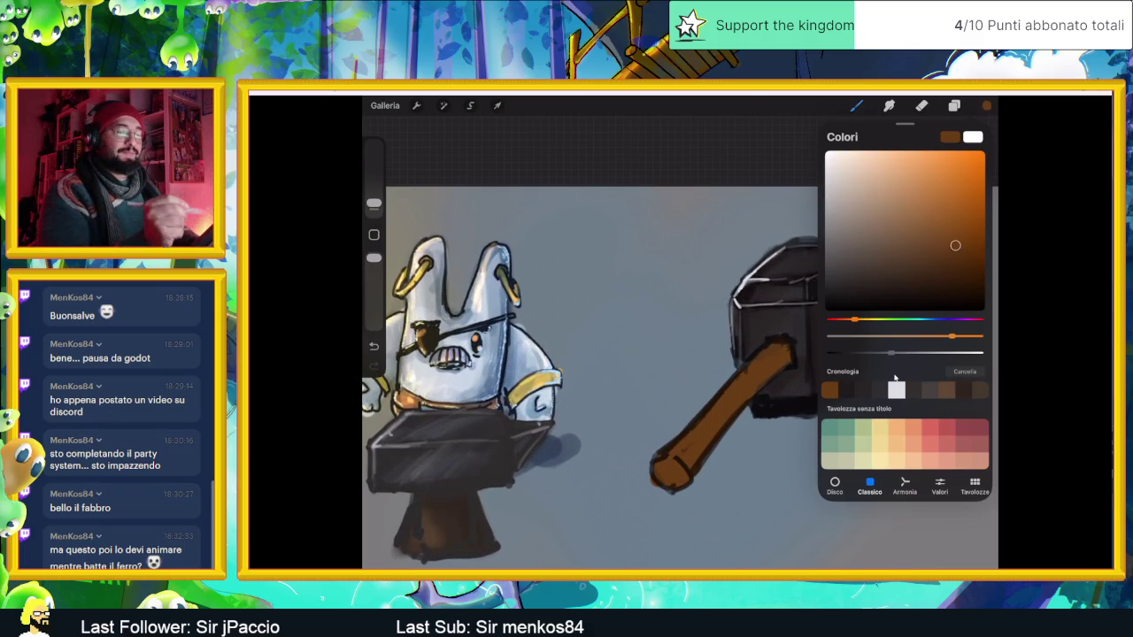
key("c")
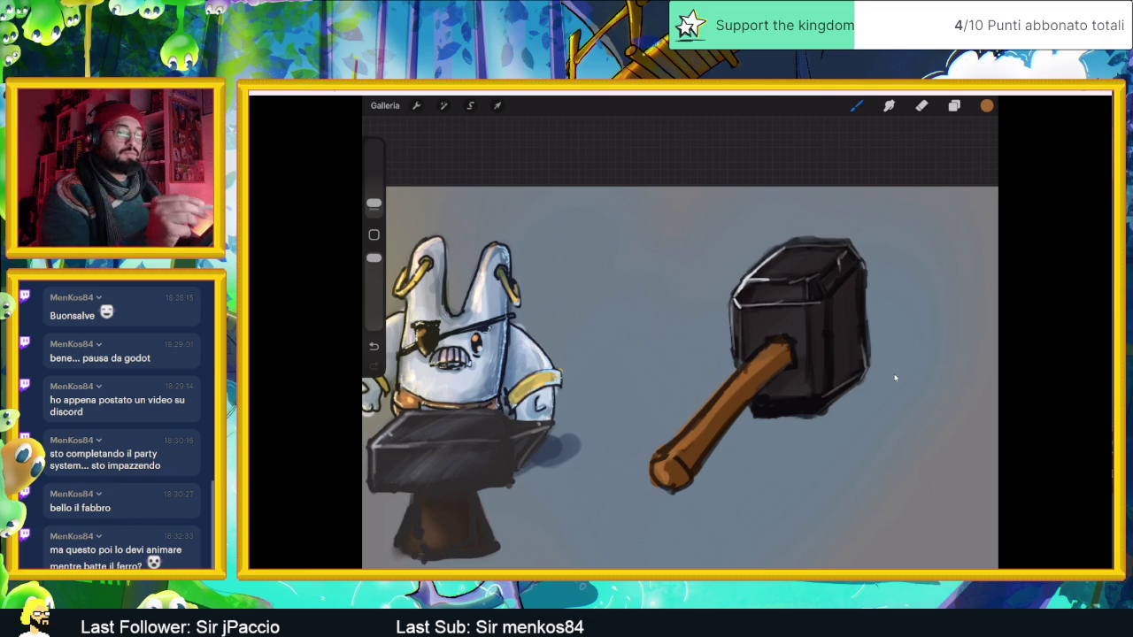
key("c")
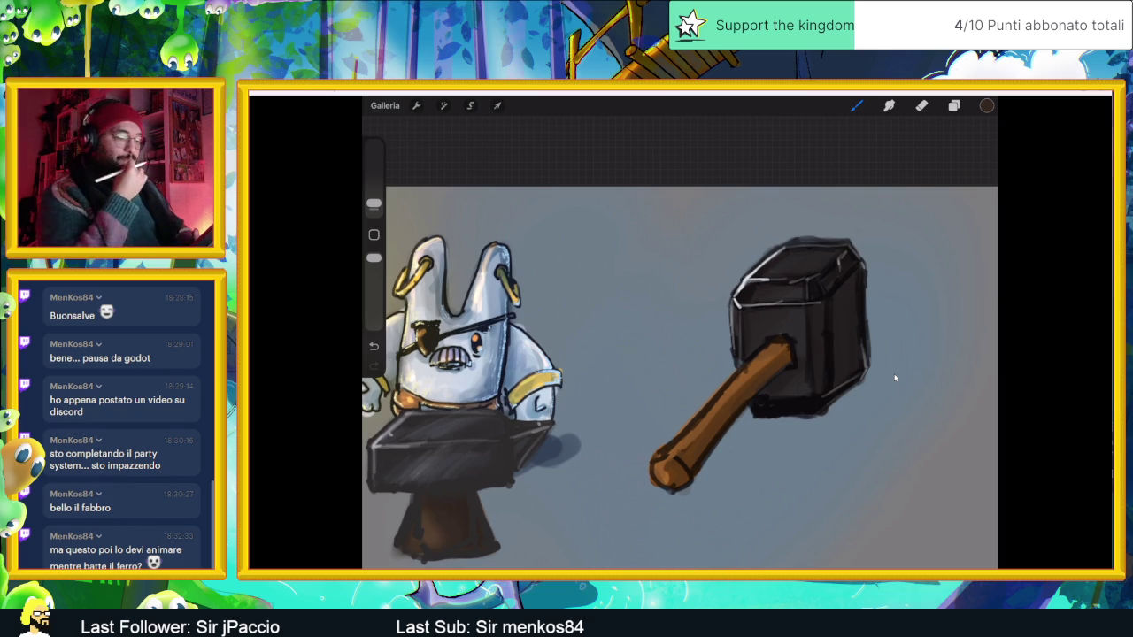
scroll(894, 378, "up", 2)
Add the new layer Livello 24 above Livello 21 and return to the brush.
scroll(894, 378, "up", 2)
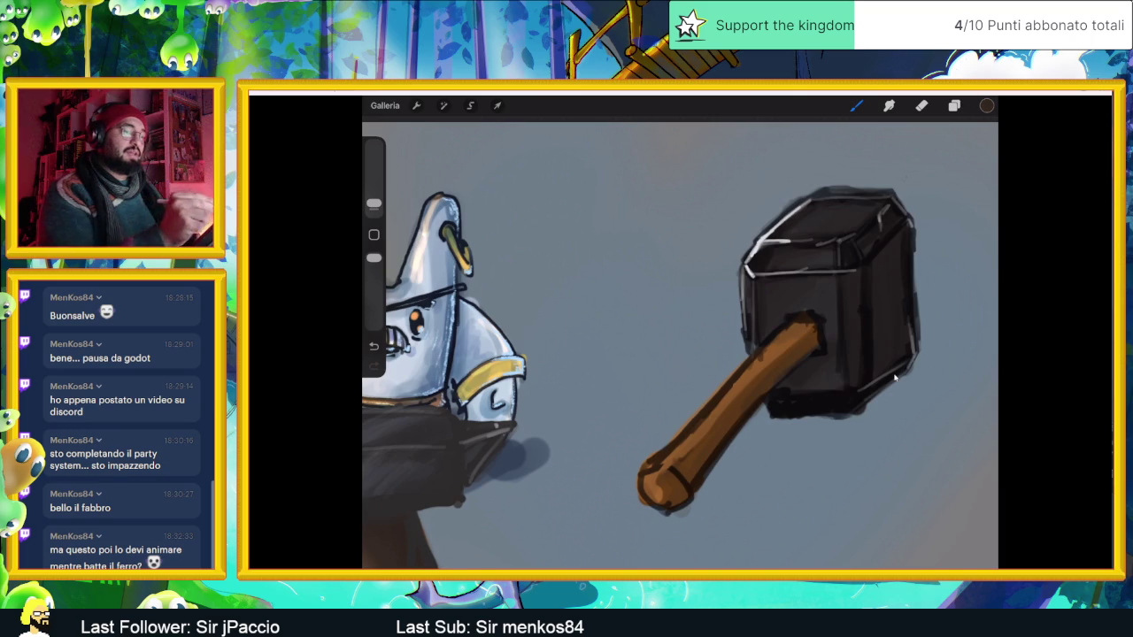
key("b")
key("b")
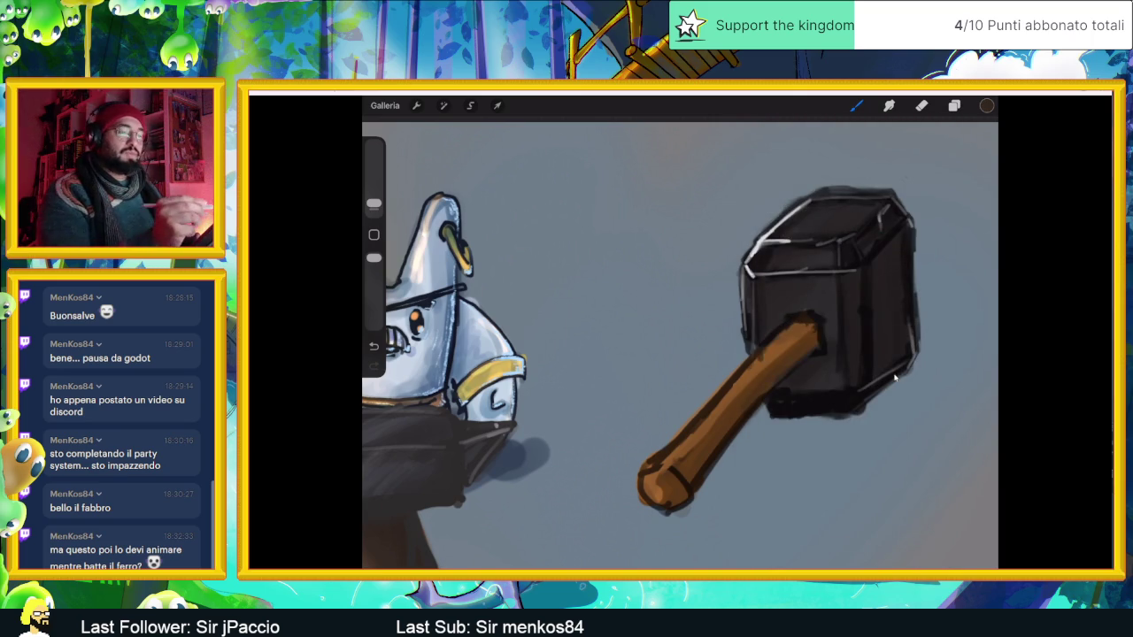
key("l")
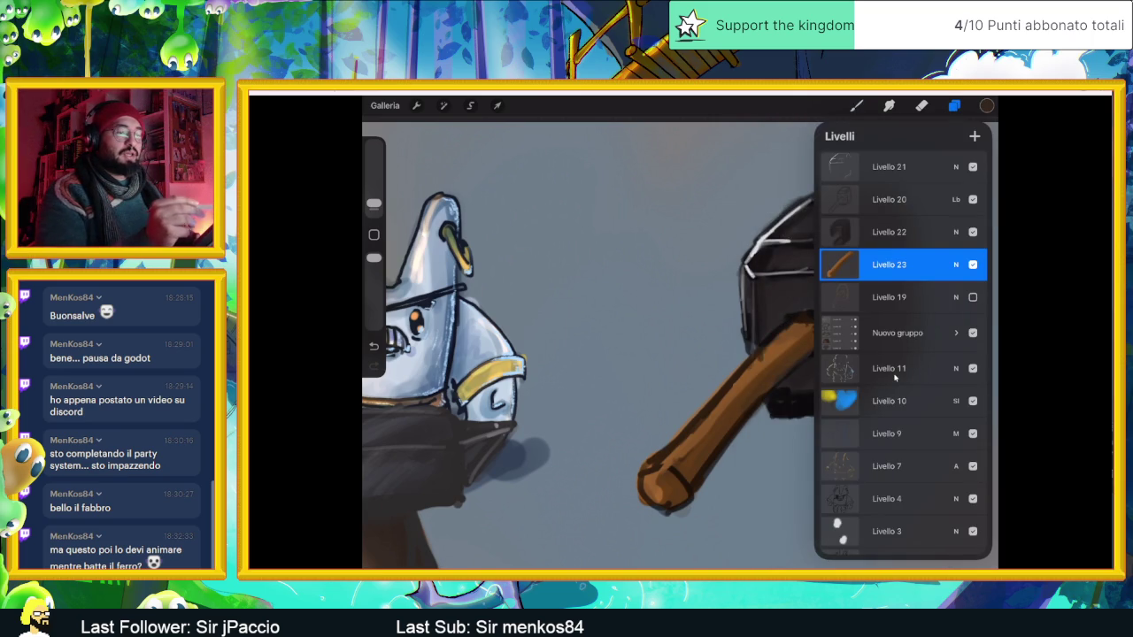
key("alt+bracketright")
key("alt+bracketright")
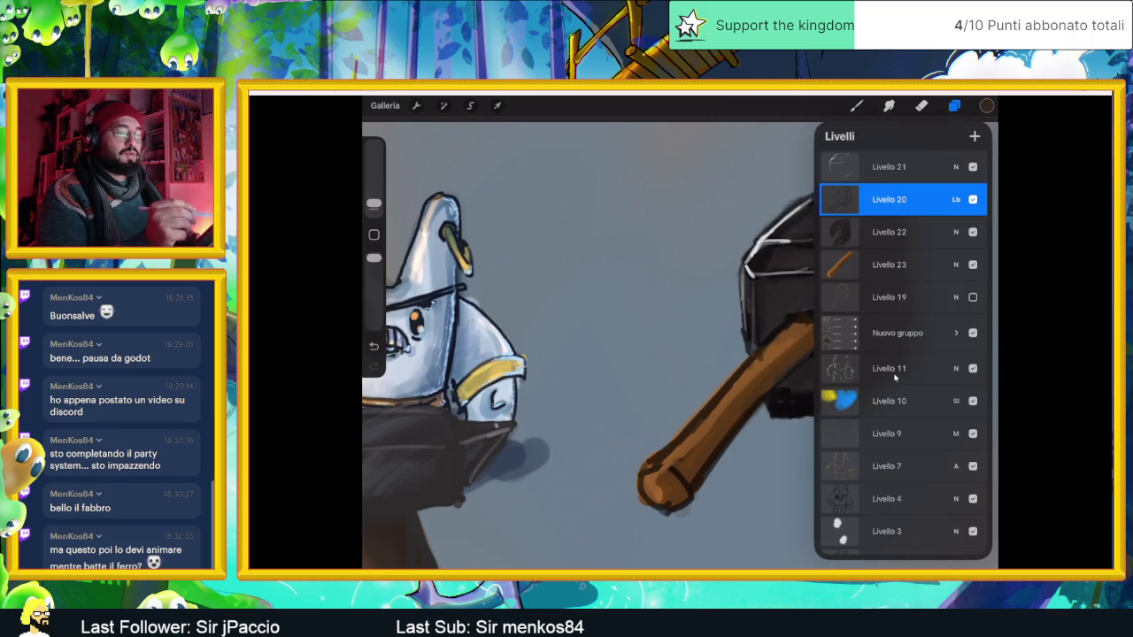
key("alt+bracketright")
key("super+n")
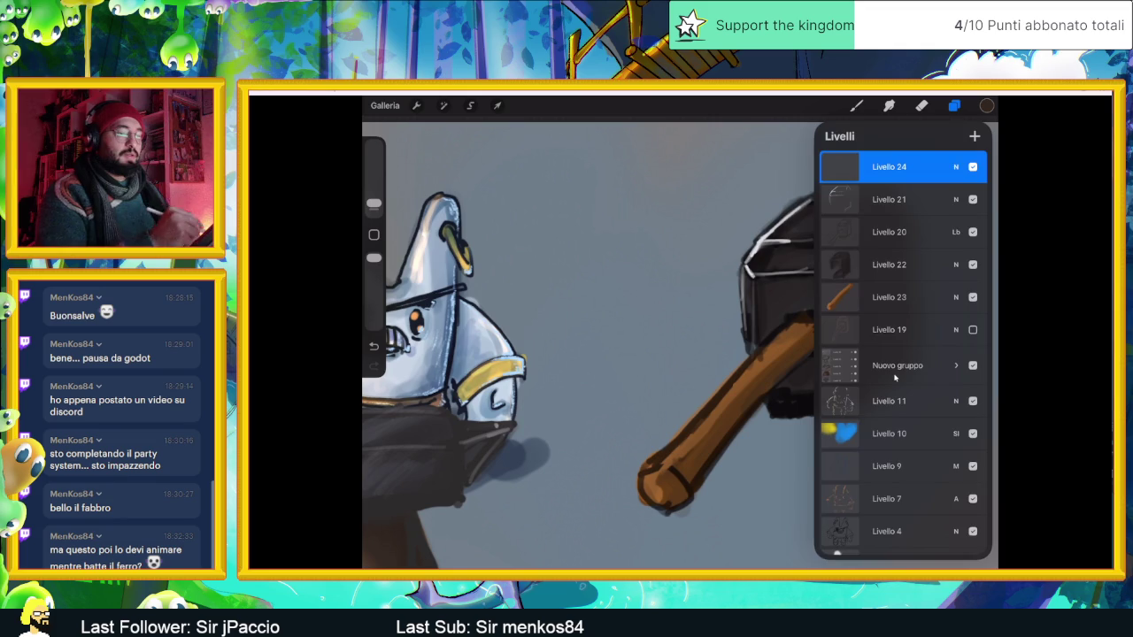
key("l")
key("b")
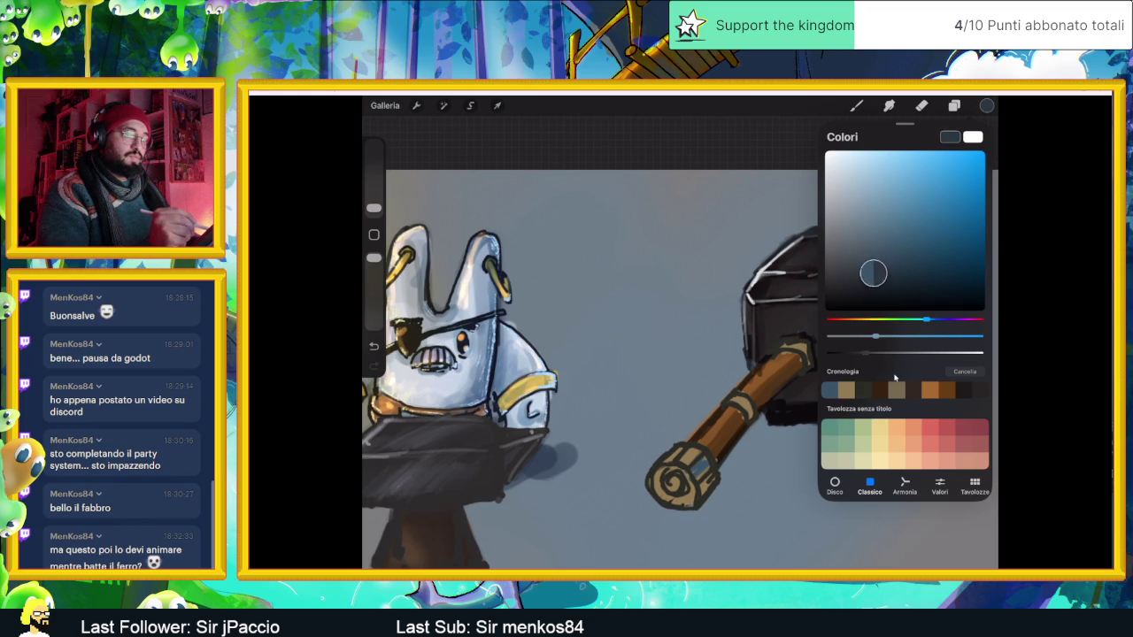
Paint the end cap, bands and collar blue-grey, then check Livello 25 and 26 in Layers.
left_click(988, 105)
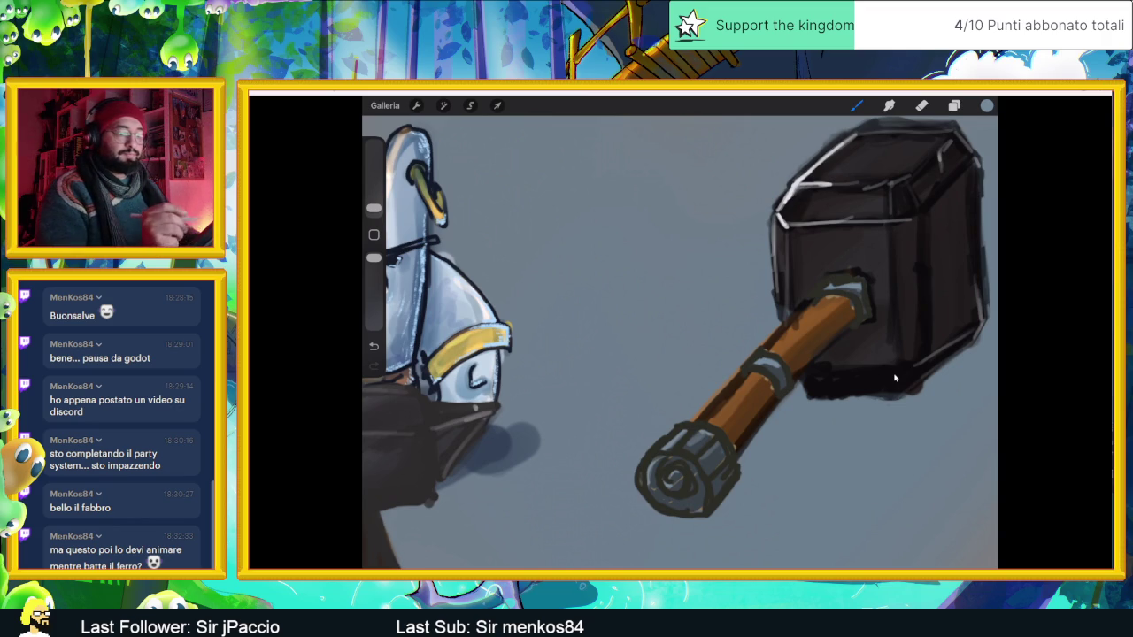
left_click(955, 105)
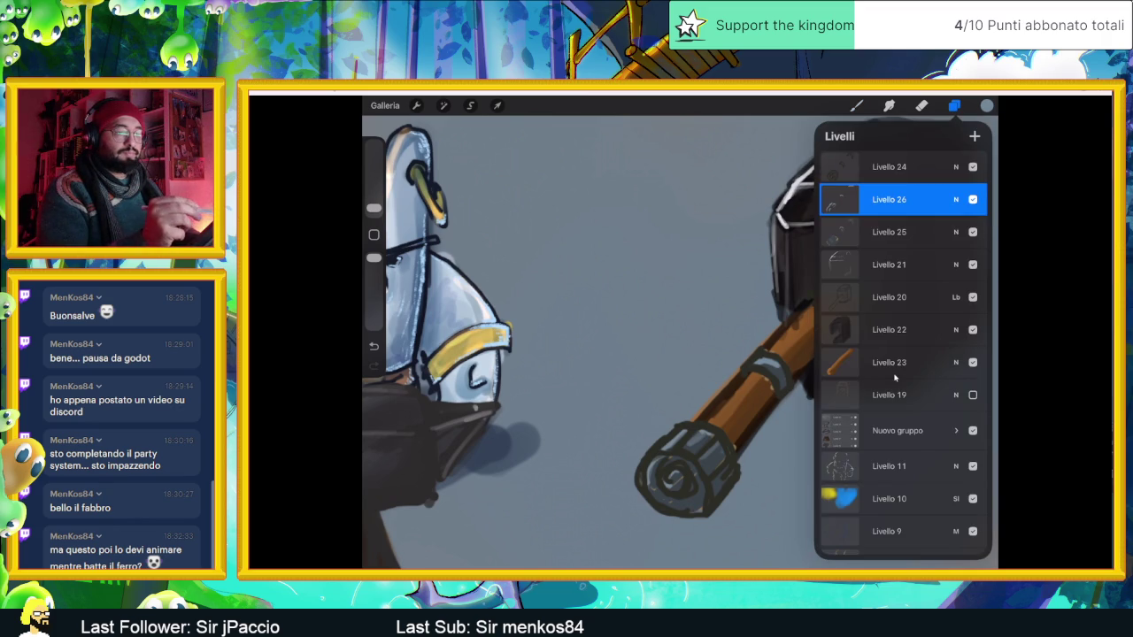
Darken the colour and shift its hue to brownish orange, then zoom out.
left_click(988, 105)
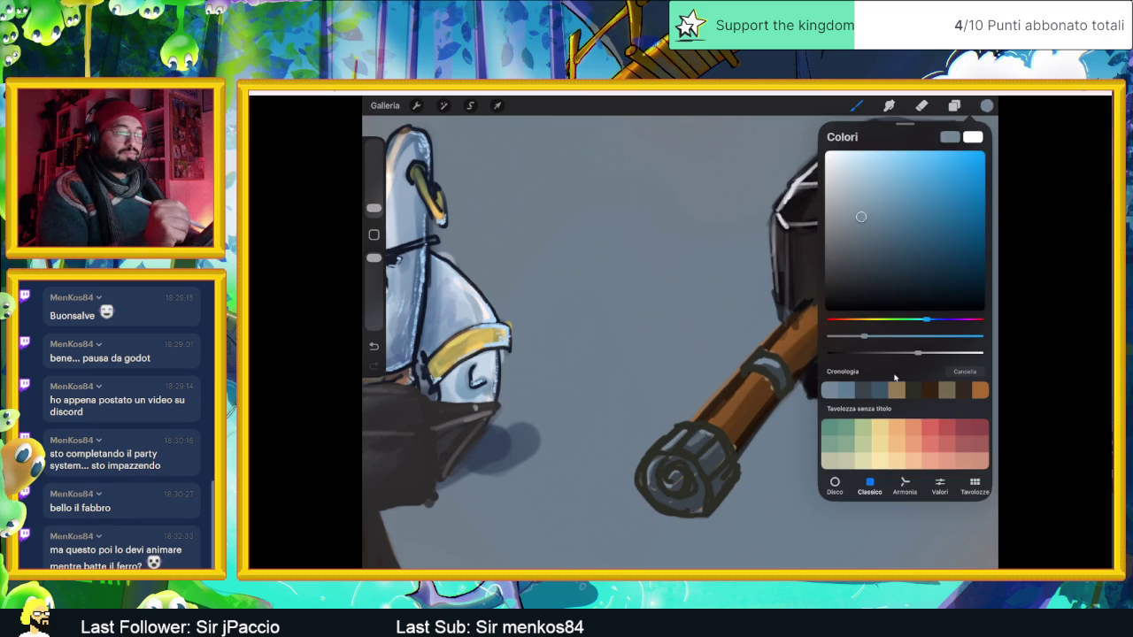
left_click_drag(897, 279, 870, 274)
left_click(987, 105)
left_click(987, 105)
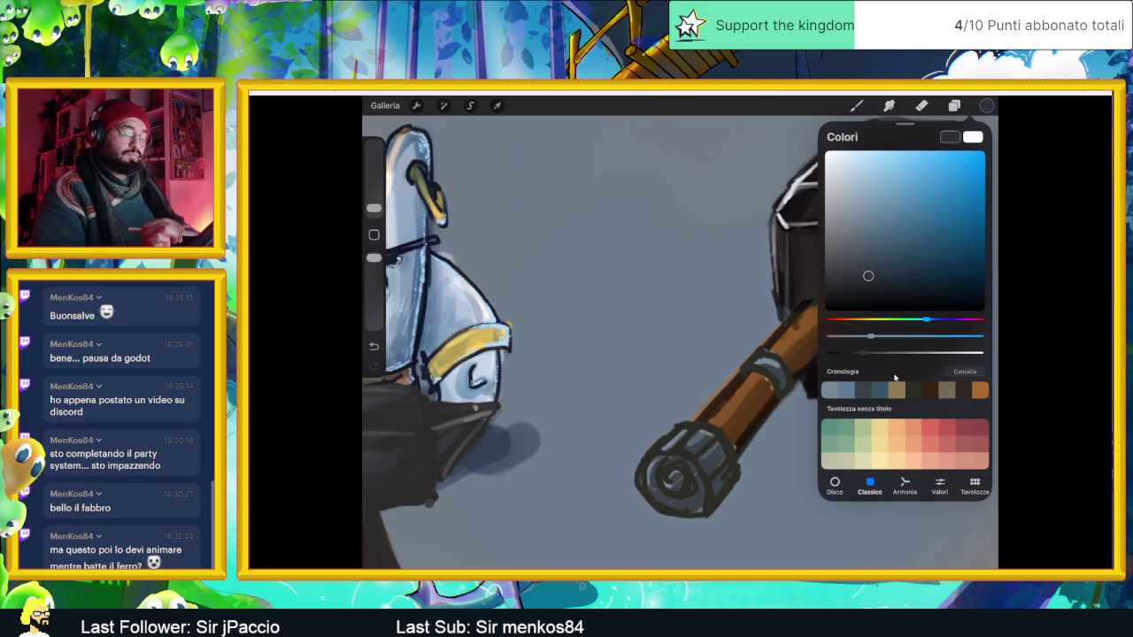
left_click_drag(926, 320, 857, 320)
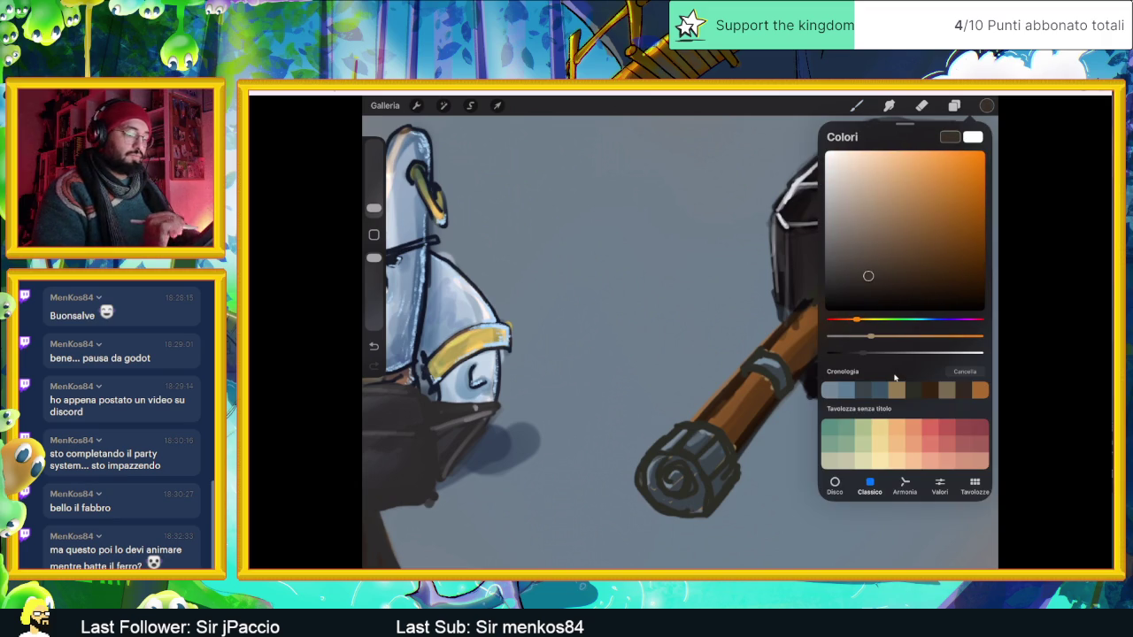
left_click(987, 105)
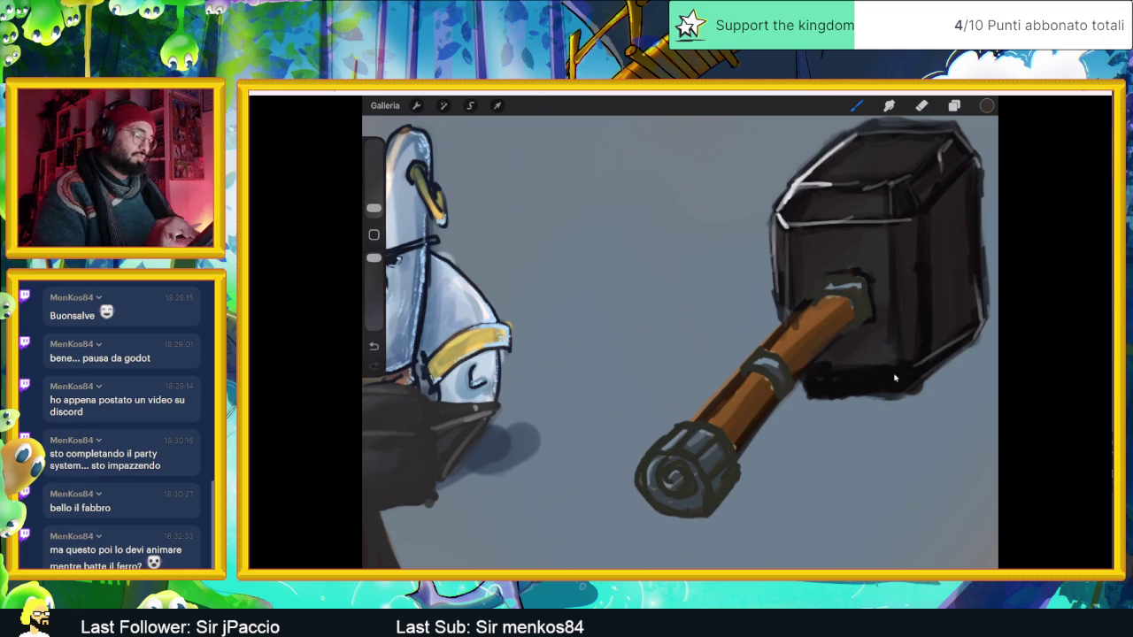
scroll(895, 378, "down", 5)
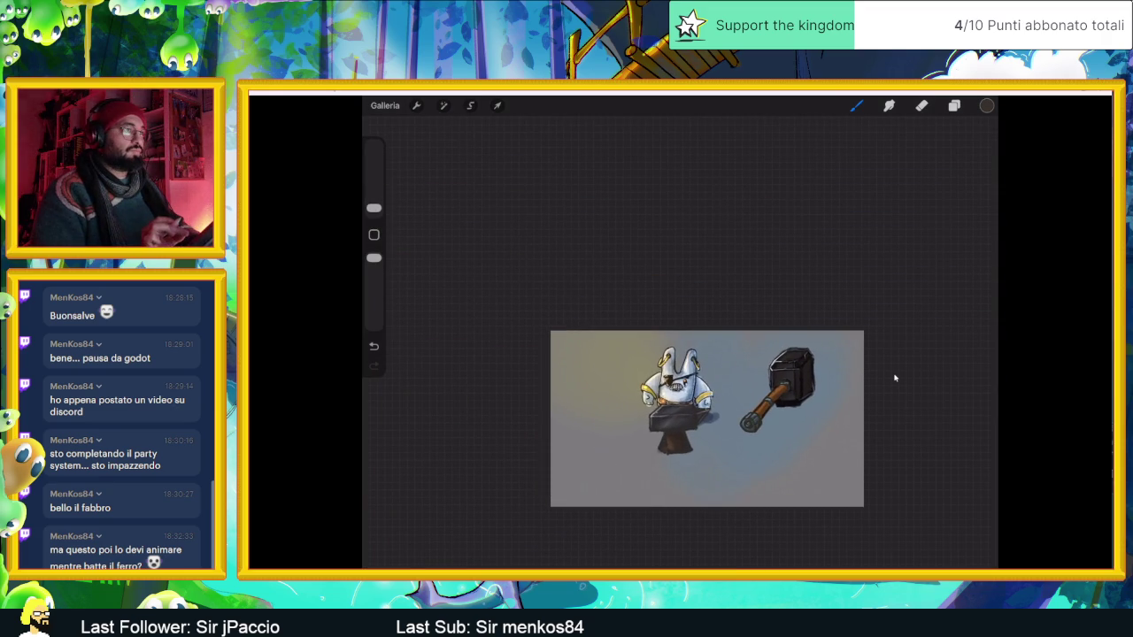
Pick a light peach colour nudged toward red.
scroll(895, 378, "up", 5)
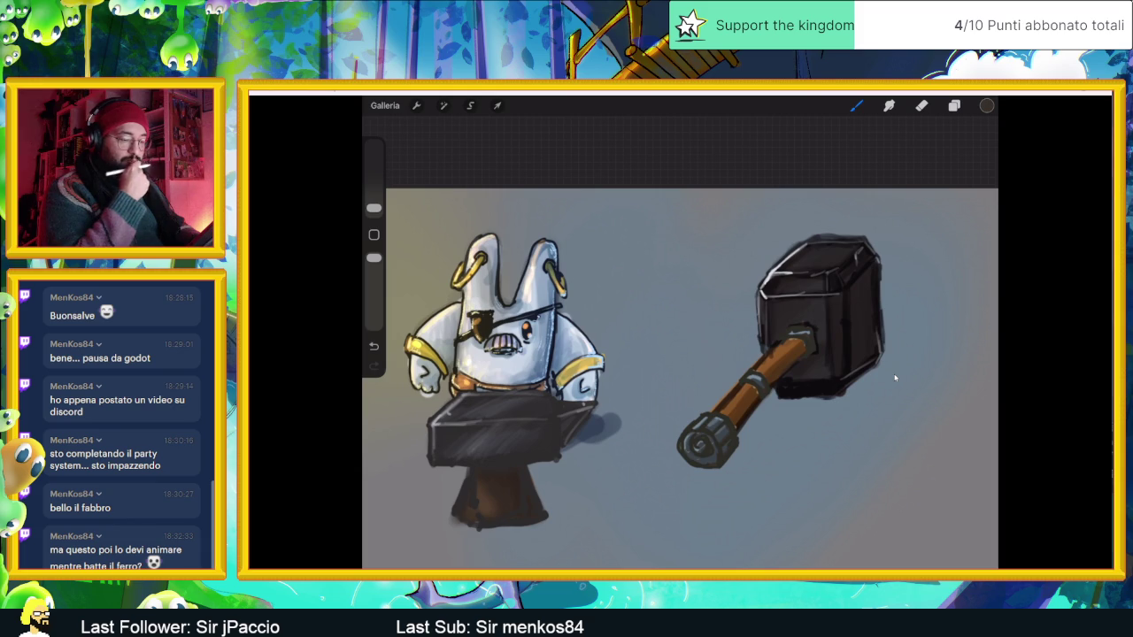
scroll(895, 378, "up", 3)
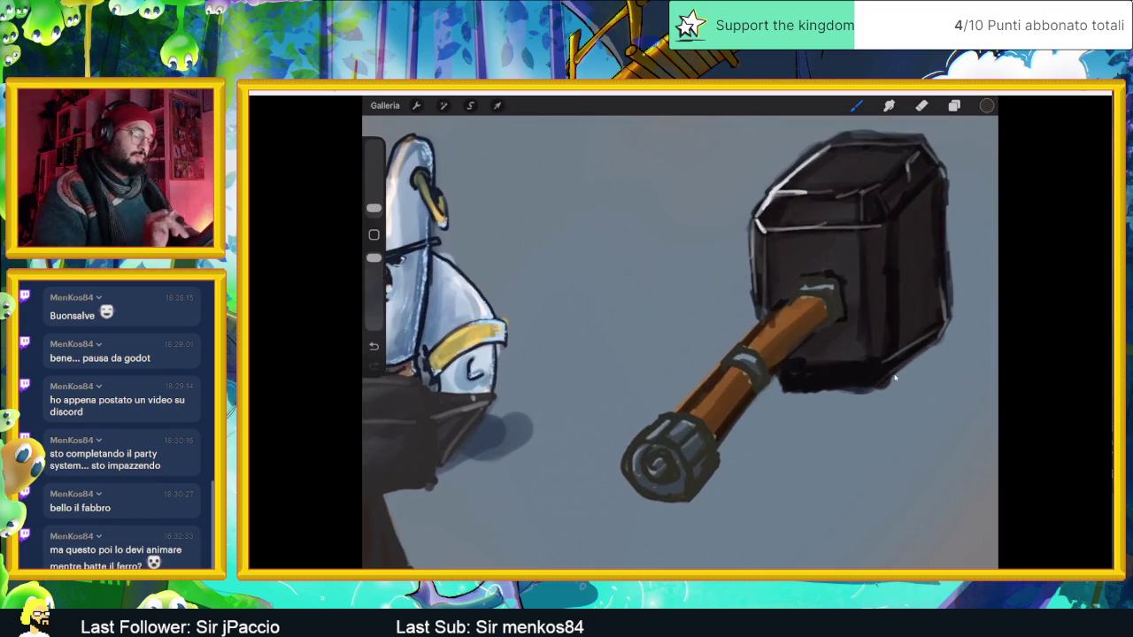
left_click(987, 106)
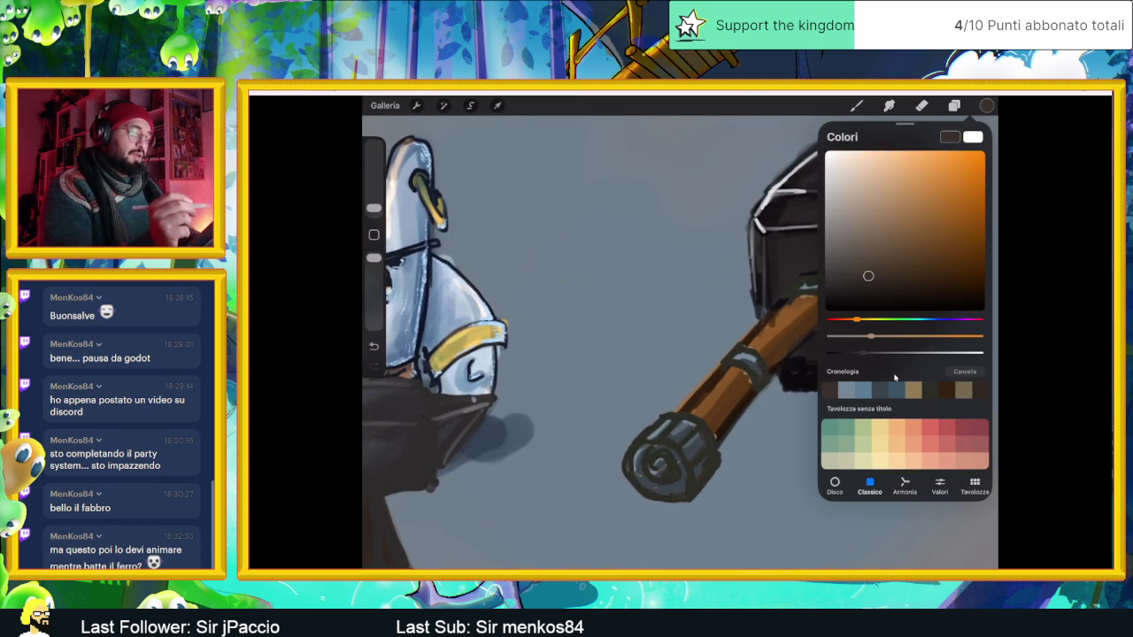
key("l")
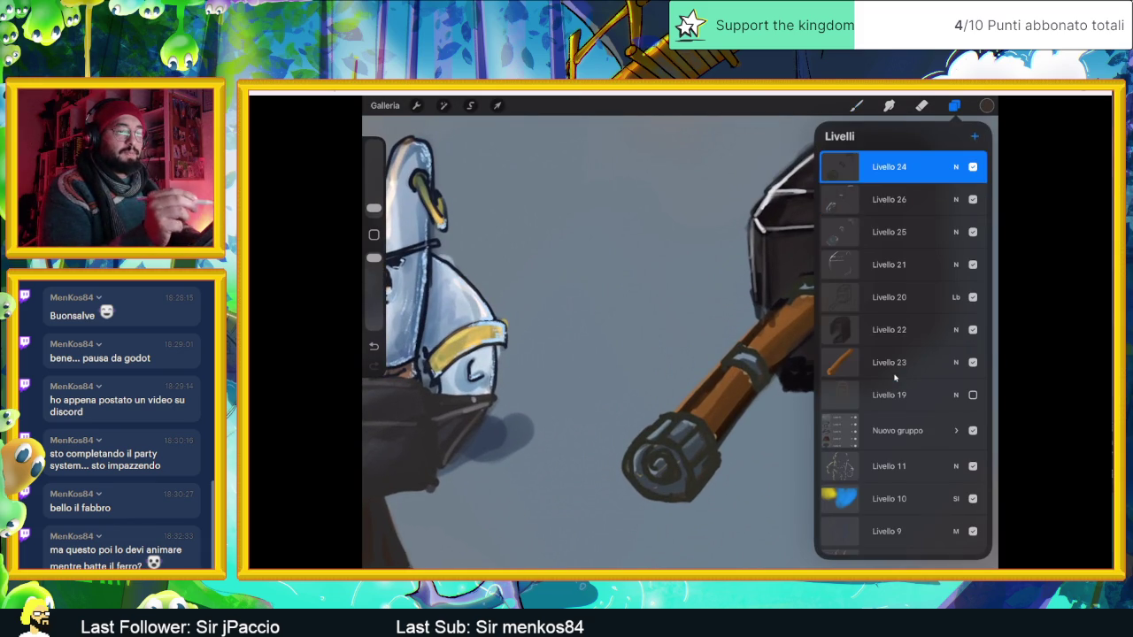
key("c")
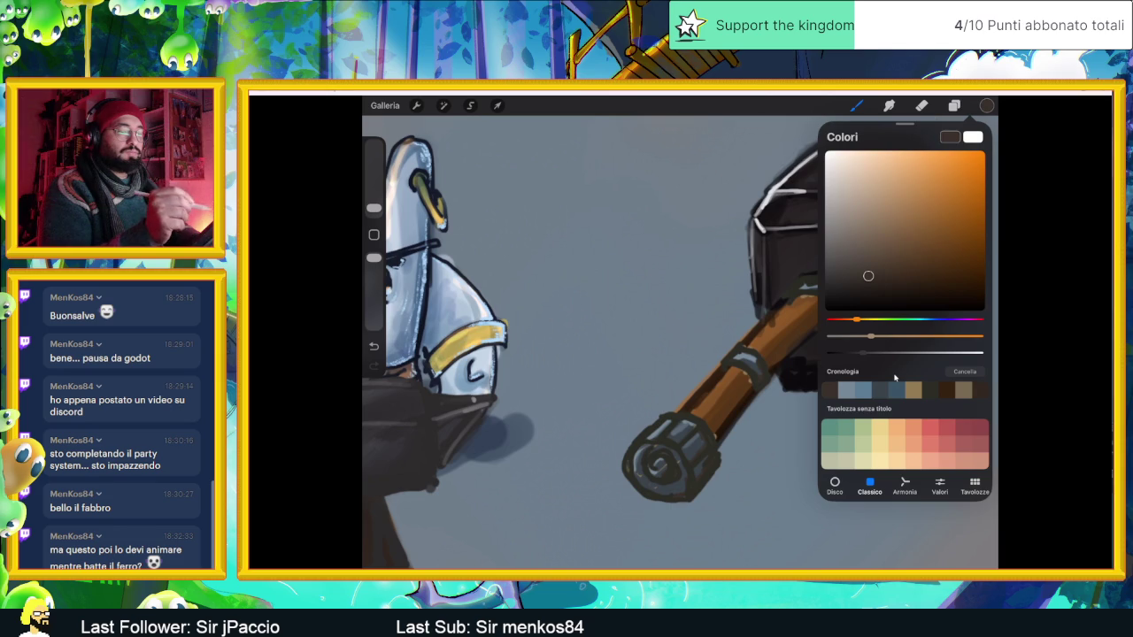
key("c")
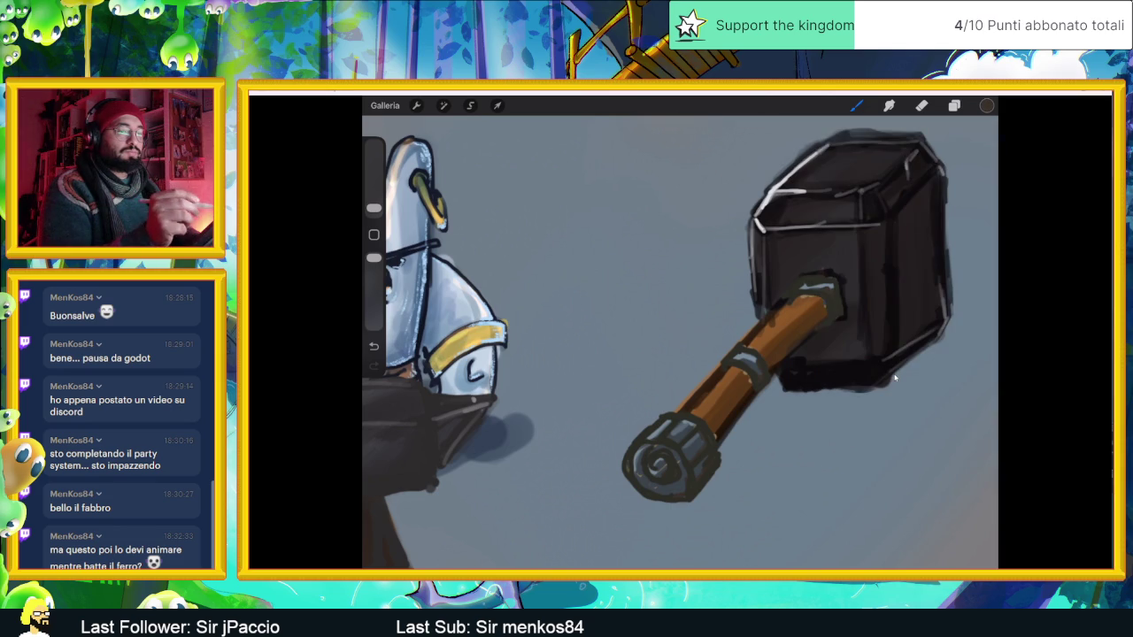
key("c")
mouse_move(869, 276)
left_mouse_down()
mouse_move(876, 153)
mouse_move(843, 162)
left_mouse_up()
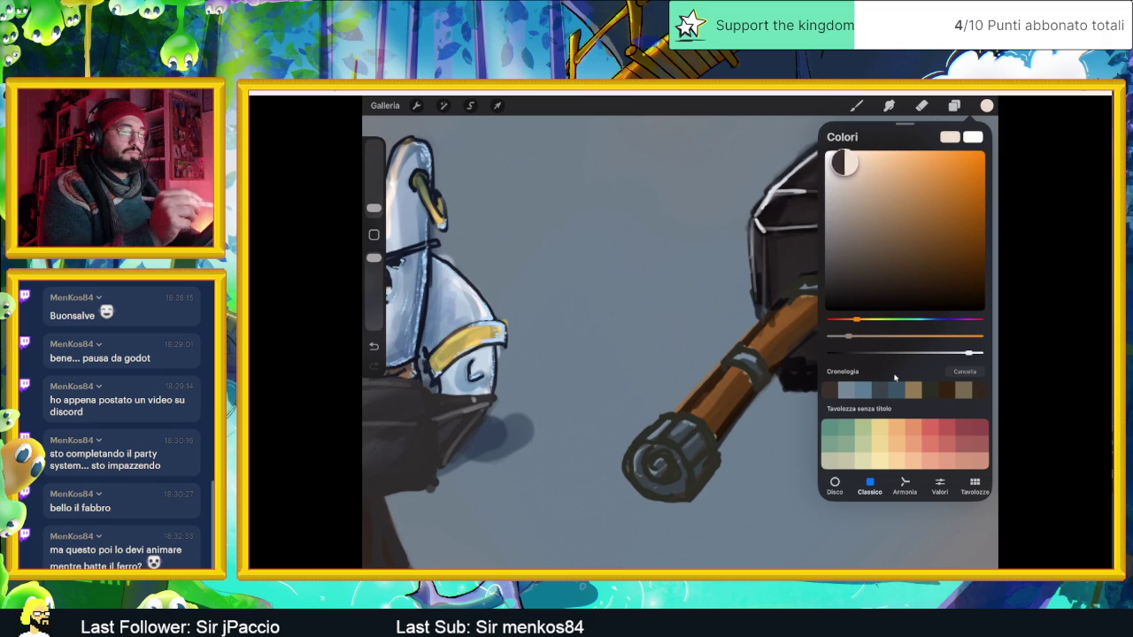
left_click_drag(857, 320, 837, 320)
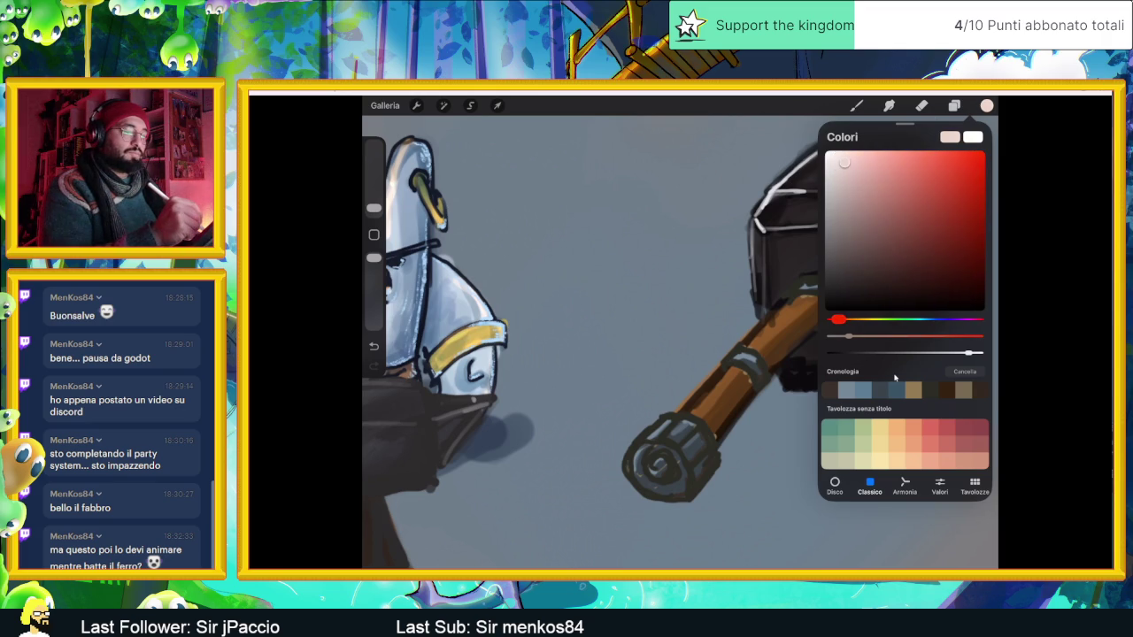
key("b")
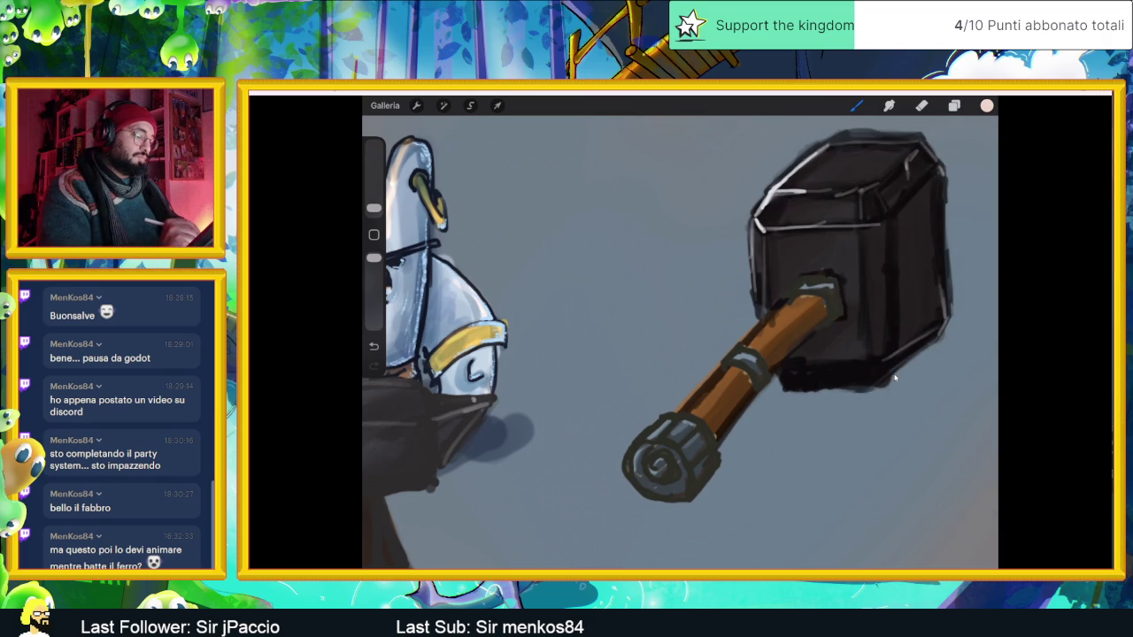
Undo the last two hammer strokes and shrink the brush to 1%.
key("ctrl+z")
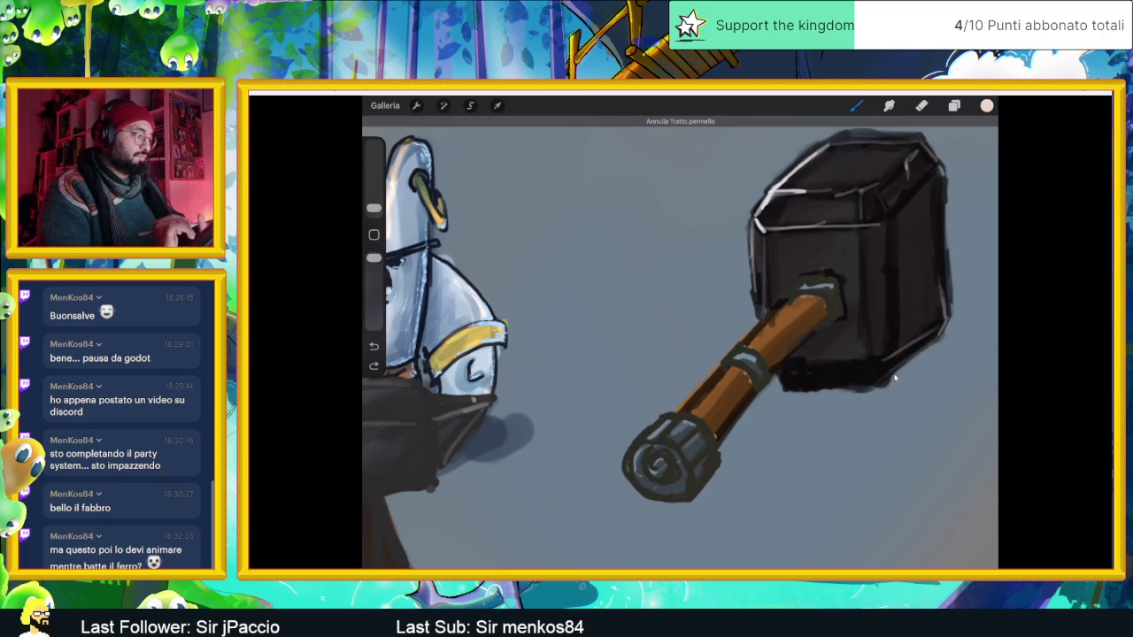
key("bracketleft")
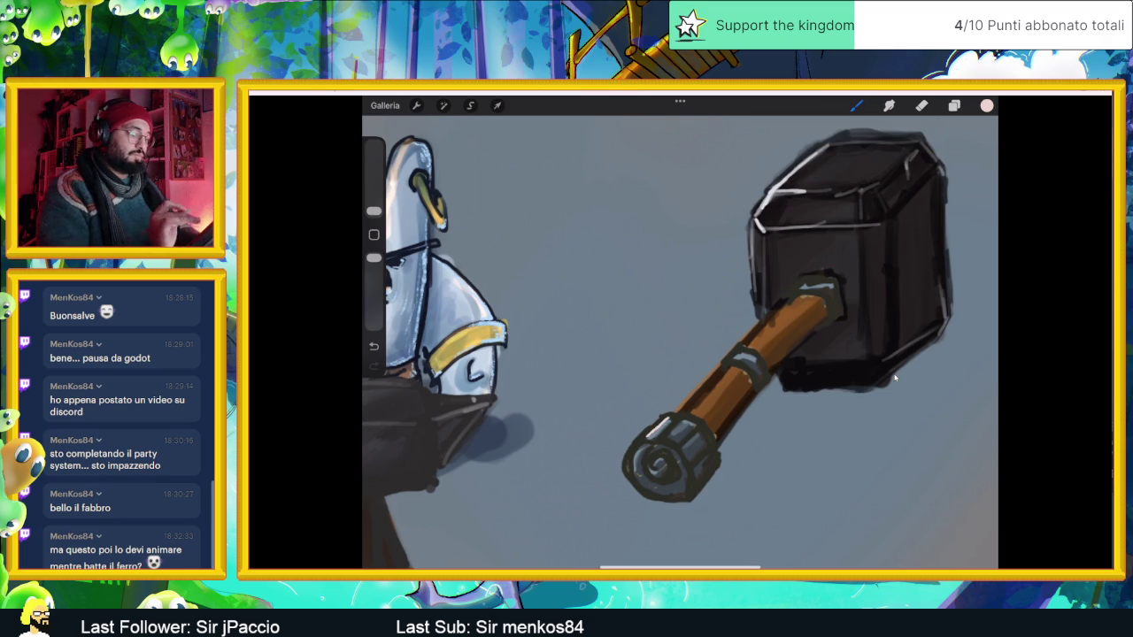
key("ctrl+z")
Test the Matita 6B and another Bozzetto pencil on the hammer, undoing the trial strokes.
key("b")
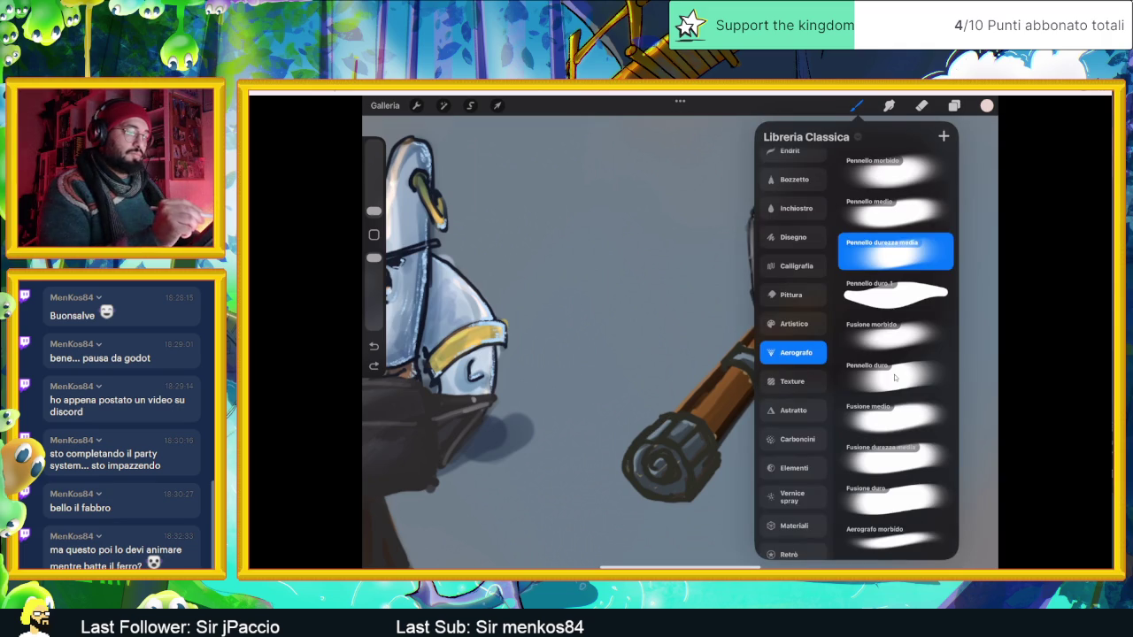
scroll(794, 354, "up", 3)
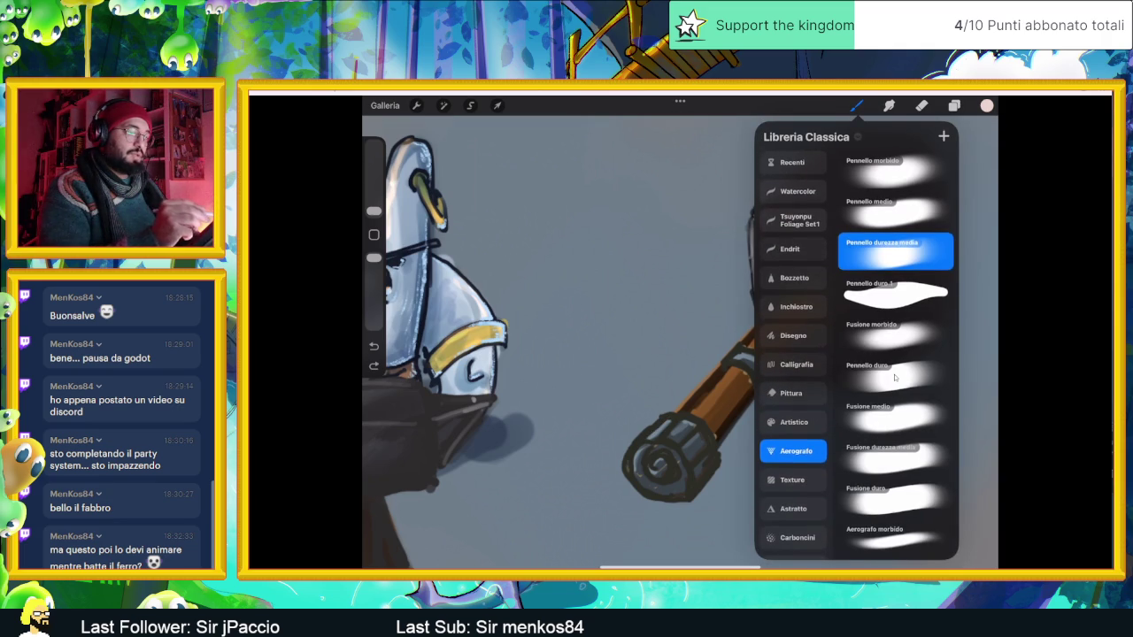
left_click(790, 249)
left_click(794, 278)
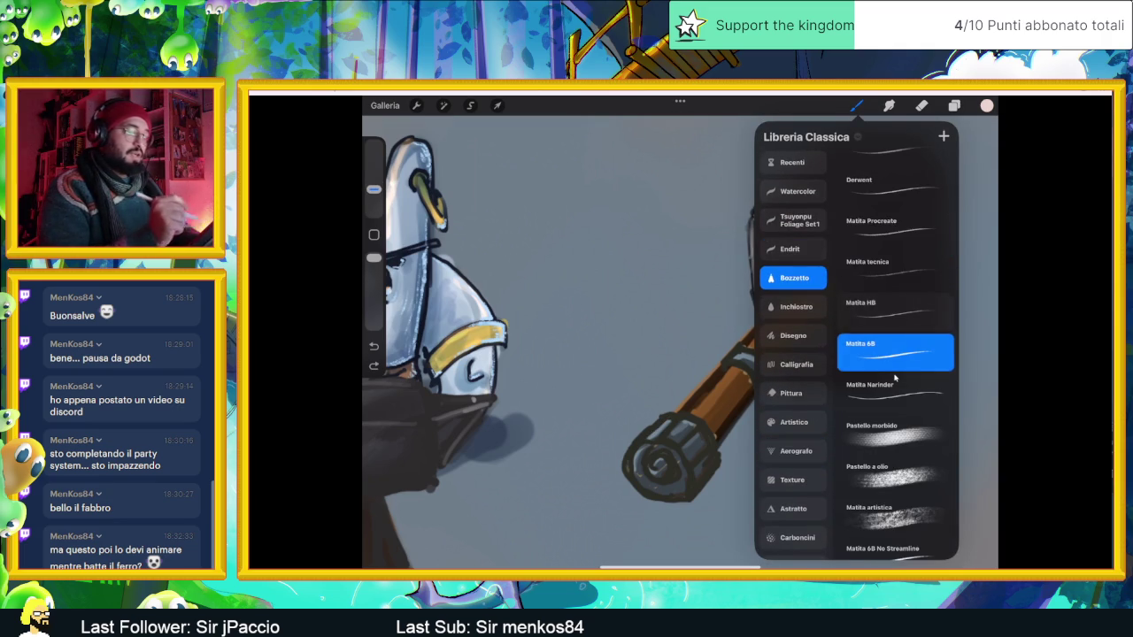
left_click(894, 378)
scroll(894, 378, "up", 3)
left_click_drag(646, 432, 695, 408)
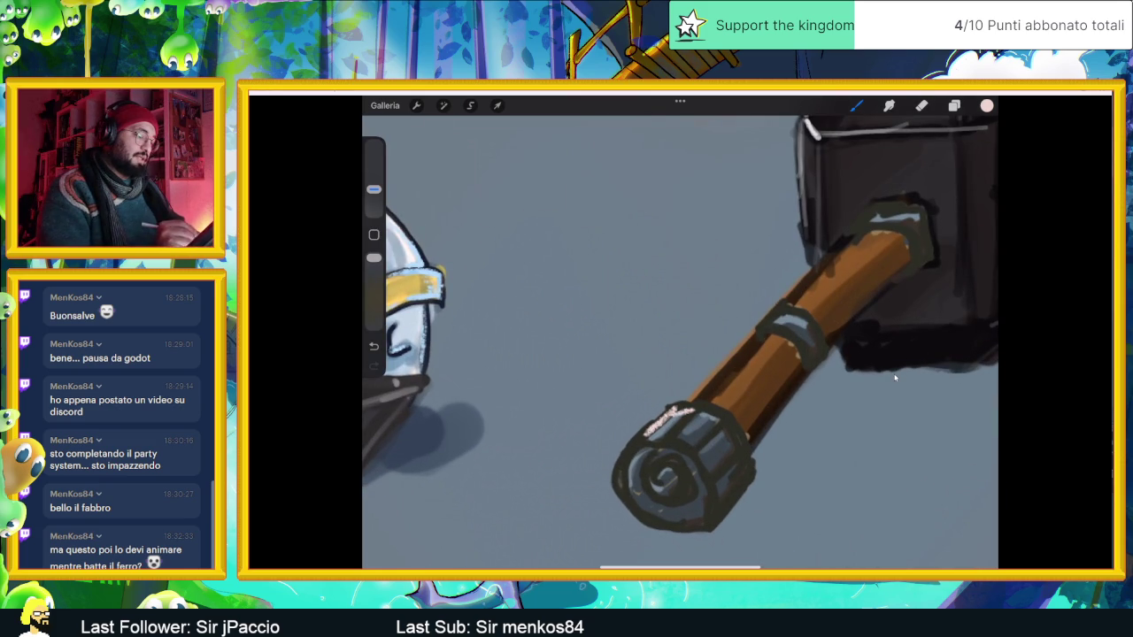
key("ctrl+z")
scroll(894, 378, "down", 1)
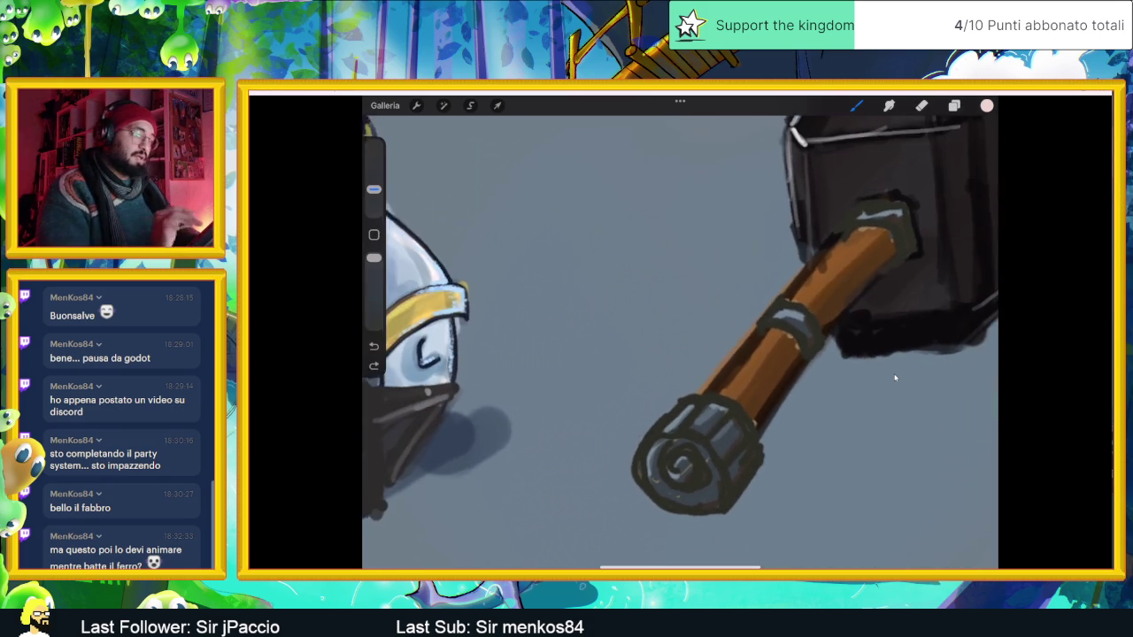
left_click(895, 378)
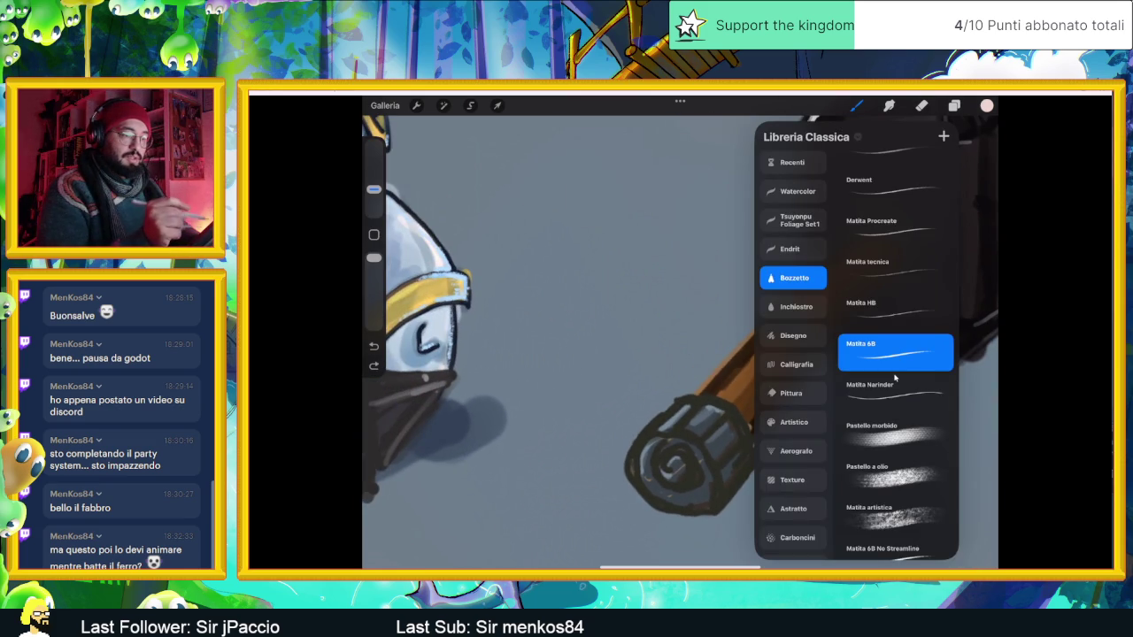
left_click(894, 157)
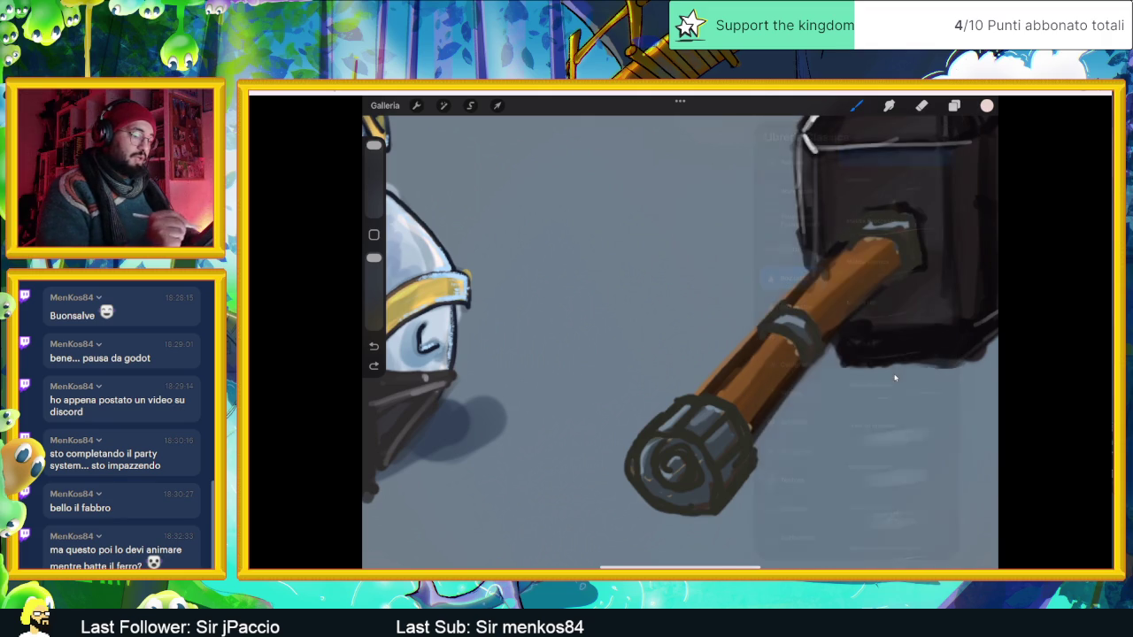
left_click_drag(662, 421, 684, 402)
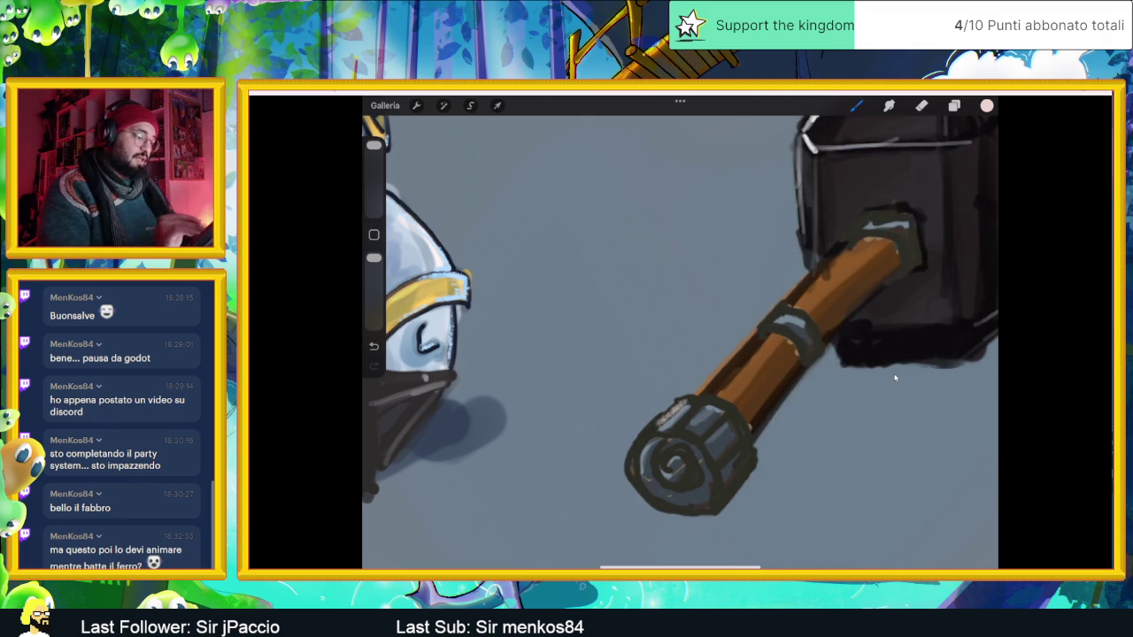
key("ctrl+z")
Switch to the Matita Procreate pencil at 83% opacity and a smaller size.
key("b")
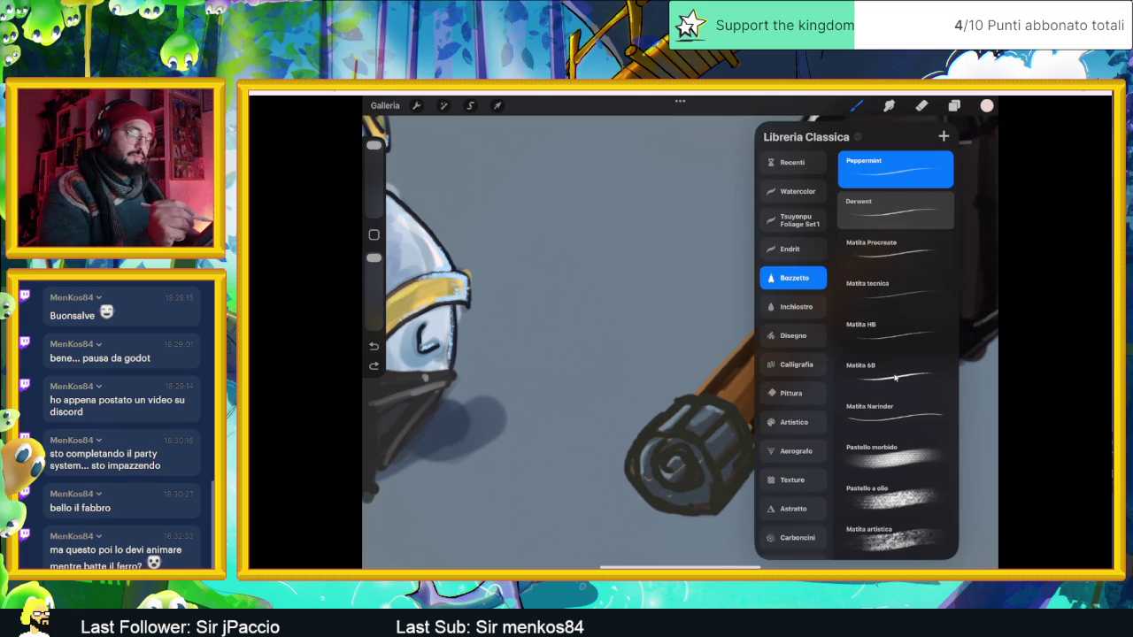
left_click(894, 252)
left_click_drag(373, 258, 373, 293)
mouse_move(622, 390)
left_mouse_down()
mouse_move(733, 299)
mouse_move(564, 452)
left_mouse_up()
key("ctrl+z")
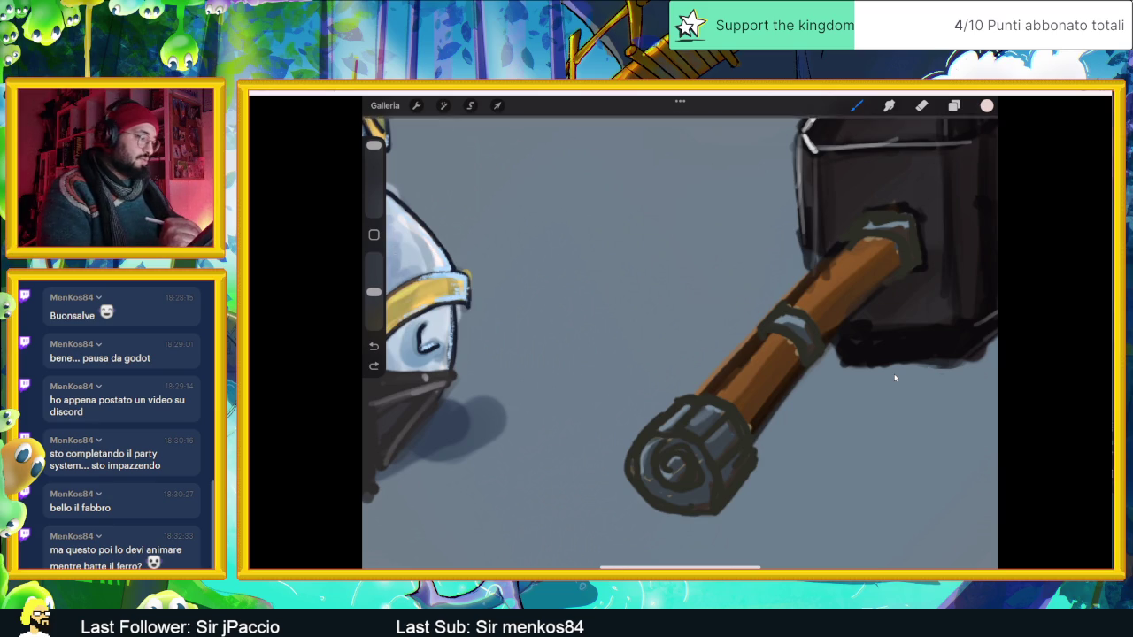
left_click_drag(655, 416, 680, 403)
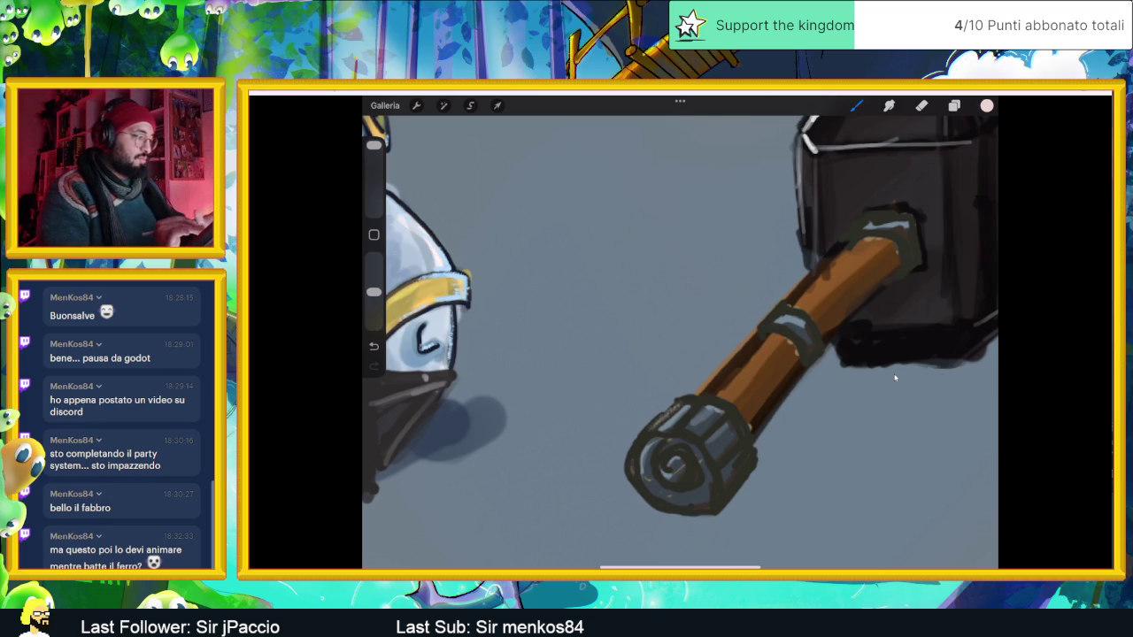
left_click_drag(373, 145, 373, 184)
key("ctrl+z")
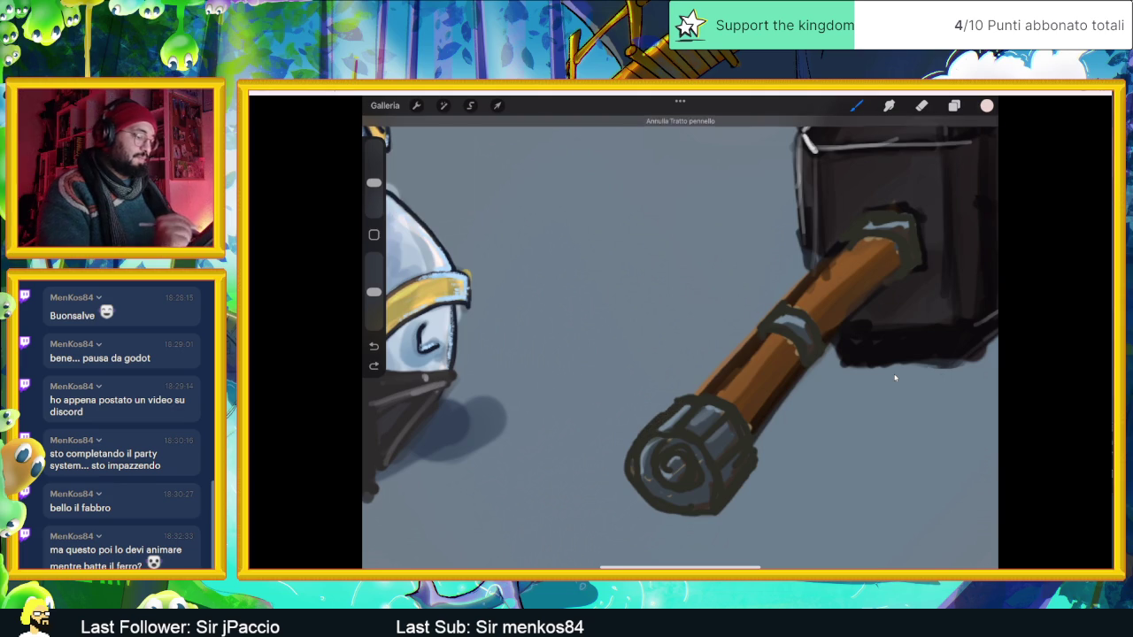
Paint pale highlights on the ferrule, end cap edge, ring band and handle top.
left_click_drag(657, 424, 682, 400)
left_click_drag(646, 437, 634, 468)
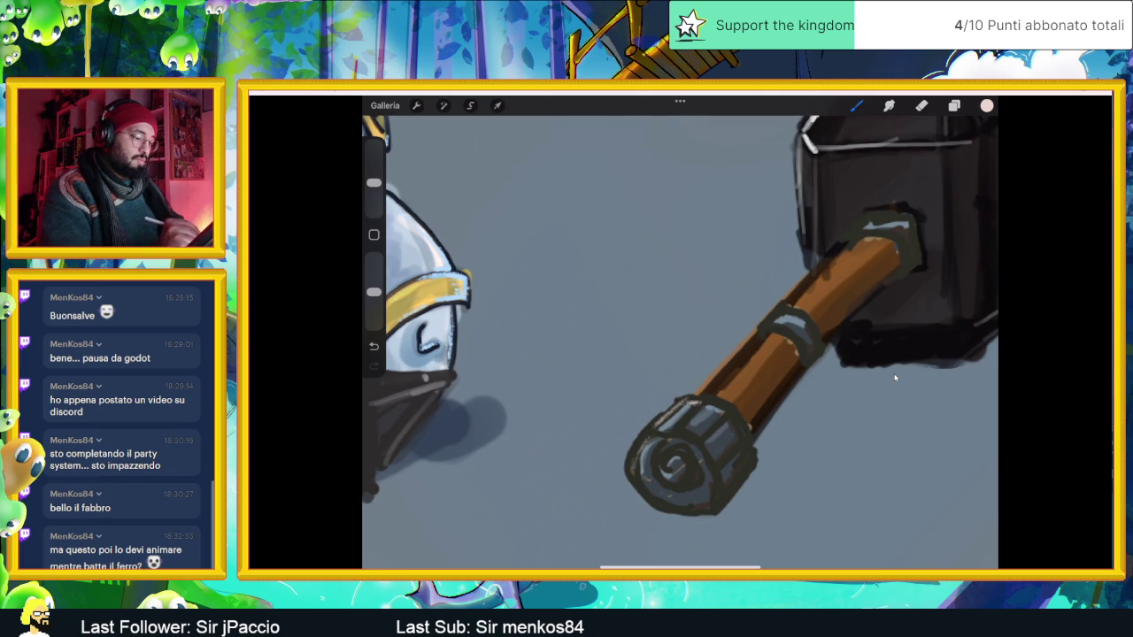
left_click_drag(684, 421, 705, 403)
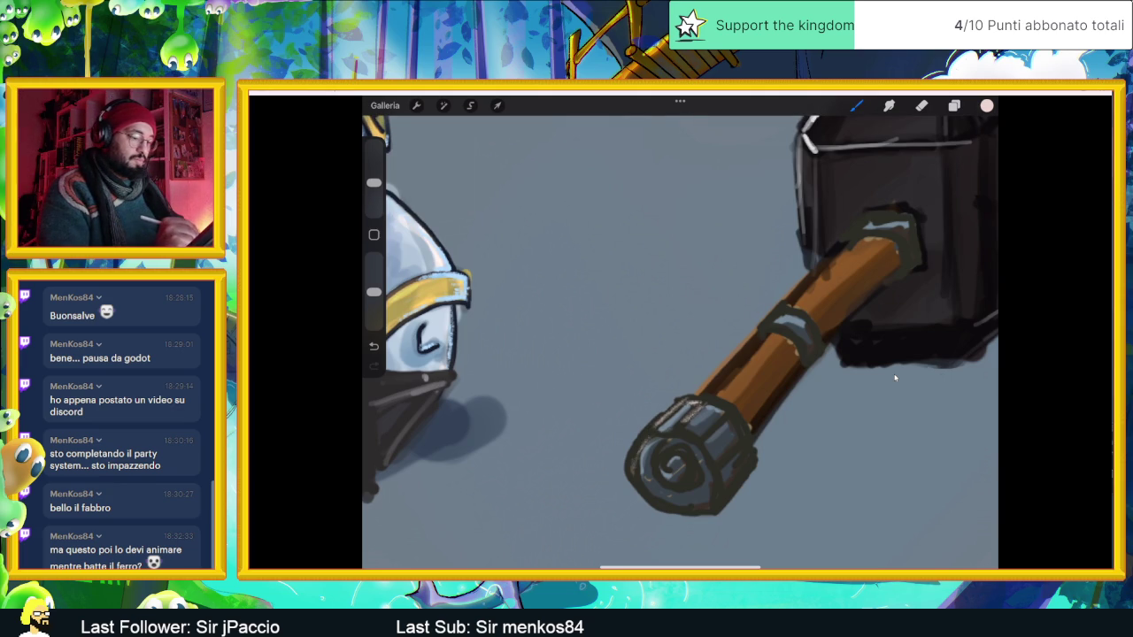
left_click_drag(768, 322, 784, 309)
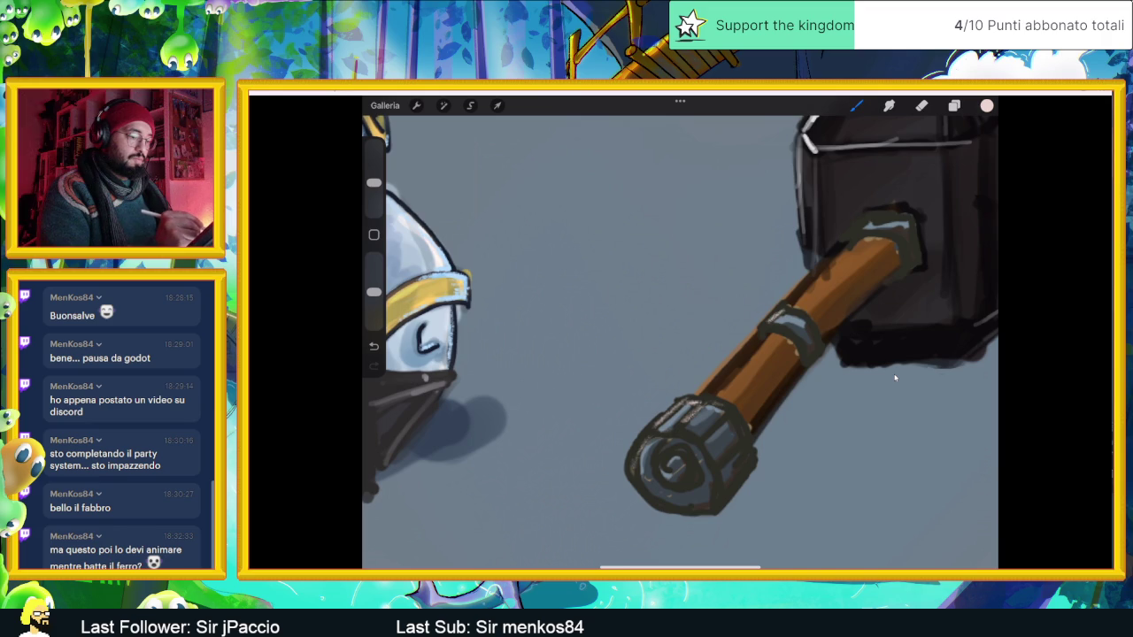
mouse_move(864, 221)
left_mouse_down()
mouse_move(890, 216)
mouse_move(880, 231)
left_mouse_up()
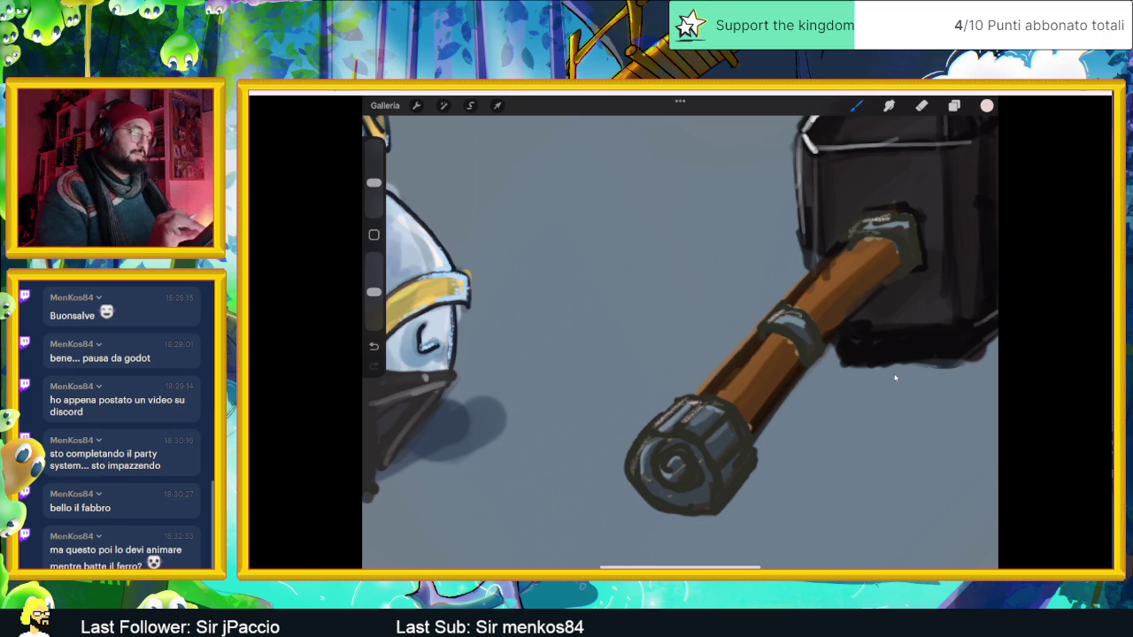
Switch the painting colour to white in the colour picker.
key("c")
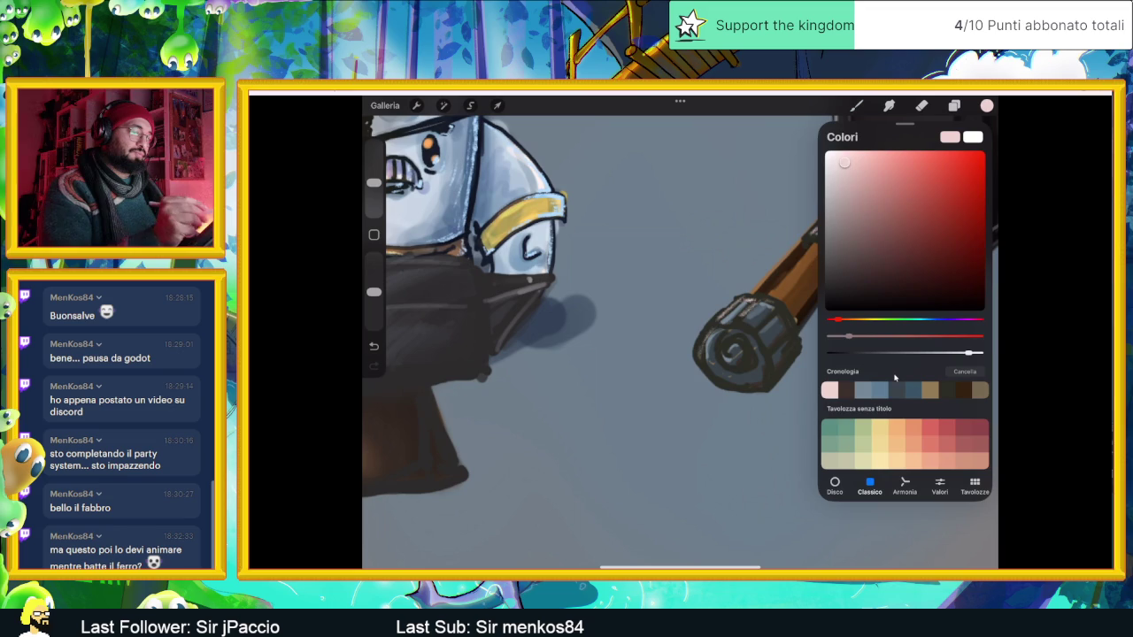
key("c")
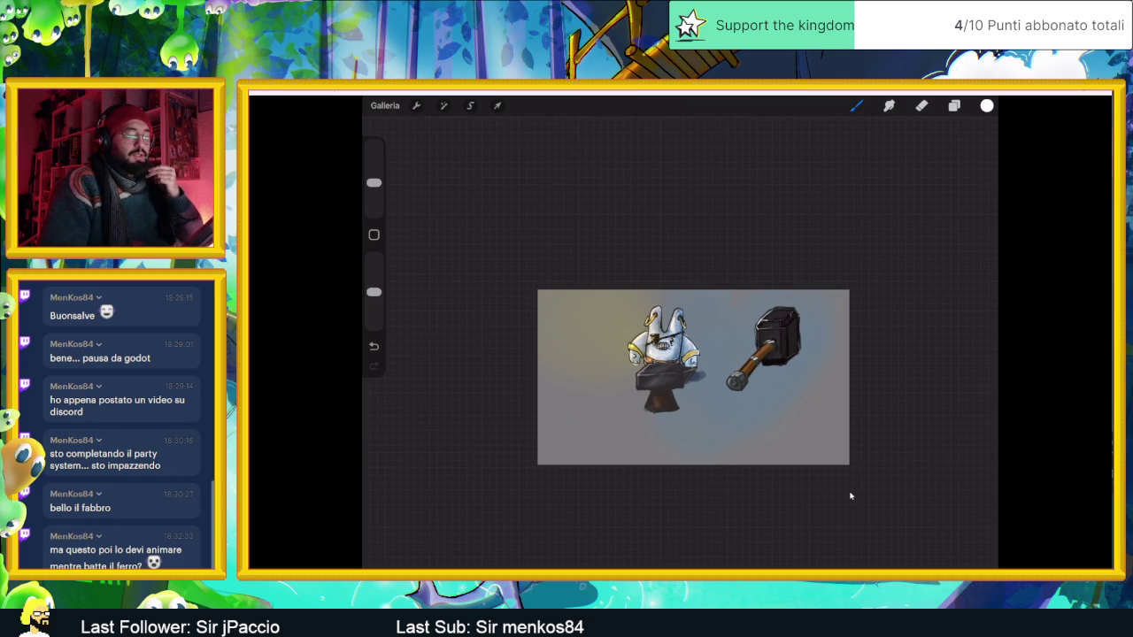
Select the hammer head's layer and tweak its hue, saturation and brightness.
scroll(783, 361, "up", 3)
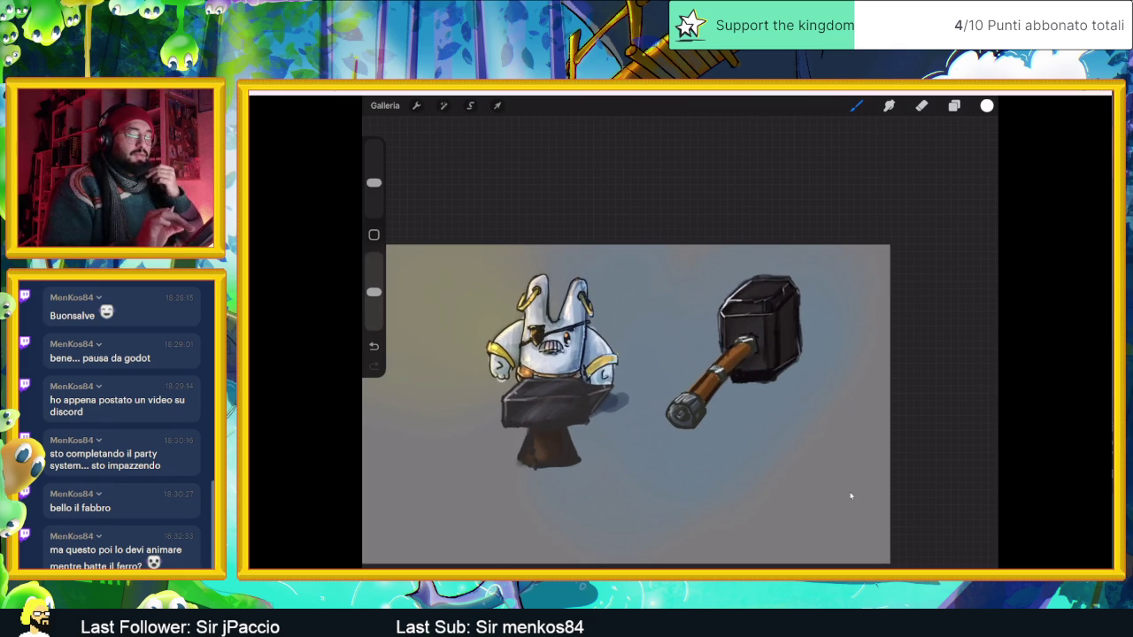
key("l")
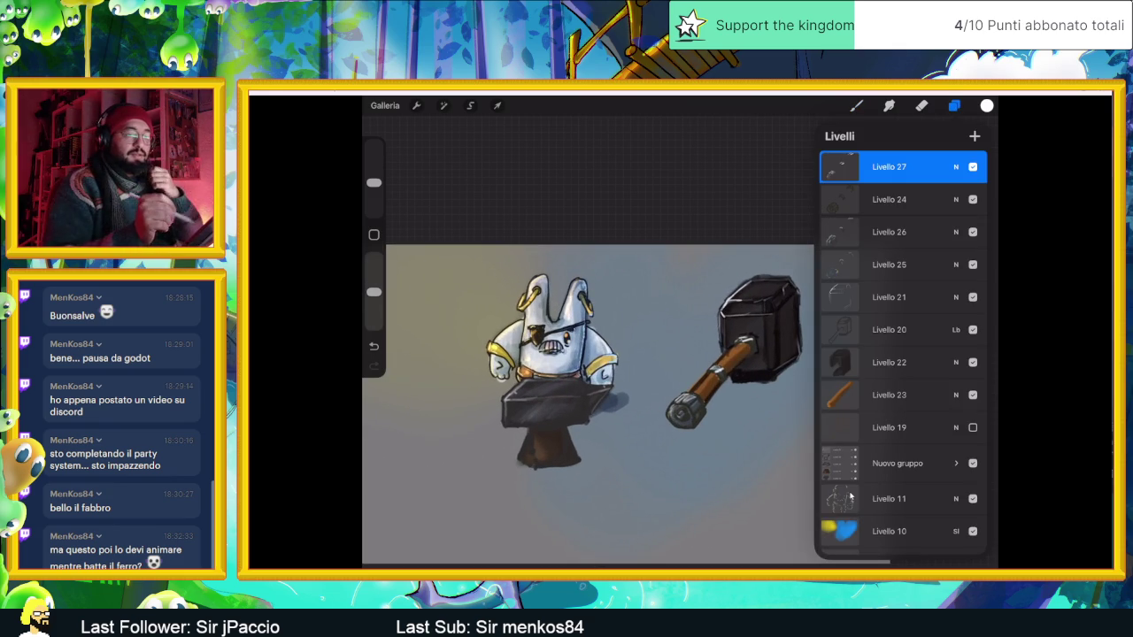
left_click(888, 362)
left_click(972, 363)
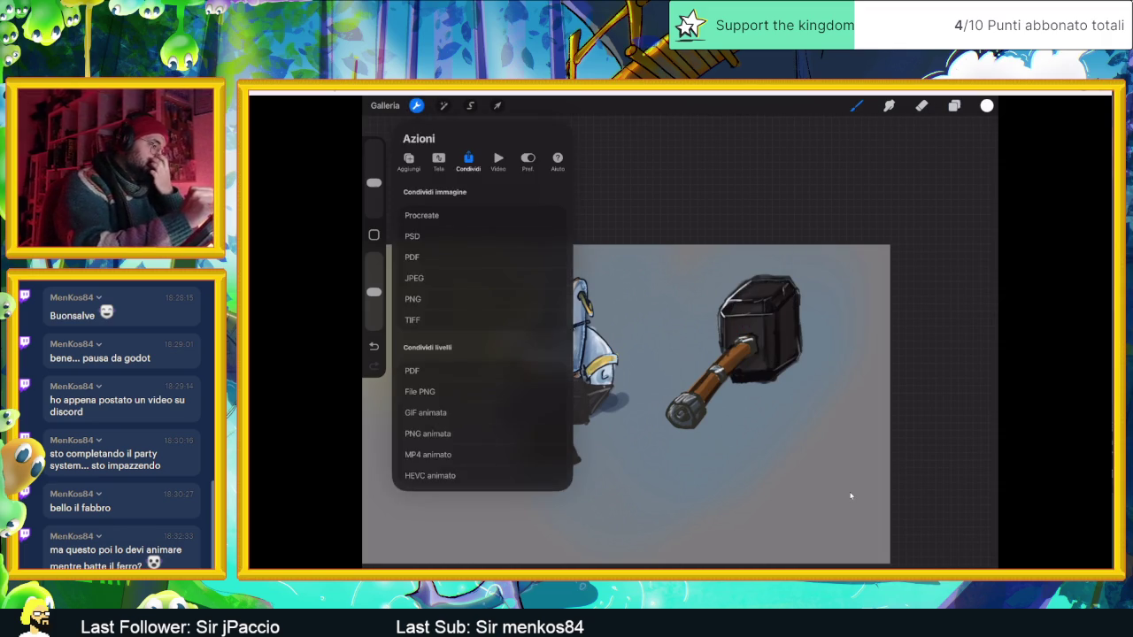
left_click(444, 105)
left_click(443, 159)
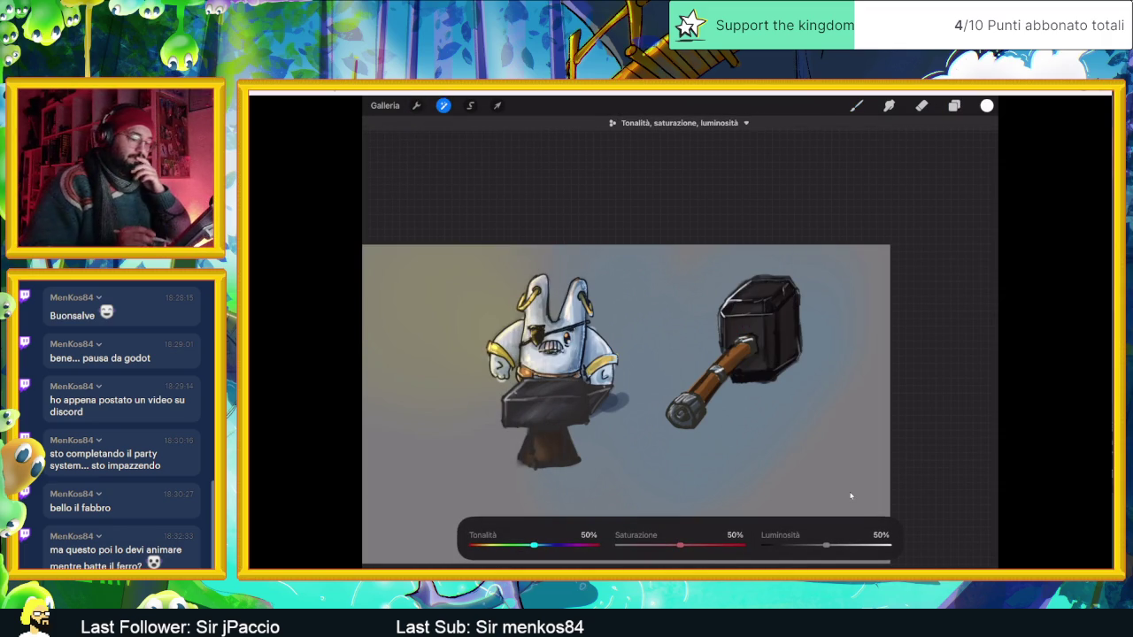
mouse_move(535, 545)
left_mouse_down()
mouse_move(547, 544)
mouse_move(487, 545)
mouse_move(563, 544)
left_mouse_up()
left_click_drag(825, 544, 829, 545)
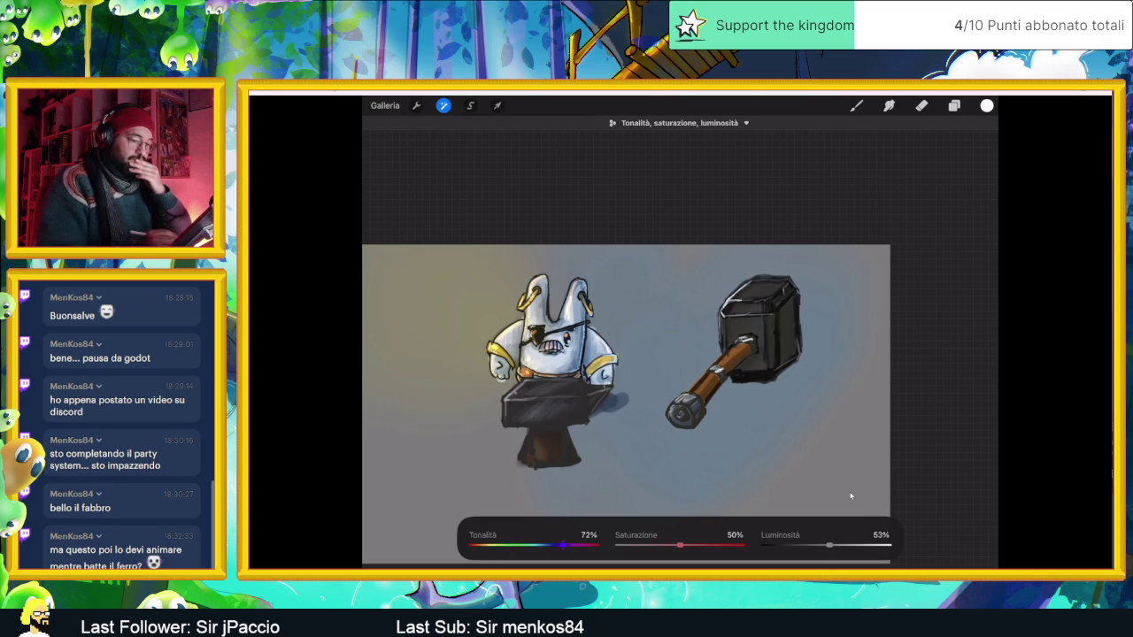
left_click_drag(576, 544, 524, 544)
left_click_drag(701, 544, 722, 545)
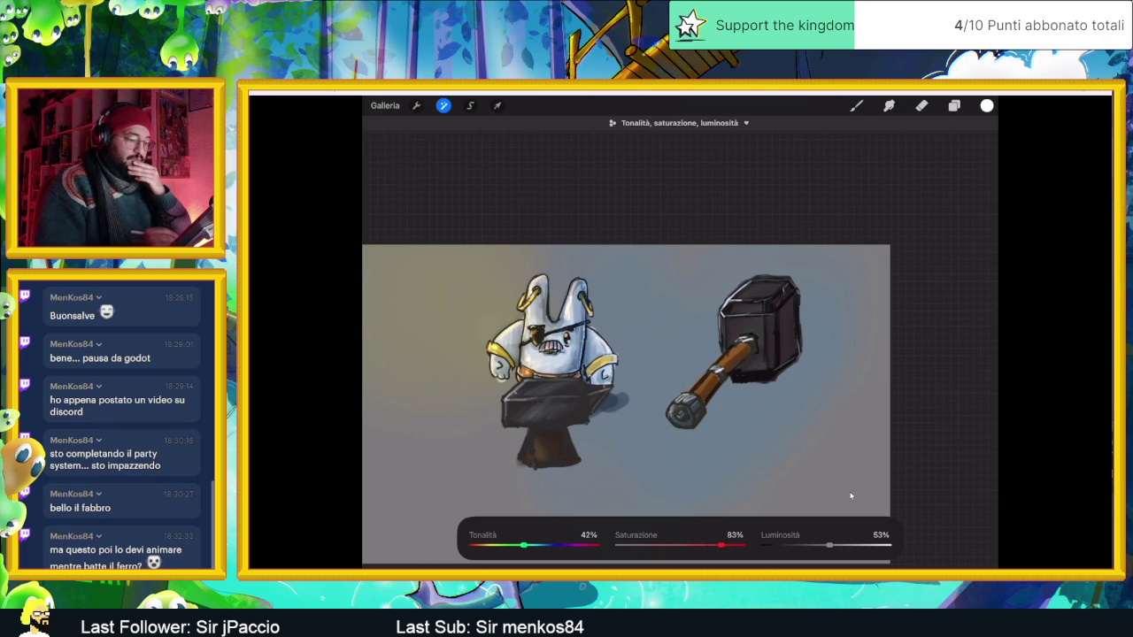
mouse_move(524, 545)
left_mouse_down()
mouse_move(593, 544)
mouse_move(514, 544)
mouse_move(529, 545)
left_mouse_up()
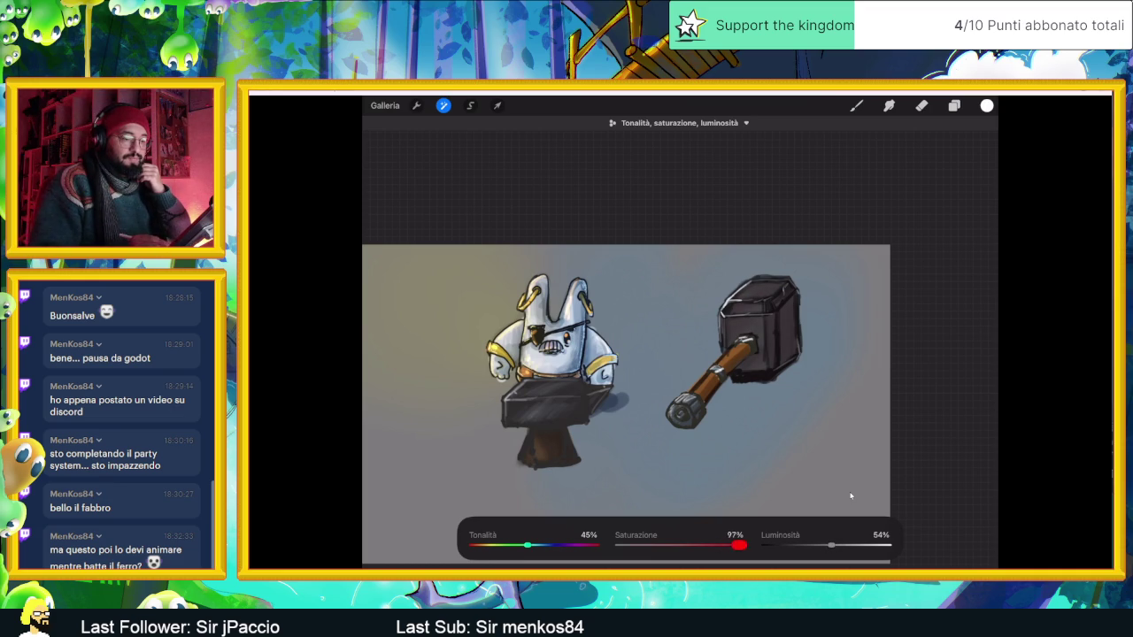
Raise the hammer's saturation to about 89% and reopen the Adjustments list.
left_click(443, 106)
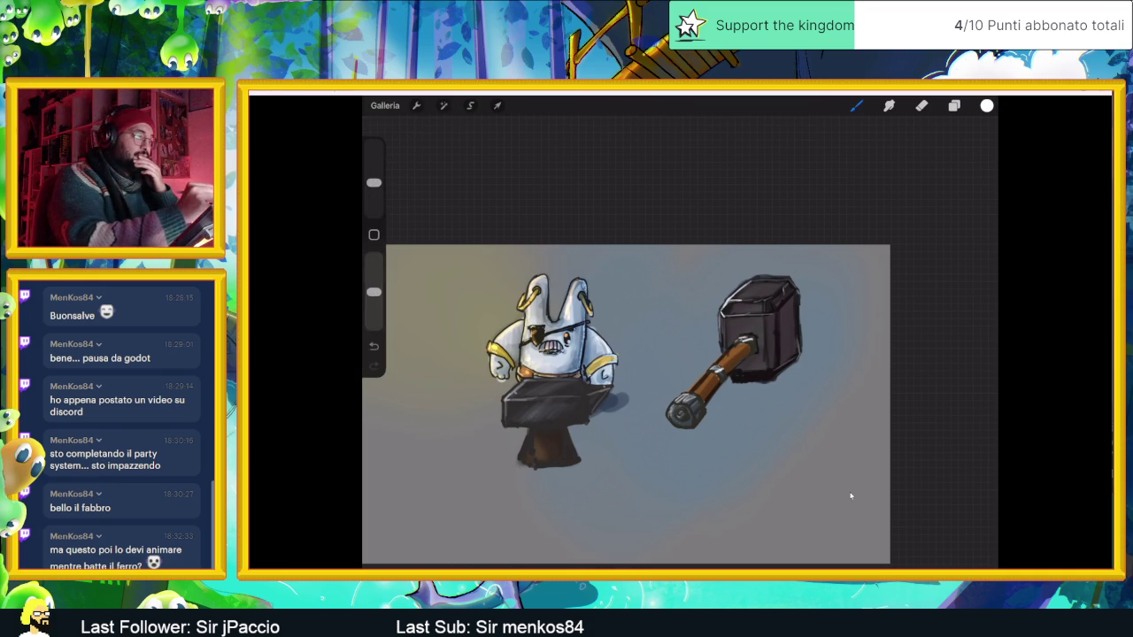
left_click(460, 159)
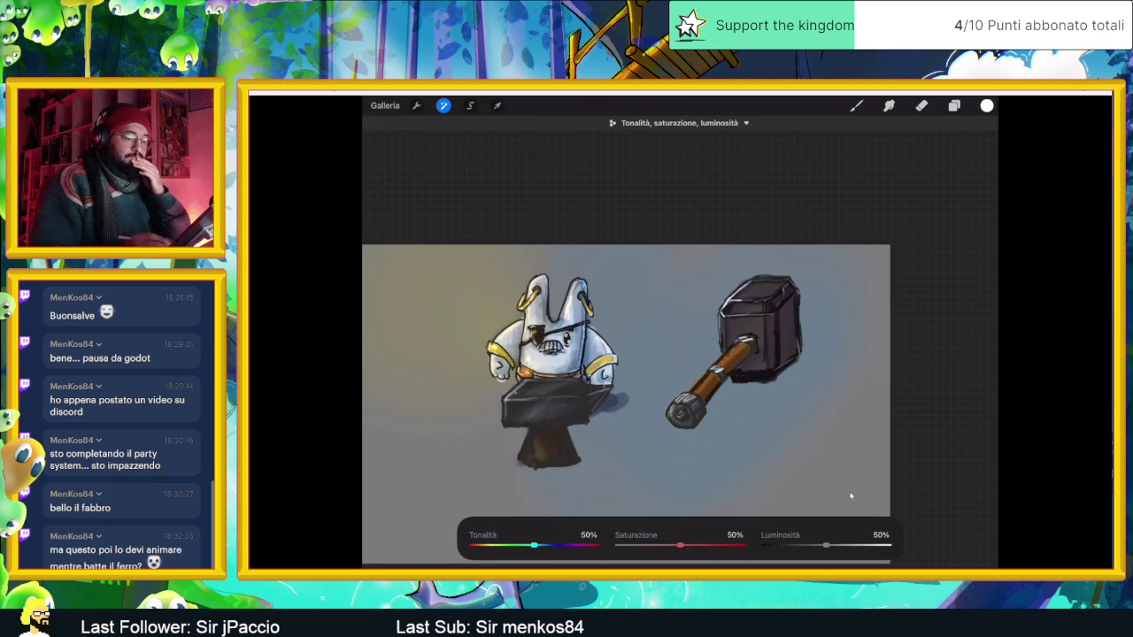
left_click_drag(680, 546, 729, 545)
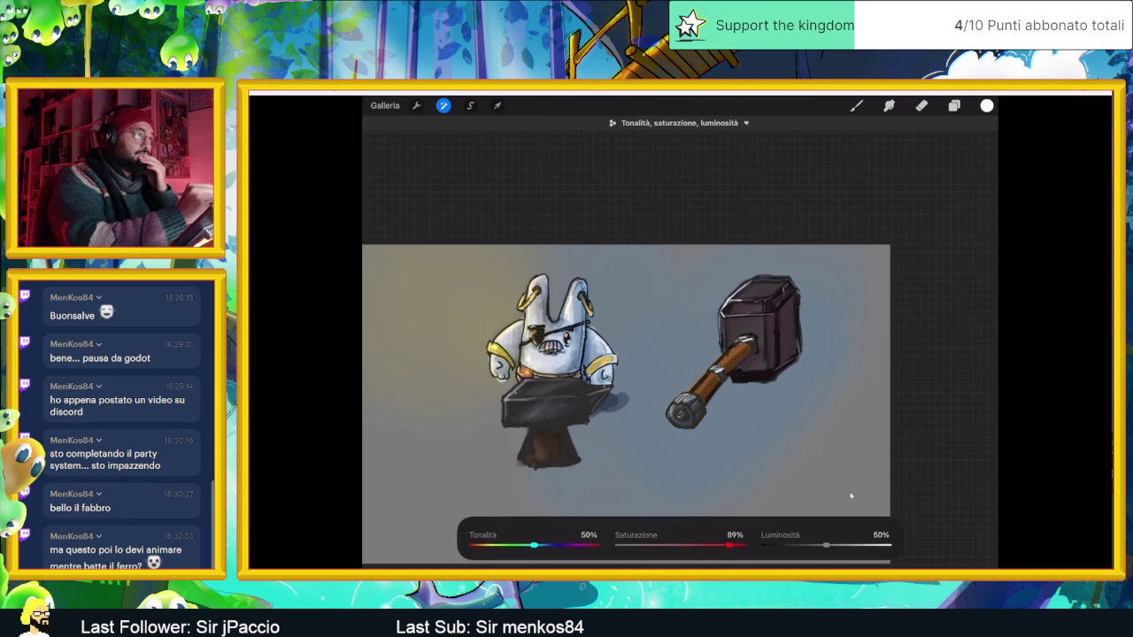
left_click(444, 105)
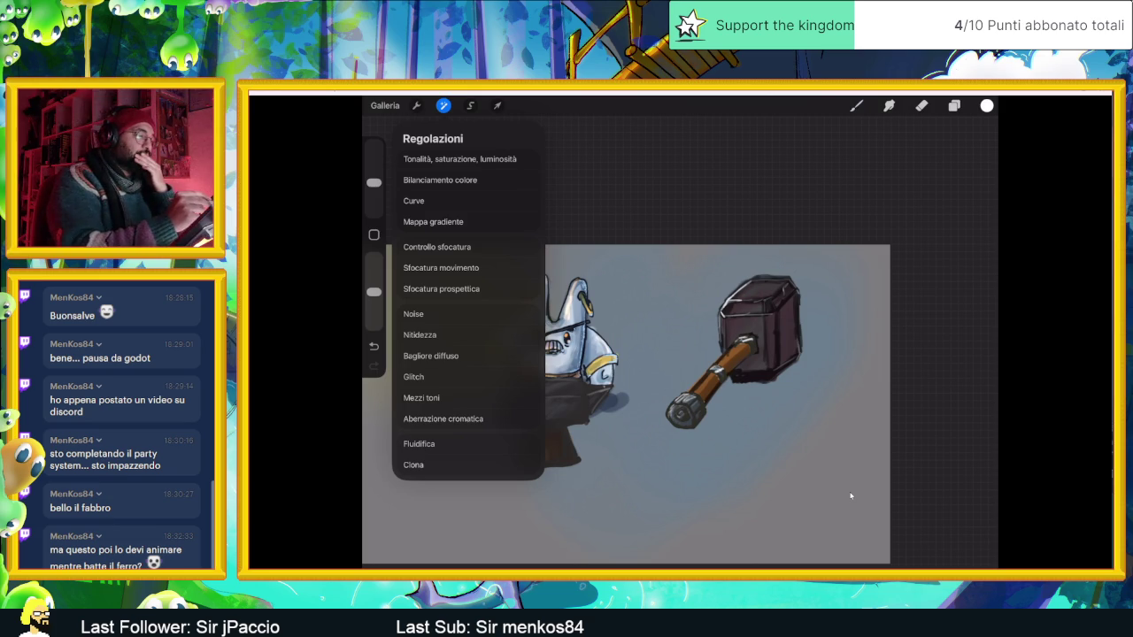
In Curves, boost the red highlights and shadows and reshape the green midtones.
left_click(413, 200)
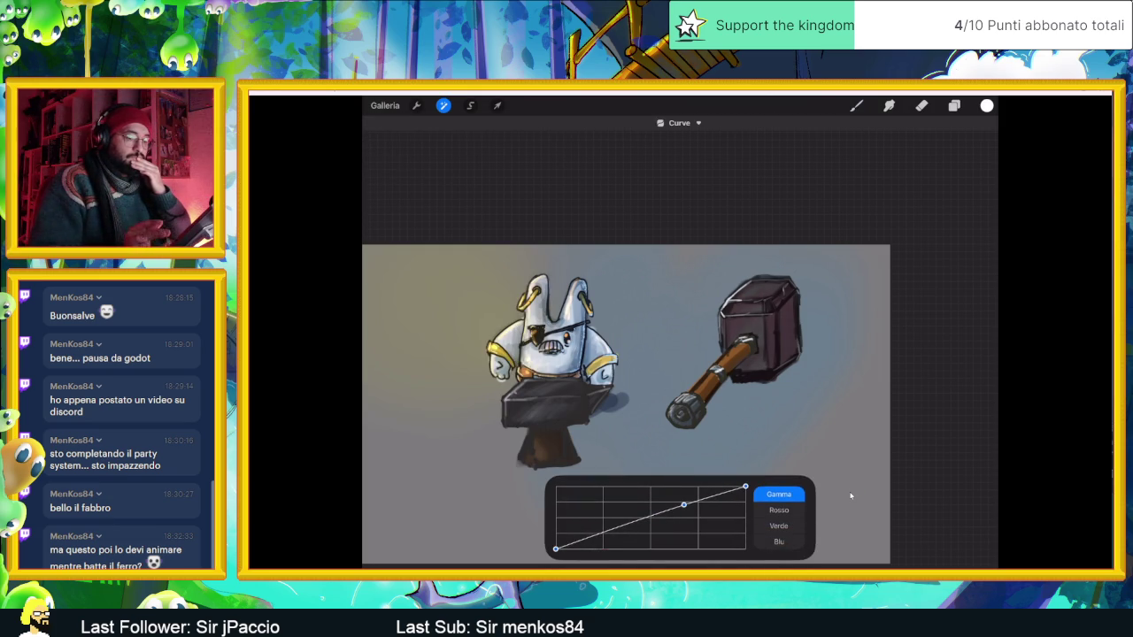
left_click(779, 510)
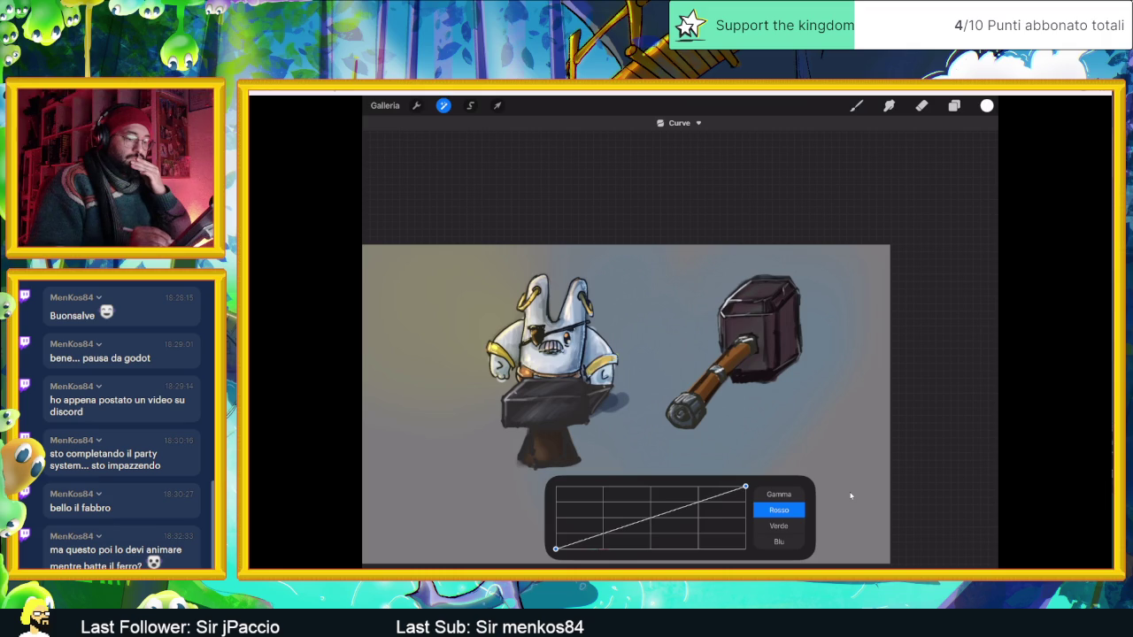
mouse_move(746, 487)
left_mouse_down()
mouse_move(650, 501)
mouse_move(703, 495)
mouse_move(654, 510)
left_mouse_up()
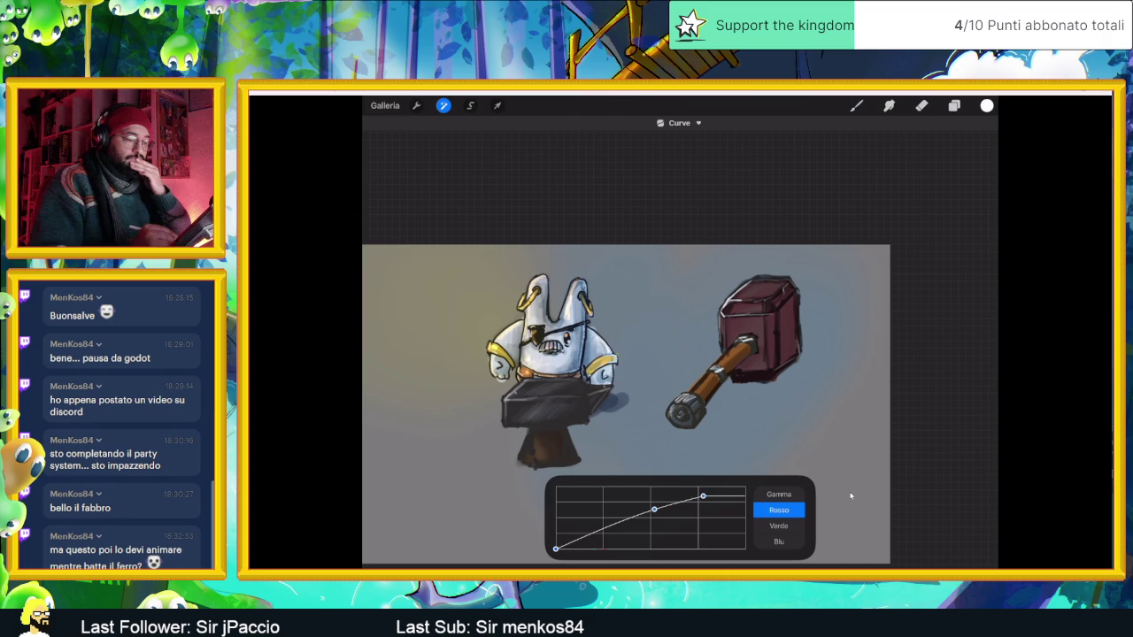
left_click_drag(555, 549, 555, 539)
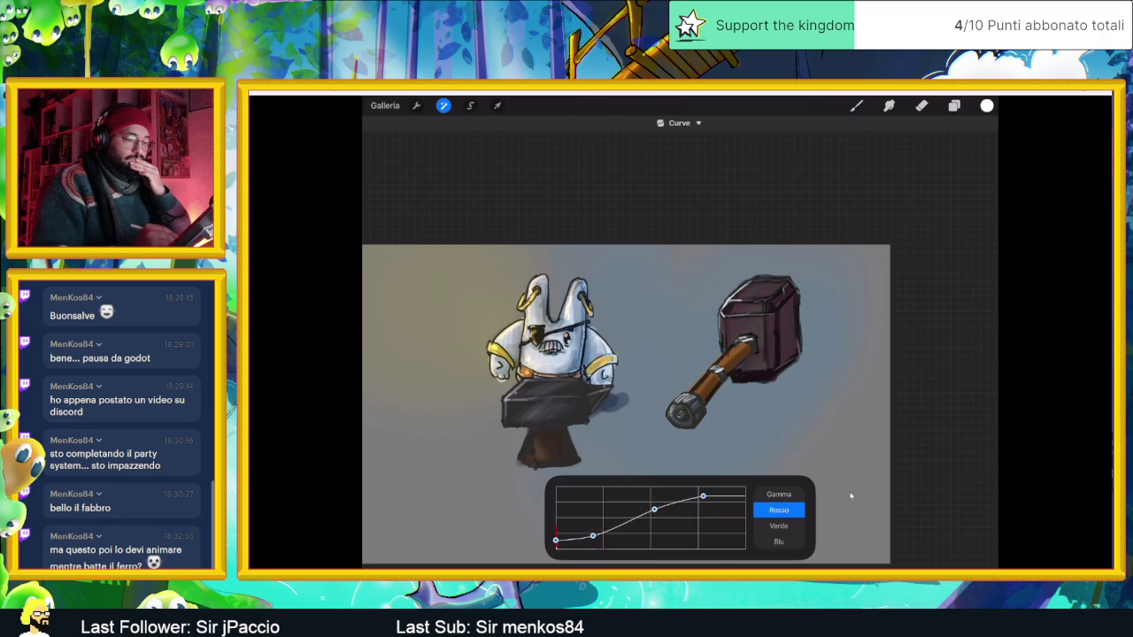
left_click(779, 526)
left_click_drag(660, 515, 657, 511)
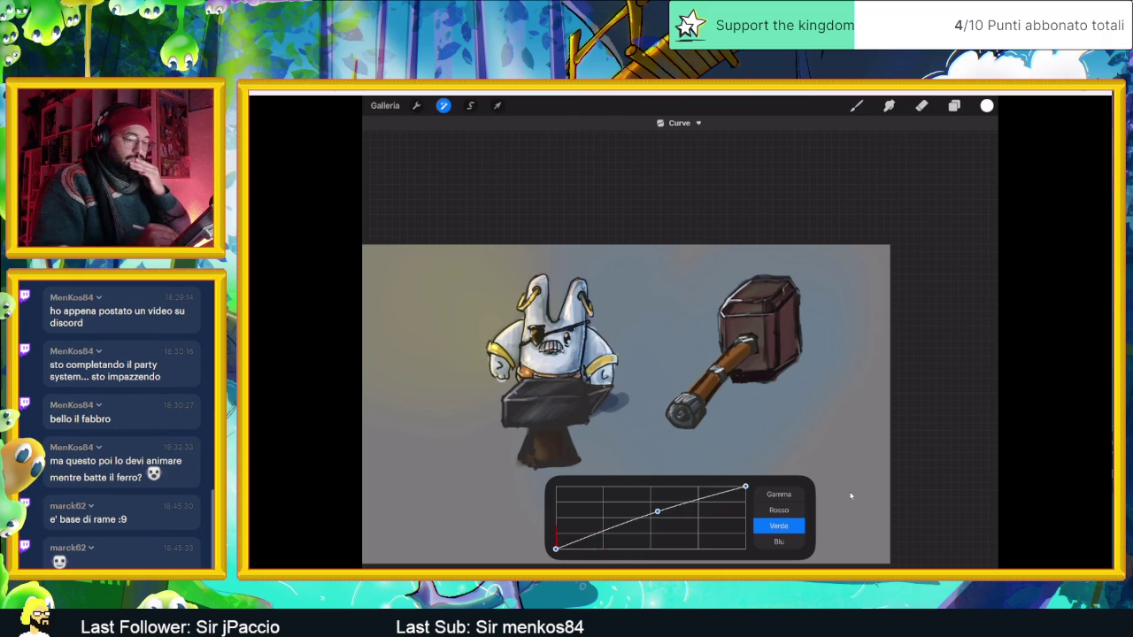
left_click_drag(647, 515, 621, 528)
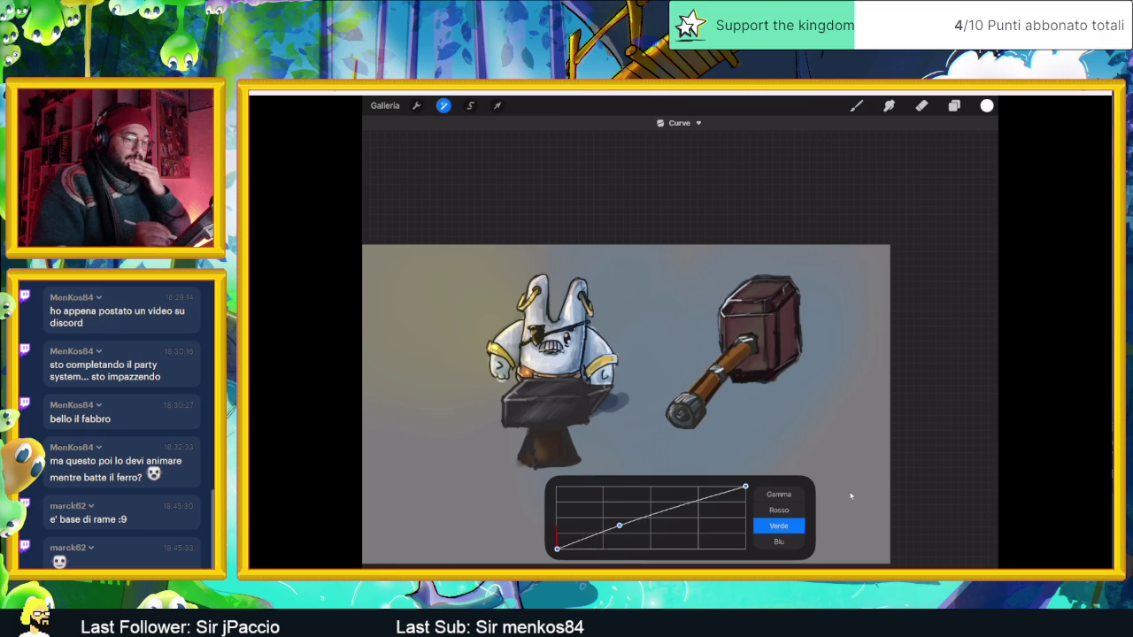
left_click_drag(745, 486, 745, 496)
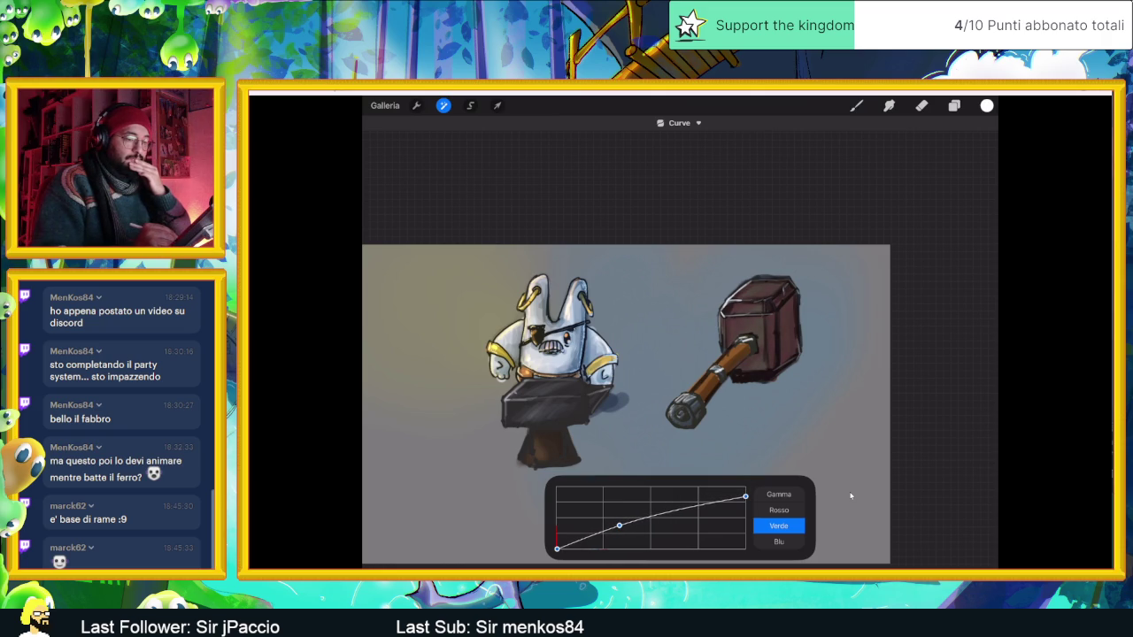
left_click_drag(619, 526, 632, 521)
mouse_move(557, 548)
left_mouse_down()
mouse_move(586, 548)
mouse_move(555, 549)
left_mouse_up()
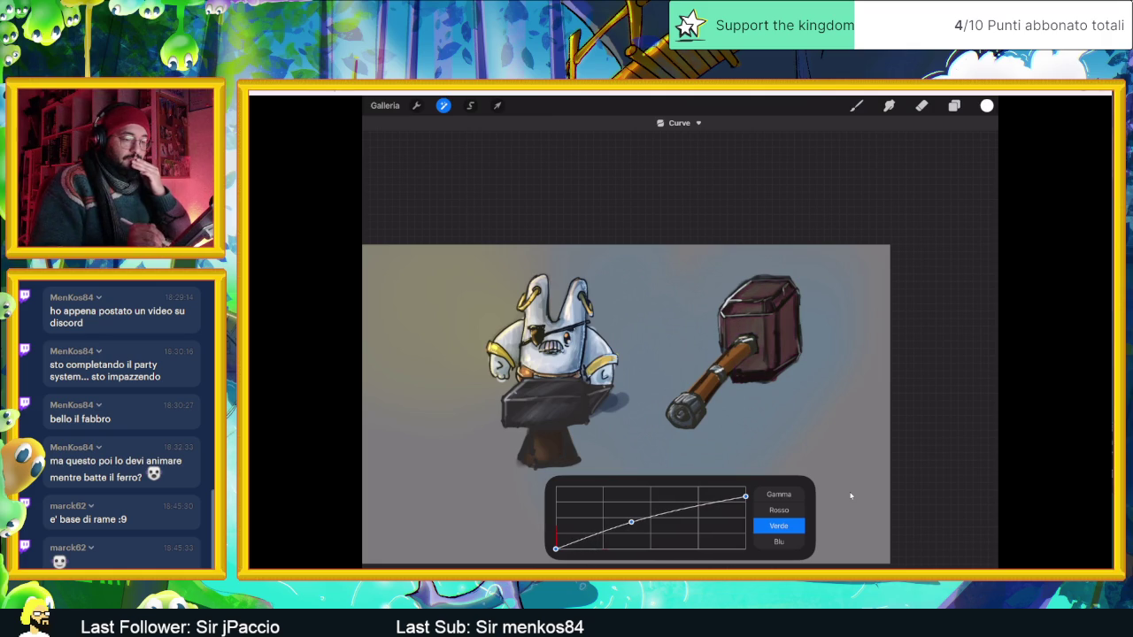
Rebalance the red curve, then tune the blue channel's highlights, midtones and shadows.
left_click(779, 510)
left_click_drag(555, 540, 562, 549)
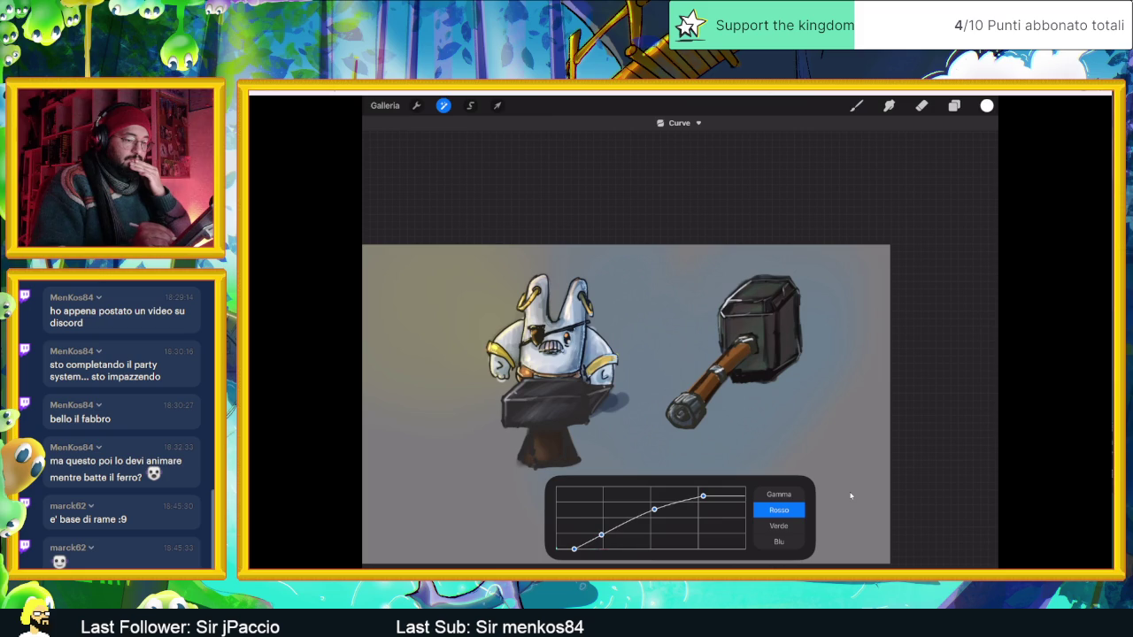
left_click_drag(703, 495, 742, 487)
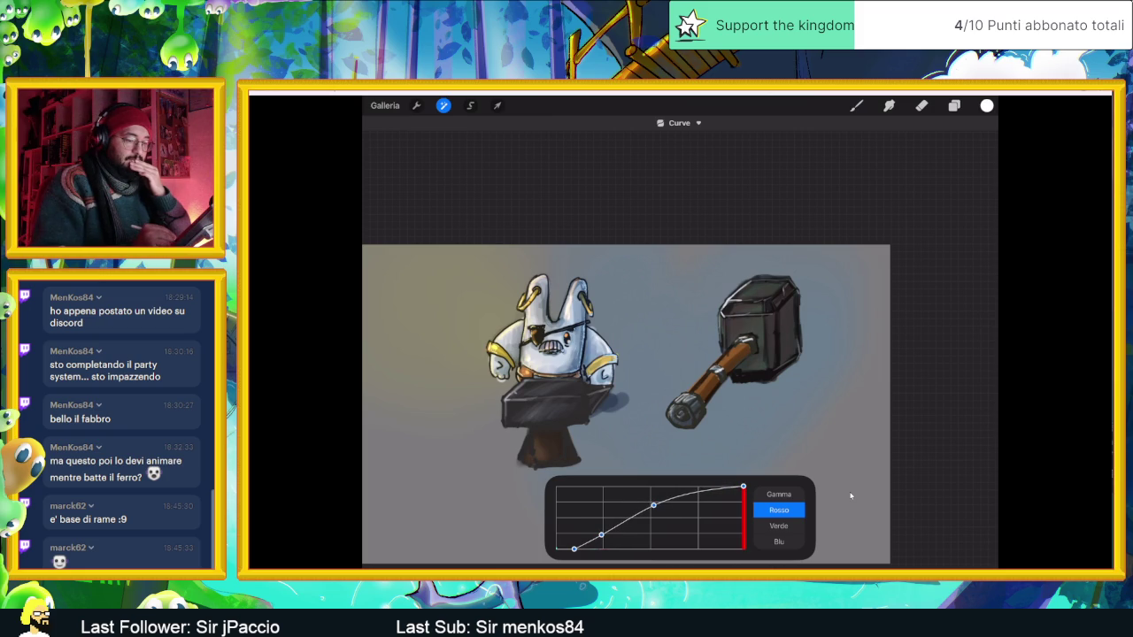
mouse_move(561, 549)
left_mouse_down()
mouse_move(555, 541)
mouse_move(593, 534)
left_mouse_up()
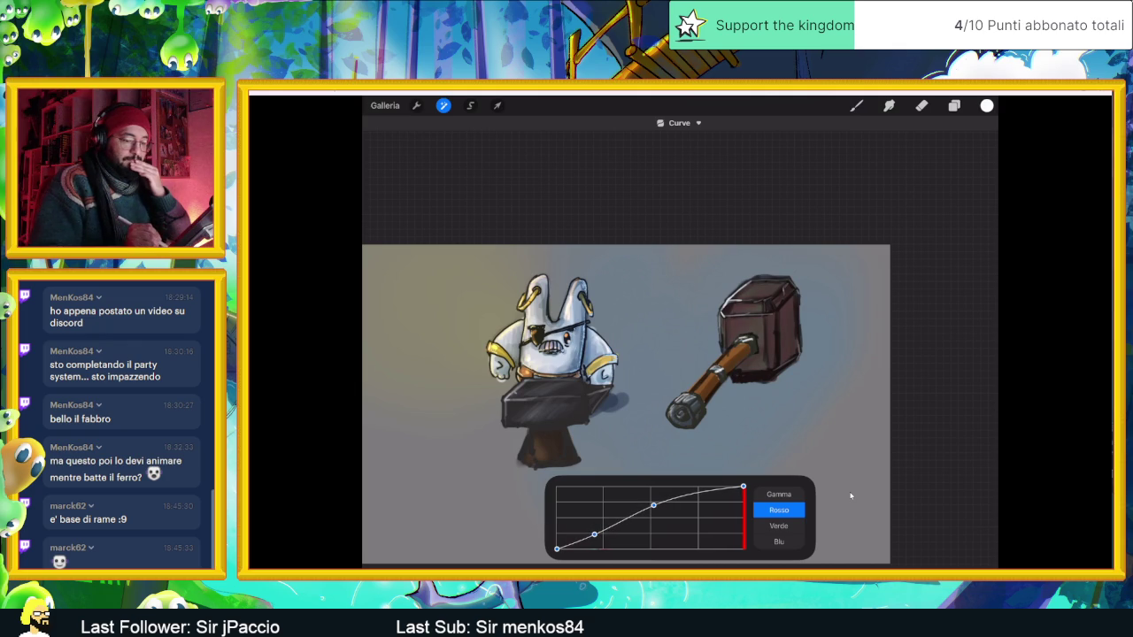
left_click(779, 541)
mouse_move(745, 487)
left_mouse_down()
mouse_move(697, 487)
mouse_move(731, 487)
left_mouse_up()
mouse_move(660, 512)
left_mouse_down()
mouse_move(655, 523)
mouse_move(659, 510)
left_mouse_up()
mouse_move(556, 549)
left_mouse_down()
mouse_move(589, 549)
mouse_move(571, 549)
left_mouse_up()
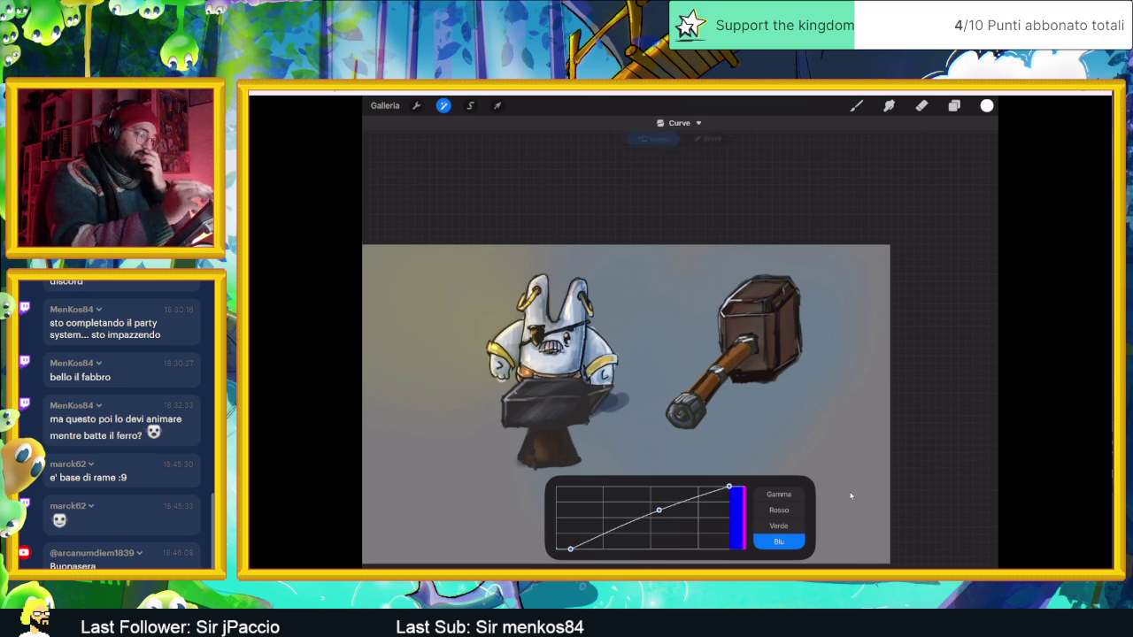
Apply the curves, zoom out, make Livello 20 active and undo the hue-saturation change.
key("b")
scroll(637, 399, "down", 3)
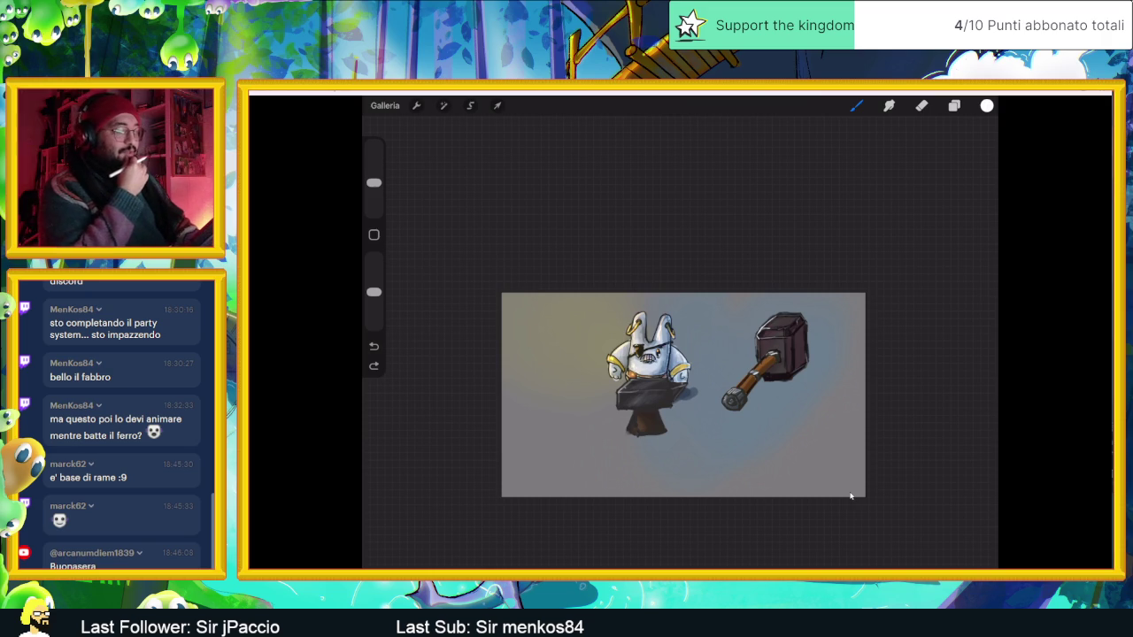
key("l")
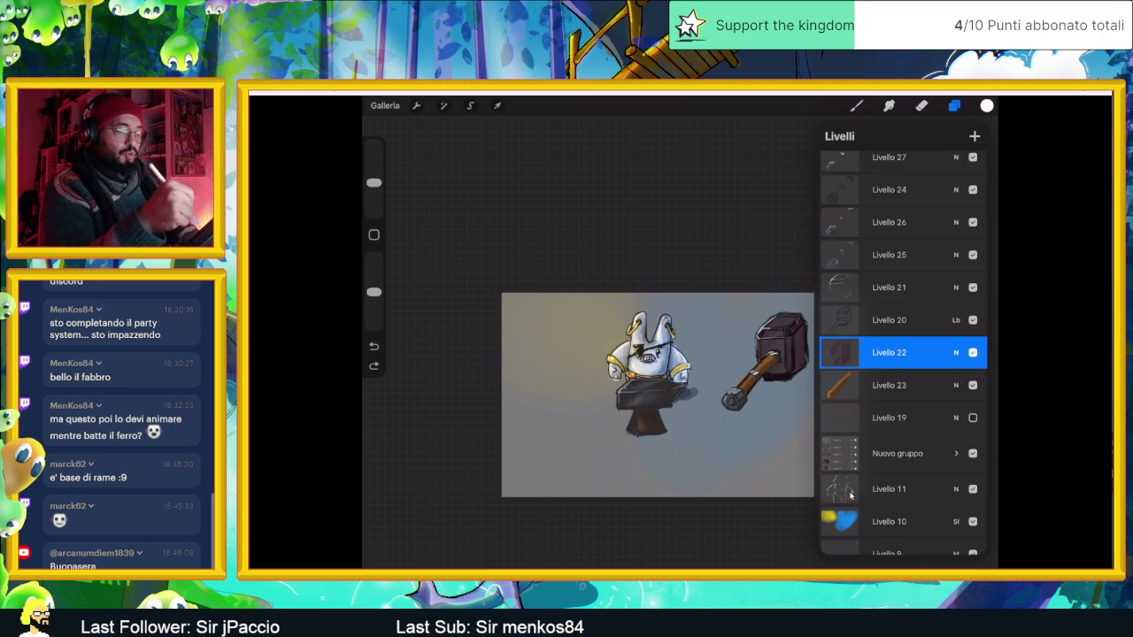
key("alt+bracketright")
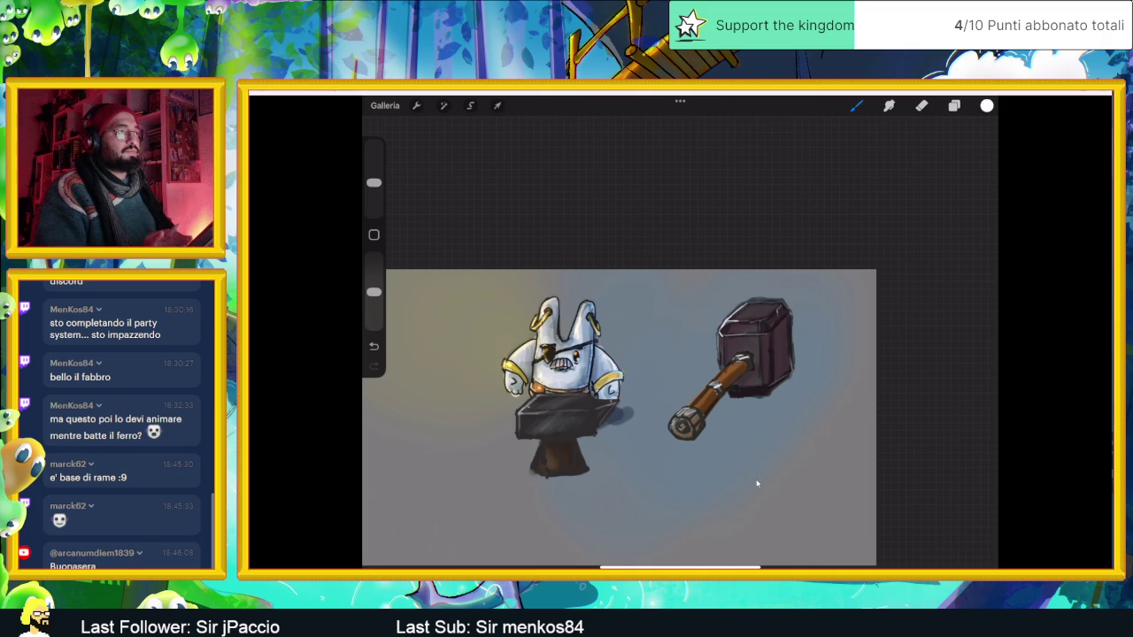
key("ctrl+z")
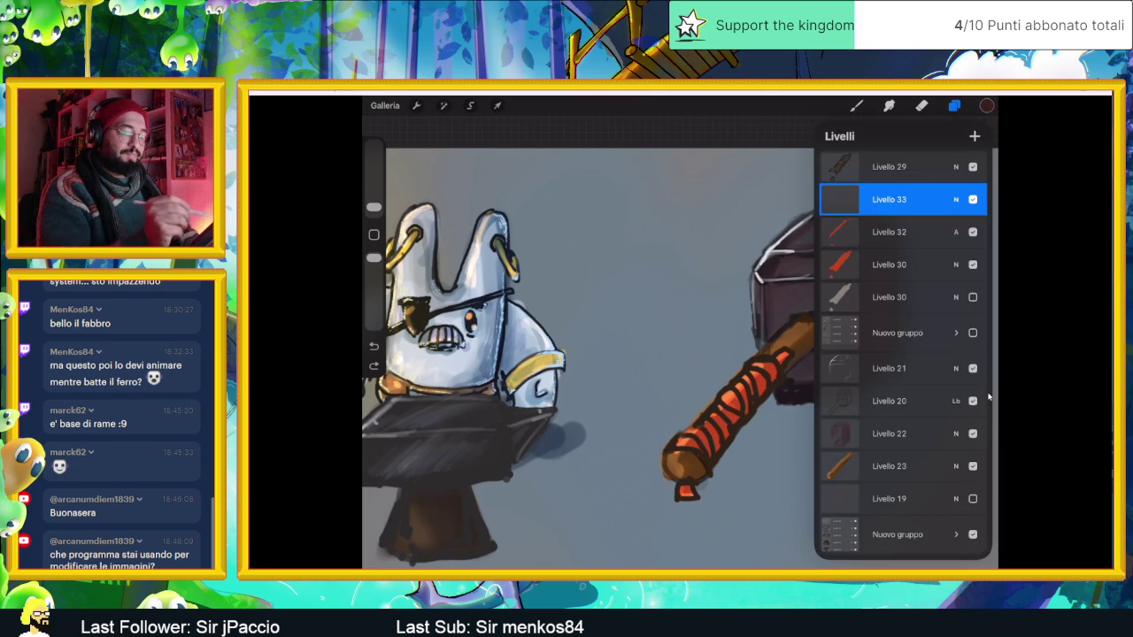
Close the layer list to see the Multiply-shaded handle on the canvas.
left_click(989, 396)
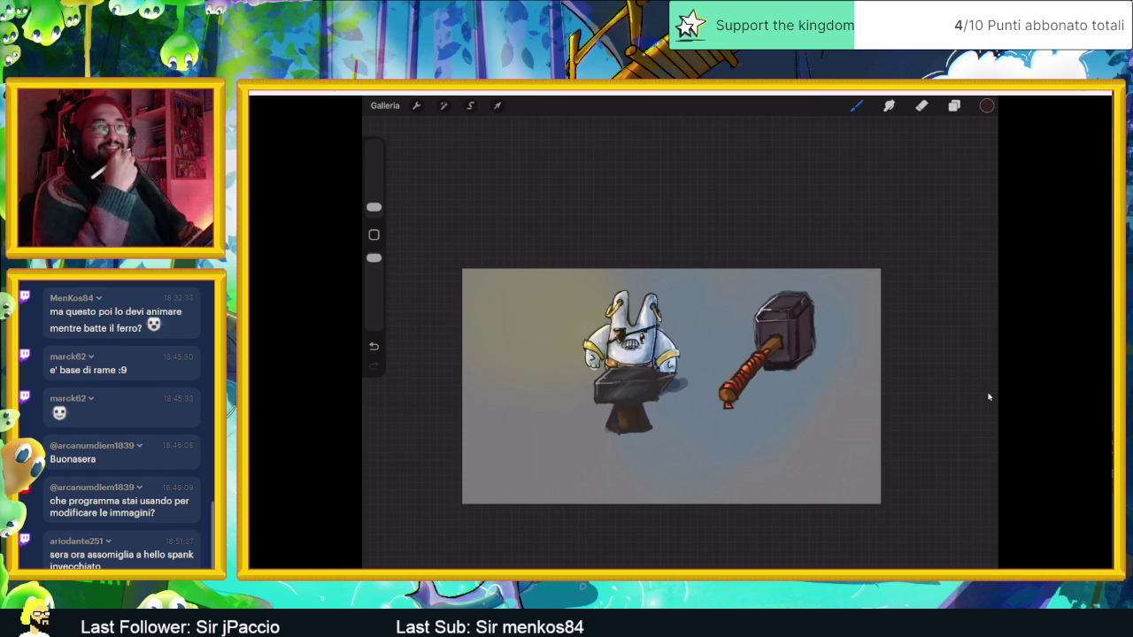
Toggle Livello 30 on and off to compare the handle with and without it.
left_click(954, 106)
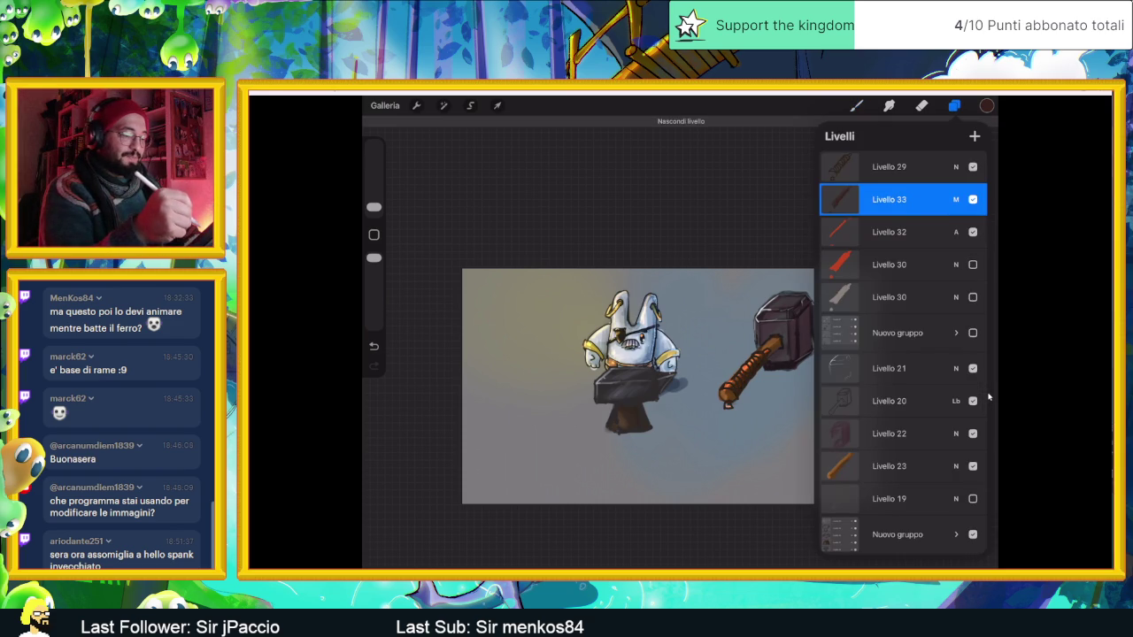
left_click(973, 264)
left_click(973, 265)
left_click(973, 265)
left_click(973, 265)
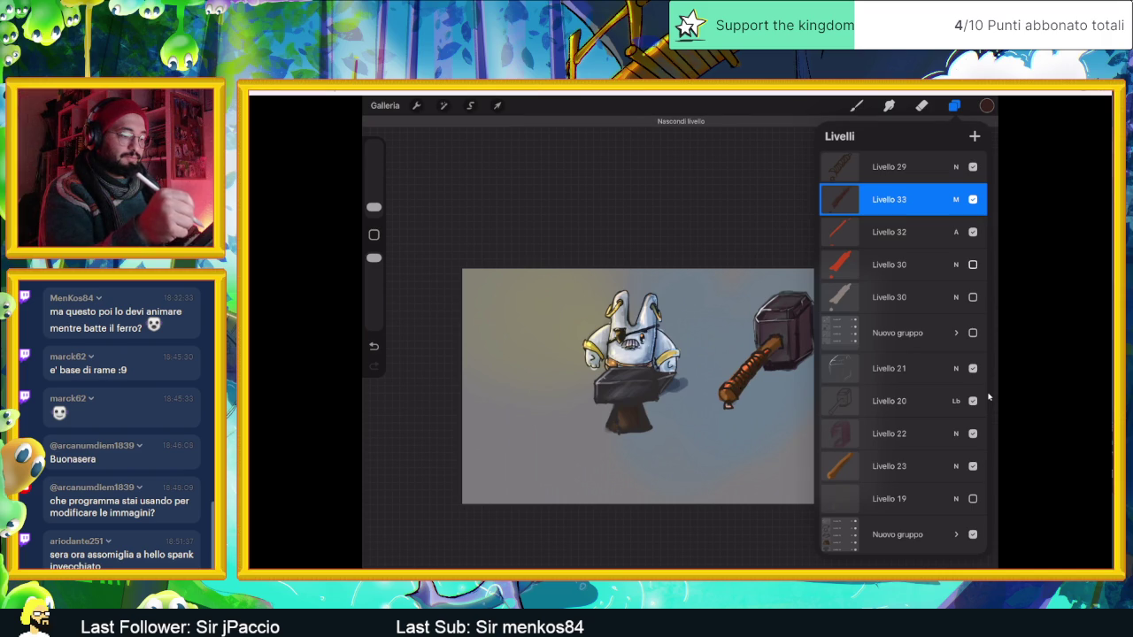
left_click(973, 264)
Set Livello 32, the handle stroke layer, to Aggiungi (Add) blending with lowered opacity.
left_click(957, 199)
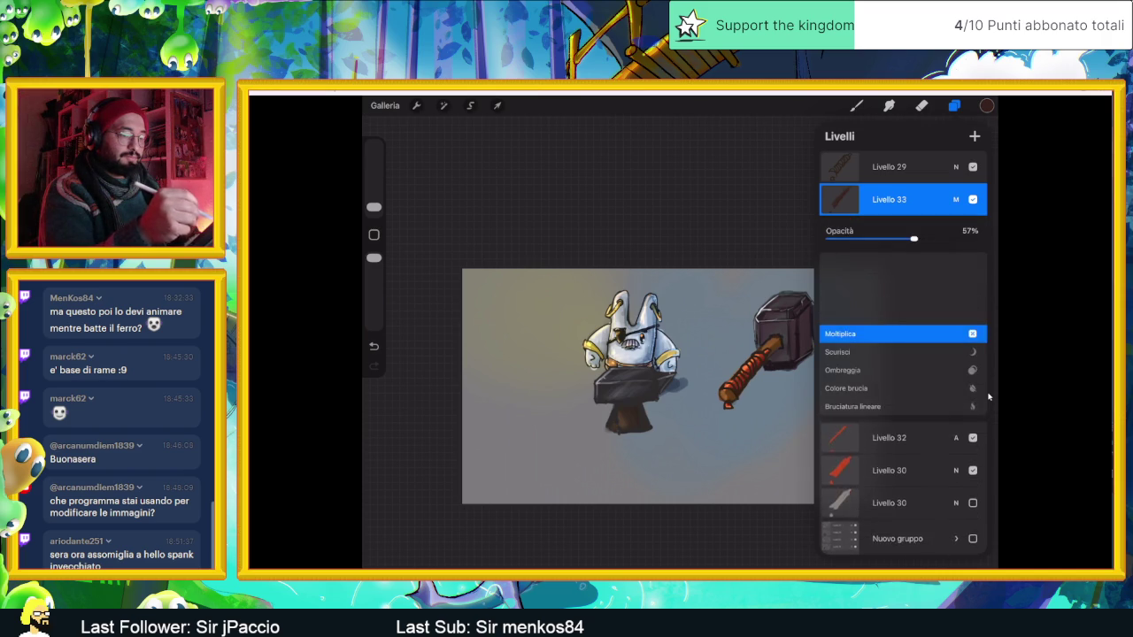
left_click(956, 199)
left_click(956, 231)
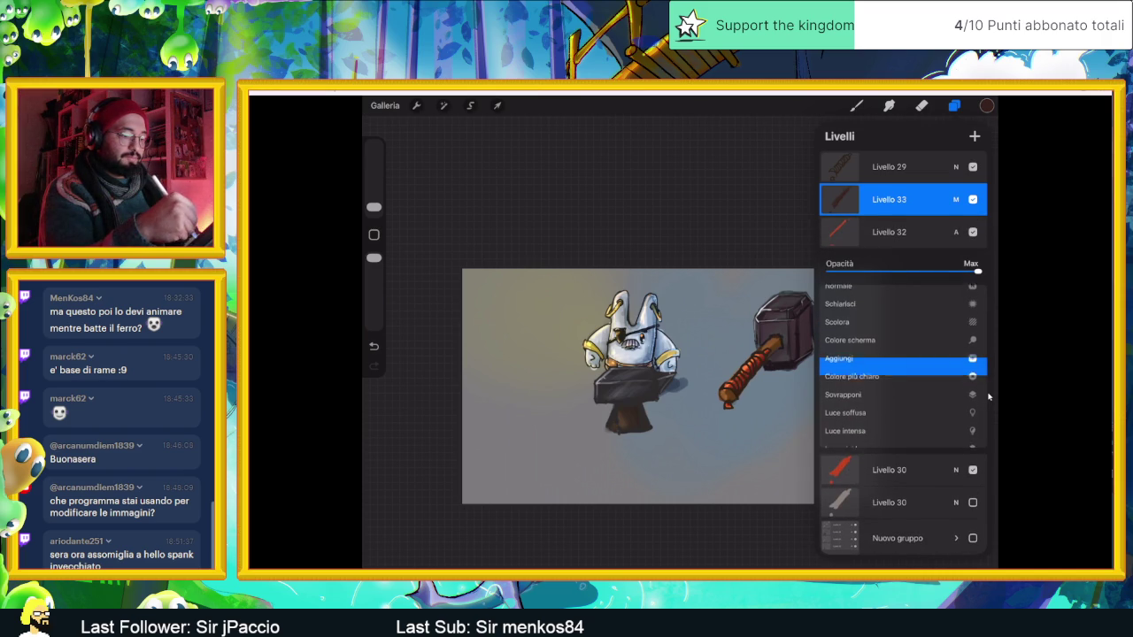
mouse_move(885, 367)
left_mouse_down()
mouse_move(886, 409)
mouse_move(886, 348)
left_mouse_up()
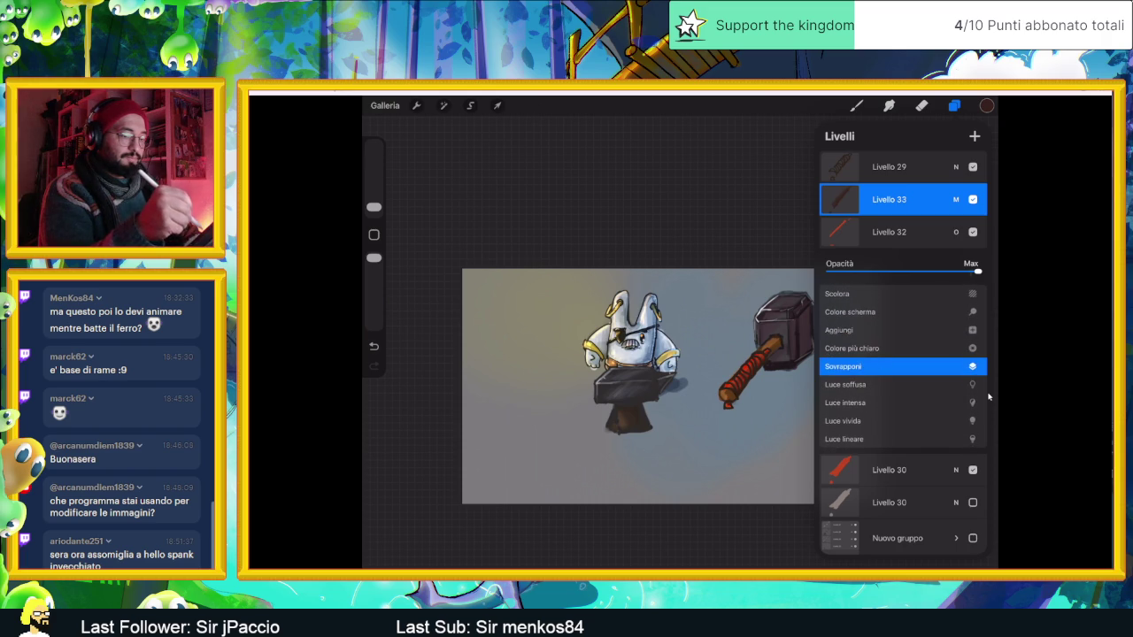
mouse_move(978, 272)
left_mouse_down()
mouse_move(880, 272)
mouse_move(975, 272)
left_mouse_up()
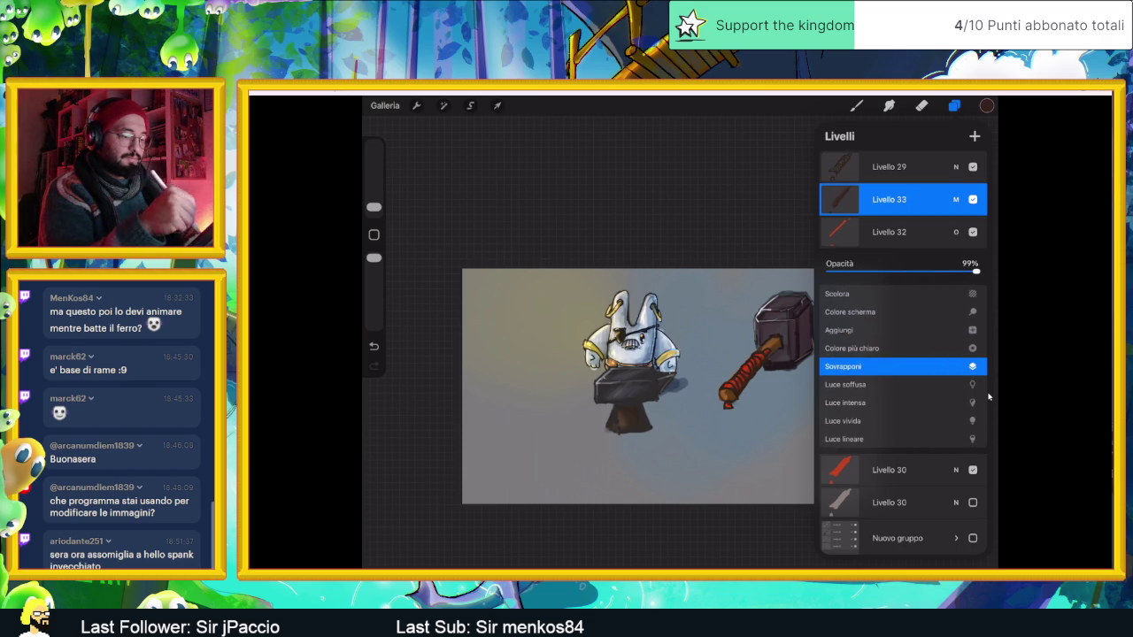
left_click_drag(886, 366, 886, 403)
mouse_move(975, 272)
left_mouse_down()
mouse_move(831, 272)
mouse_move(859, 271)
mouse_move(843, 272)
left_mouse_up()
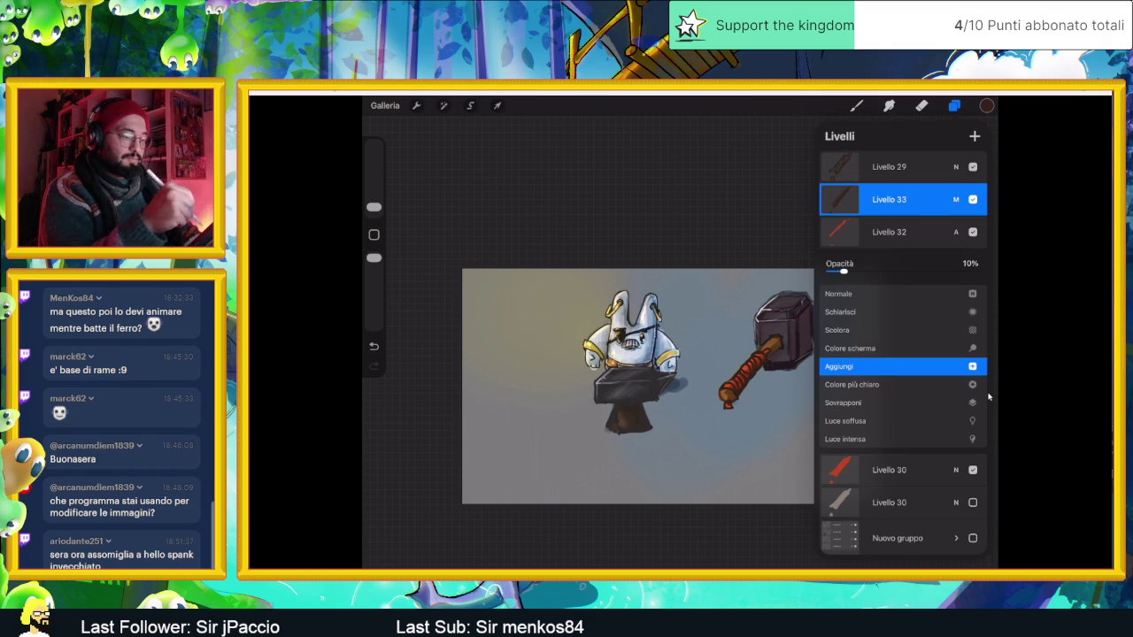
left_click(956, 199)
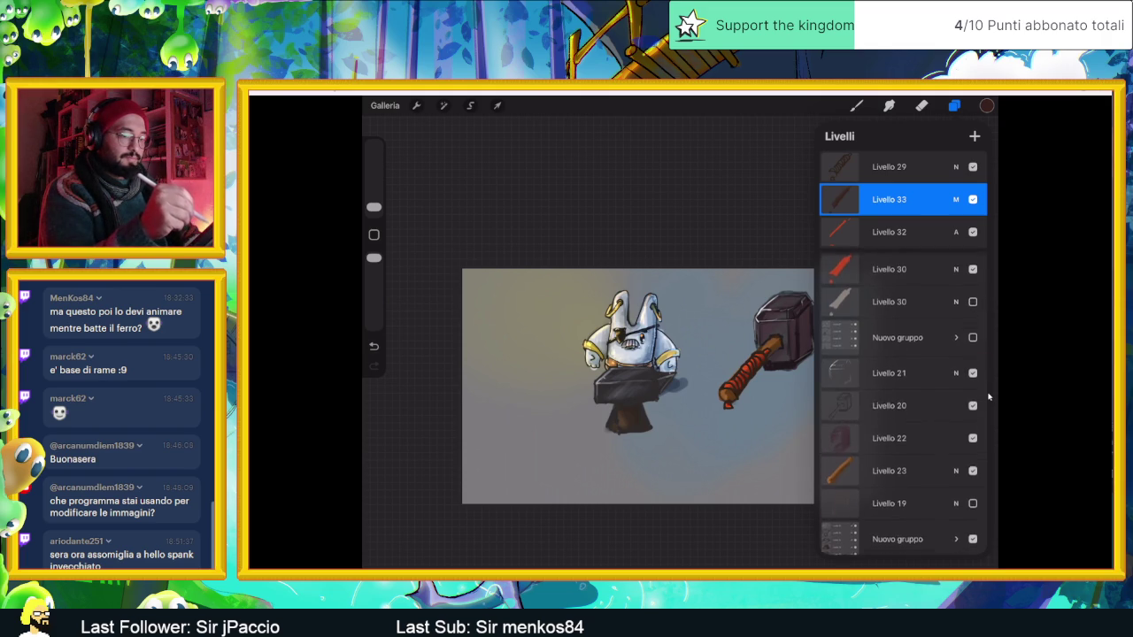
Show the grey hammer layer, hide the red one, and raise the stroke layer's opacity slightly.
left_click(973, 297)
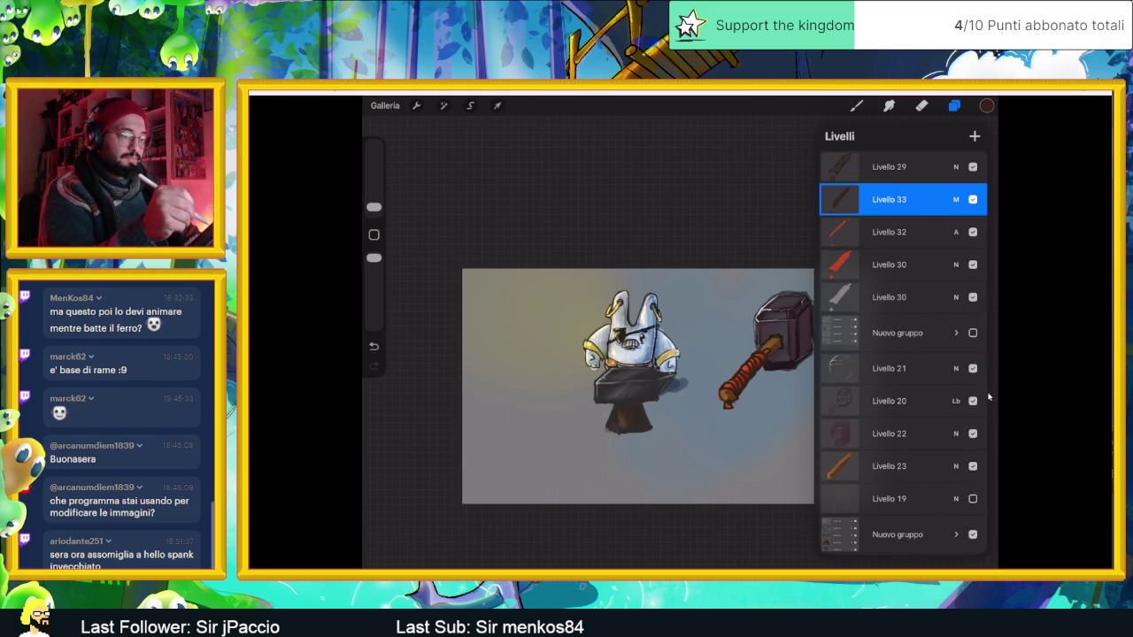
left_click(973, 232)
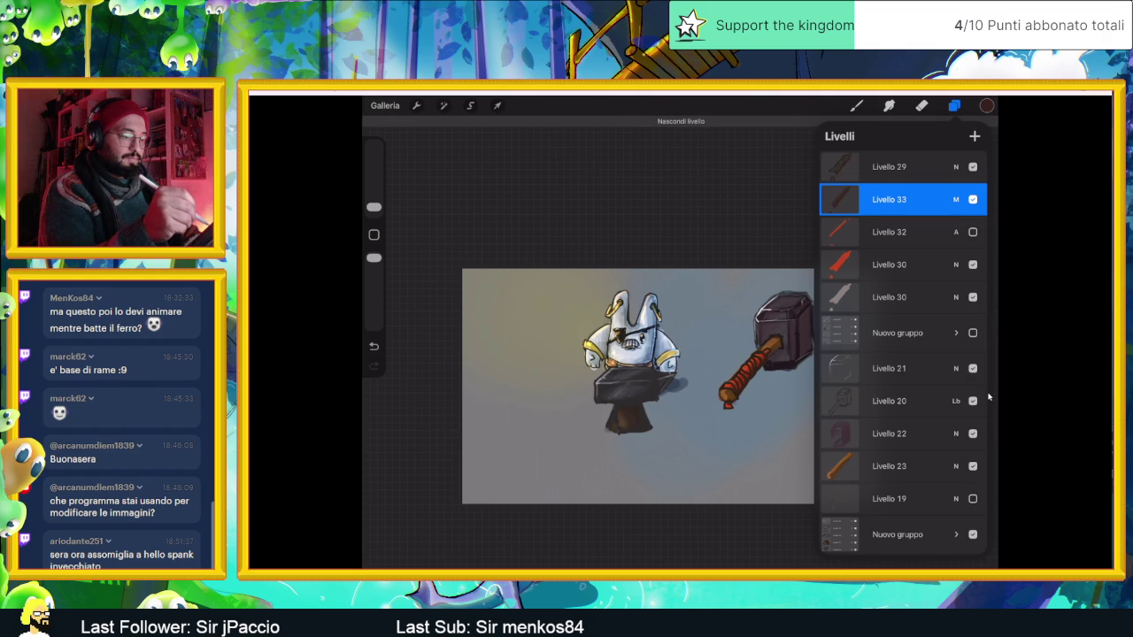
left_click(973, 232)
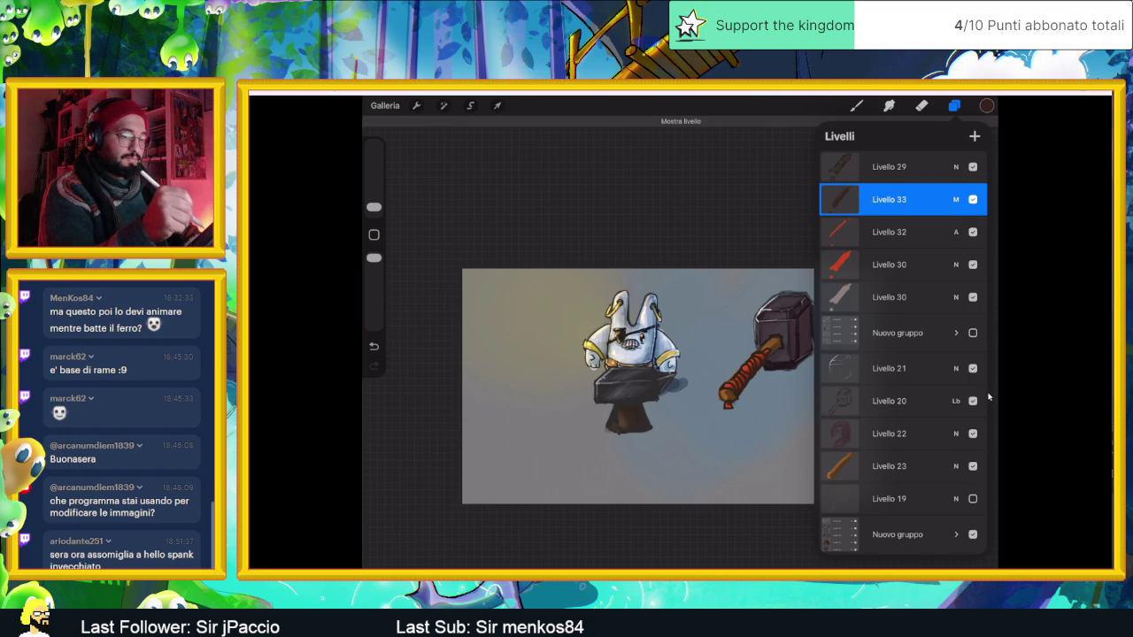
left_click(973, 264)
left_click(973, 232)
left_click(973, 232)
left_click(957, 232)
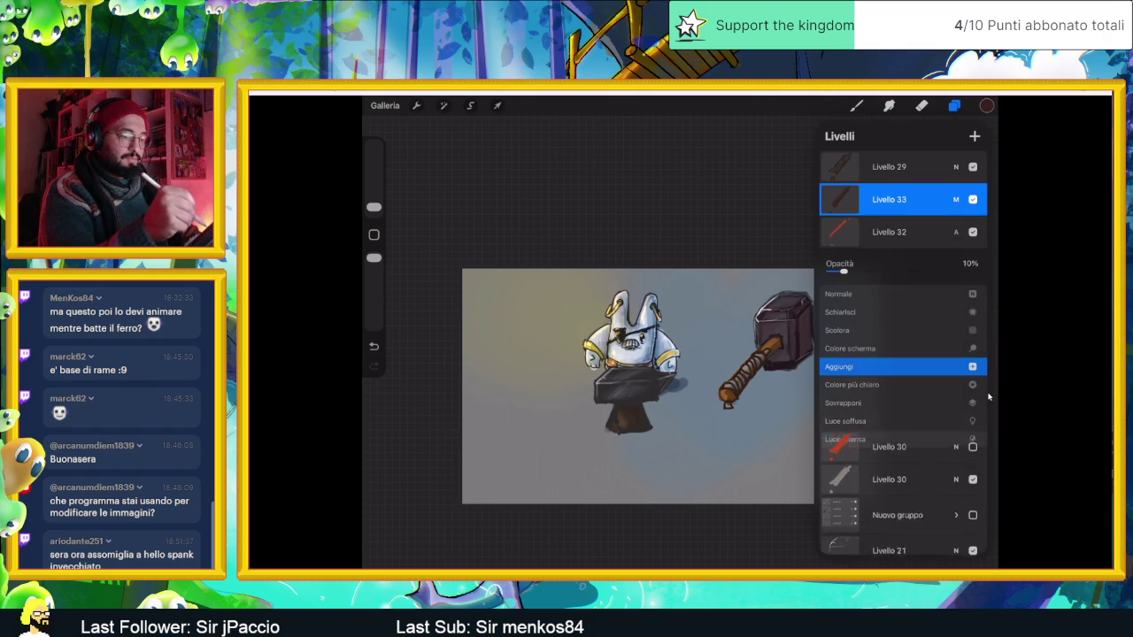
mouse_move(841, 271)
left_mouse_down()
mouse_move(897, 270)
mouse_move(886, 270)
left_mouse_up()
left_click(956, 232)
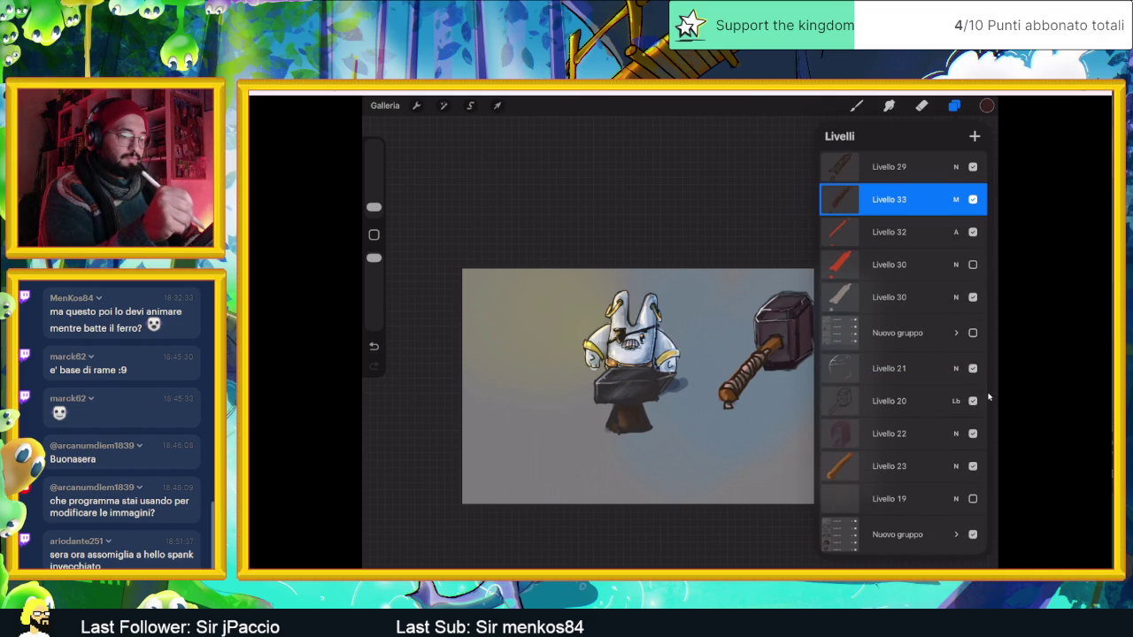
Compare the red hammer layer on and off, finally leaving Livello 30 hidden.
left_click(973, 265)
left_click(973, 264)
left_click(973, 264)
left_click(973, 265)
left_click(973, 265)
left_click(973, 264)
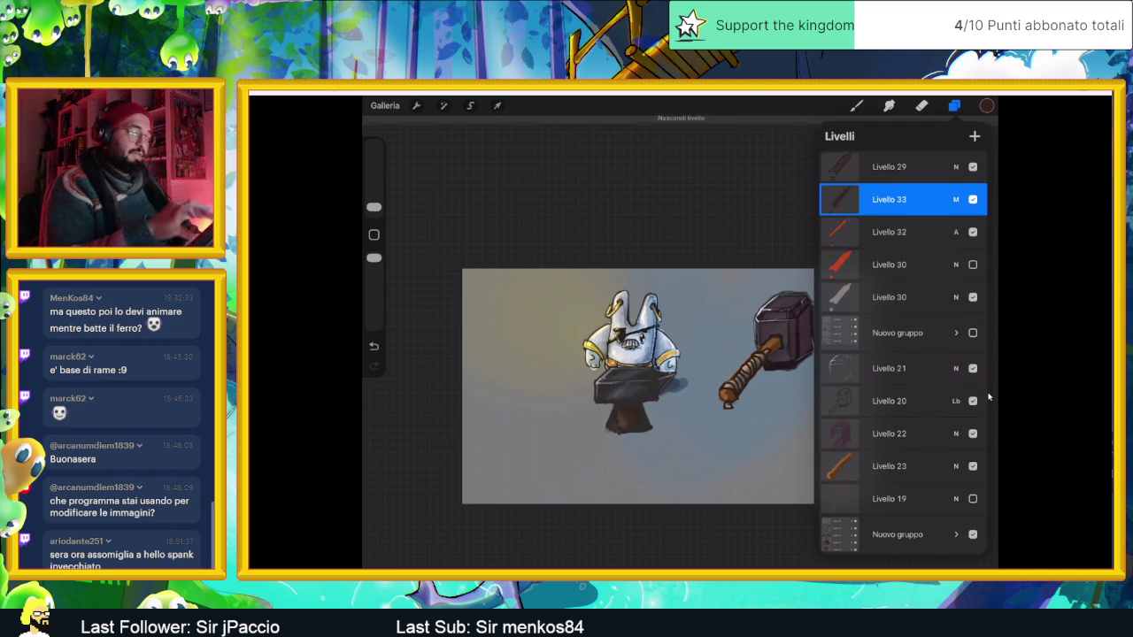
Zoom in and out on the canvas to frame the dark hammer head.
scroll(638, 386, "down", 3)
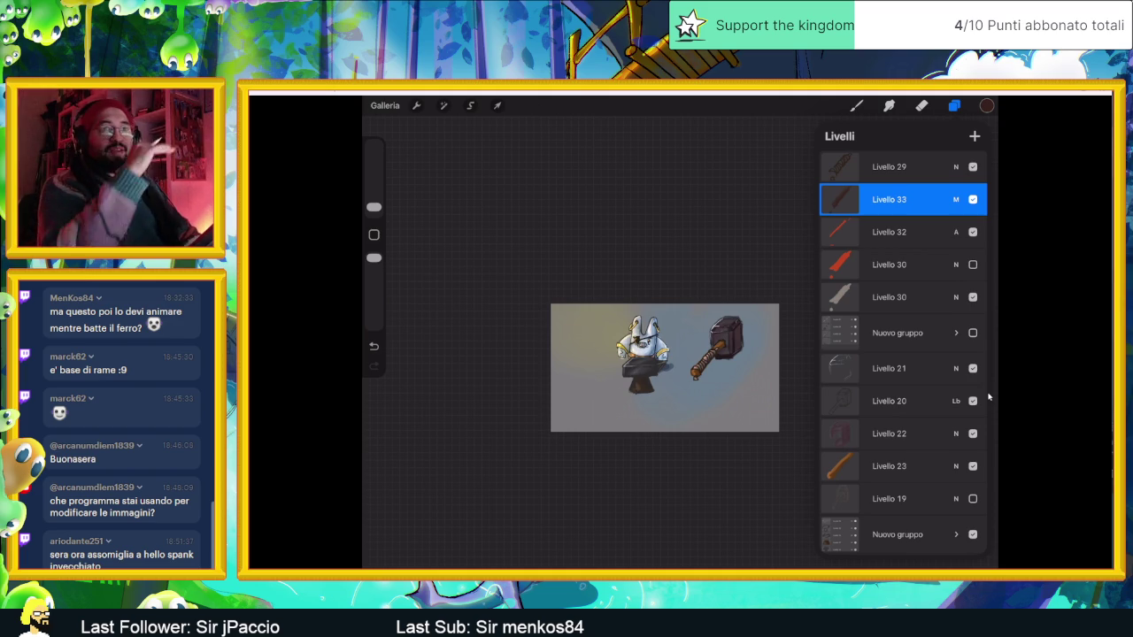
scroll(637, 372, "up", 2)
scroll(637, 372, "up", 2)
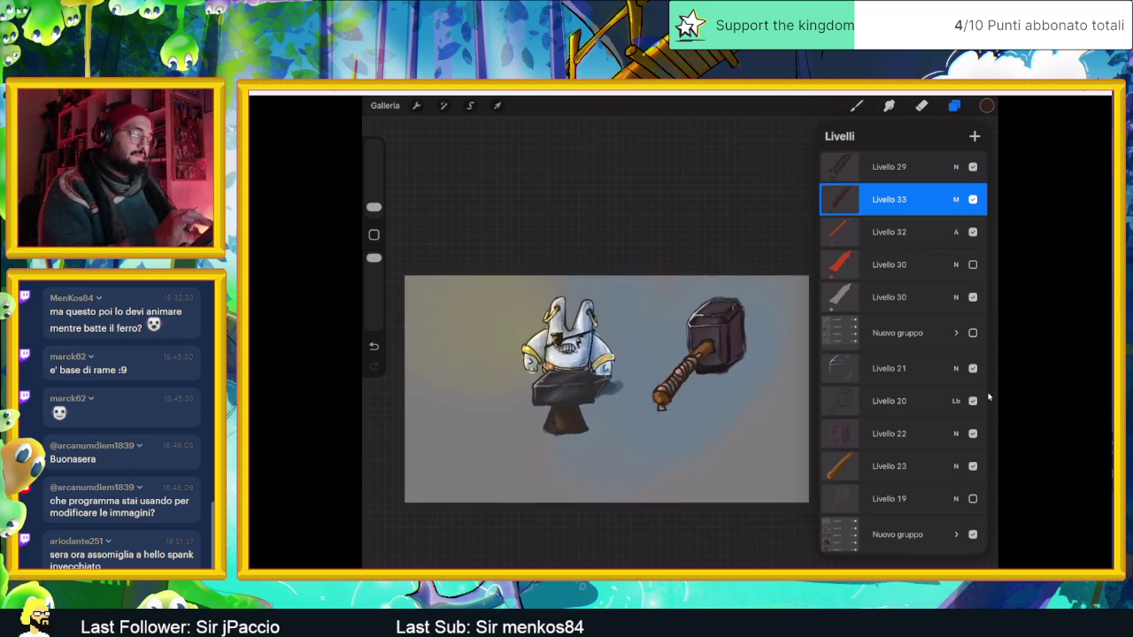
scroll(637, 372, "up", 3)
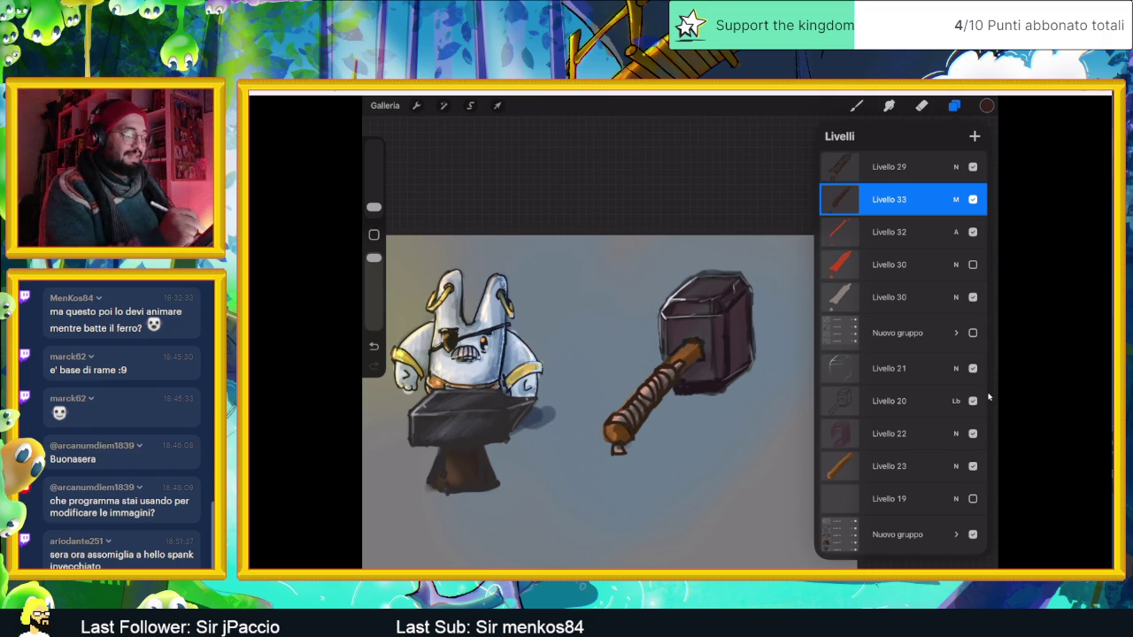
scroll(585, 402, "down", 3)
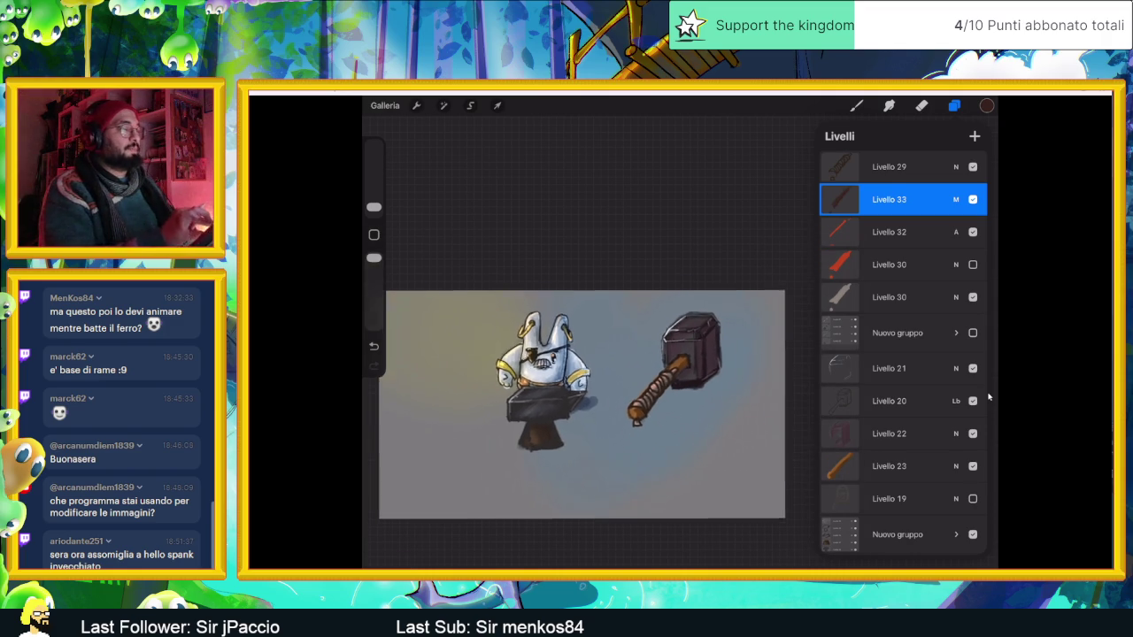
scroll(581, 405, "down", 2)
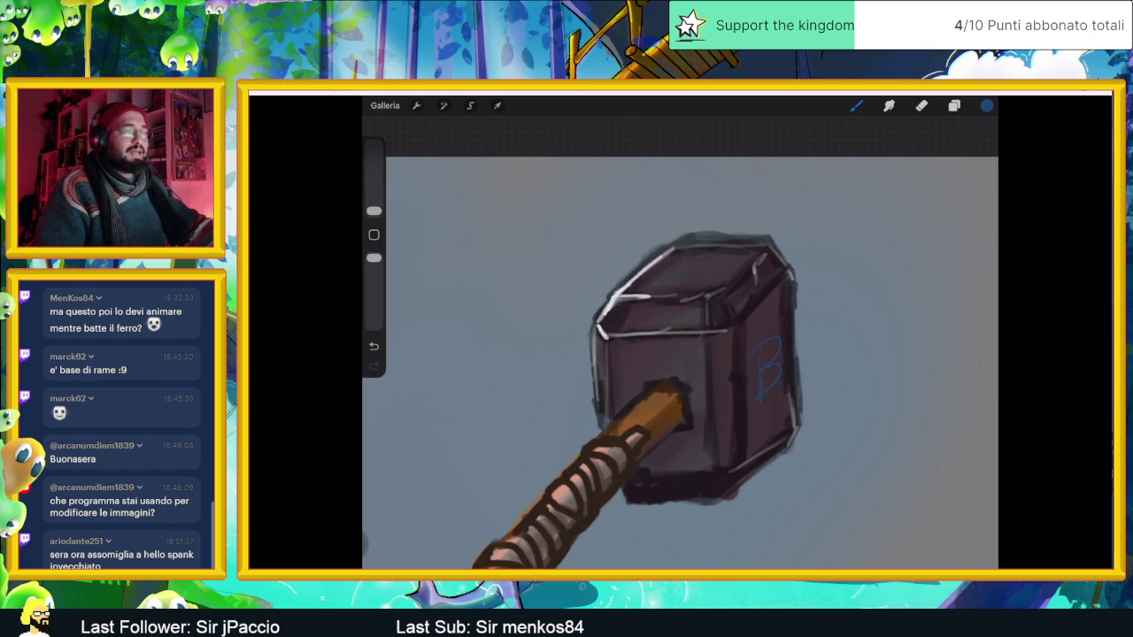
Search Google for 'runa della forza vichinga' in a new browser tab.
key("alt+Tab")
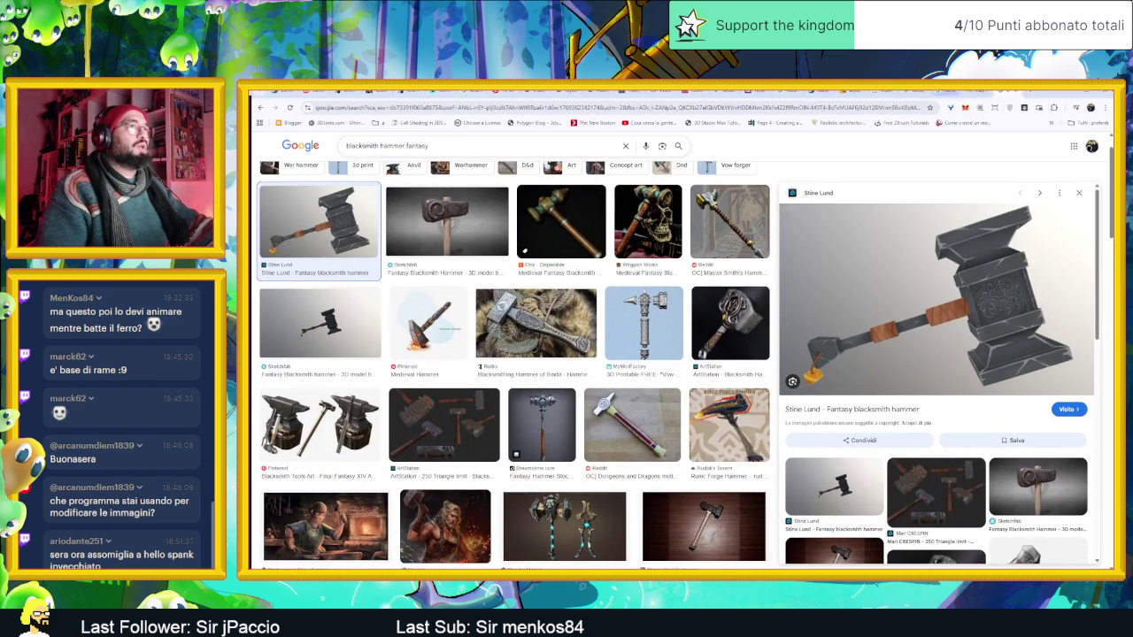
key("ctrl+t")
type("r")
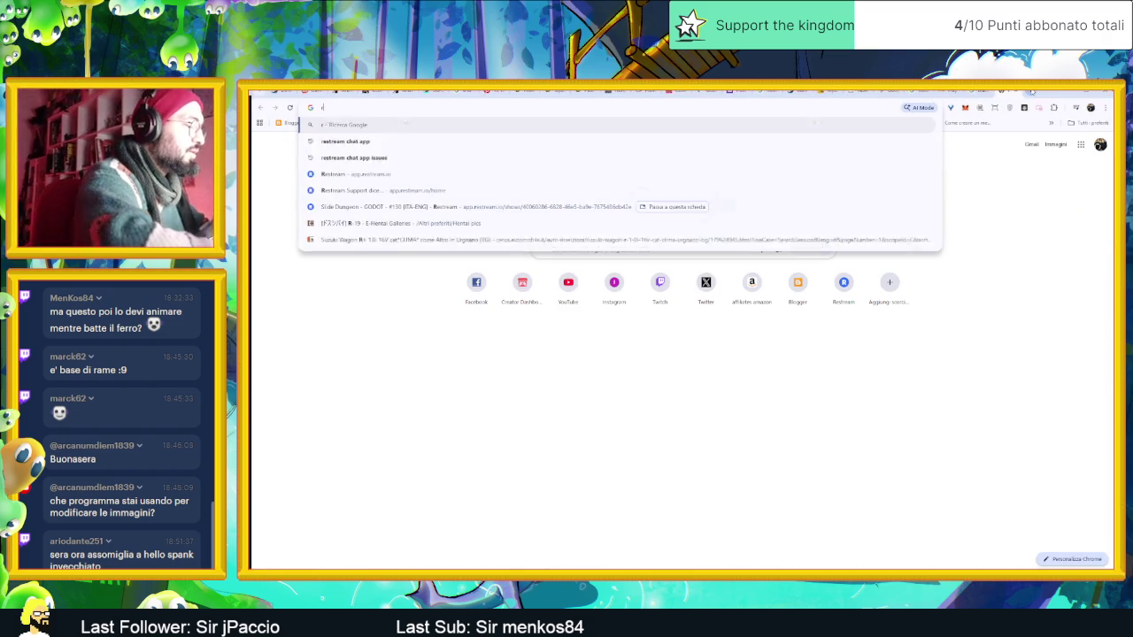
type("una della")
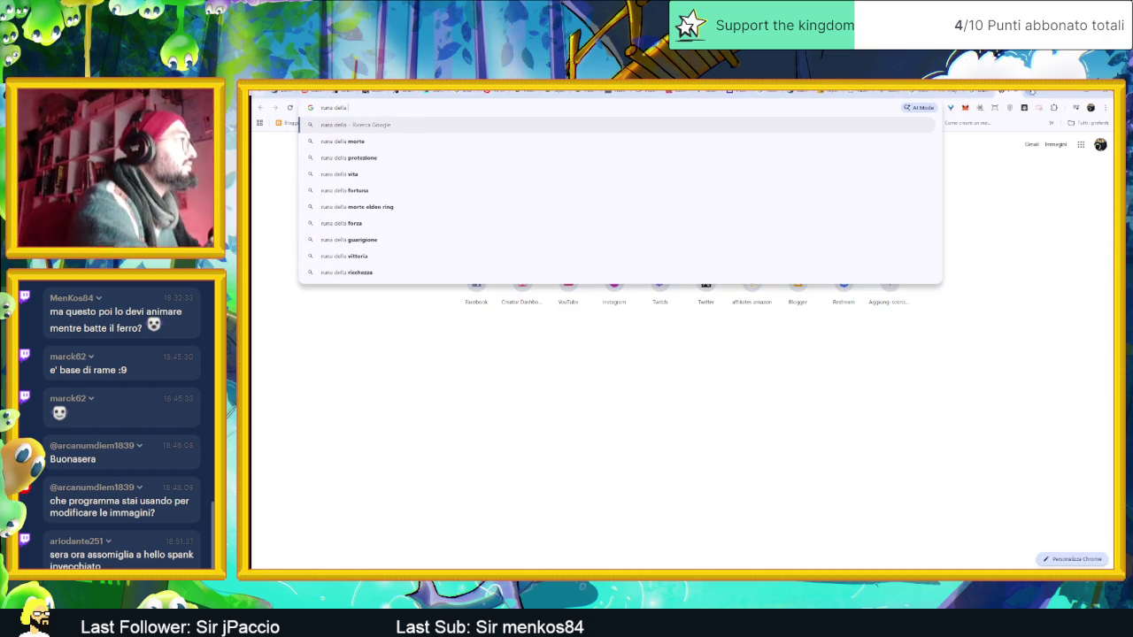
type("na della forza")
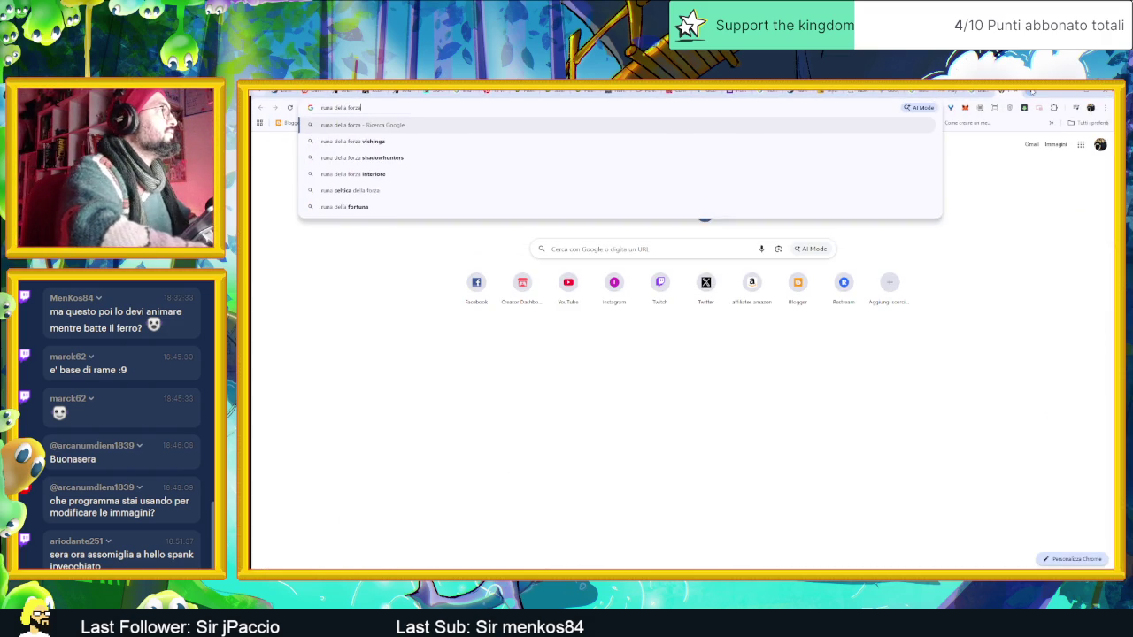
key("Return")
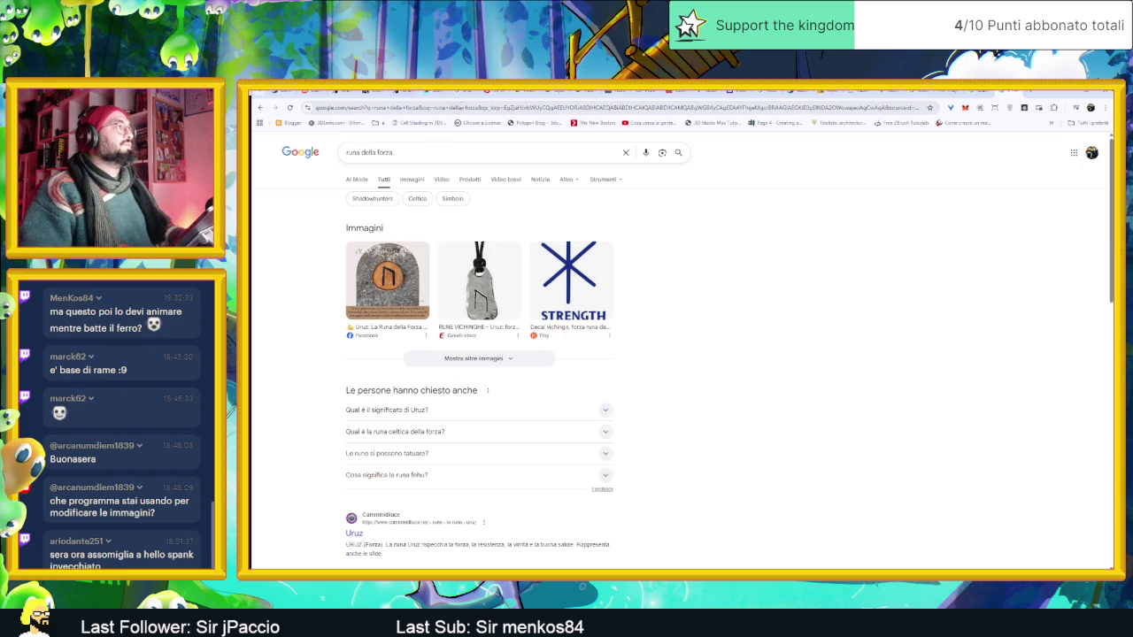
left_click(486, 152)
left_click(532, 174)
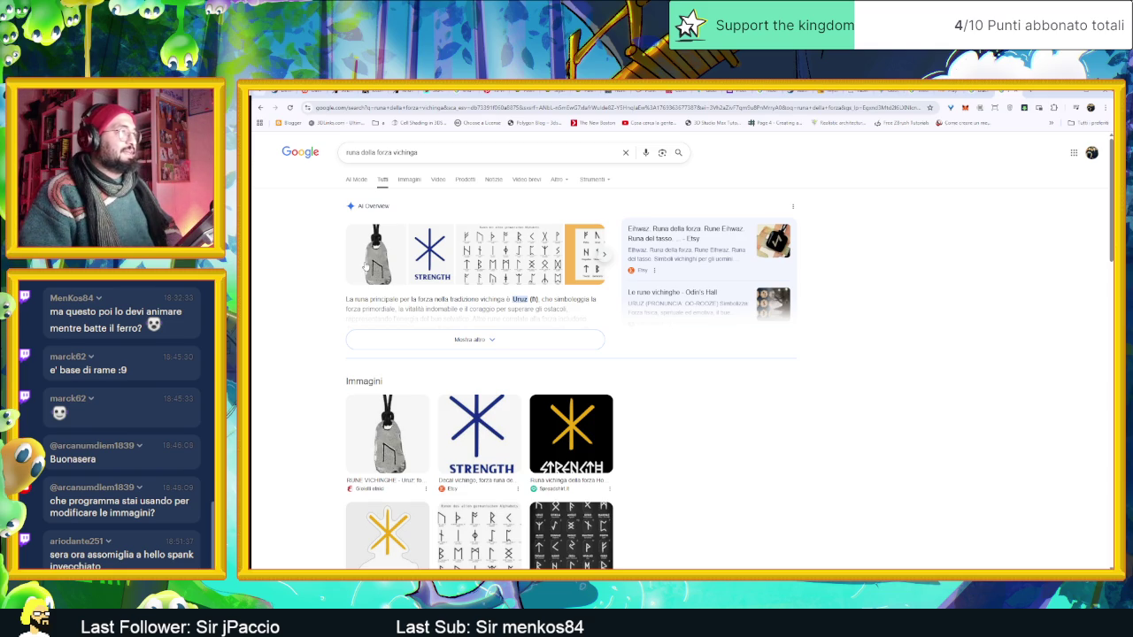
Expand the AI overview and preview the blue STRENGTH and Uruz pendant rune images.
left_click(498, 345)
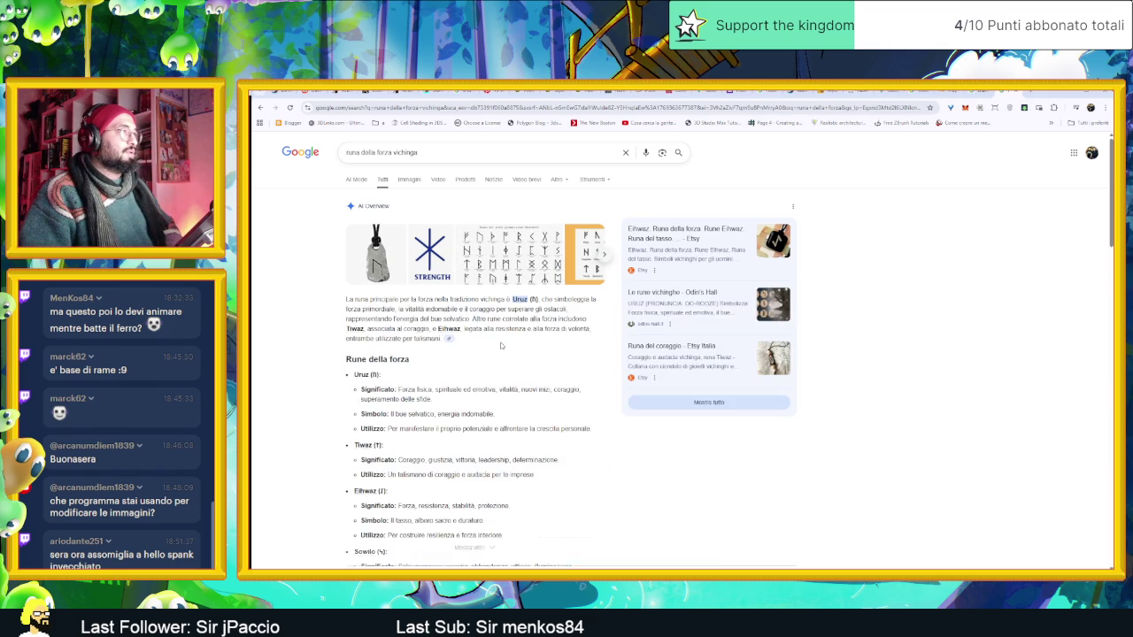
left_click(430, 254)
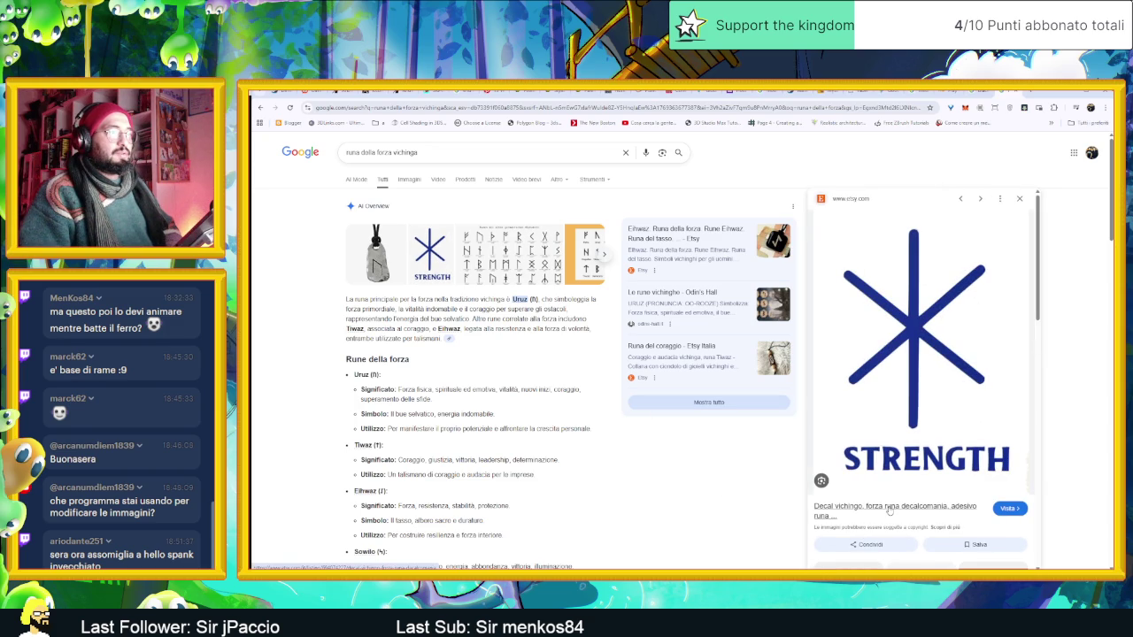
left_click(377, 256)
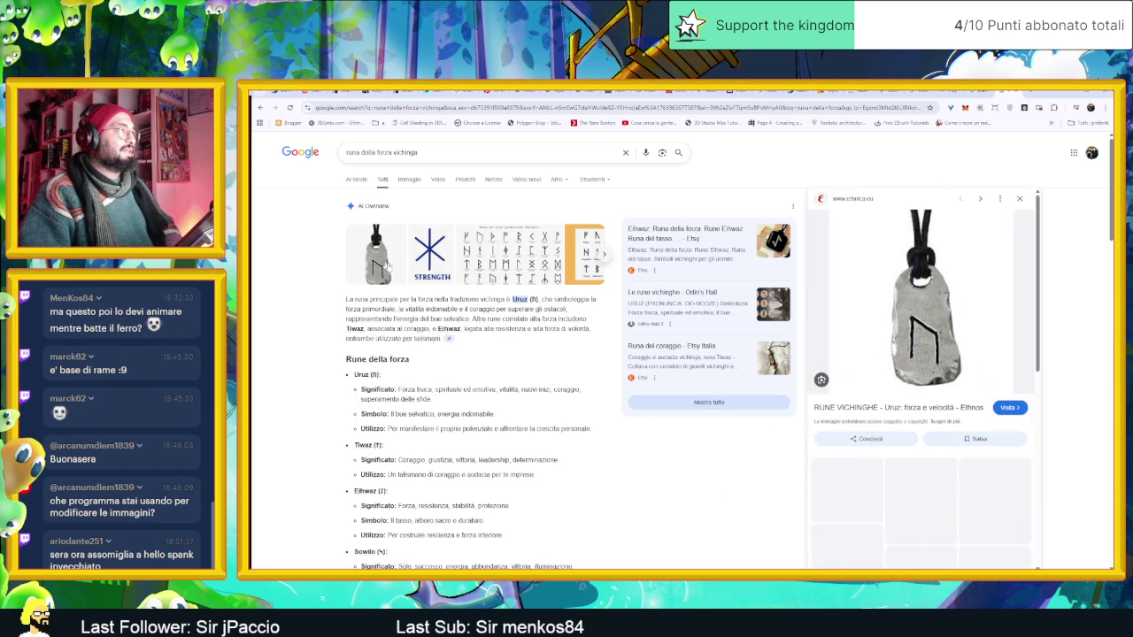
scroll(453, 313, "down", 1)
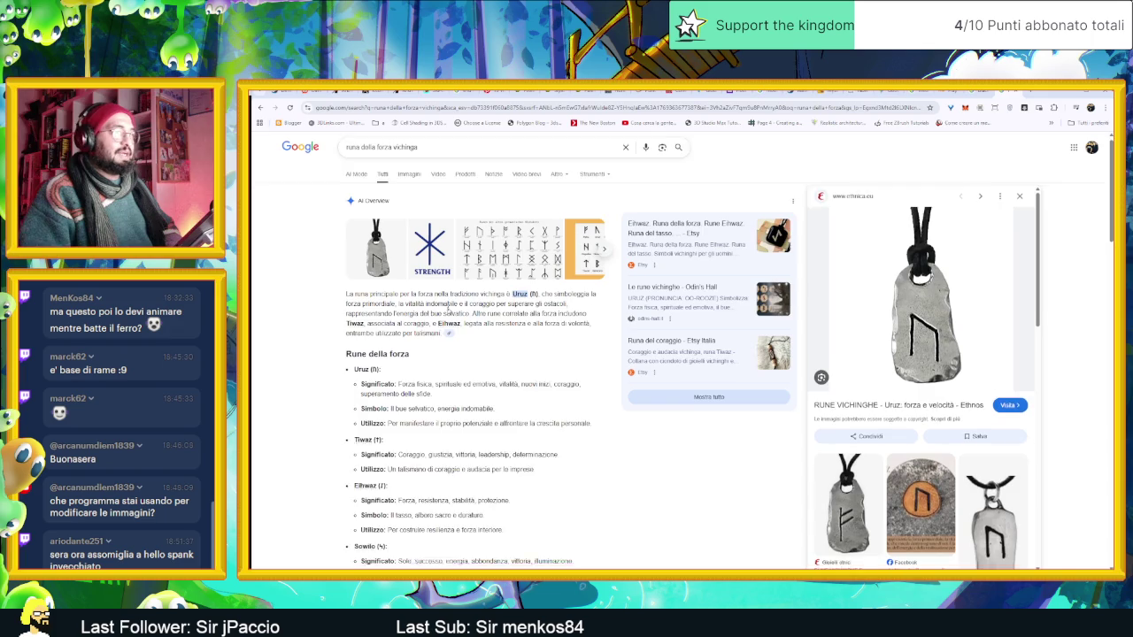
scroll(453, 313, "down", 2)
scroll(453, 314, "down", 1)
scroll(453, 313, "down", 5)
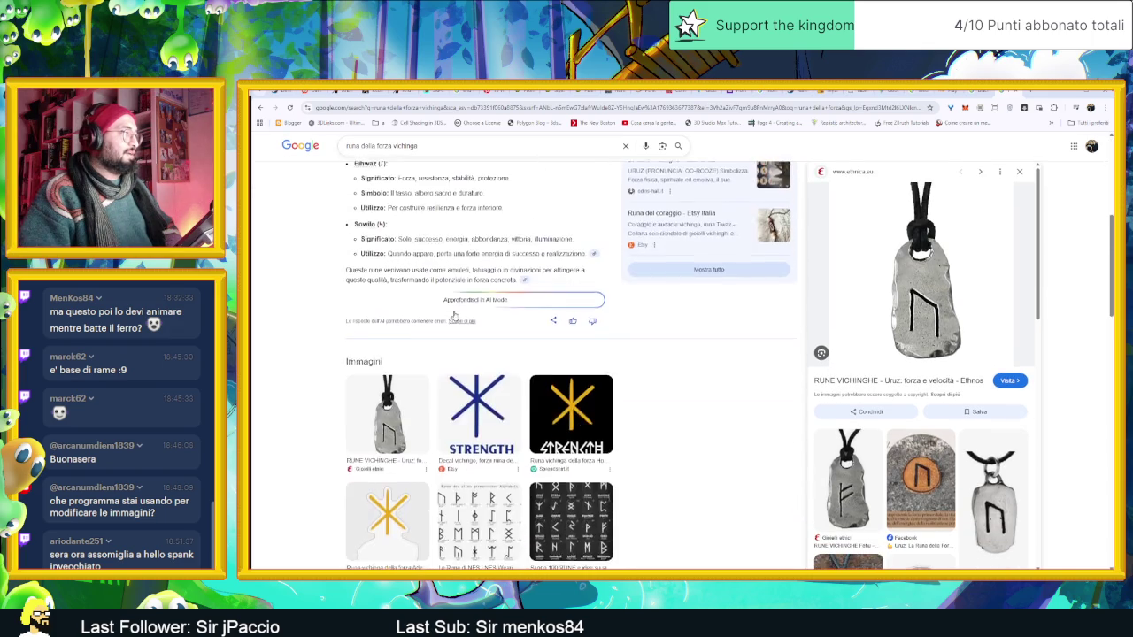
scroll(455, 315, "down", 1)
scroll(455, 315, "down", 1)
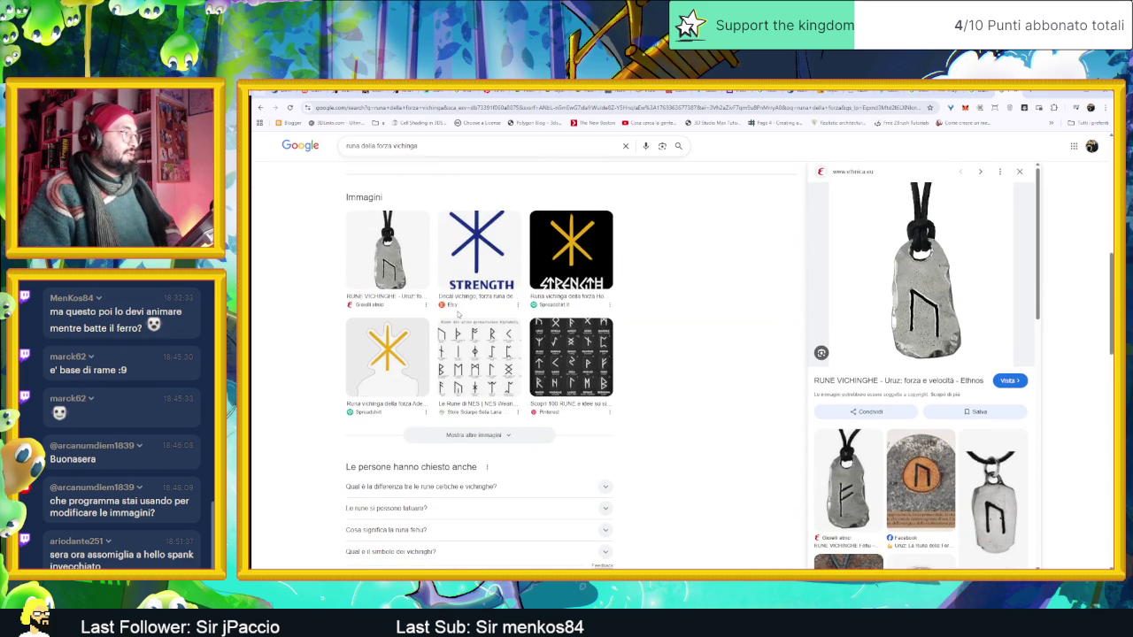
scroll(458, 317, "up", 4)
scroll(459, 317, "up", 2)
scroll(443, 266, "up", 3)
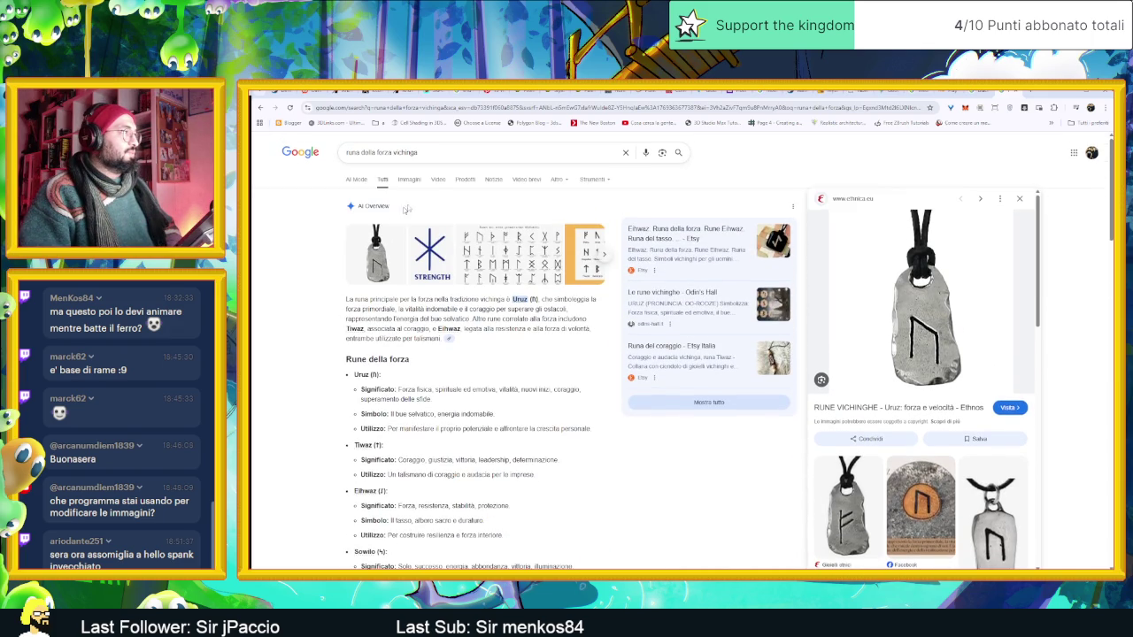
Browse image results, previewing a rune chart and a parchment chart of rune meanings.
left_click(414, 180)
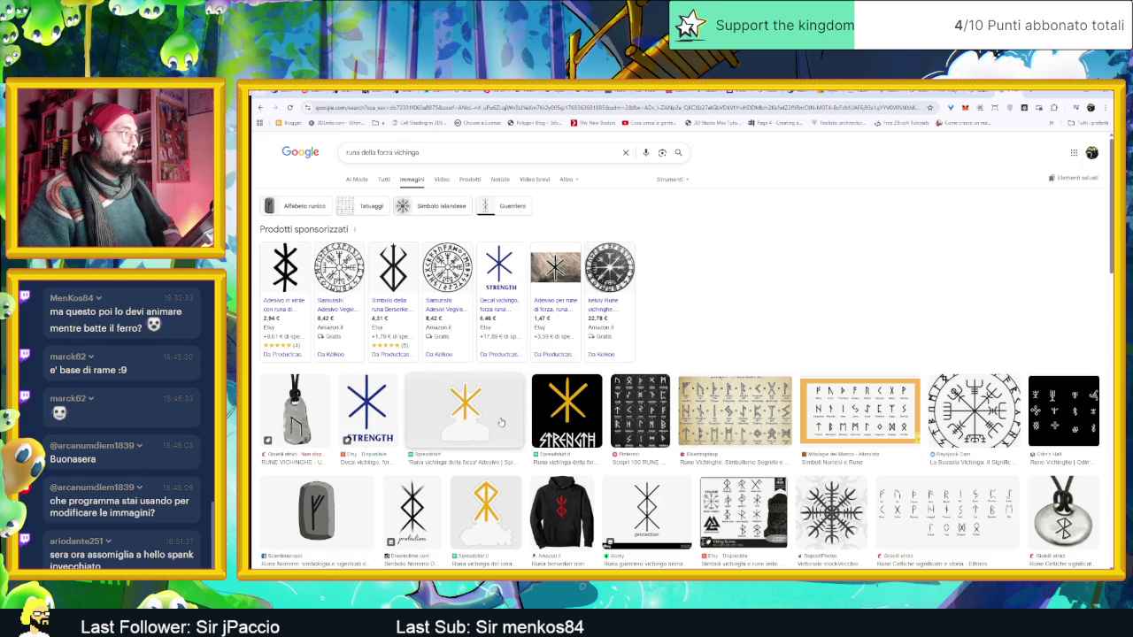
scroll(515, 421, "down", 2)
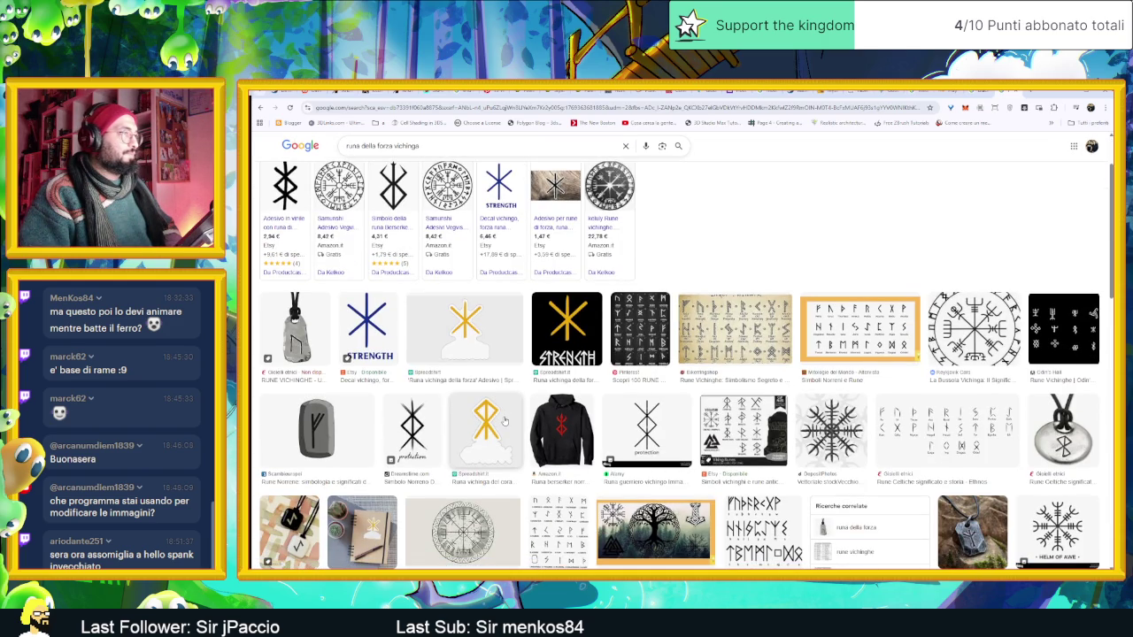
scroll(735, 354, "up", 2)
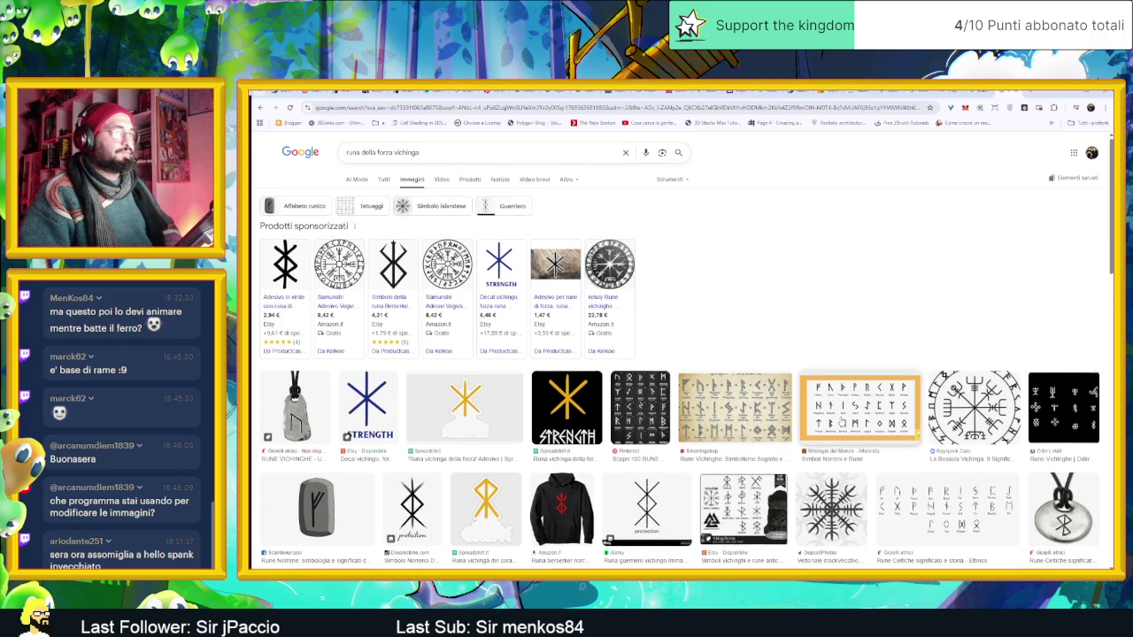
scroll(839, 422, "down", 1)
left_click(857, 382)
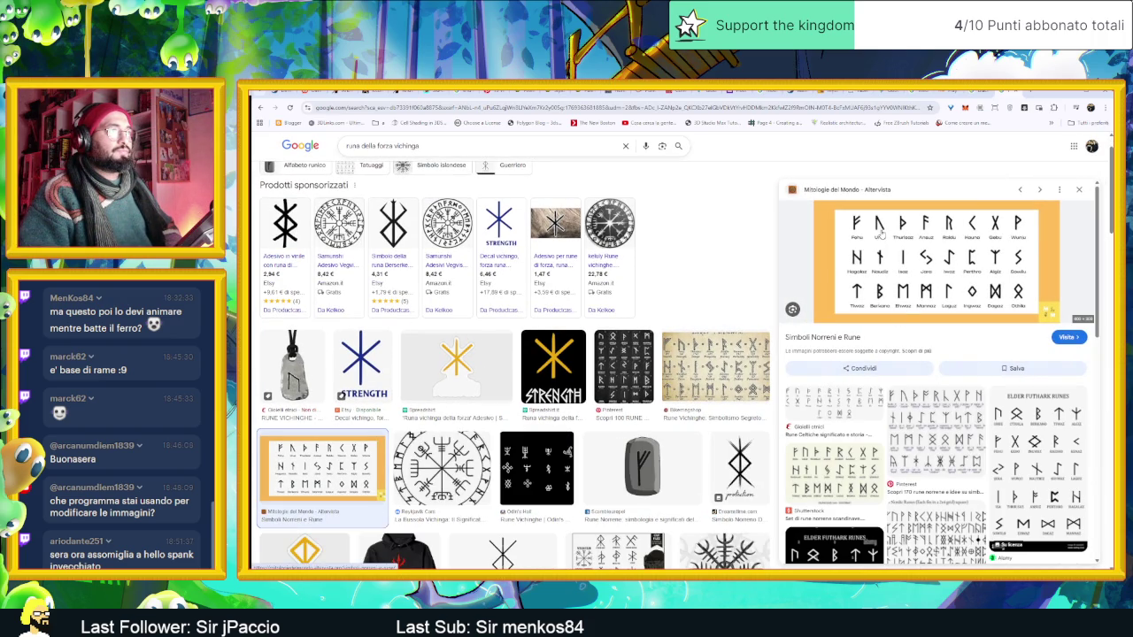
left_click(717, 356)
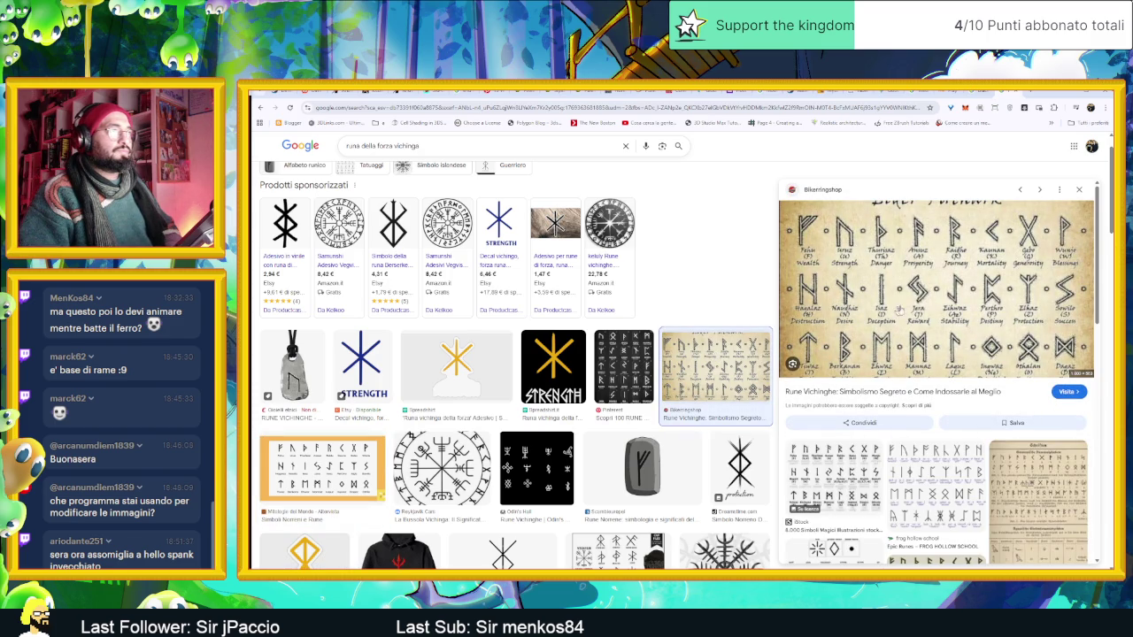
scroll(639, 375, "down", 1)
scroll(639, 375, "down", 2)
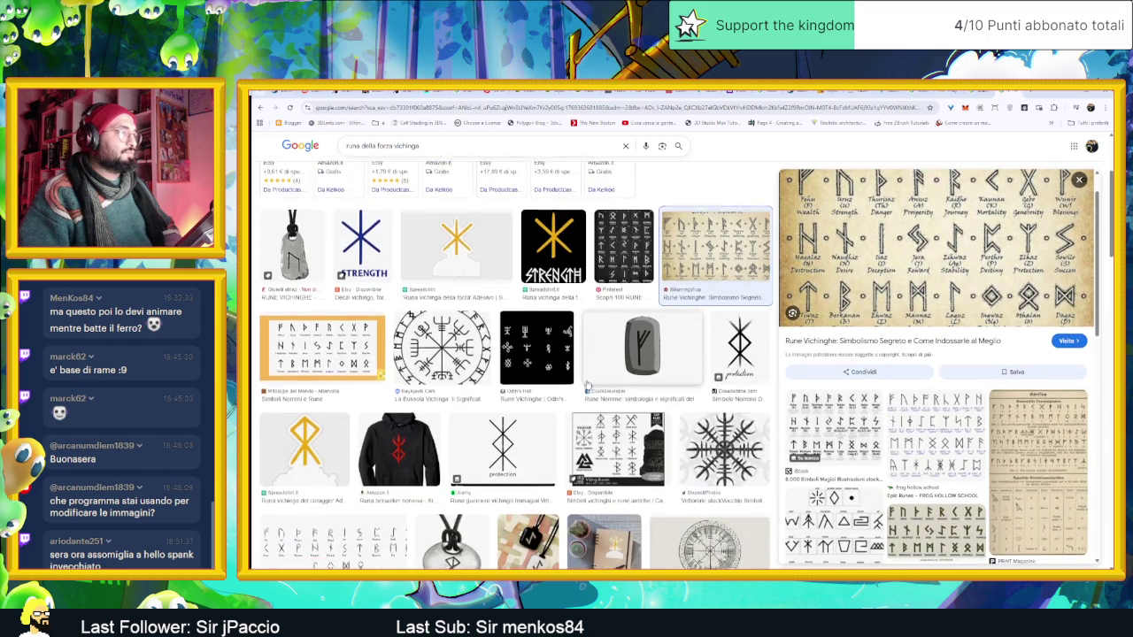
scroll(620, 375, "down", 2)
scroll(602, 376, "down", 2)
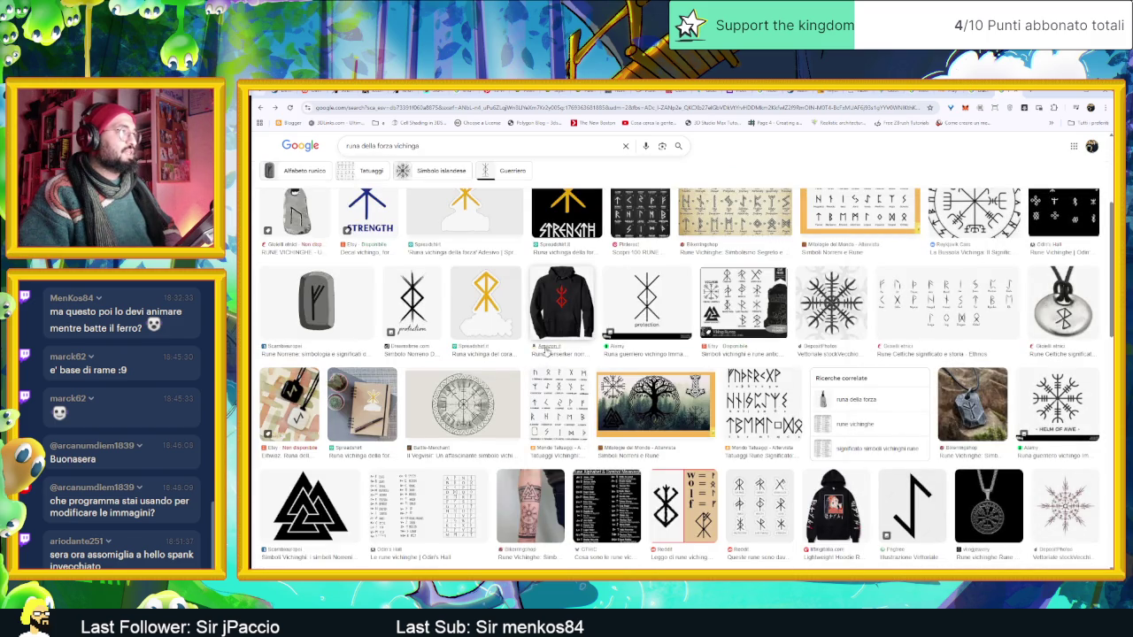
Return to the all-results page and scroll down to the Reddit strength-runes result.
key("alt+Left")
scroll(433, 337, "down", 3)
scroll(433, 337, "down", 3)
scroll(433, 340, "down", 3)
scroll(435, 344, "down", 2)
scroll(435, 344, "down", 3)
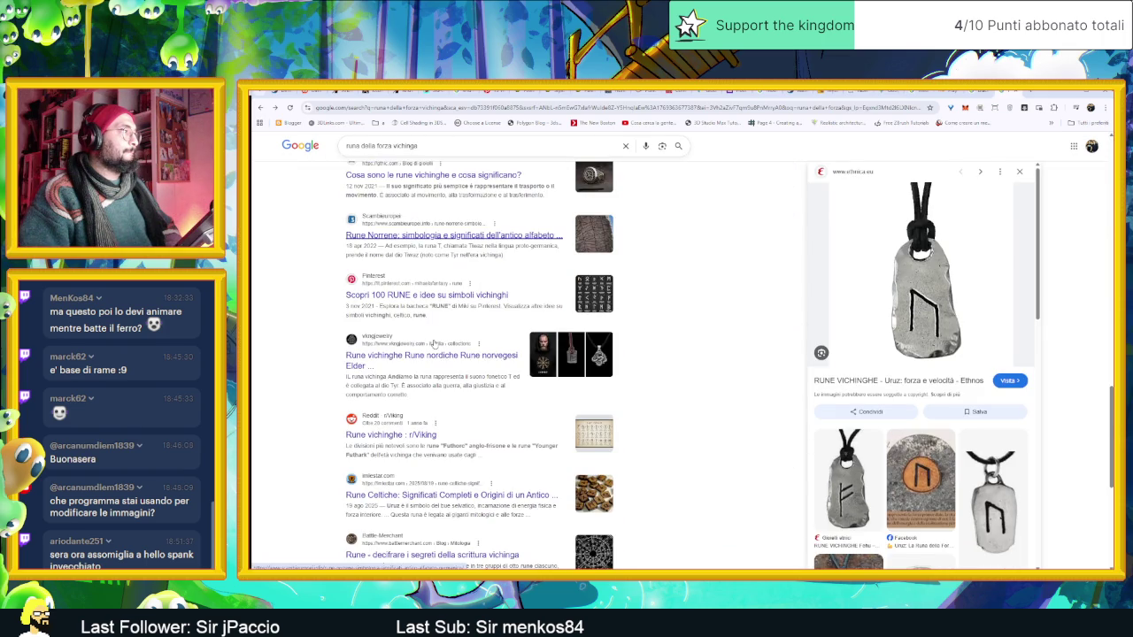
scroll(434, 345, "down", 3)
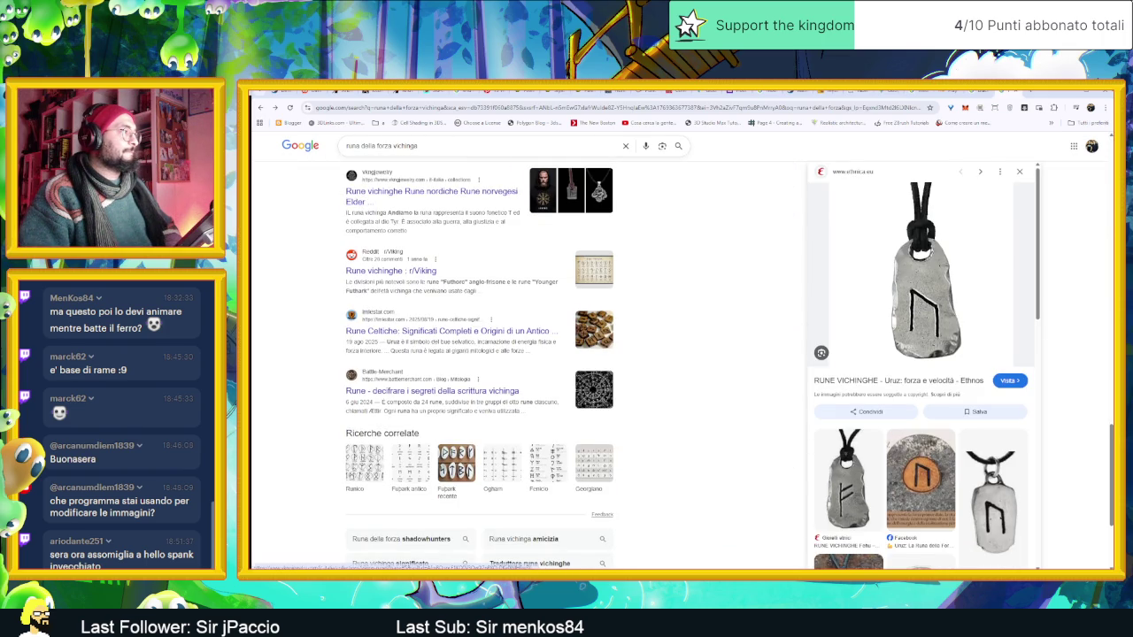
scroll(433, 346, "up", 3)
scroll(434, 345, "up", 3)
scroll(434, 344, "up", 3)
scroll(435, 345, "up", 1)
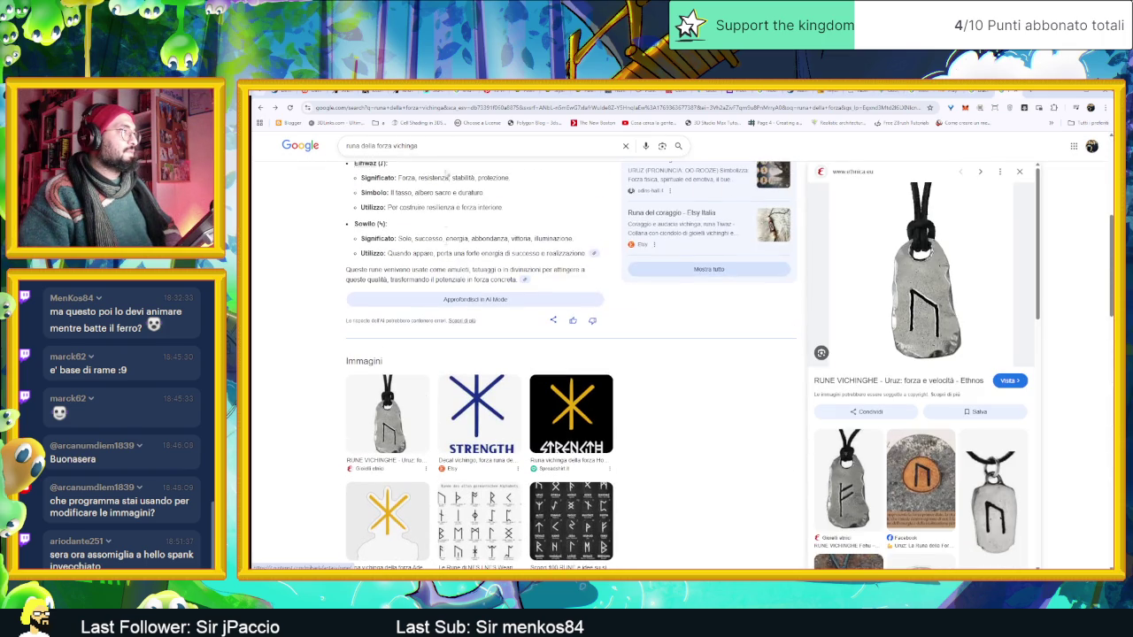
double_click(405, 146)
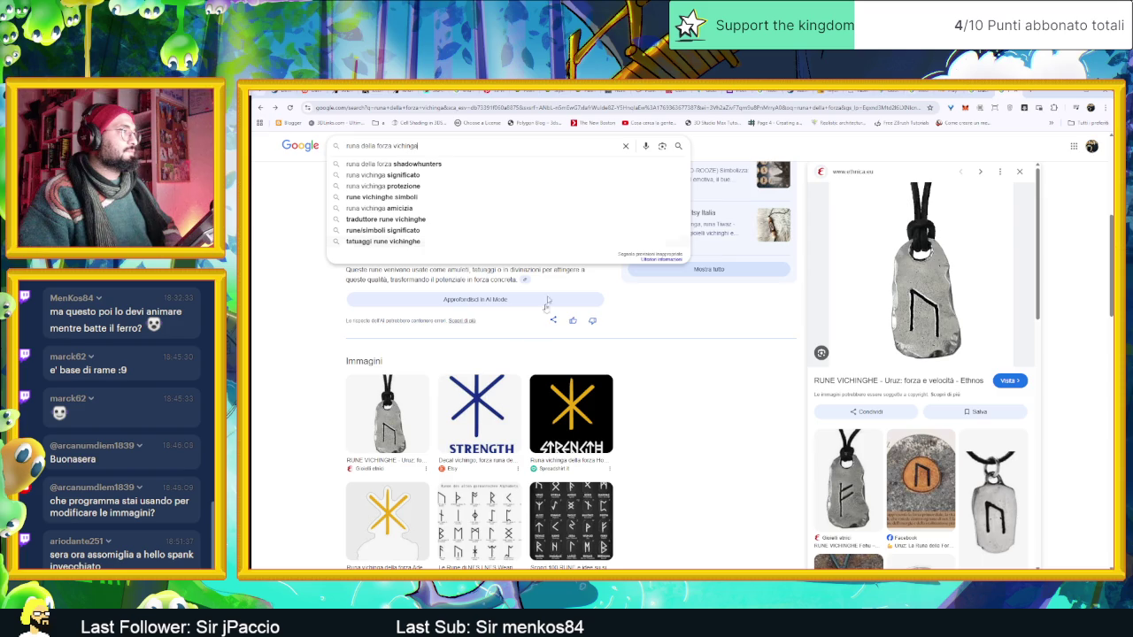
scroll(460, 407, "down", 4)
left_click(301, 464)
scroll(310, 460, "down", 3)
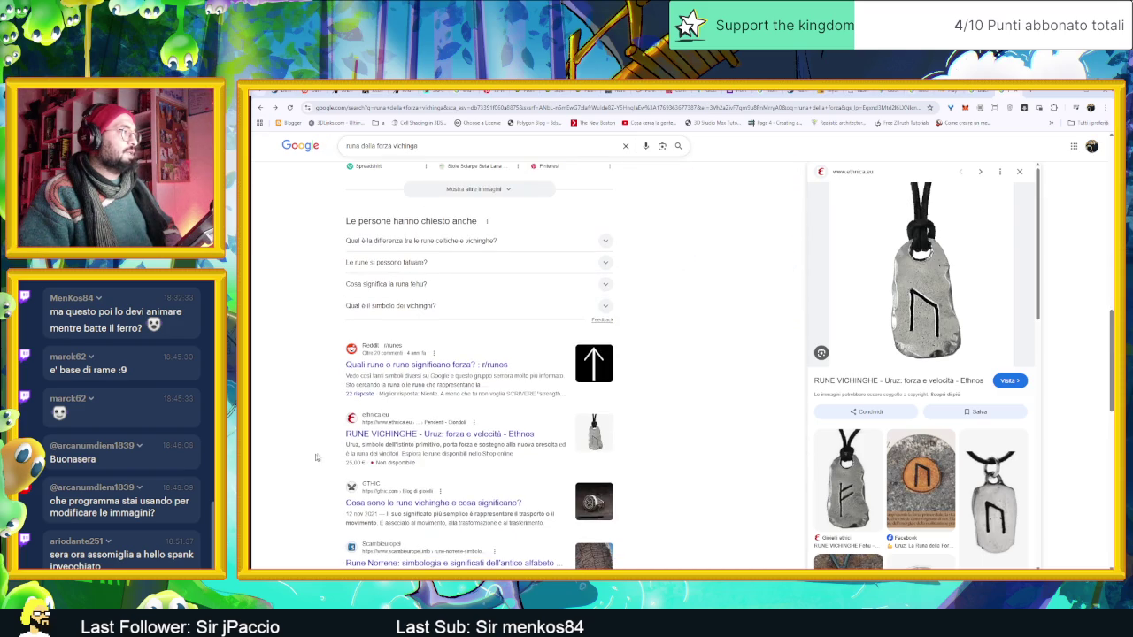
Read the Reddit replies on which runes mean strength, then return to Procreate.
left_click(398, 366)
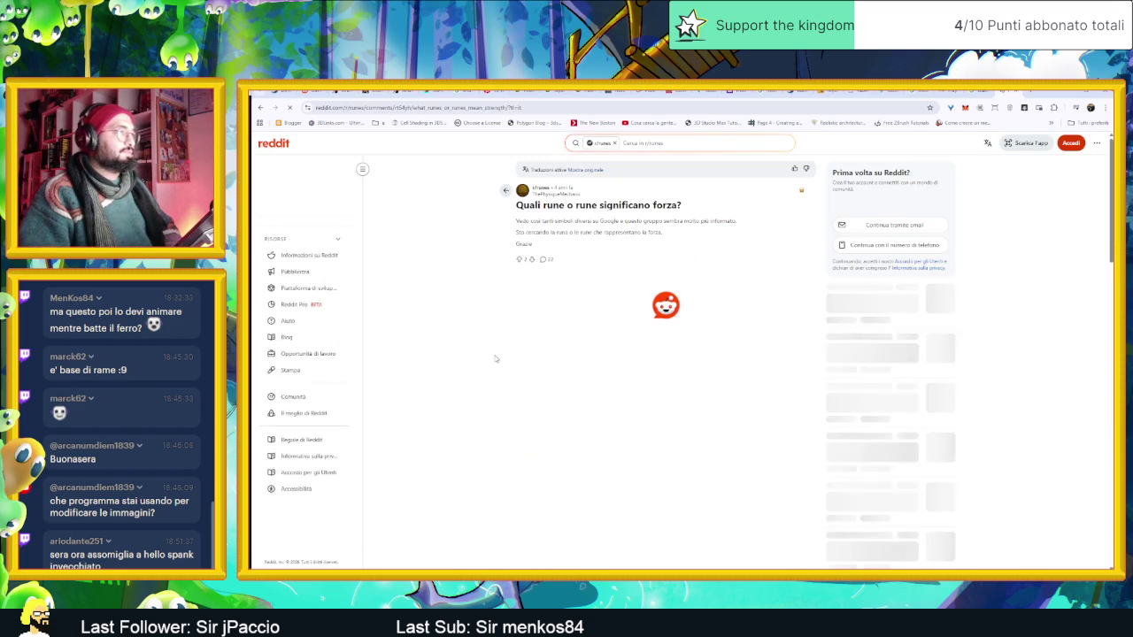
scroll(646, 448, "down", 1)
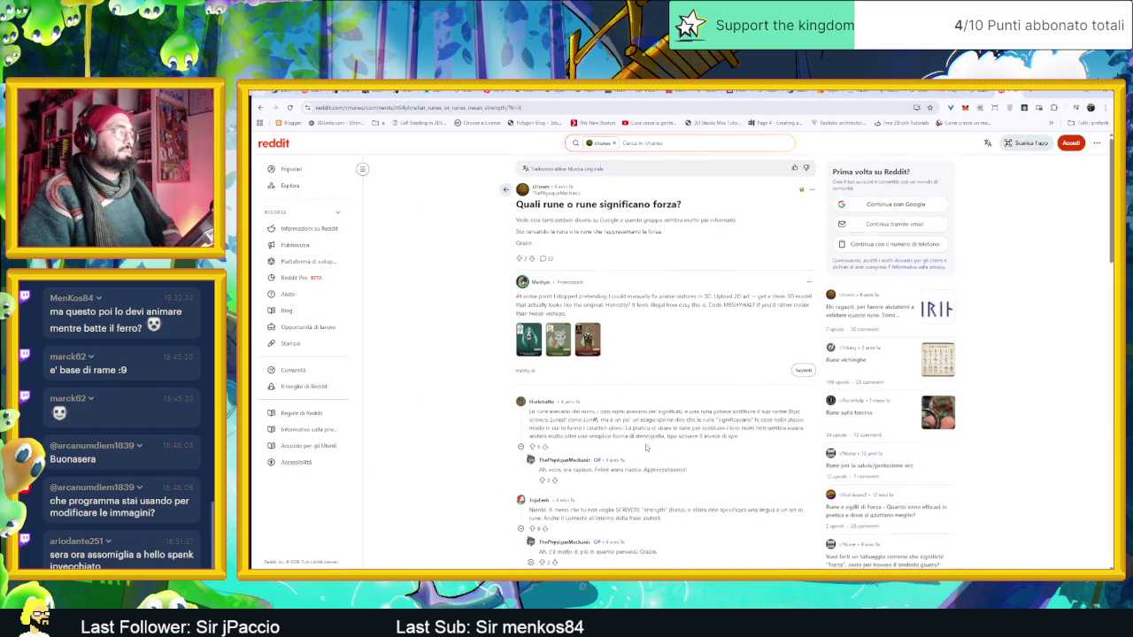
scroll(646, 448, "down", 2)
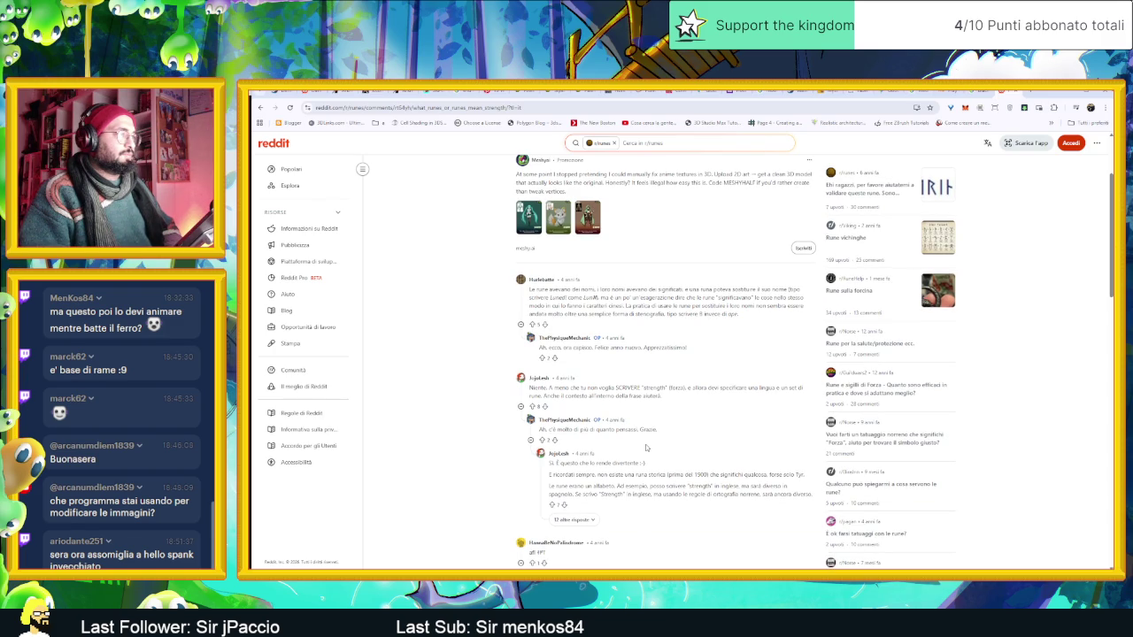
scroll(646, 448, "down", 1)
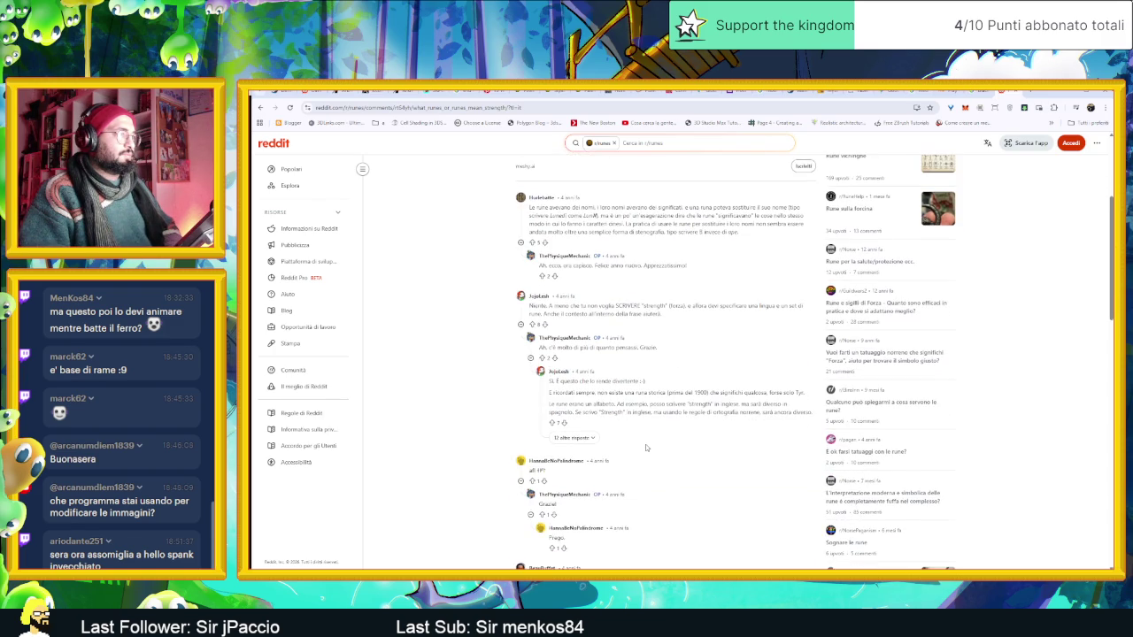
scroll(646, 362, "up", 1)
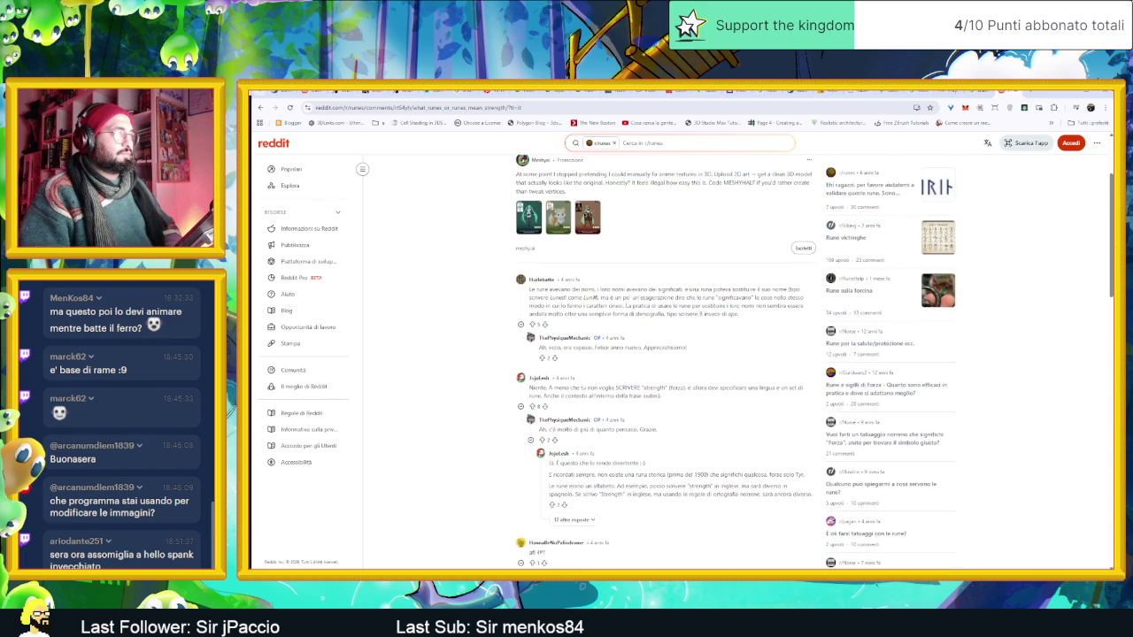
scroll(673, 448, "up", 1)
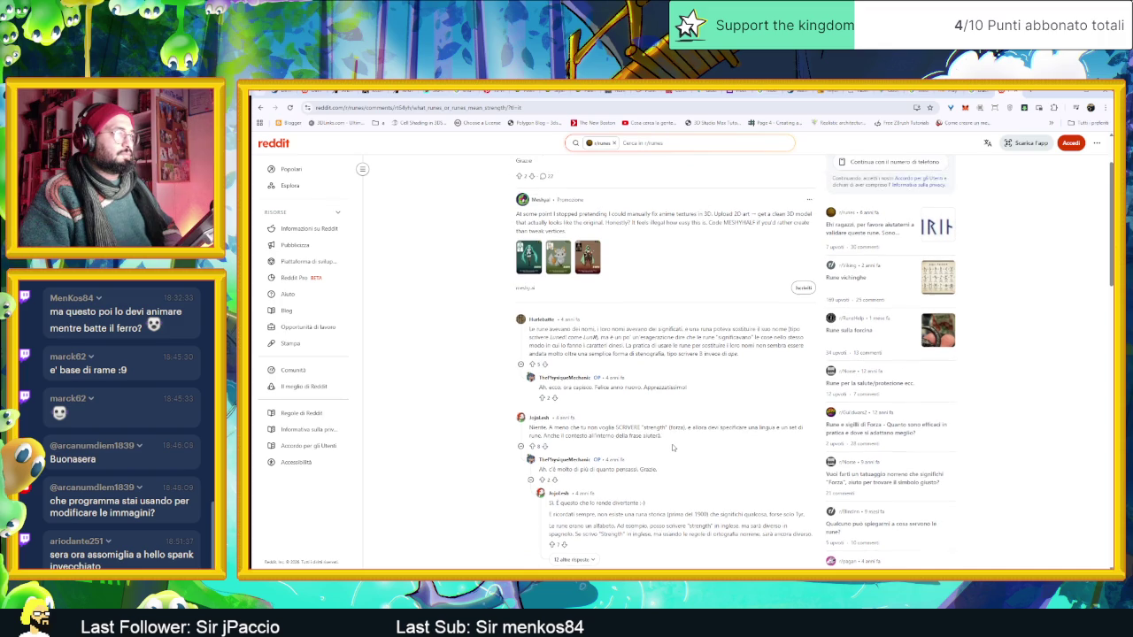
scroll(749, 345, "up", 2)
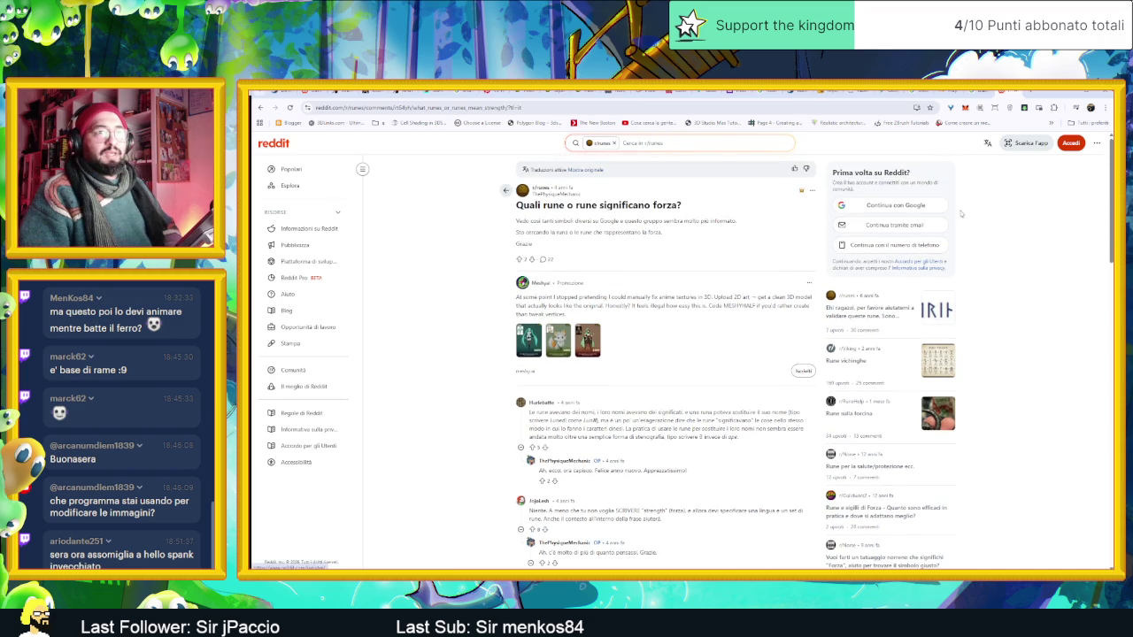
key("alt+Tab")
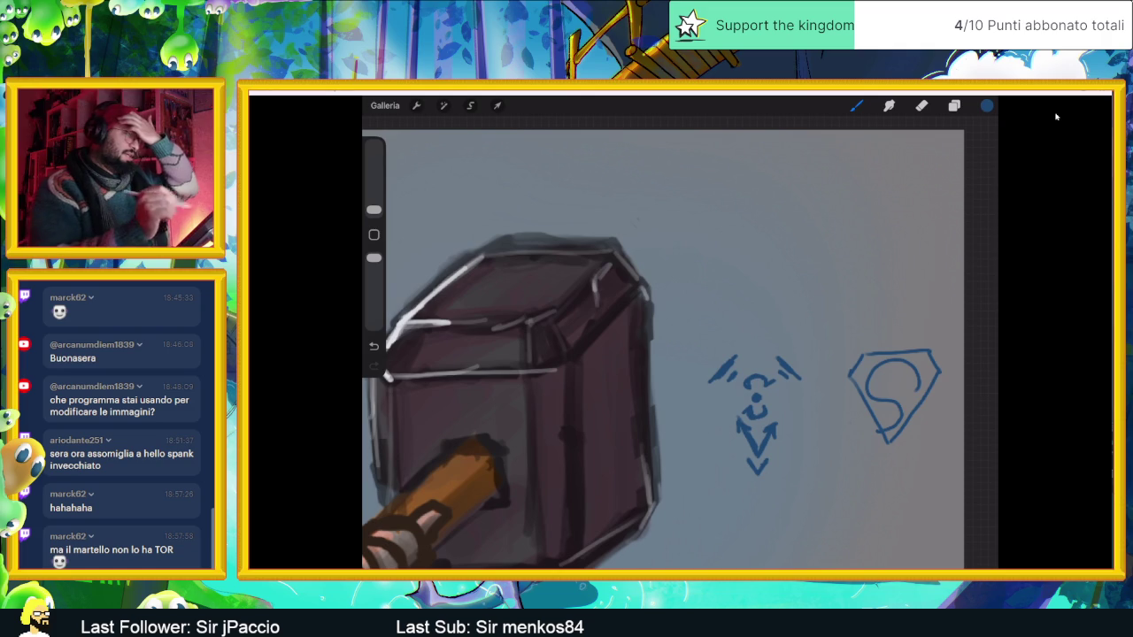
Start a freehand selection on the hammer head with the Selection tool.
key("s")
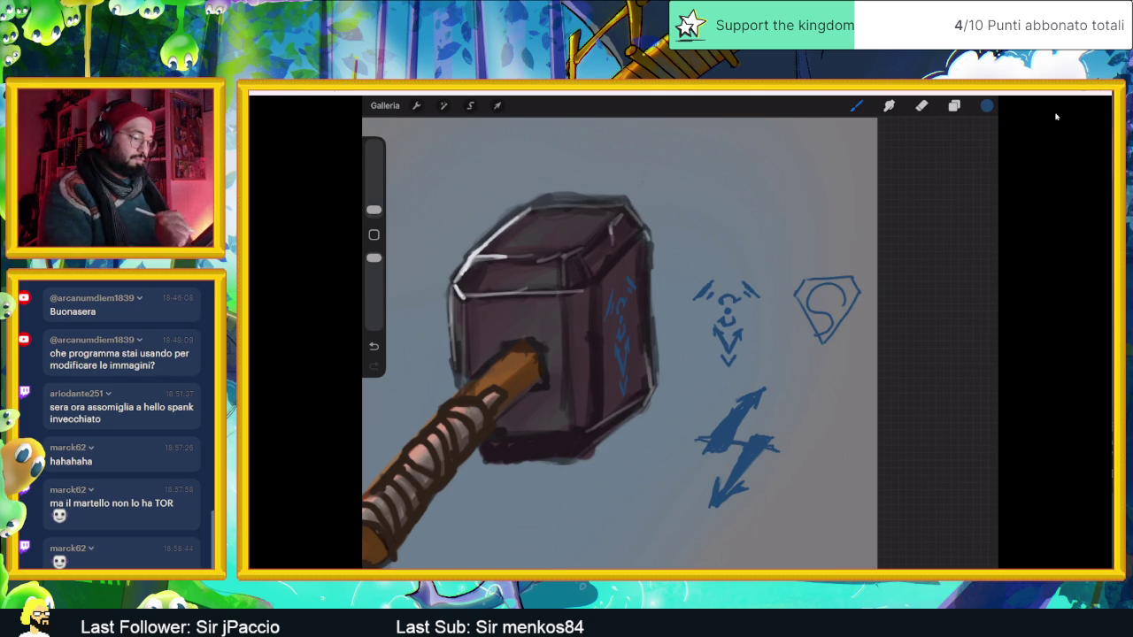
Zoom out until the bunny, anvil and rune-marked hammer all fit on screen.
scroll(619, 344, "down", 3)
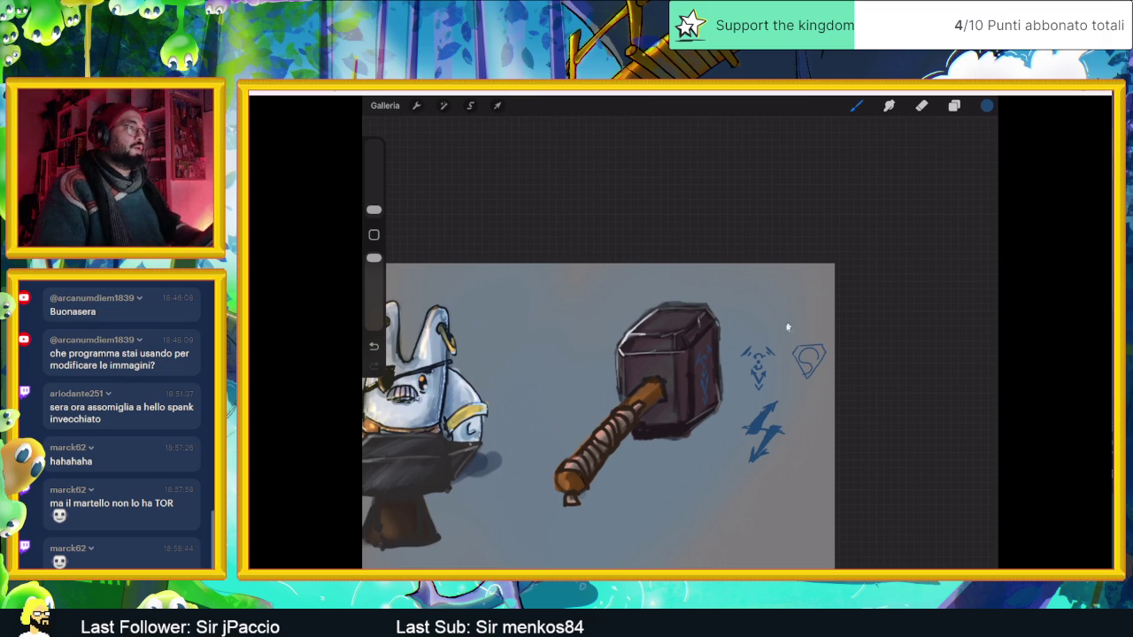
scroll(777, 345, "down", 5)
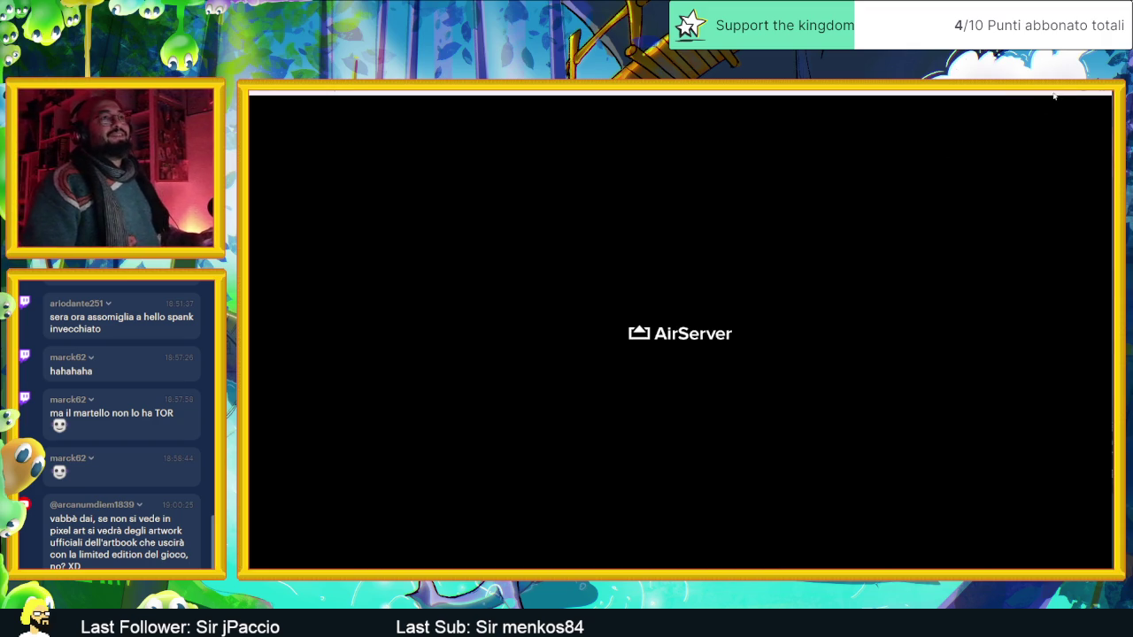
Exit AirServer full screen and close its window.
left_click(1054, 96)
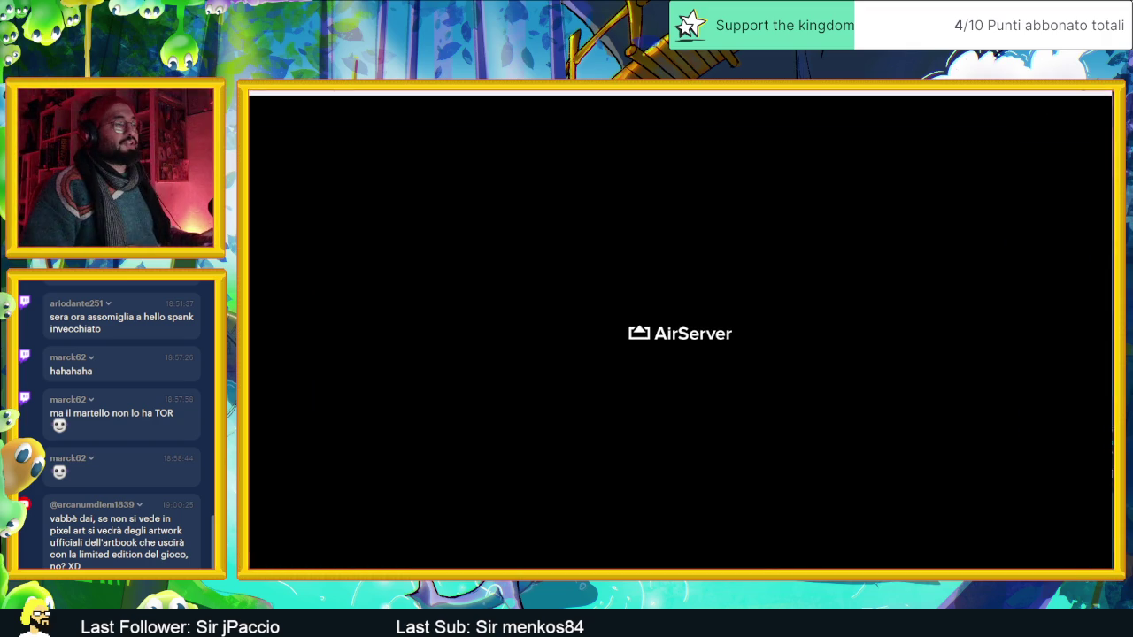
left_click(1098, 92)
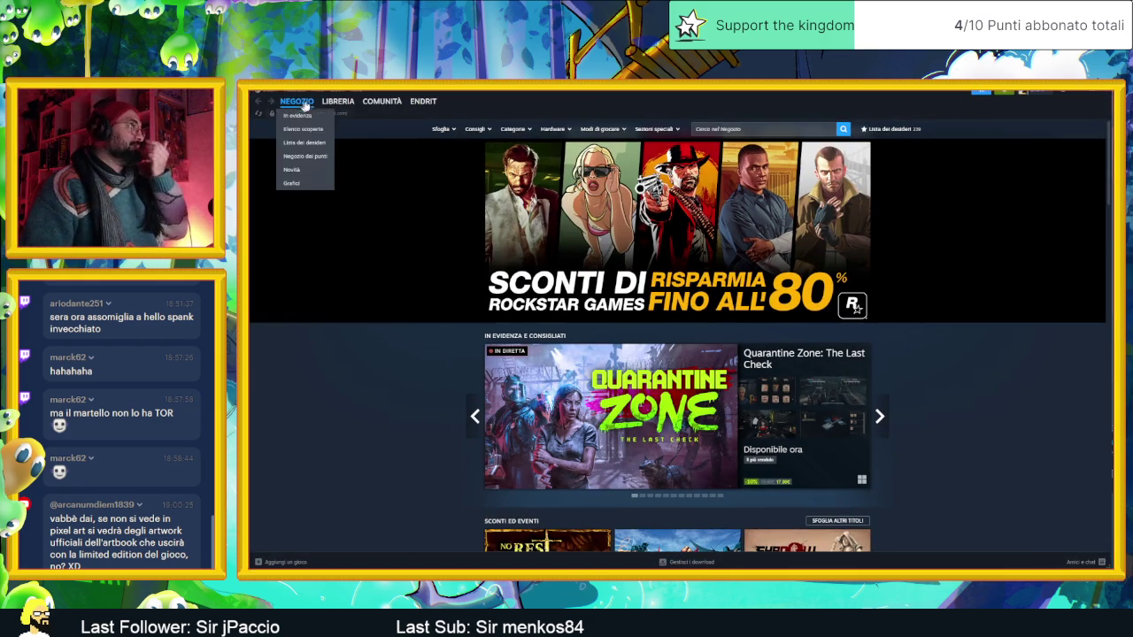
Launch Aseprite from the Recent list in the Steam library.
left_click(339, 116)
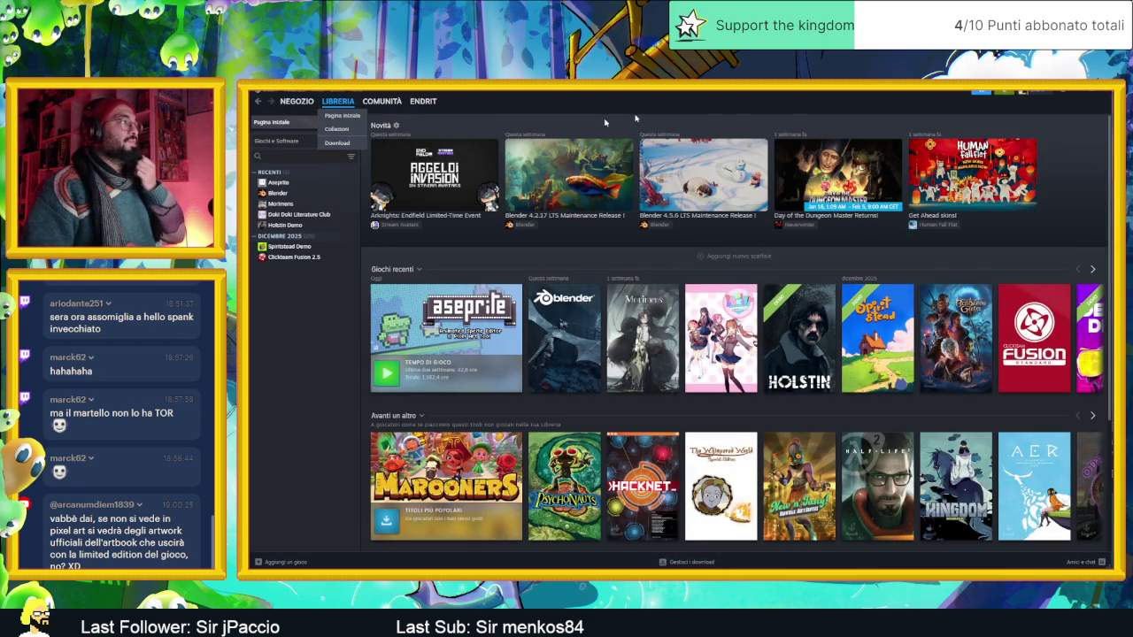
left_click(279, 182)
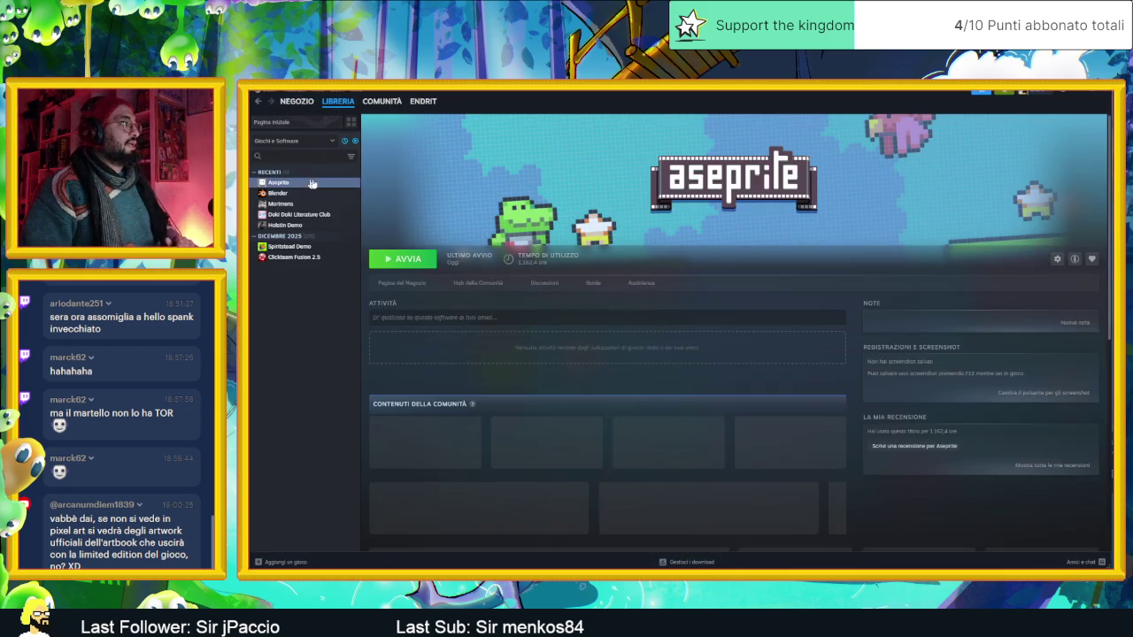
left_click(408, 259)
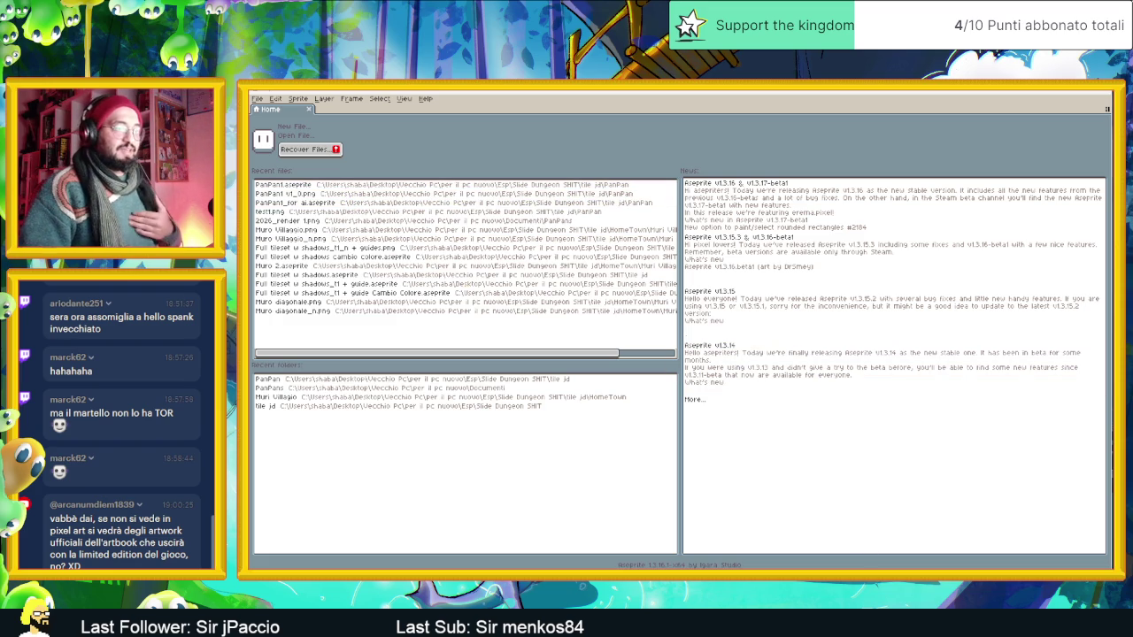
Switch to the Discord window and maximize it over Aseprite.
key("super")
key("Escape")
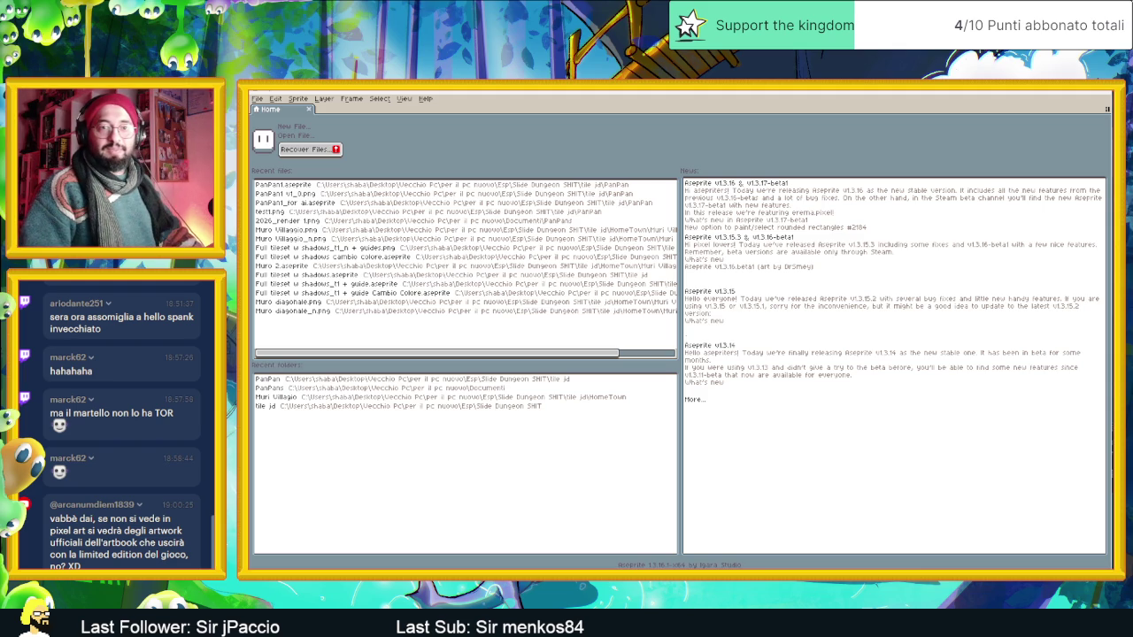
key("alt+Tab")
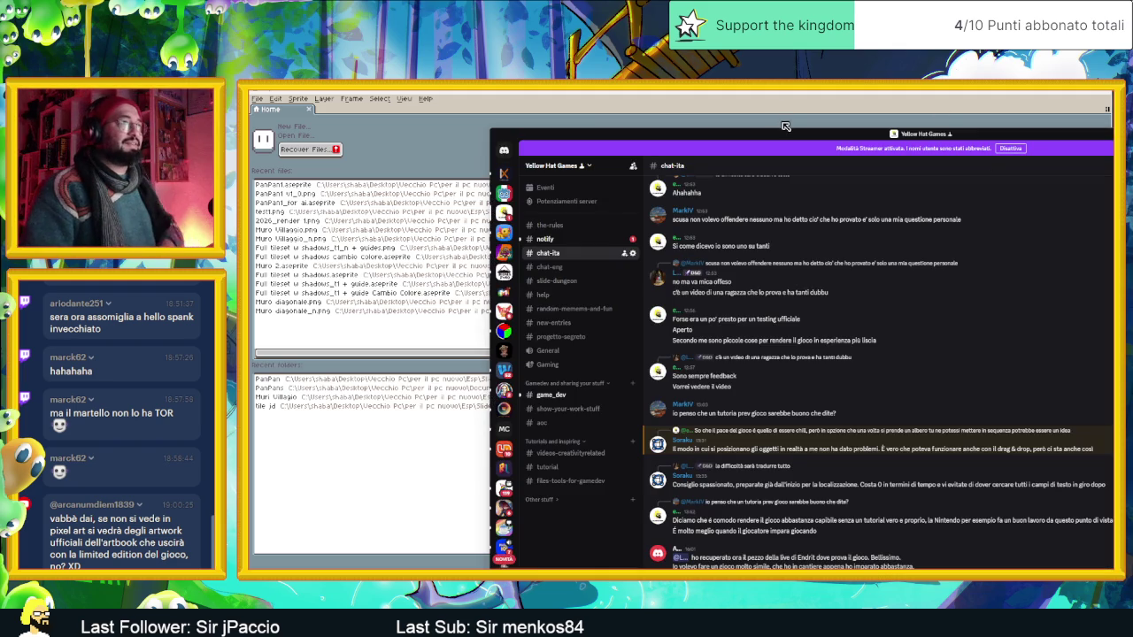
double_click(781, 134)
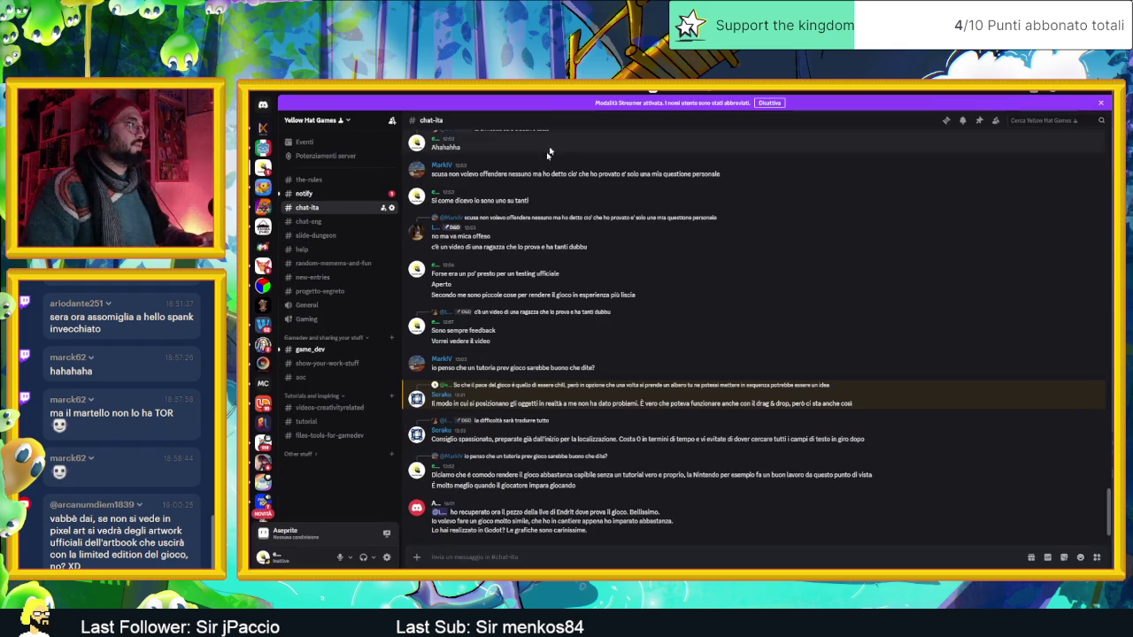
Open the 'Party system – party split' YouTube link posted in #game_dev.
left_click(312, 350)
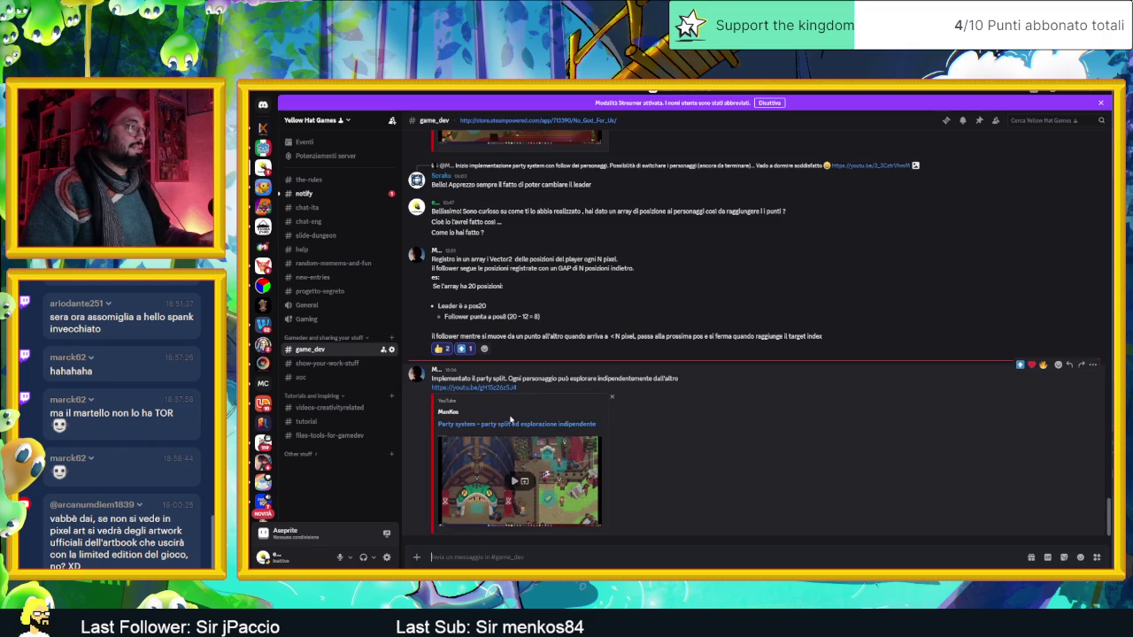
left_click(483, 388)
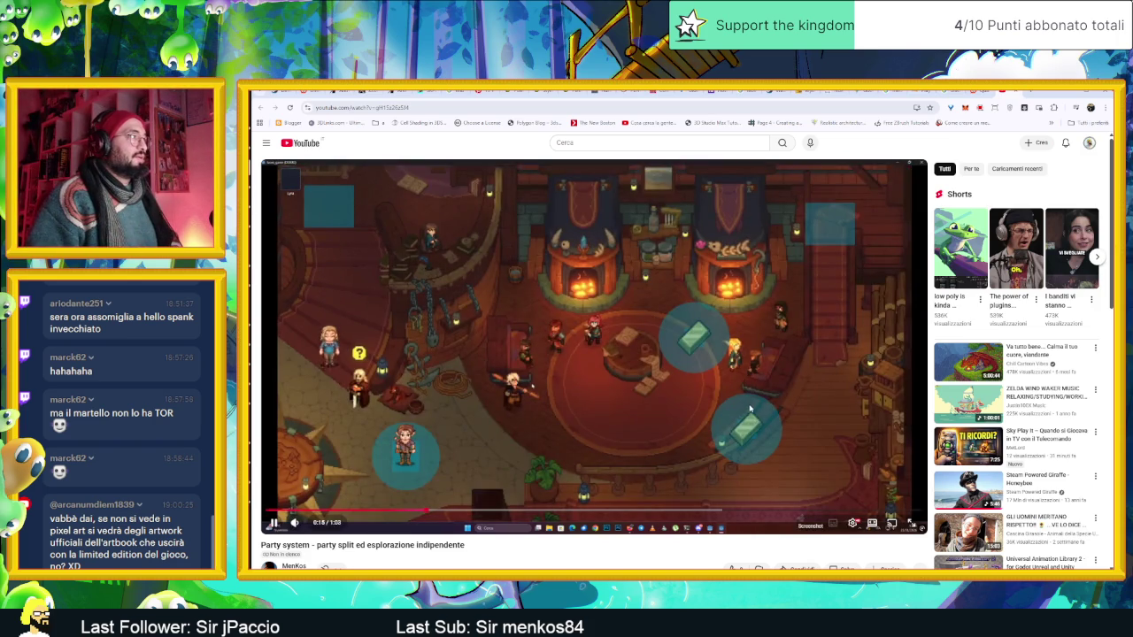
Rewind the party split video to the ship scene near 0:10, pause briefly, then watch it to the end.
left_click(400, 512)
key("Left")
key("space")
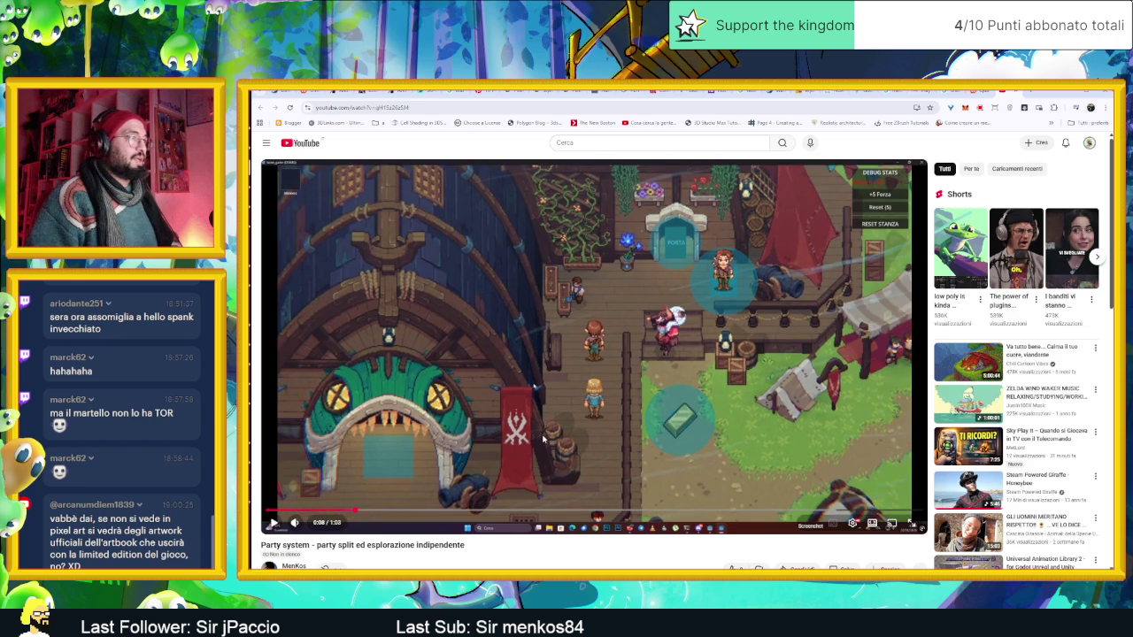
left_click(544, 437)
left_click(544, 437)
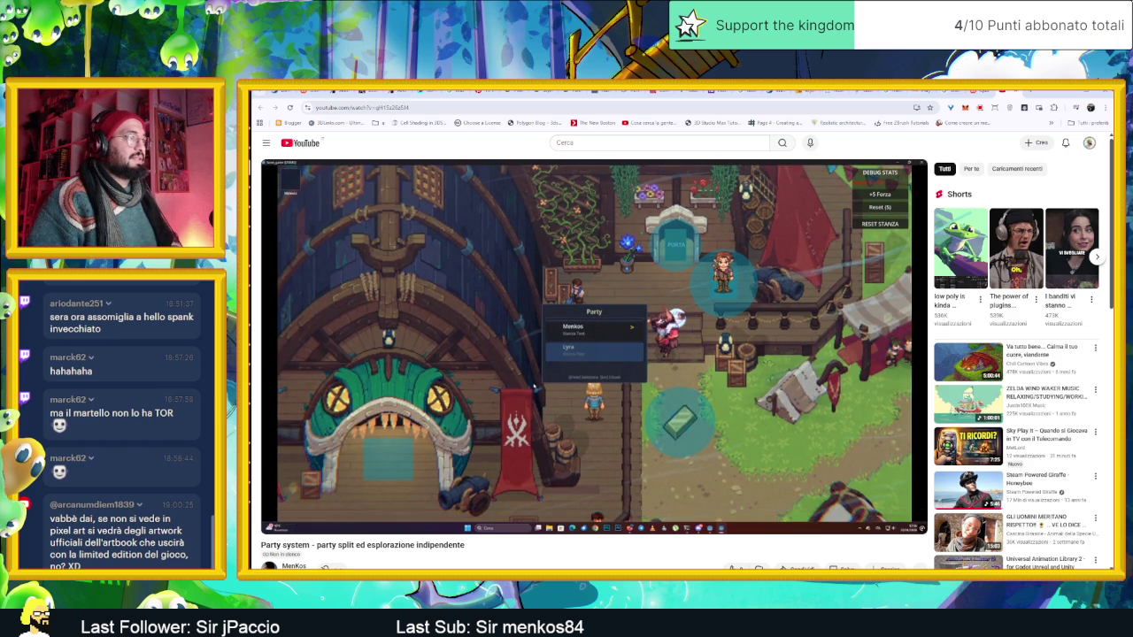
left_click(665, 440)
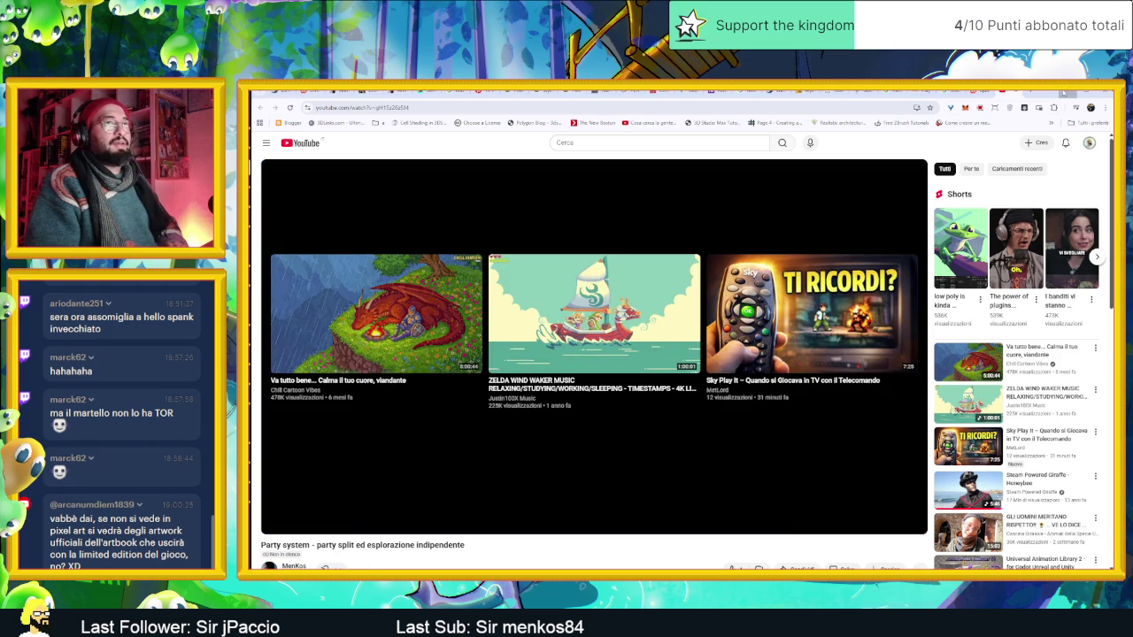
left_click(1065, 92)
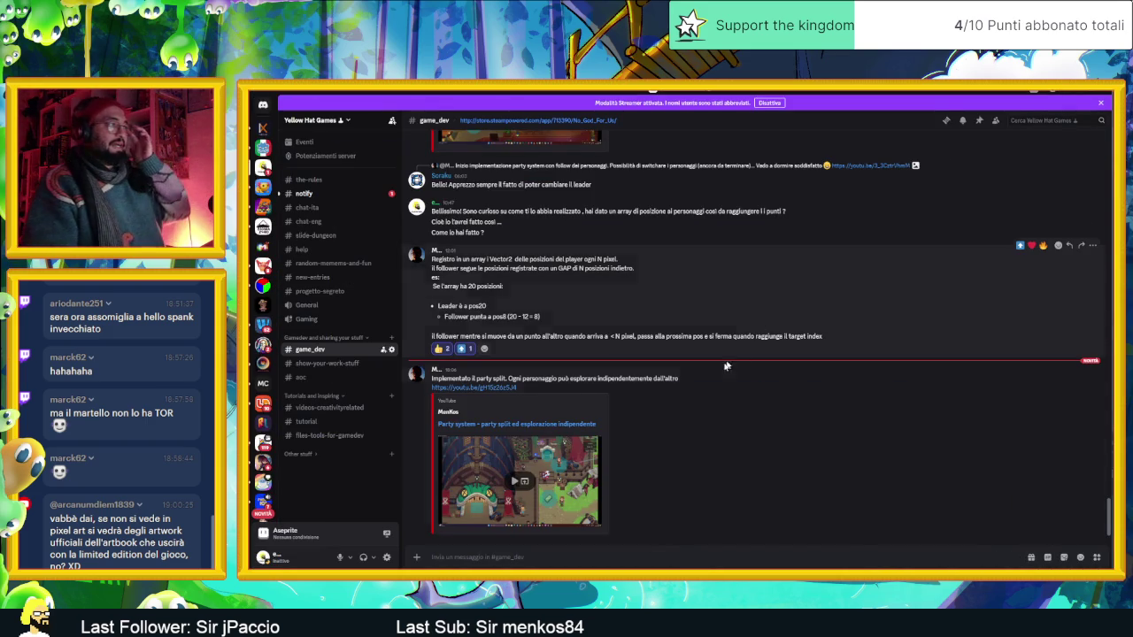
mouse_move(634, 379)
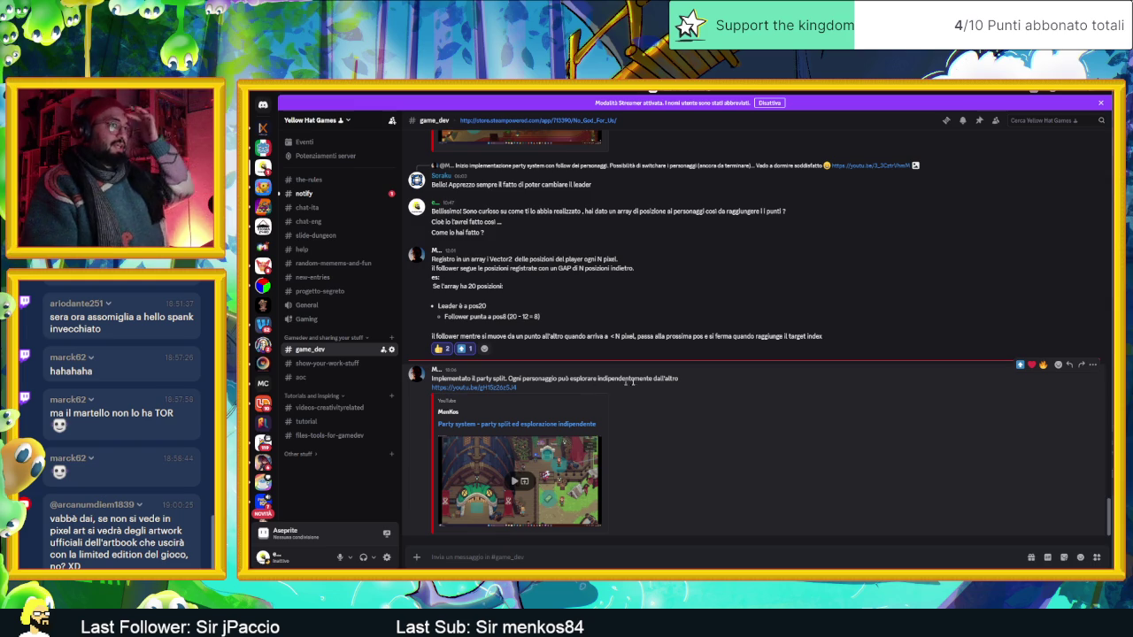
Upvote the party split message, close Discord, and open Telegram's Saved Messages chat.
left_click(1019, 365)
mouse_move(975, 207)
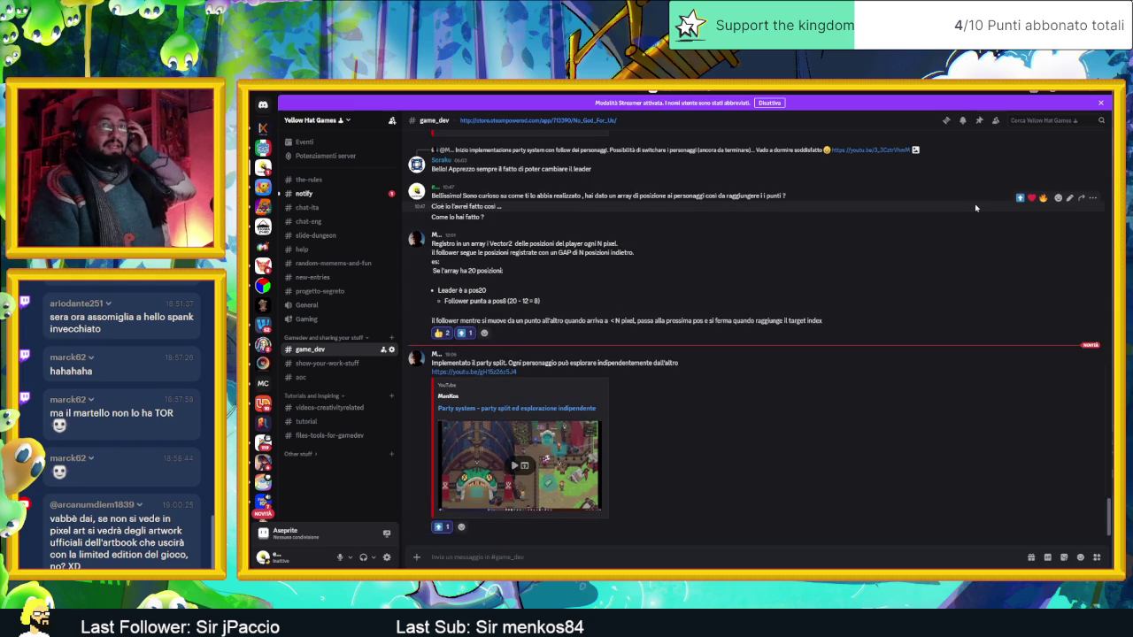
left_click(1078, 95)
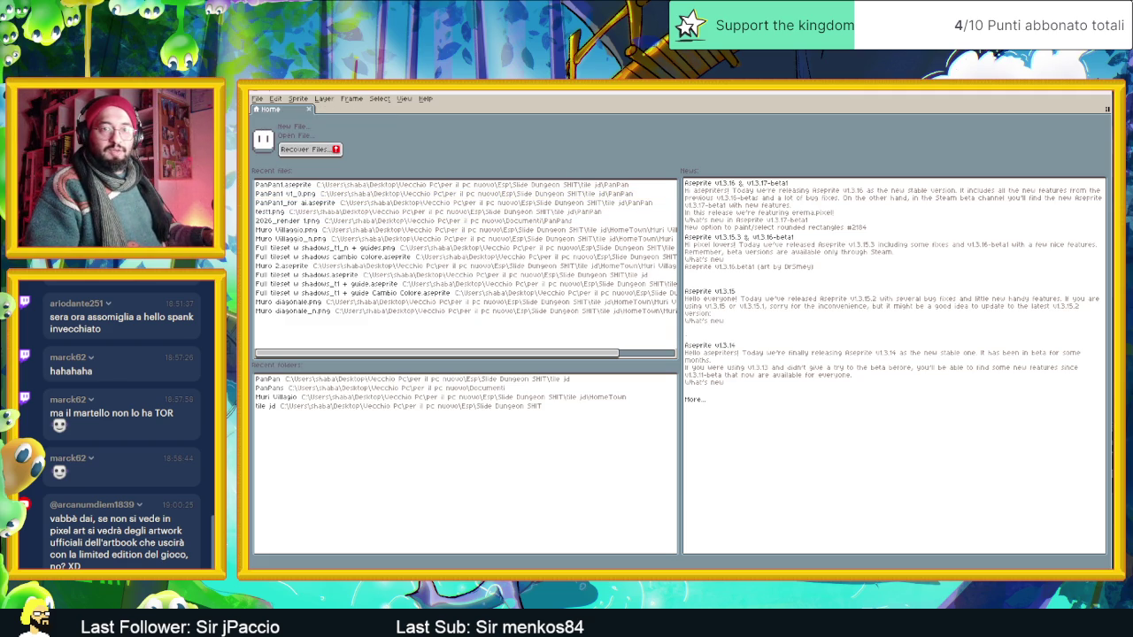
key("alt+Tab")
left_click(573, 262)
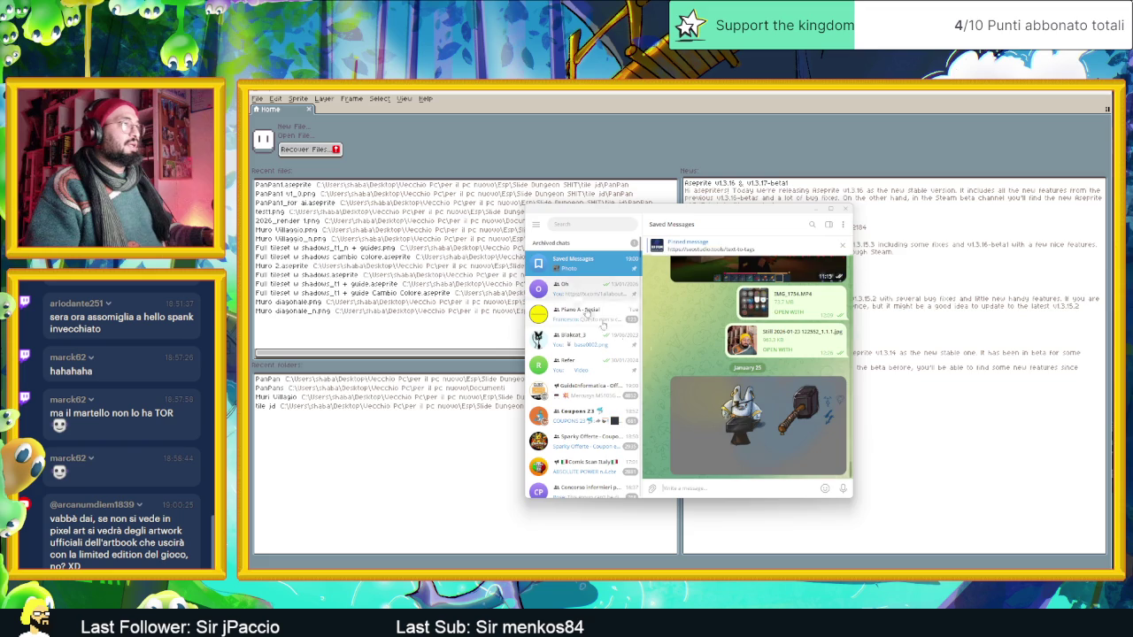
Start saving the bunny-and-hammer image and browse the save dialog to the Documenti folder.
right_click(769, 390)
left_click(814, 438)
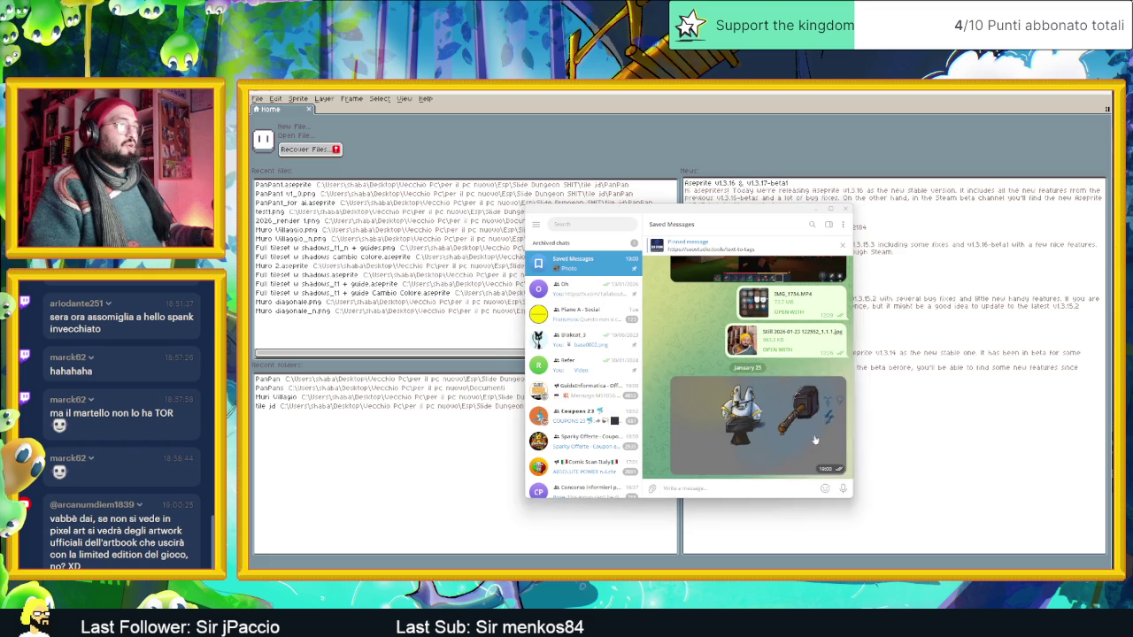
left_click(952, 483)
right_click(782, 438)
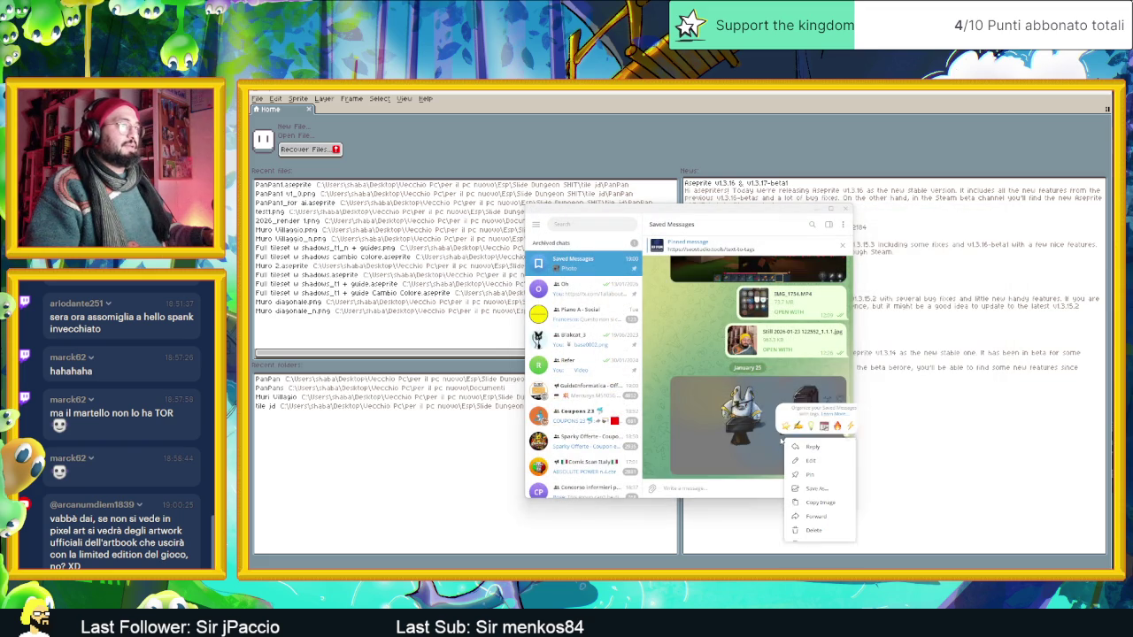
left_click(813, 488)
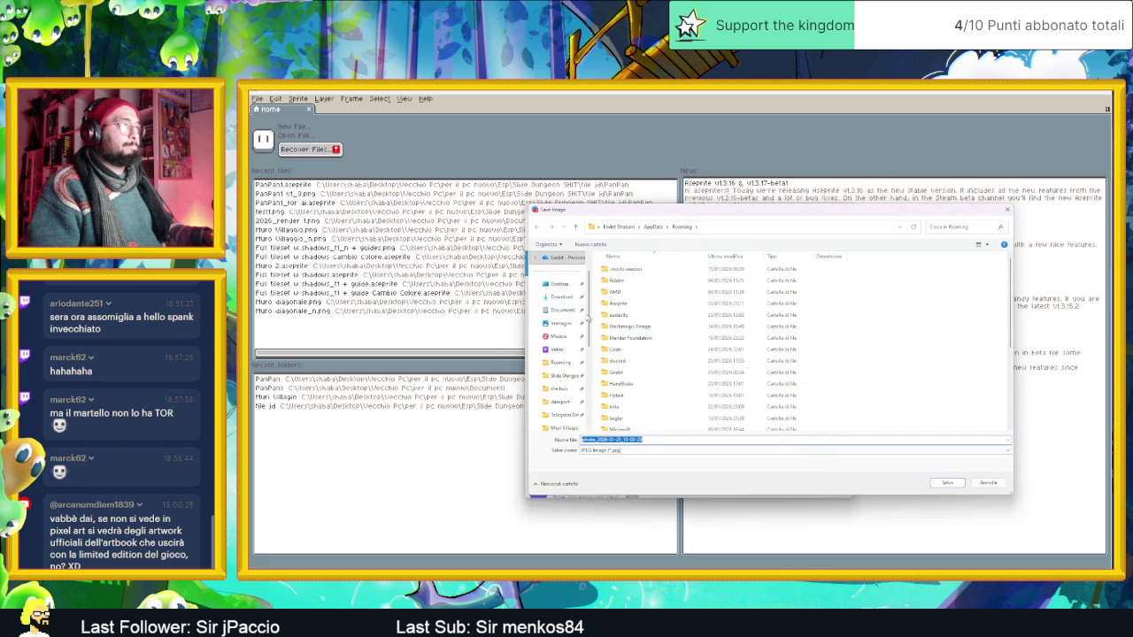
left_click(561, 296)
right_click(841, 284)
left_click(567, 311)
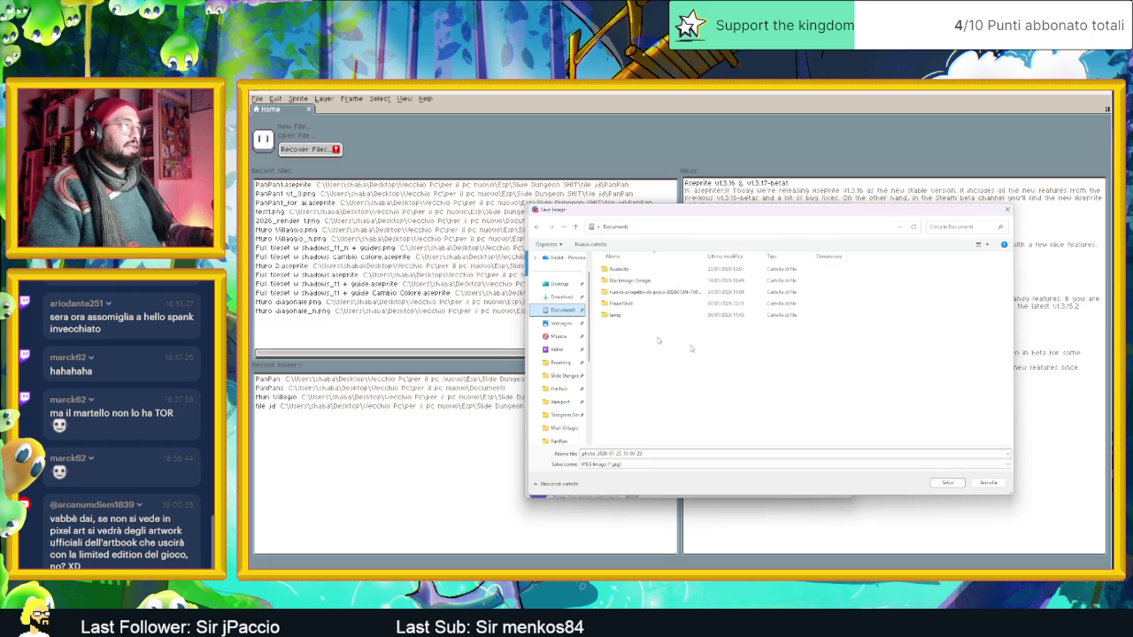
Create a new 'Telegram' folder in Documenti and save the image into it.
right_click(824, 379)
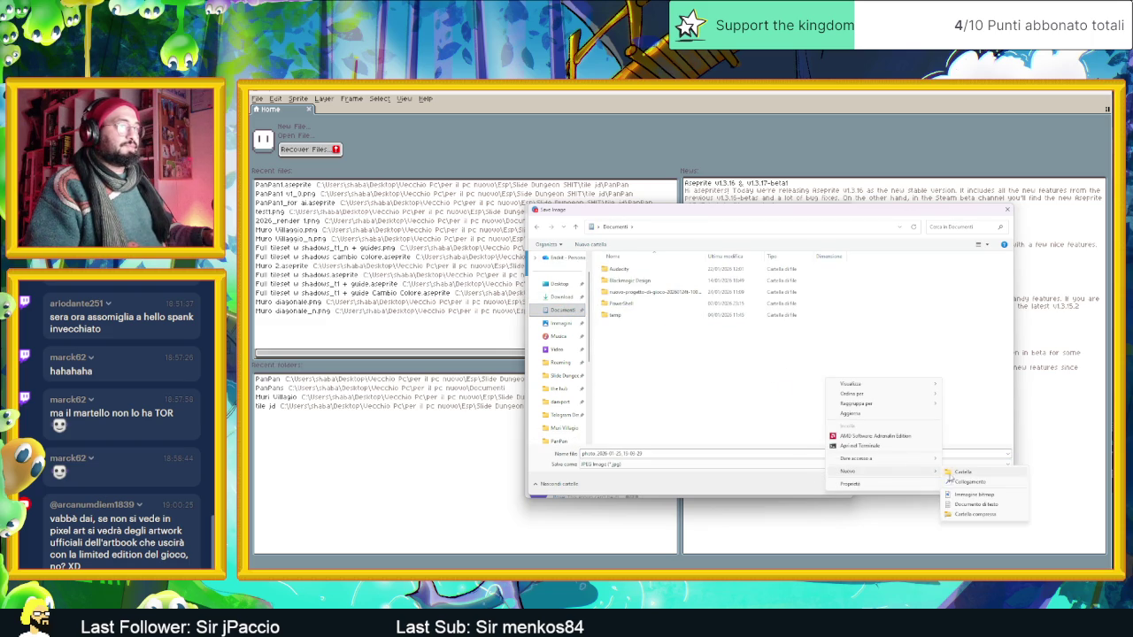
mouse_move(881, 471)
left_click(953, 476)
type("te")
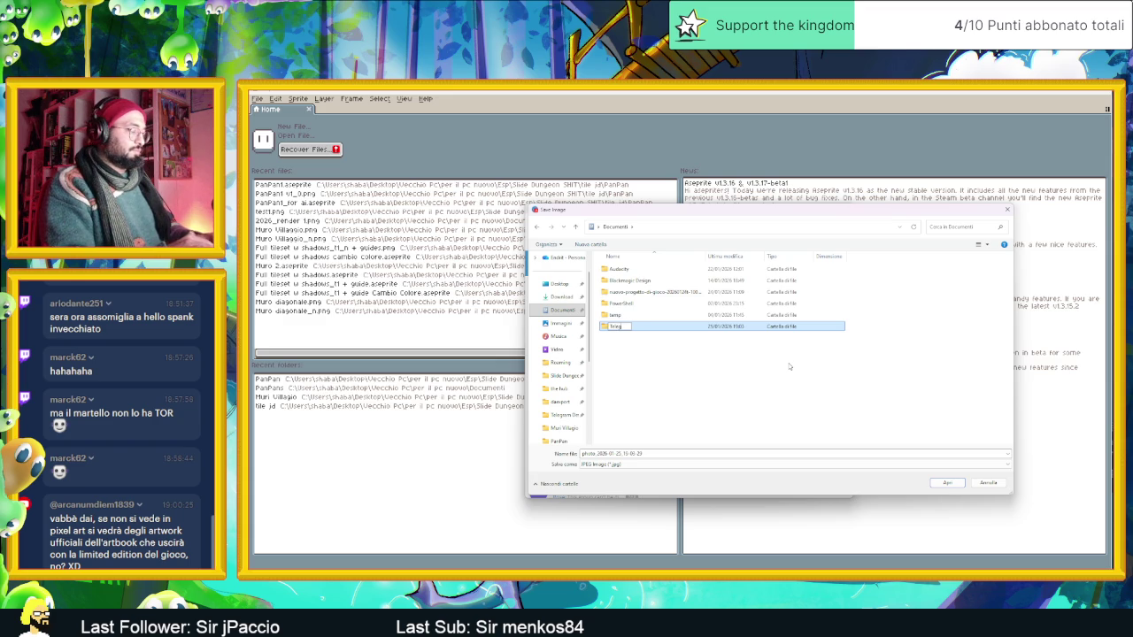
key("Return")
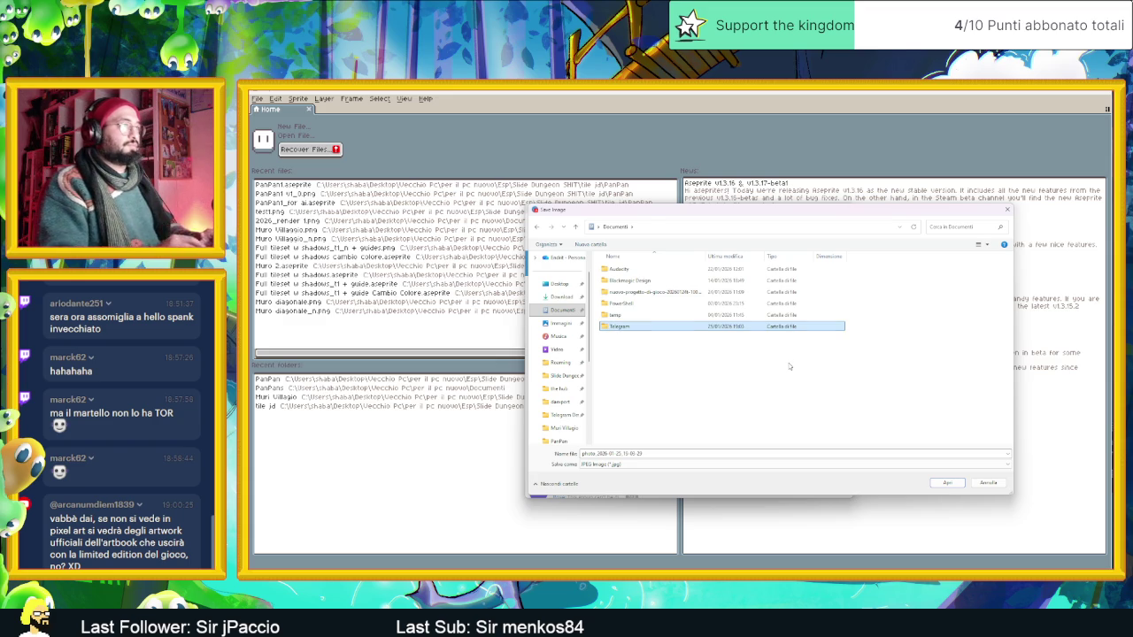
key("Return")
left_click(941, 484)
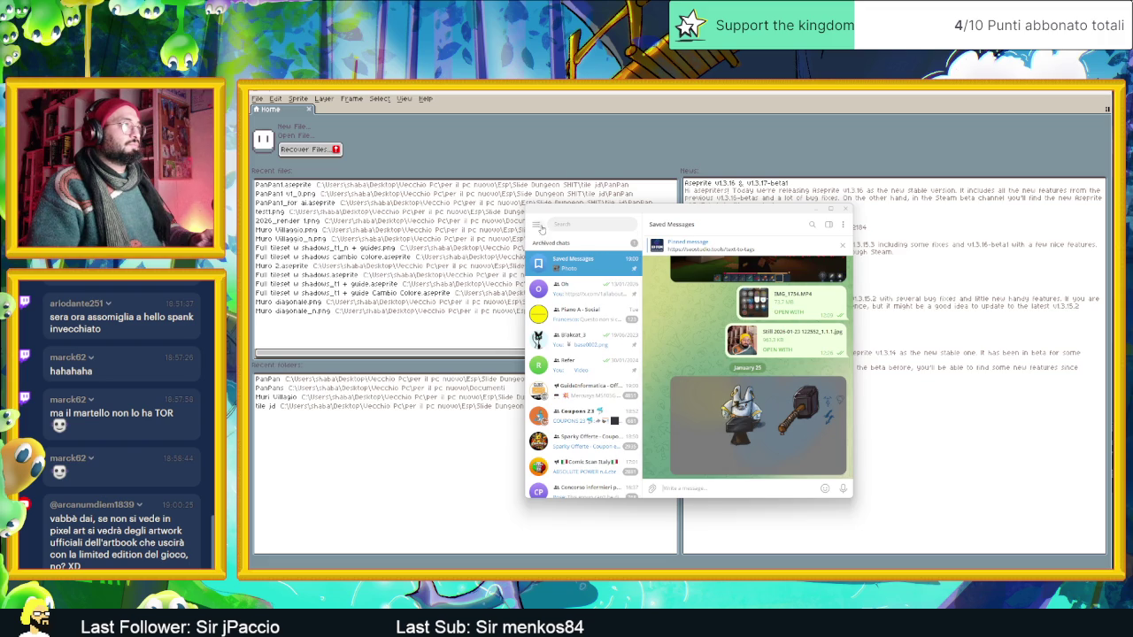
Set Telegram's download path to the custom folder Documents\Telegram in Advanced settings.
left_click(538, 225)
left_click(576, 383)
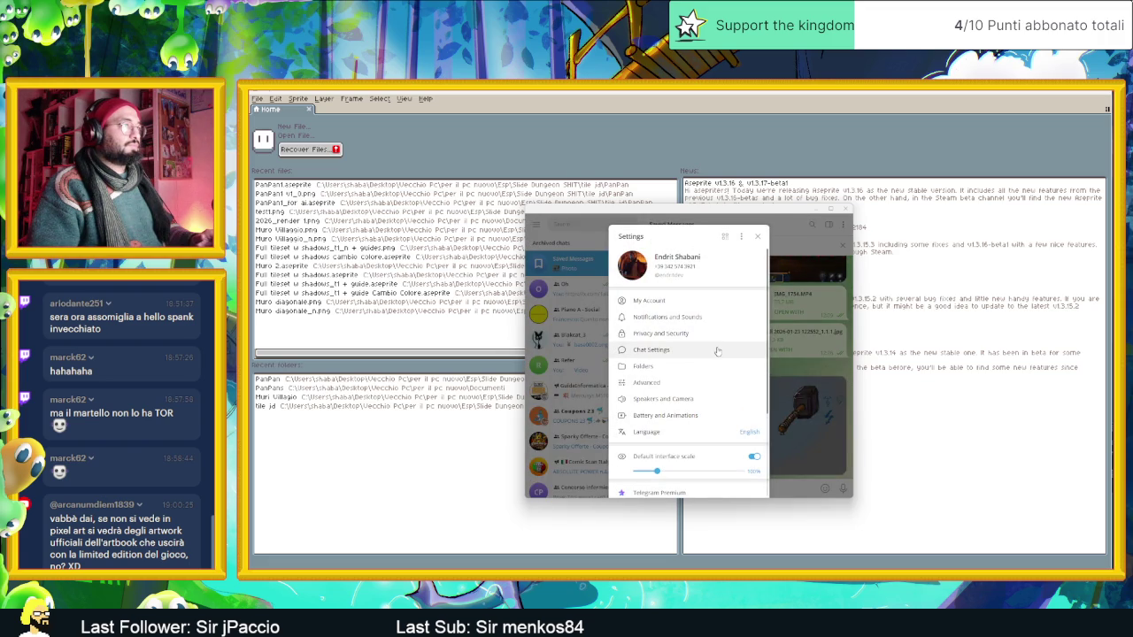
scroll(702, 380, "down", 2)
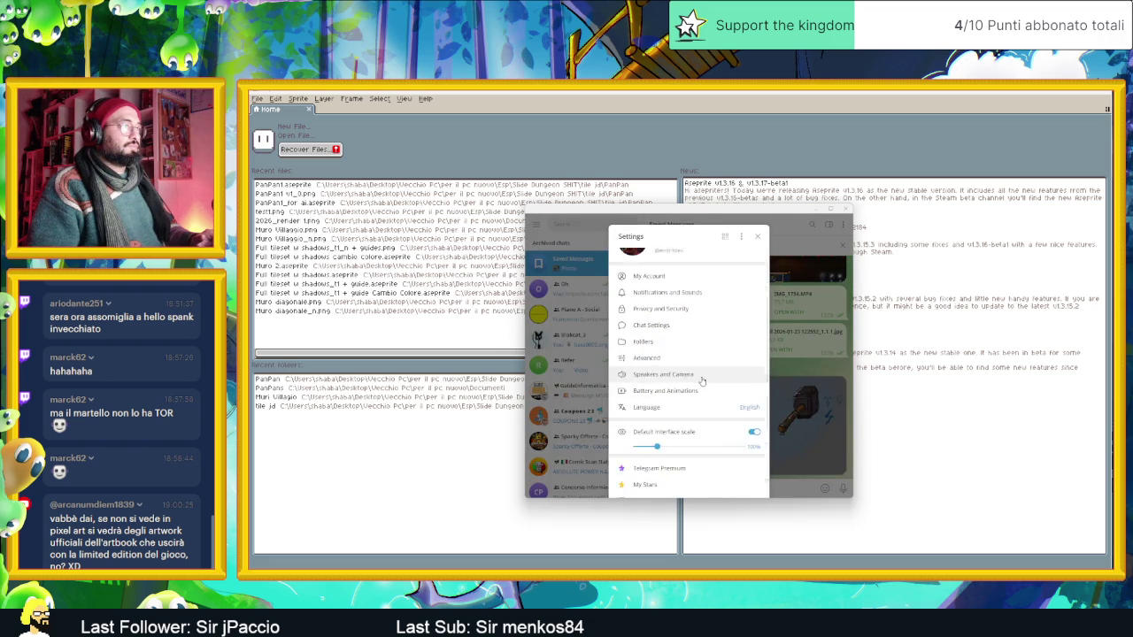
scroll(700, 381, "up", 2)
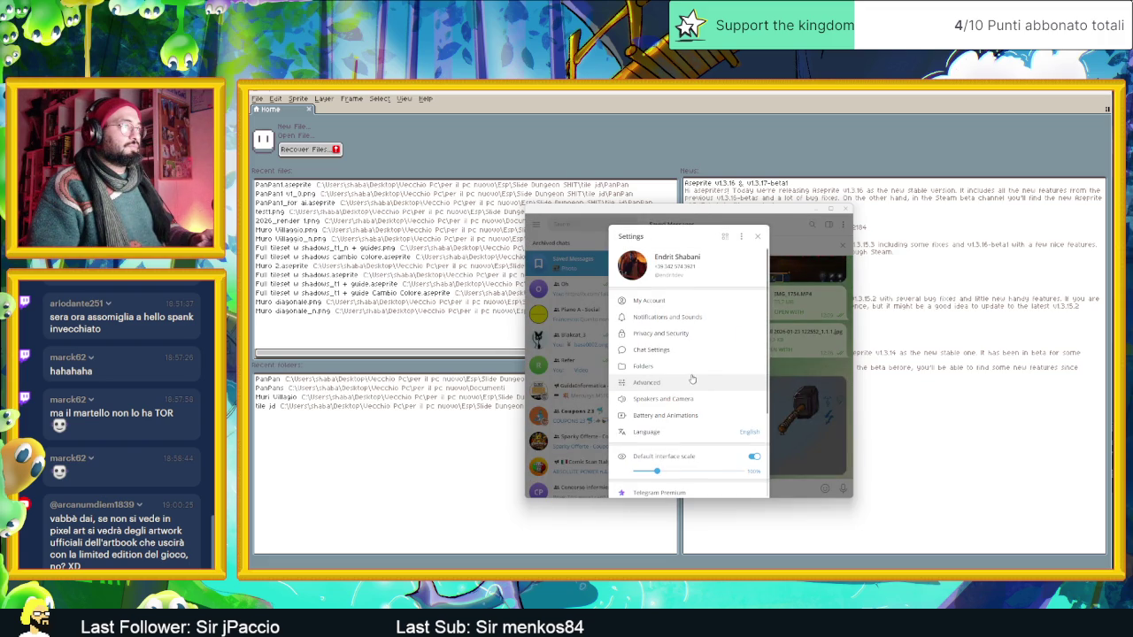
left_click(679, 383)
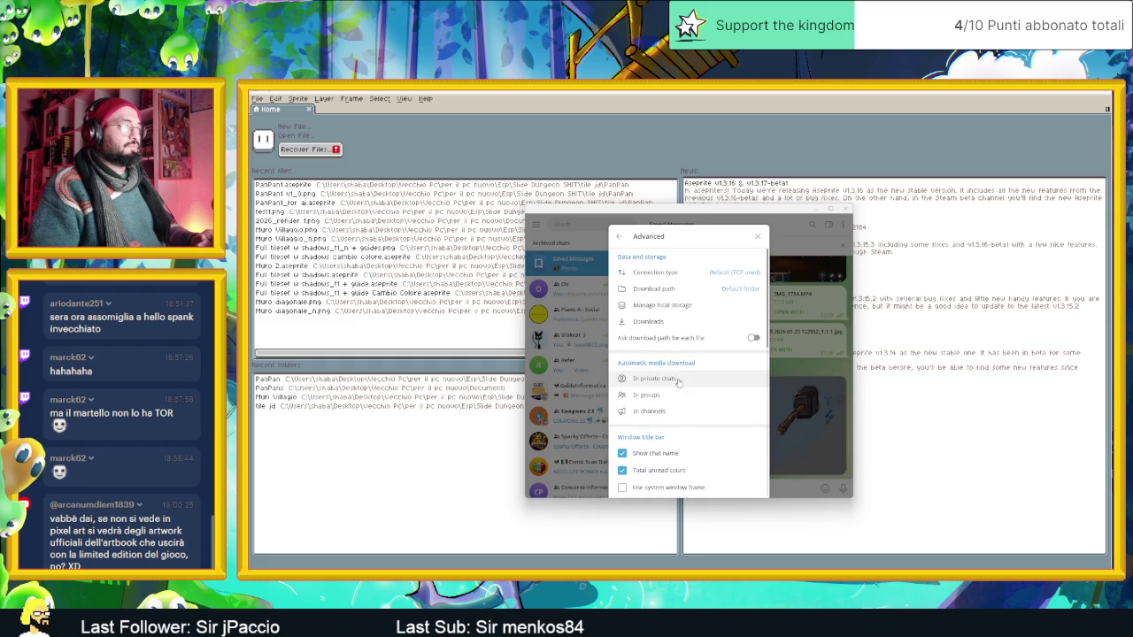
left_click(727, 290)
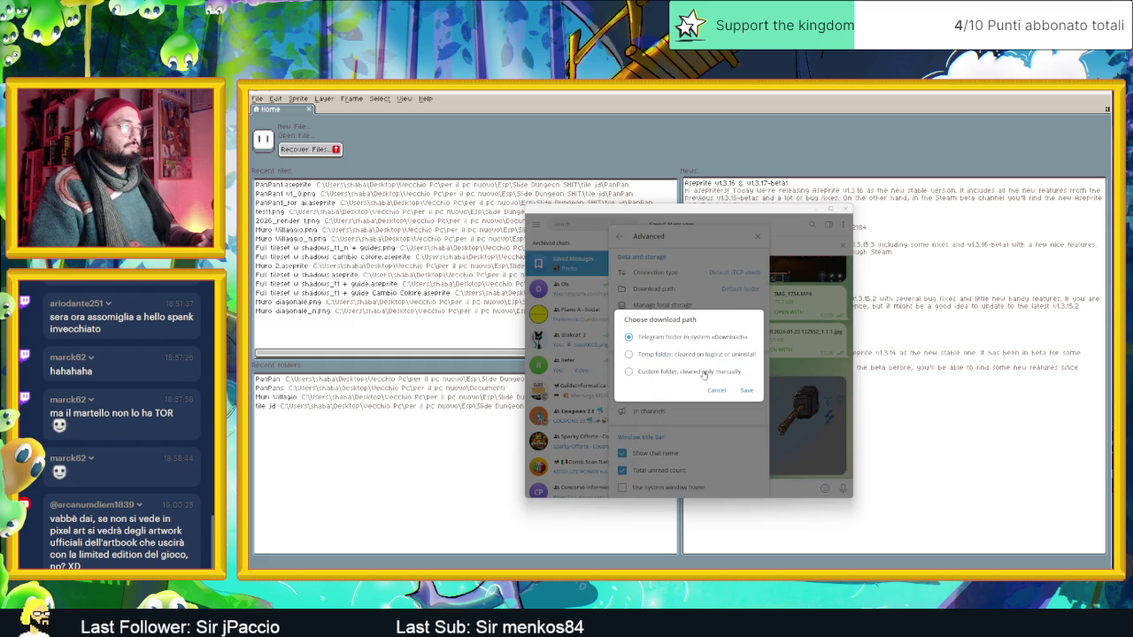
left_click(690, 372)
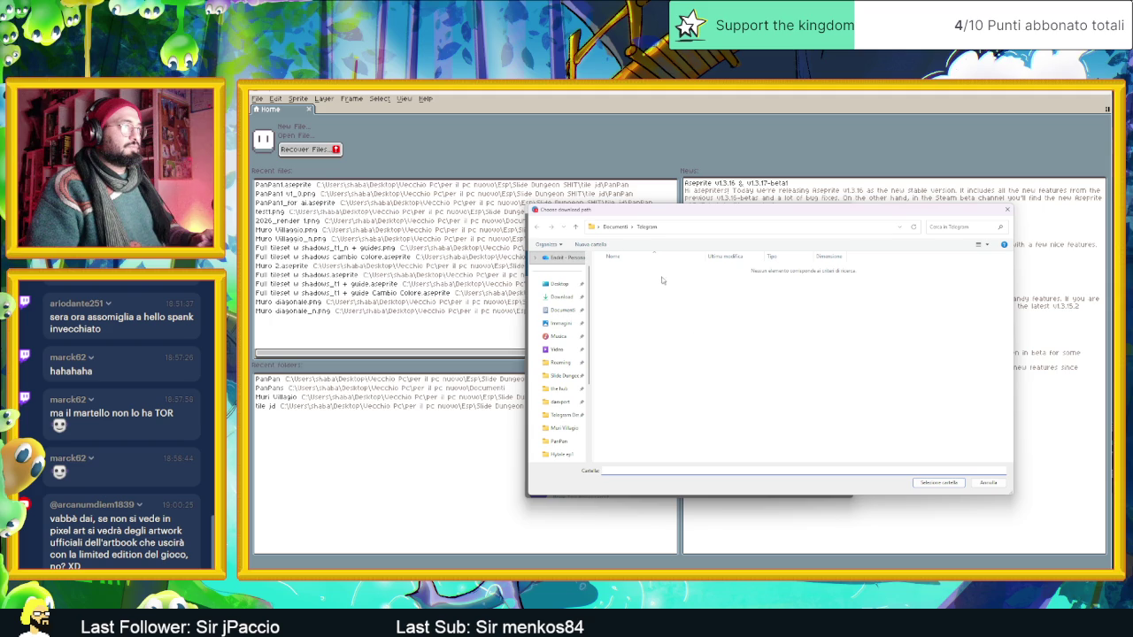
left_click(940, 484)
left_click(747, 403)
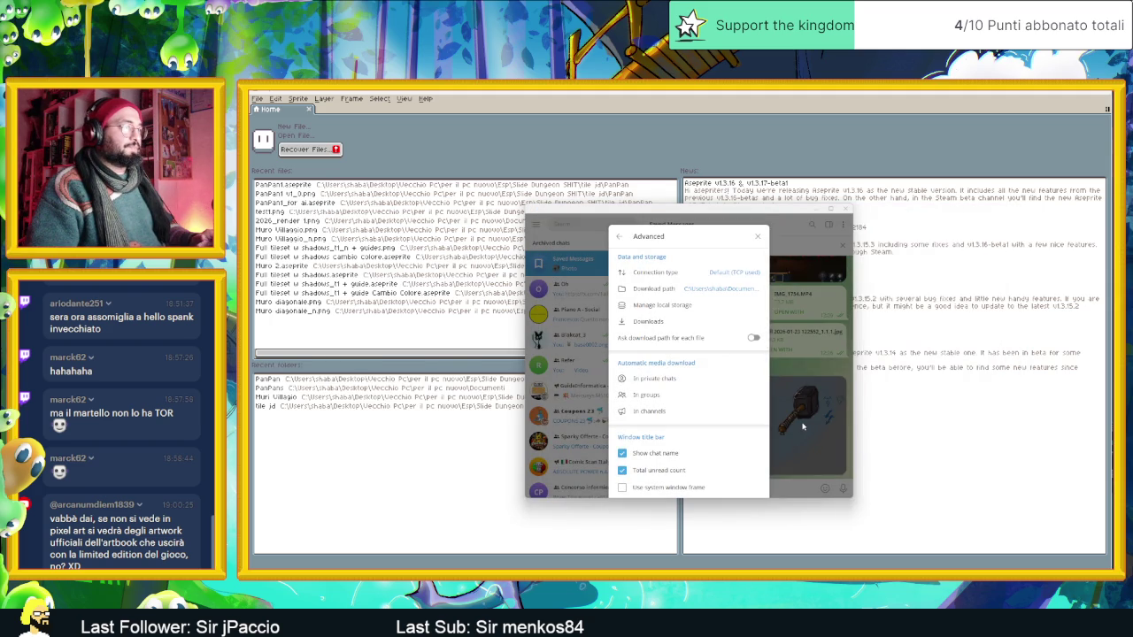
left_click(757, 237)
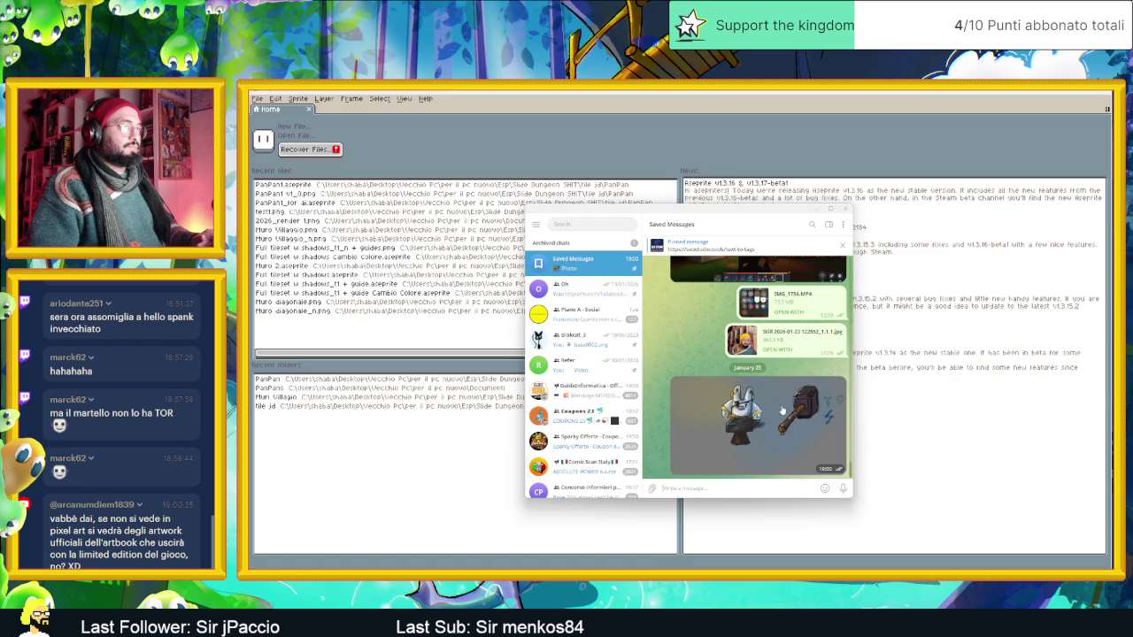
Enlarge the bunny-and-hammer image, browse the chat's shared photos, then minimize Telegram.
left_click(782, 409)
right_click(890, 378)
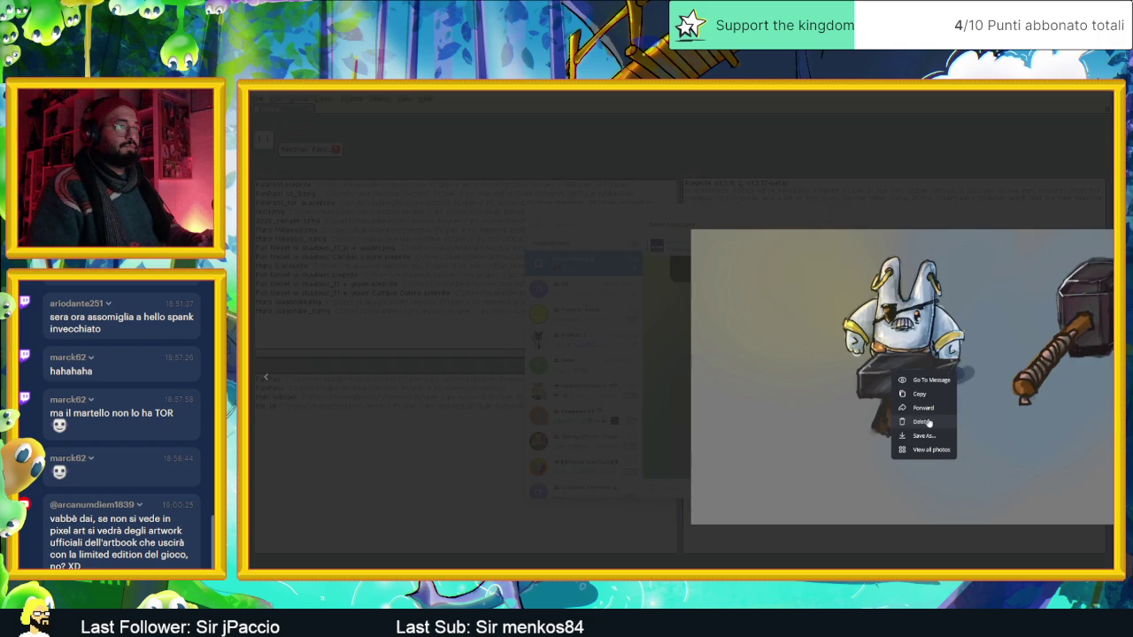
left_click(943, 449)
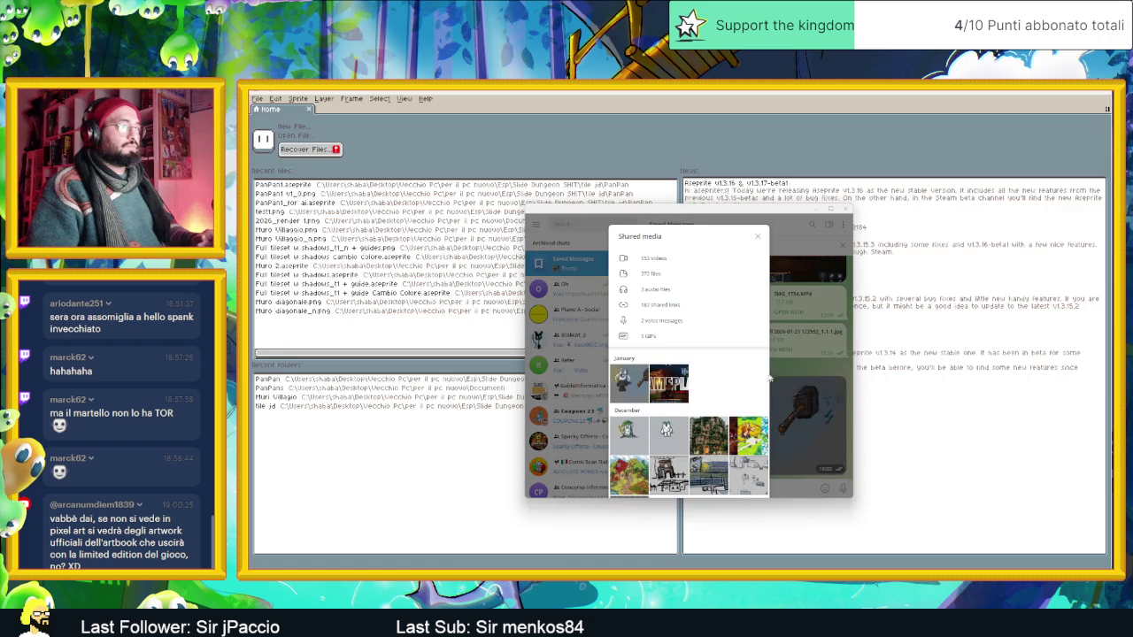
right_click(641, 384)
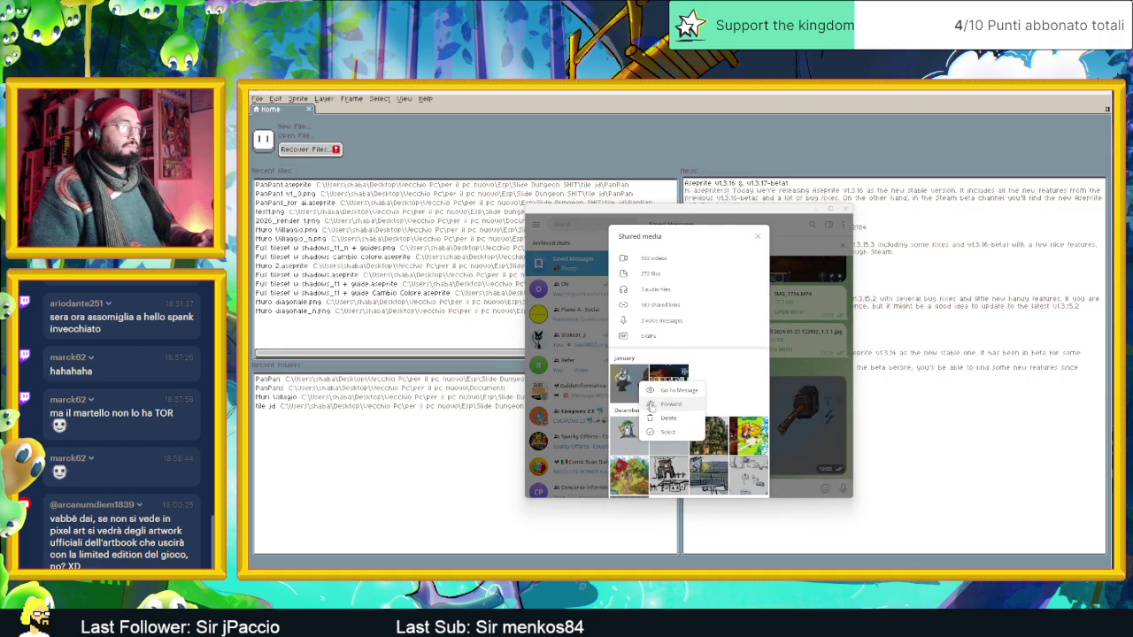
left_click(785, 403)
left_click(795, 403)
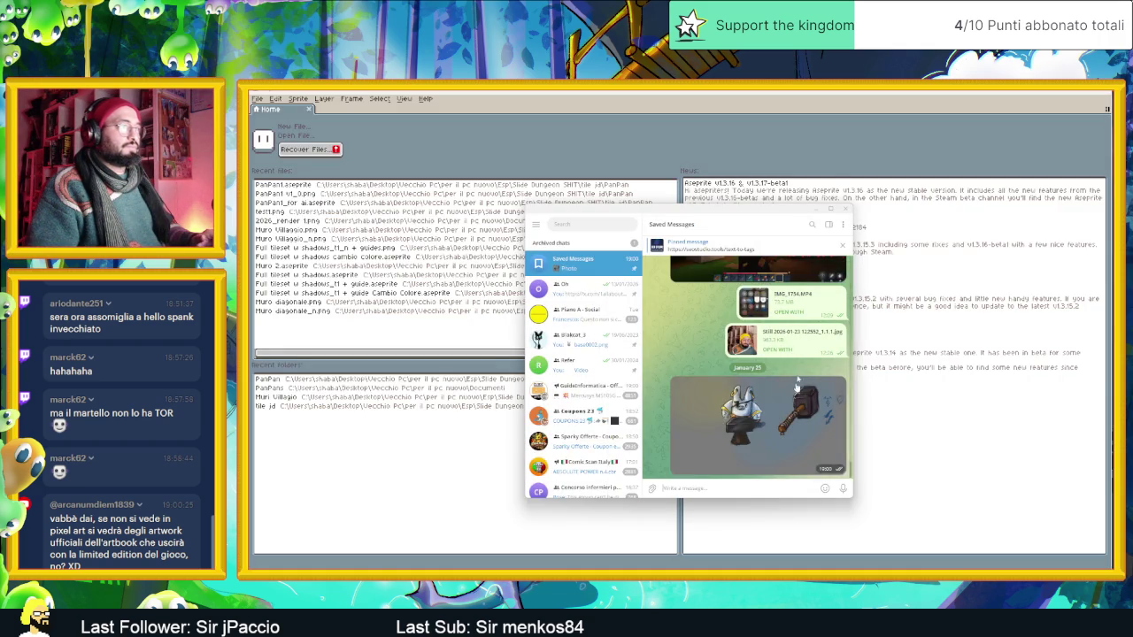
left_click(813, 209)
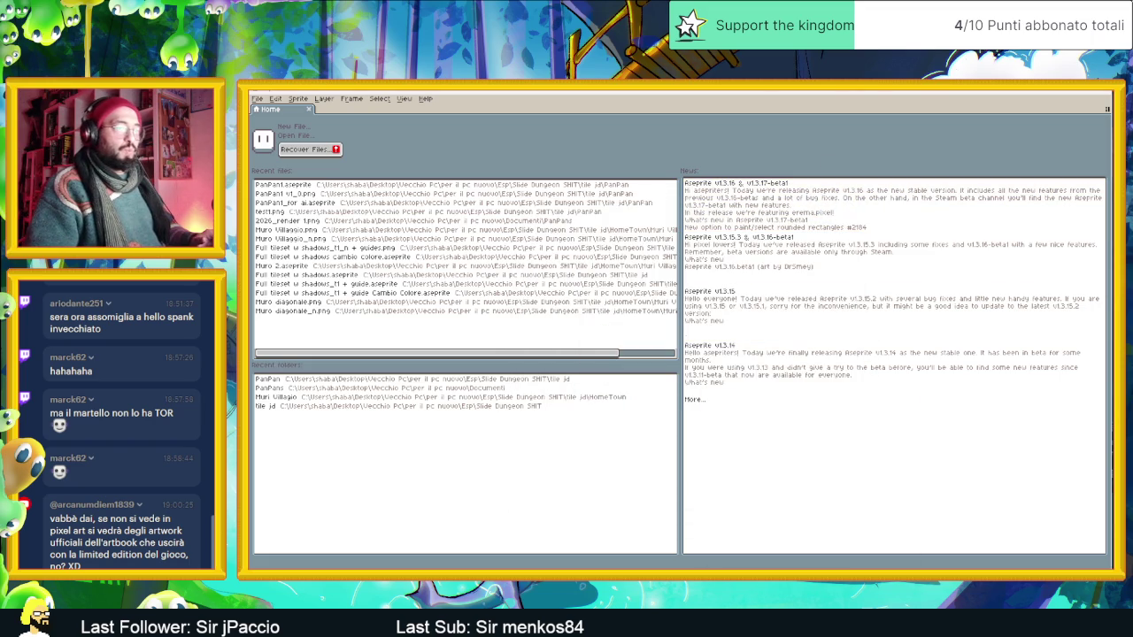
key("super")
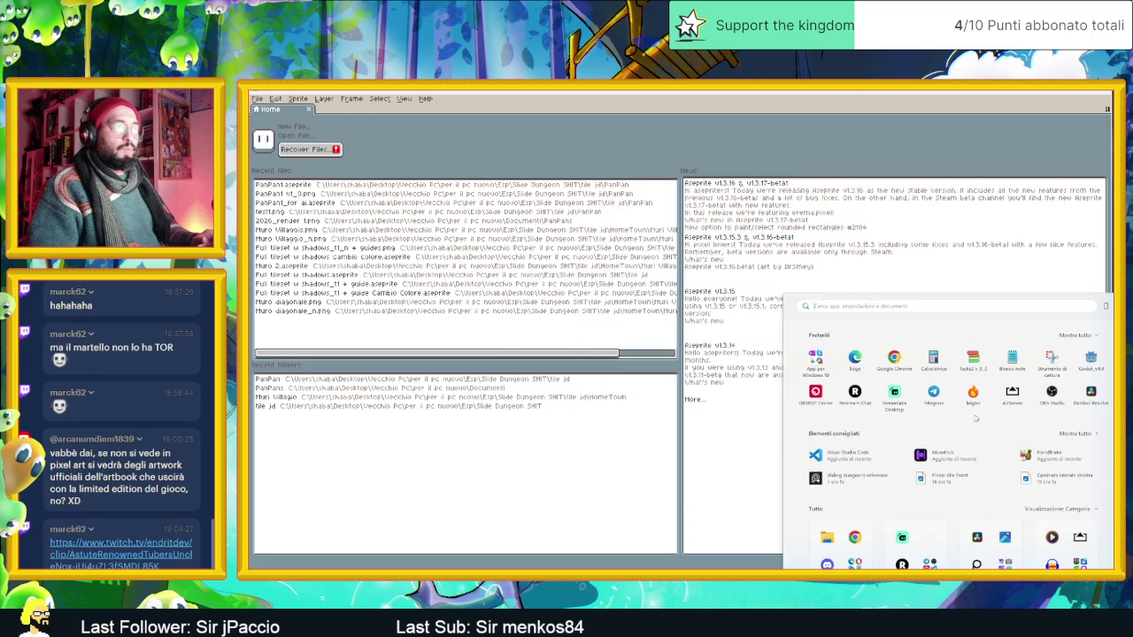
Open the recent 'sliding dungeons reference' file and unmute the Twitch clip that appears.
left_click(853, 483)
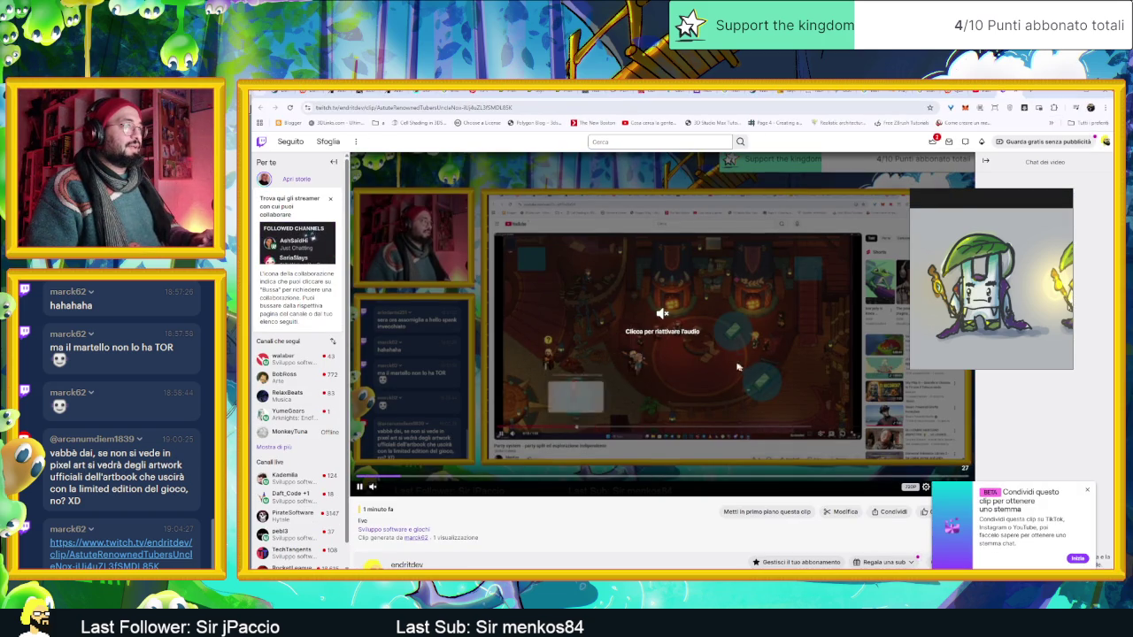
left_click(670, 332)
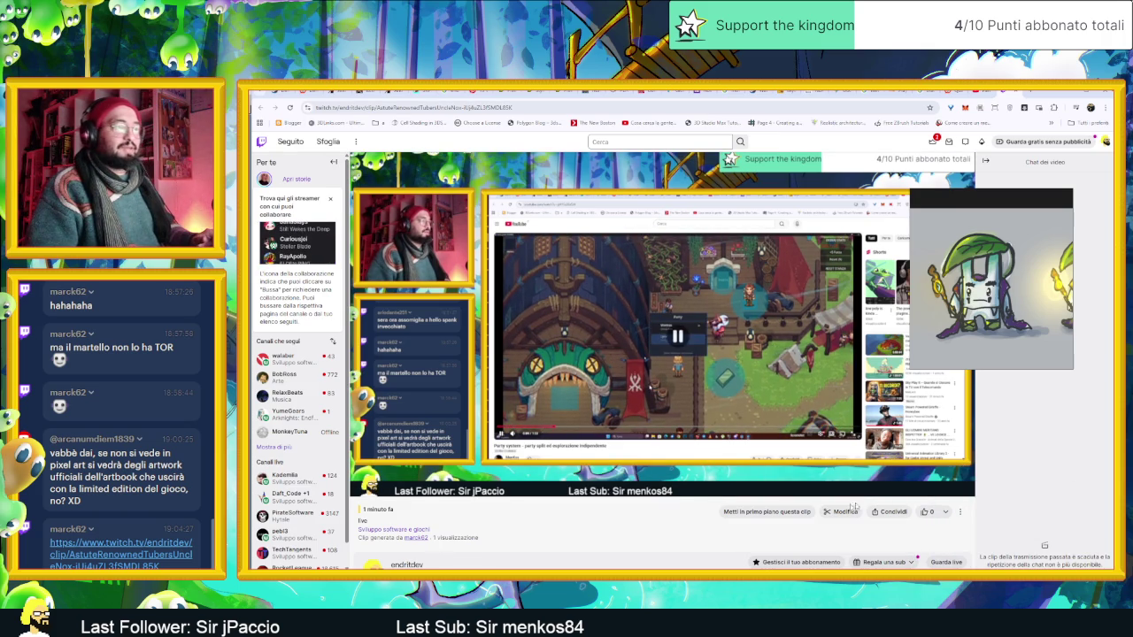
Like and pause the Twitch clip, minimize the browser, and switch to Discord.
left_click(926, 512)
mouse_move(748, 313)
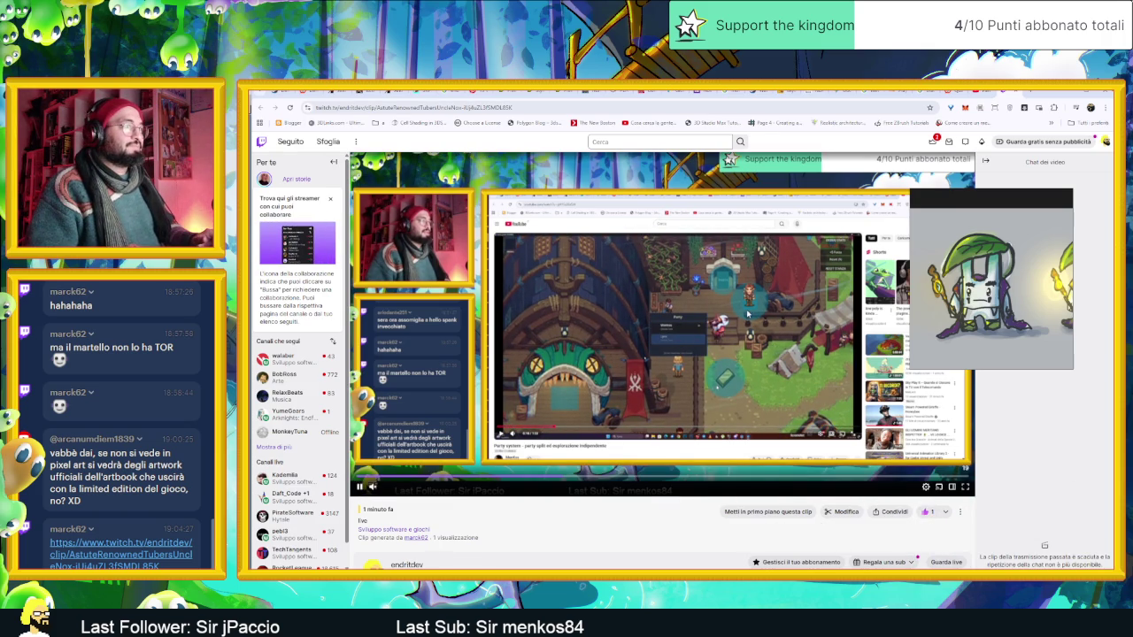
left_click(360, 487)
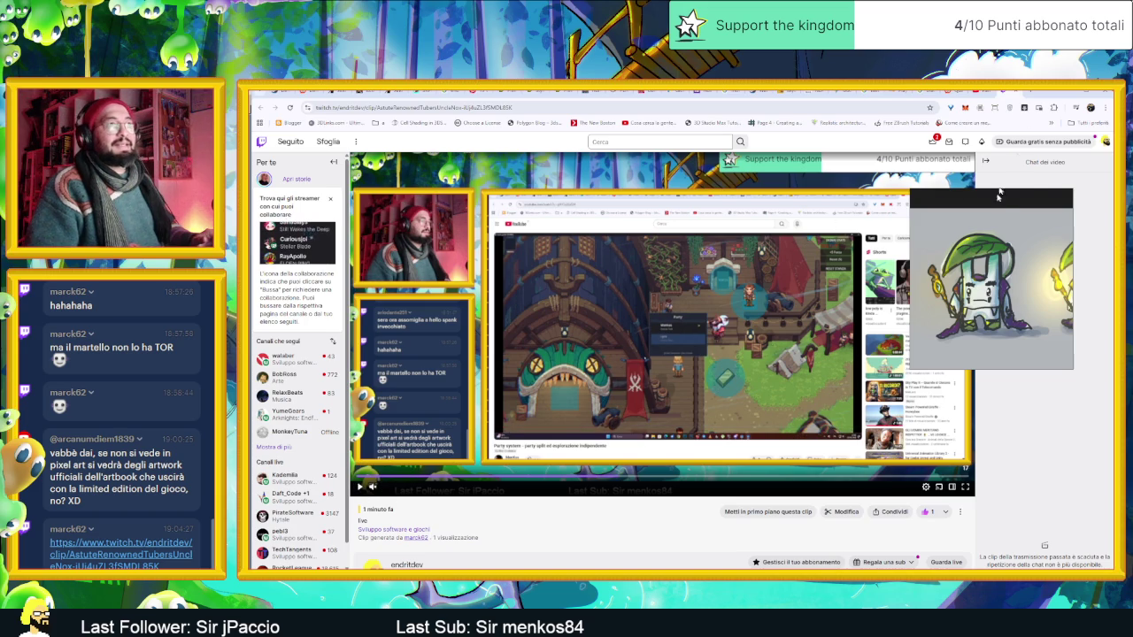
left_click(1070, 94)
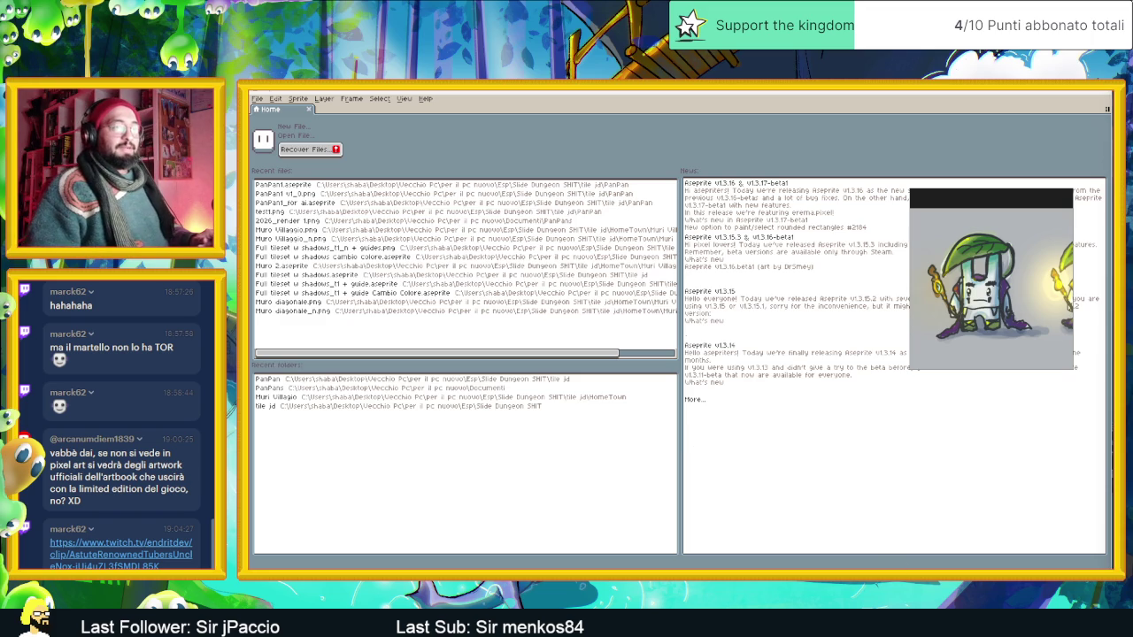
key("alt+Tab")
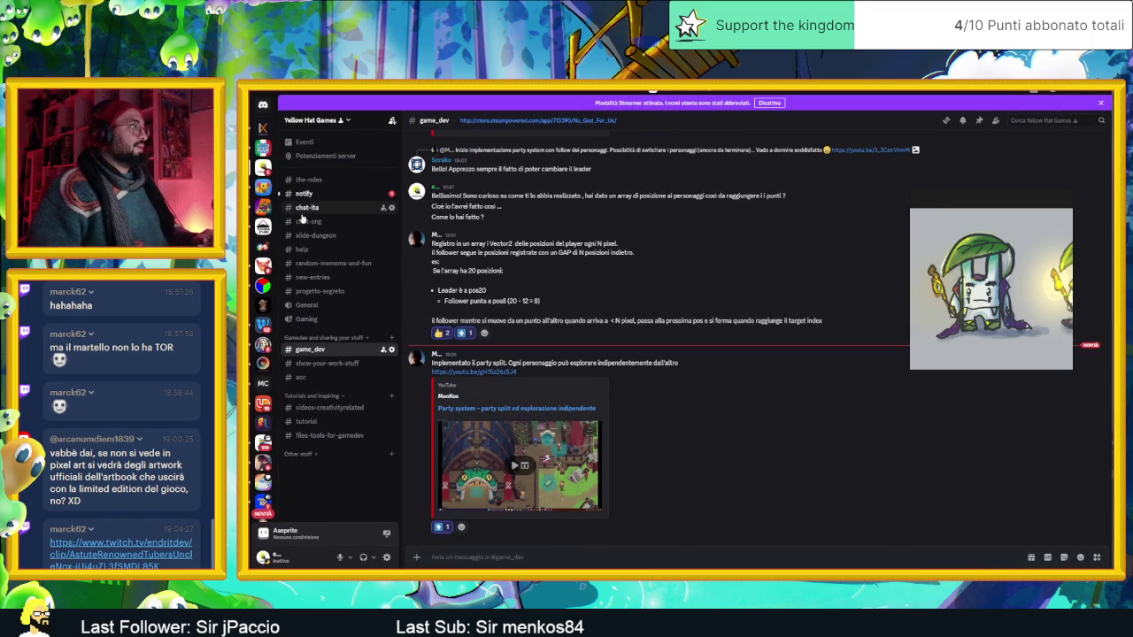
Open #slide-dungeon and view its leaf-hatted sprite images full-size, advancing to the second one.
left_click(310, 236)
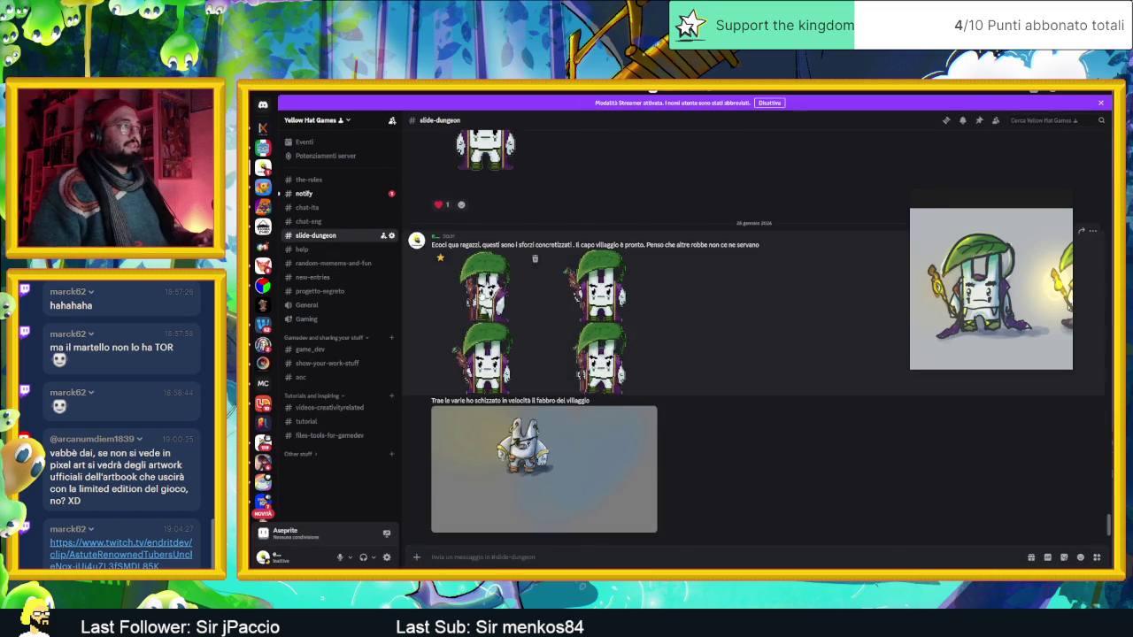
left_click(617, 335)
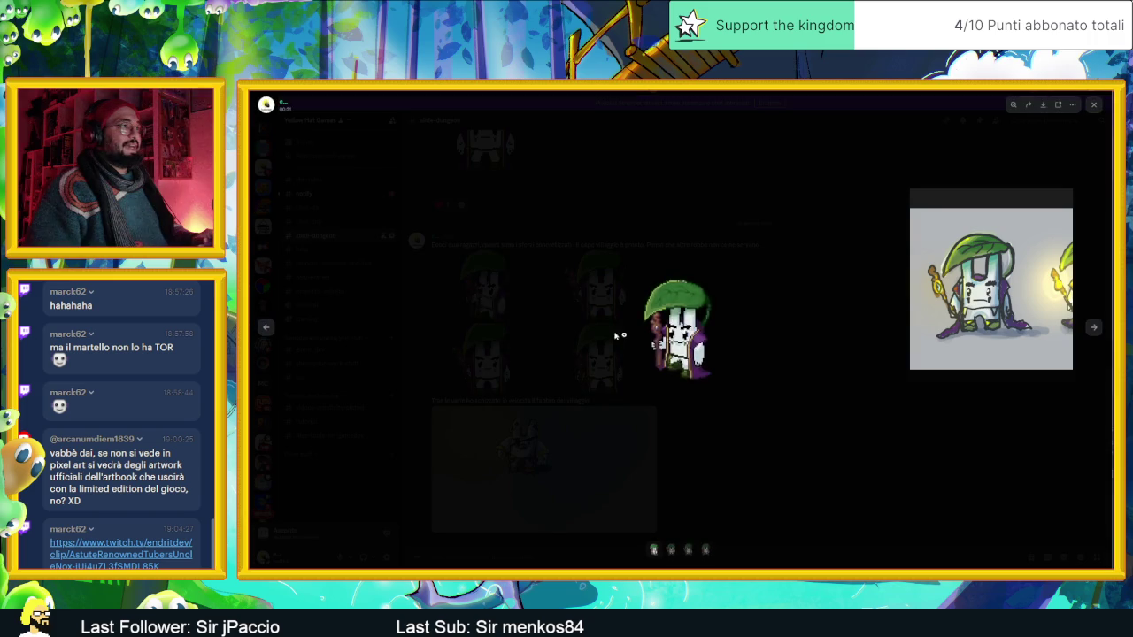
left_click(1095, 330)
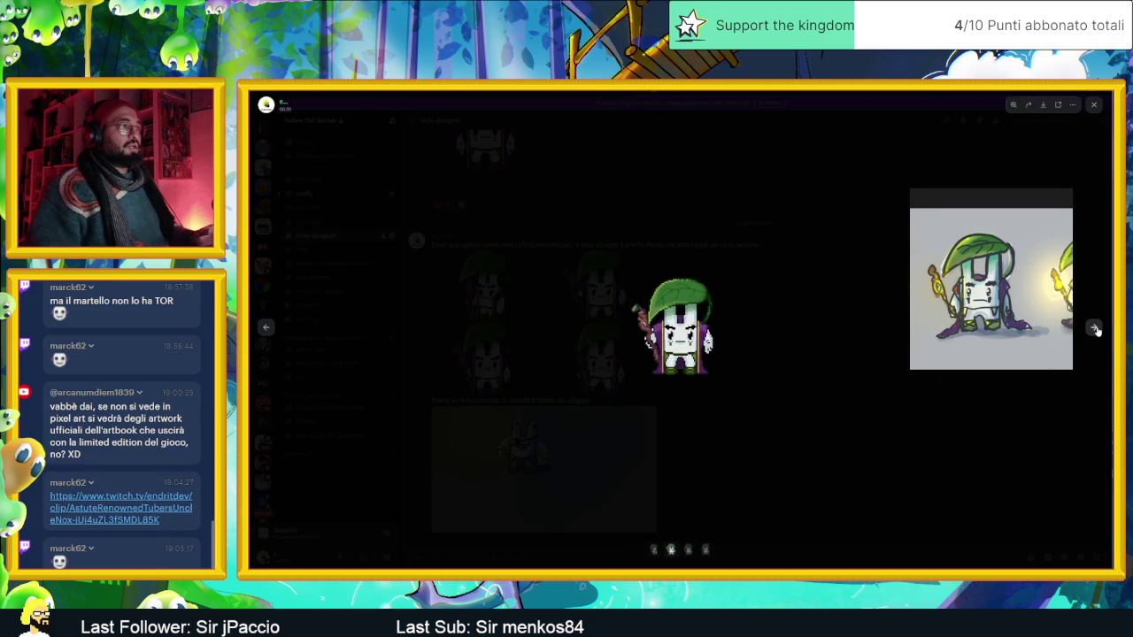
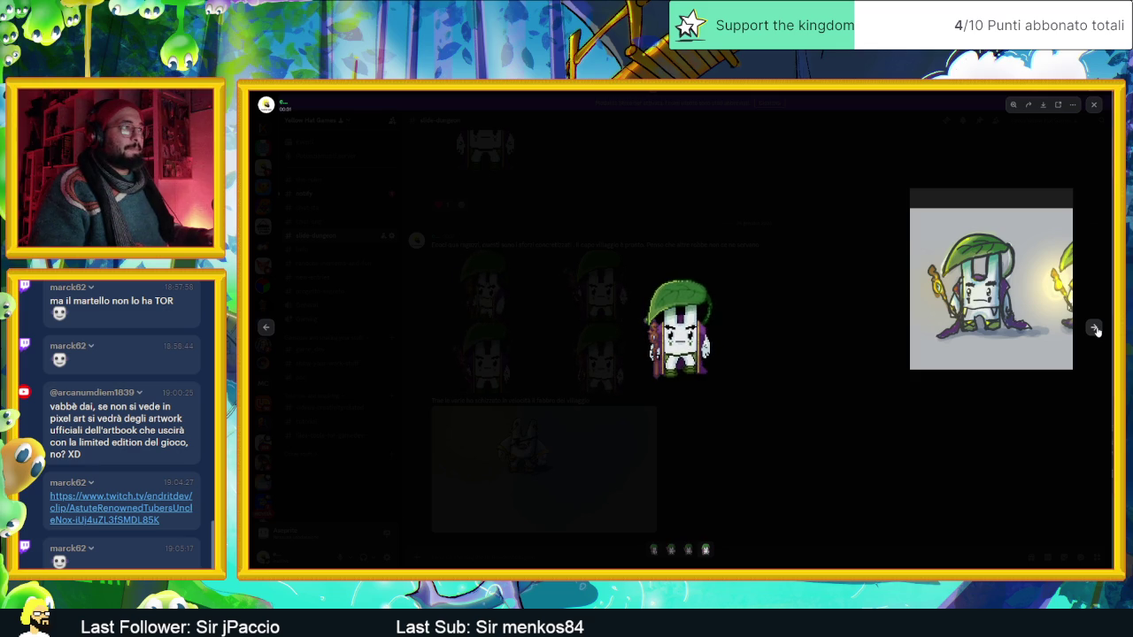
Browse the three shared sprite reference images in Discord's viewer, then go back to Aseprite.
left_click(1095, 329)
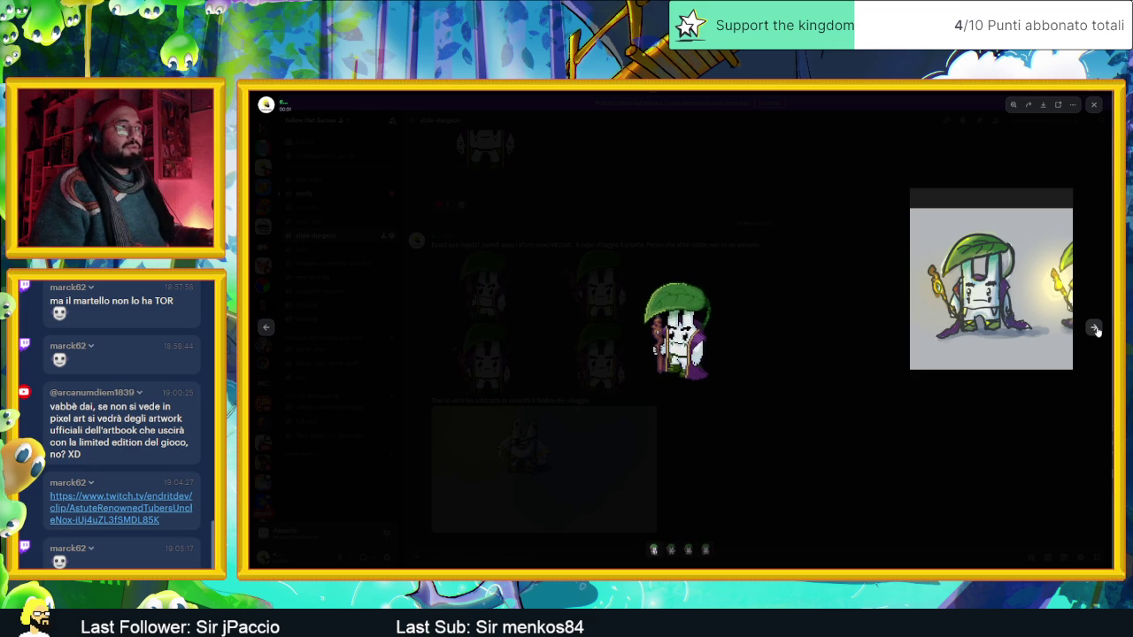
left_click(1095, 329)
left_click(1095, 329)
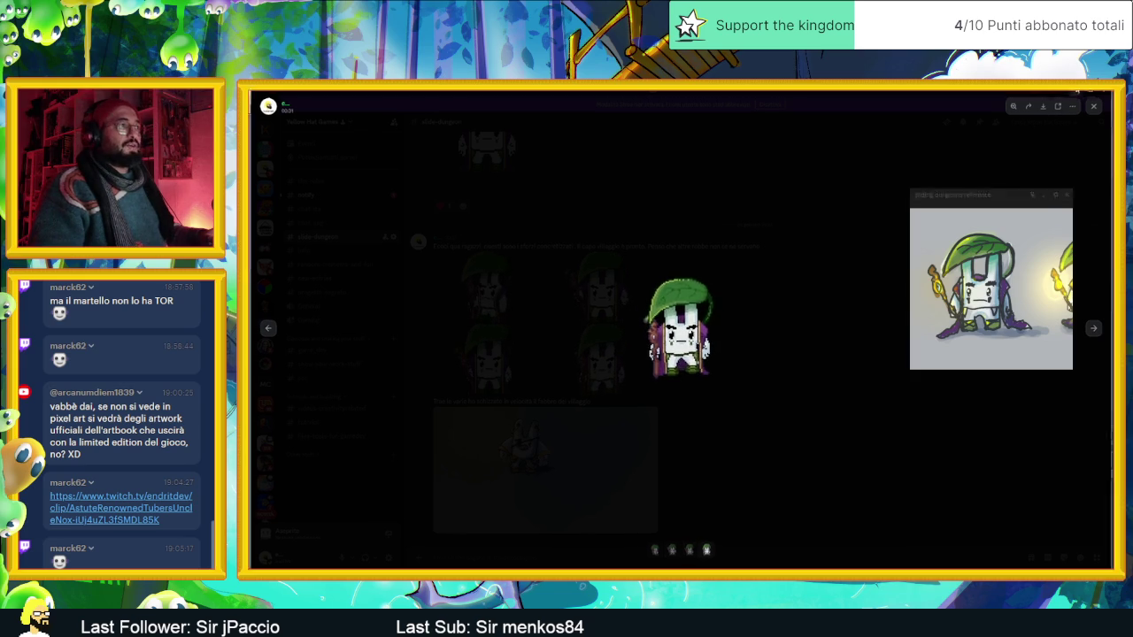
key("alt+Tab")
key("alt+Tab")
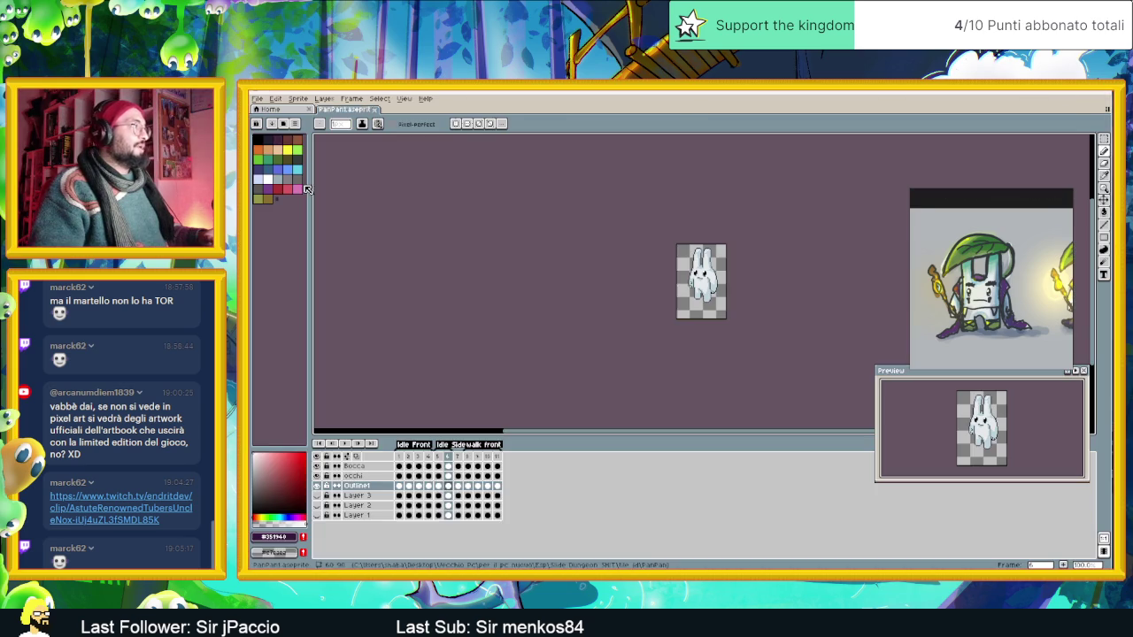
Select frames 1–11 and save the sprite as Fabbro.aseprite in a new Fabbro folder.
left_click(401, 456)
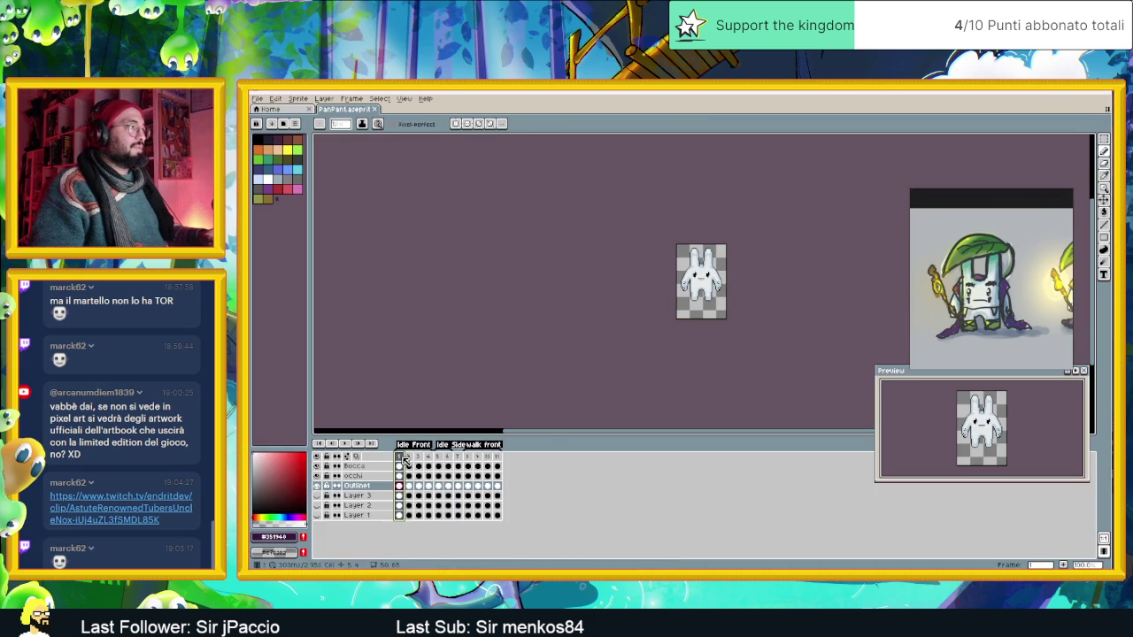
left_click_drag(405, 461, 485, 466)
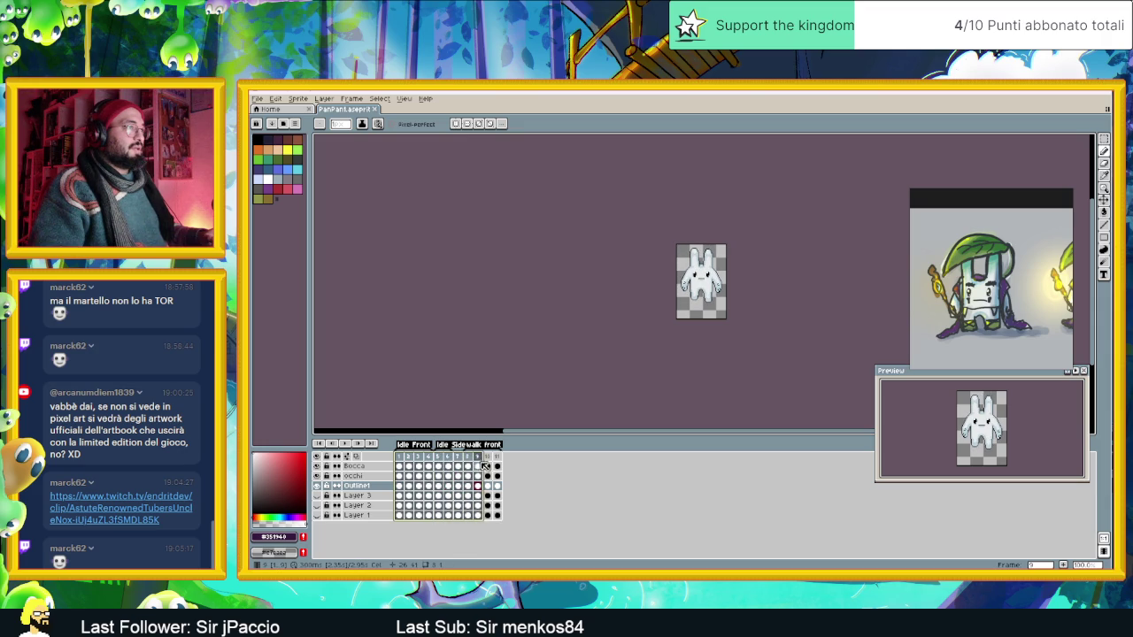
left_click_drag(485, 466, 554, 468)
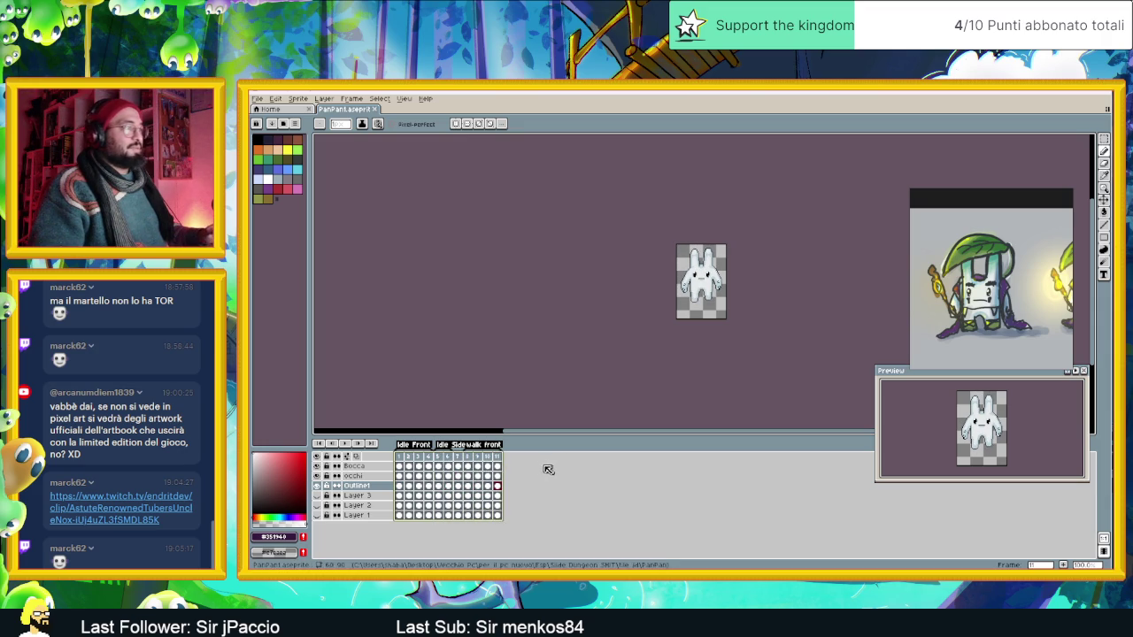
key("ctrl+shift+s")
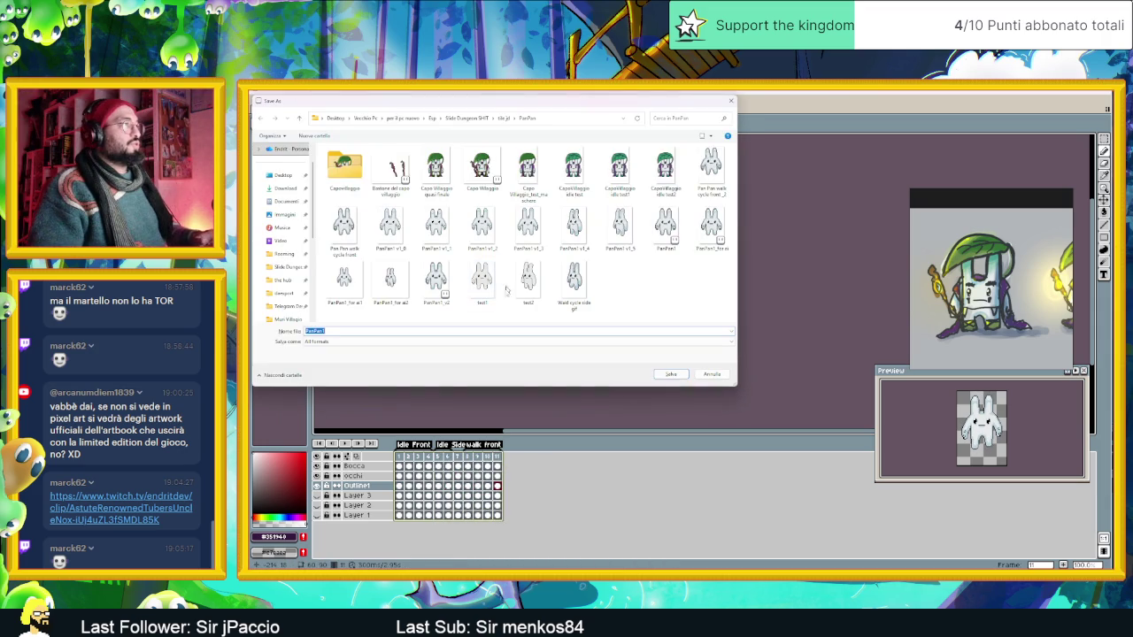
right_click(626, 288)
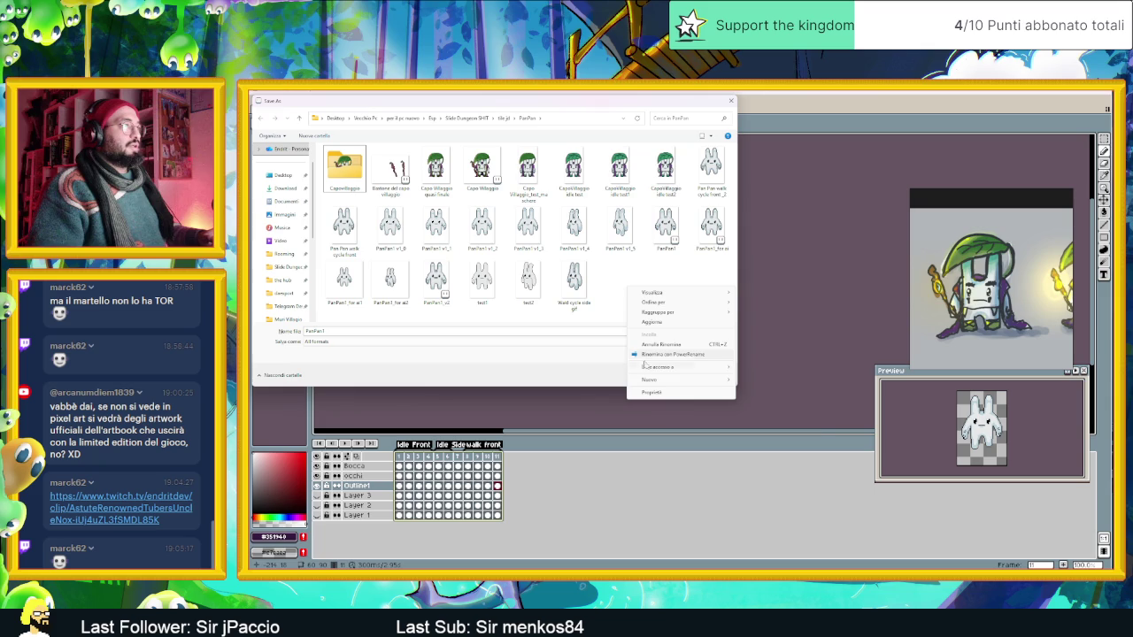
left_click(770, 381)
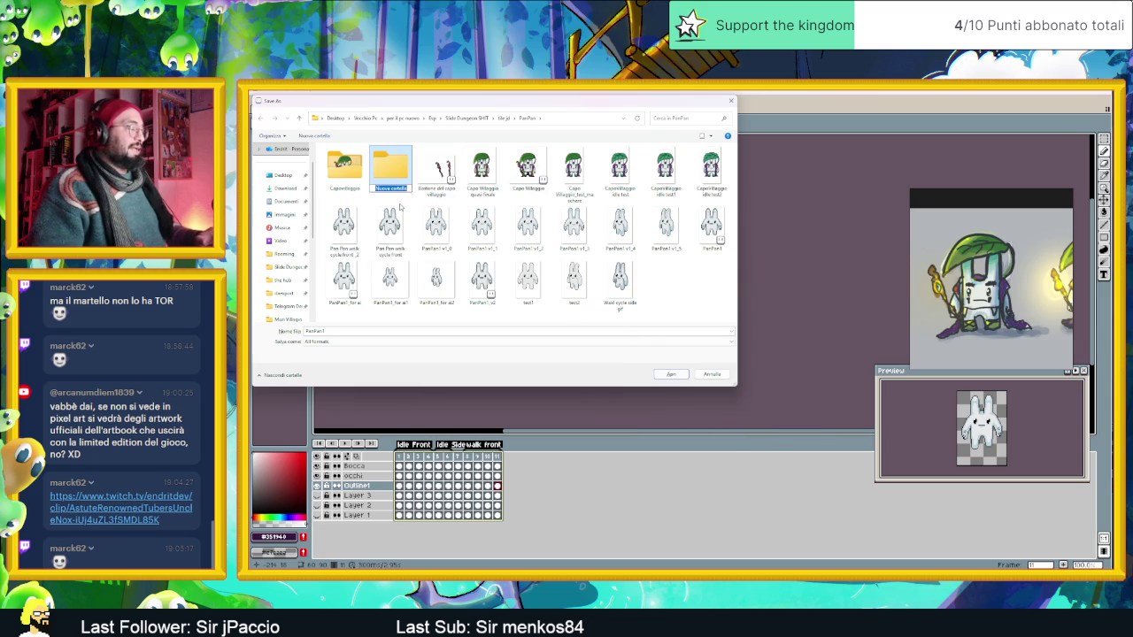
type("folder")
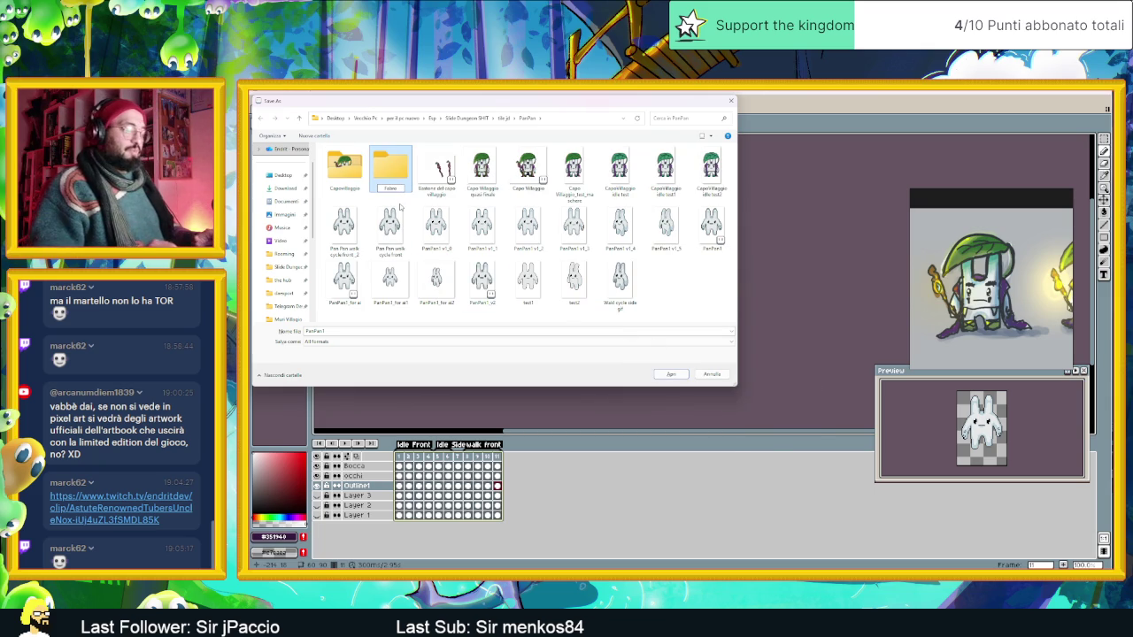
key("Return")
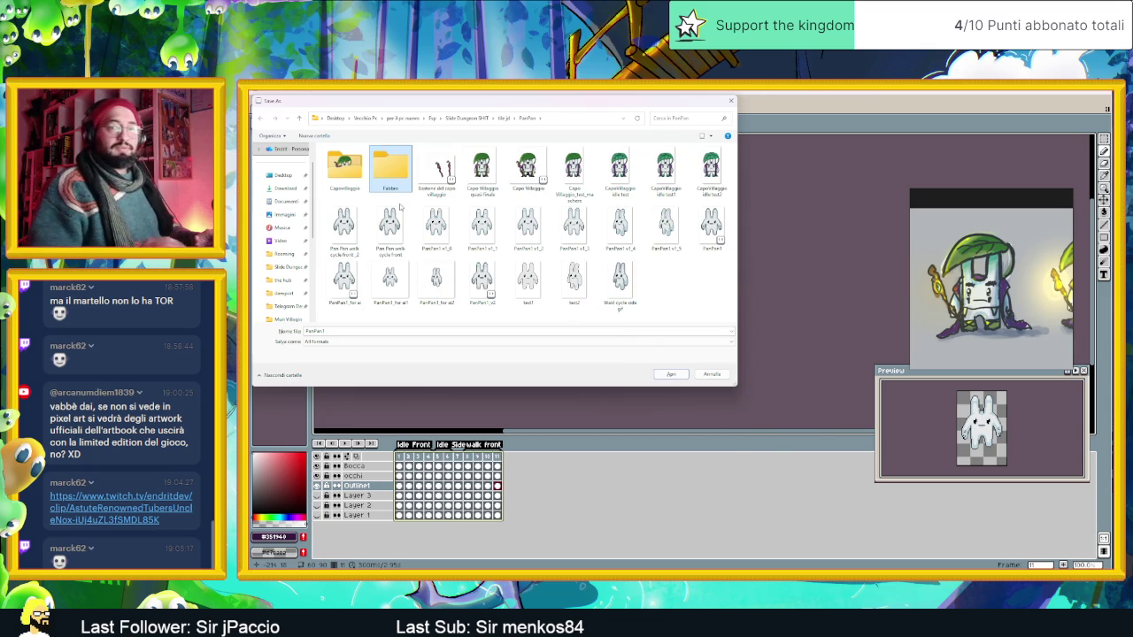
key("Return")
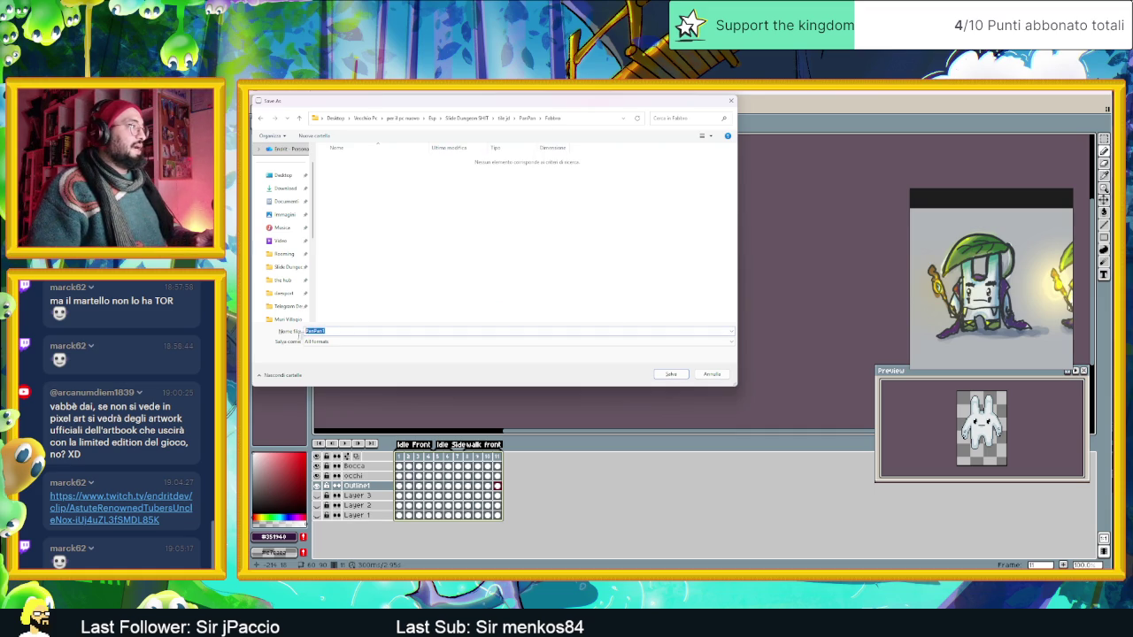
type("Fabbro")
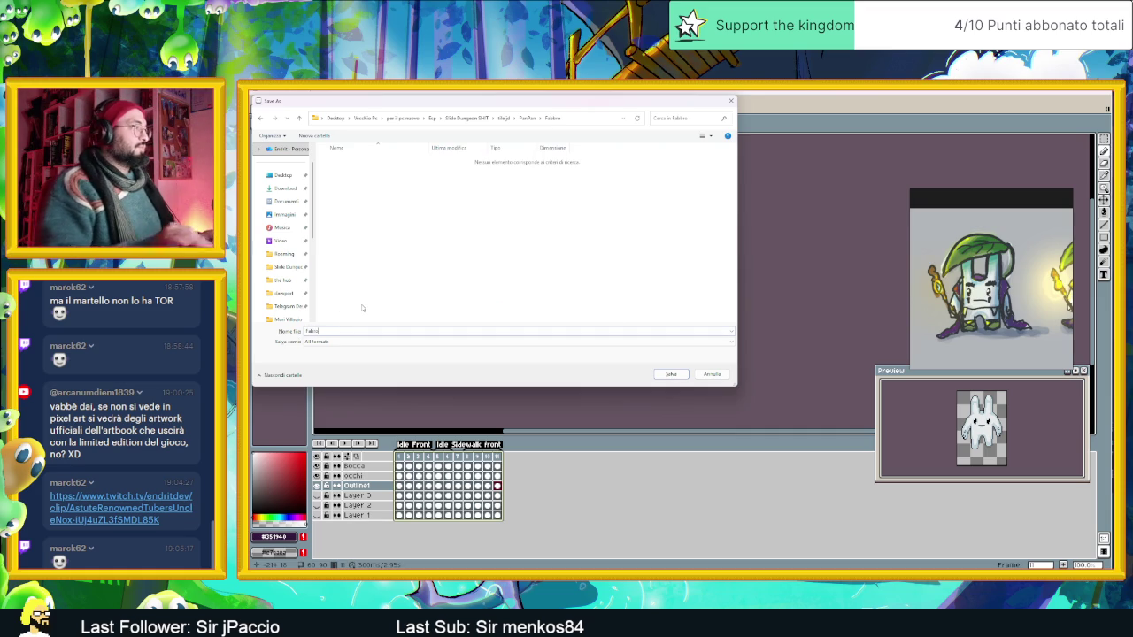
left_click(670, 375)
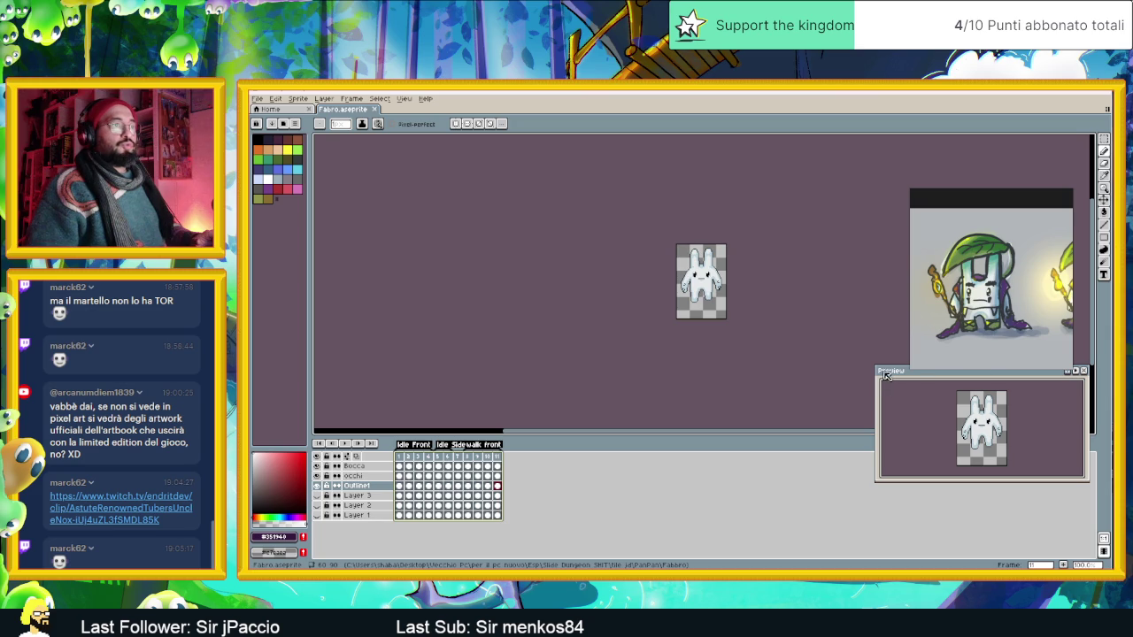
Stretch the Preview window taller, then open File Explorer.
mouse_move(885, 366)
left_mouse_down()
mouse_move(885, 352)
mouse_move(890, 396)
left_mouse_up()
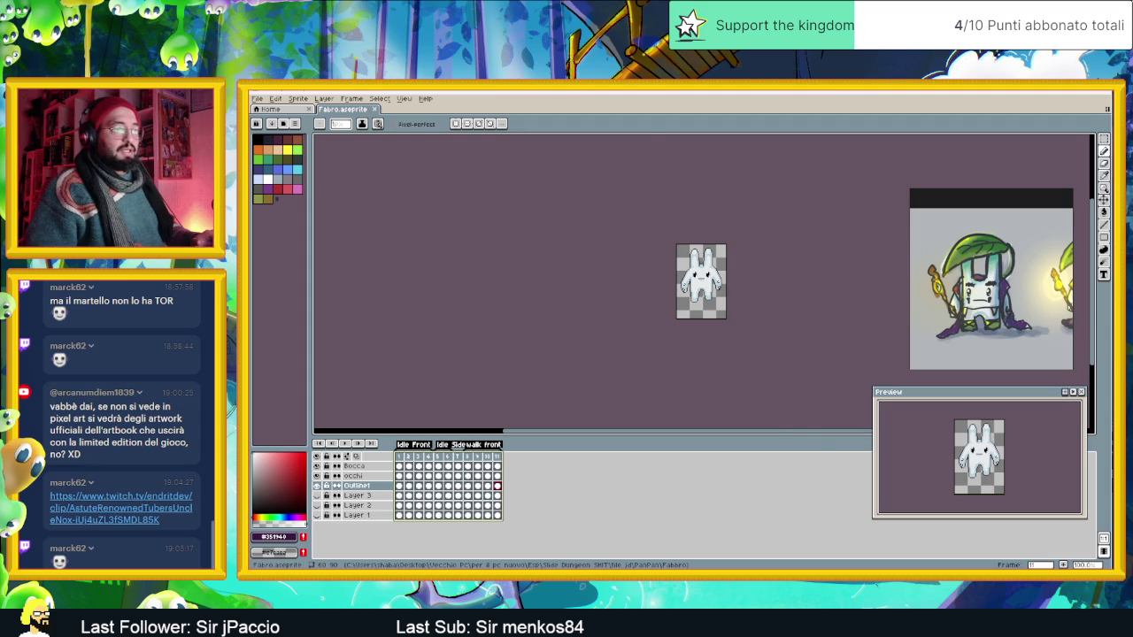
key("super+e")
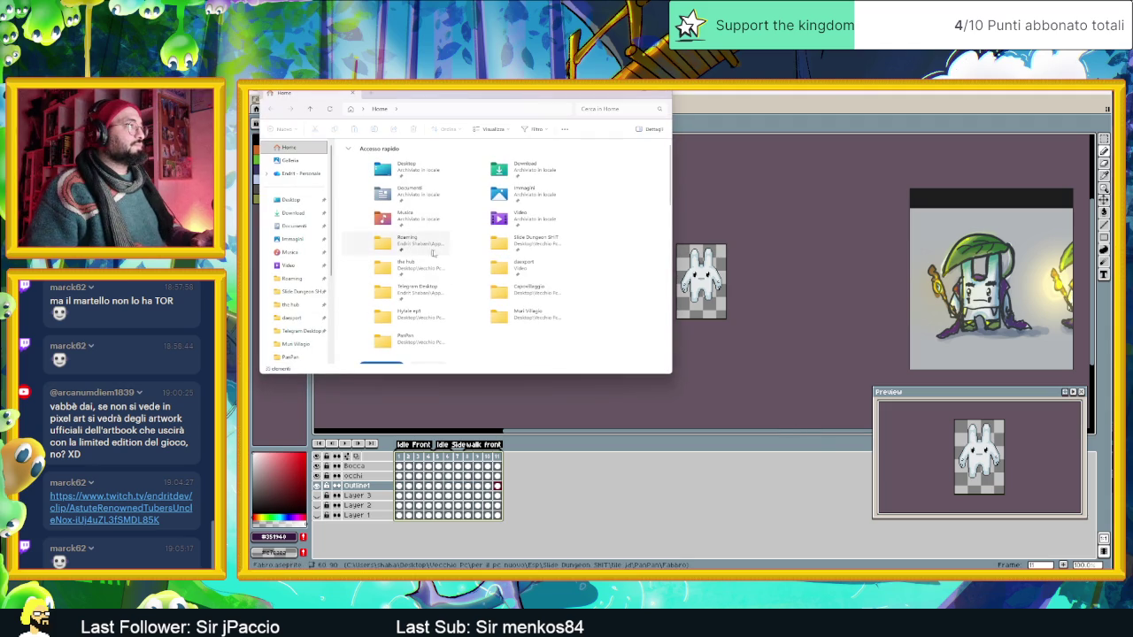
Copy the blacksmith-bunny reference photo from Documenti > Telegram in File Explorer.
scroll(433, 253, "down", 1)
scroll(535, 275, "down", 1)
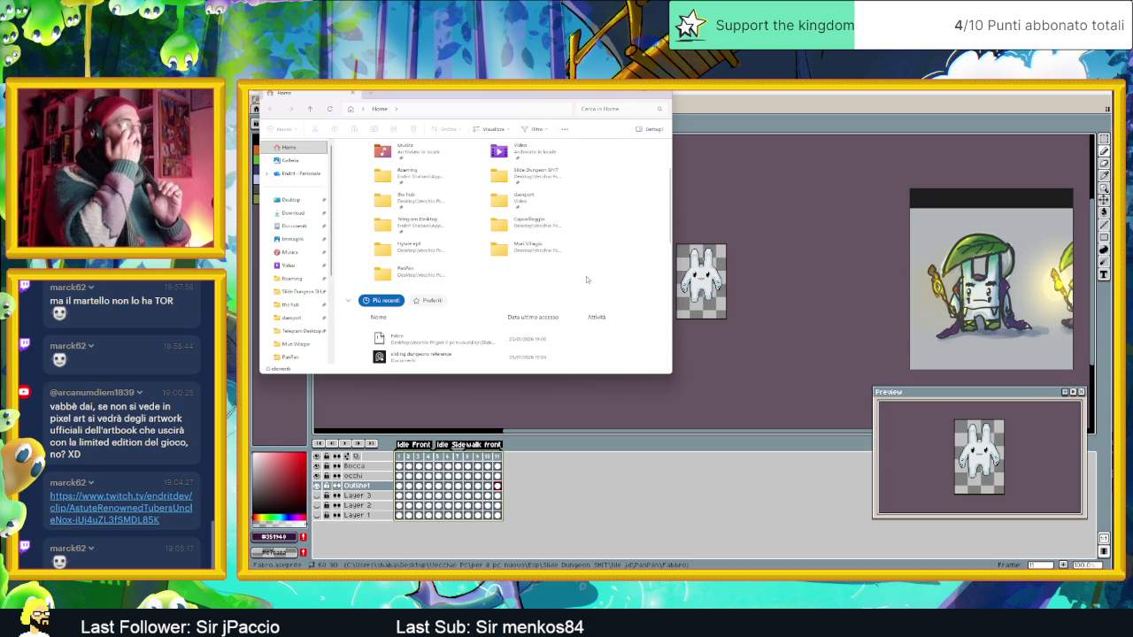
left_click(301, 226)
double_click(373, 204)
left_click(359, 169)
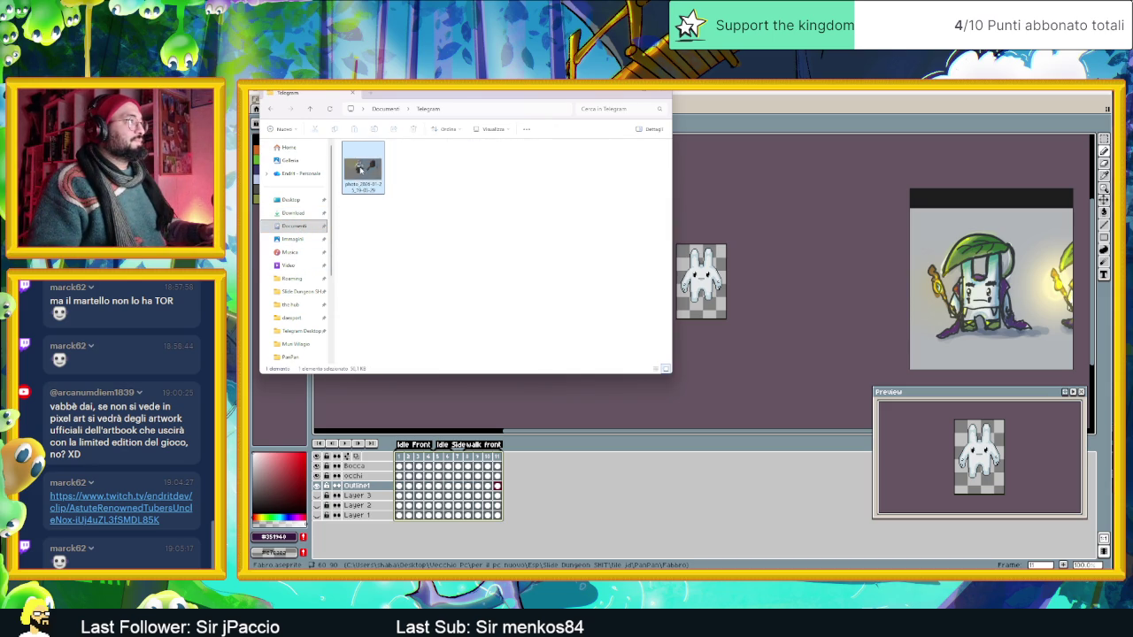
right_click(363, 168)
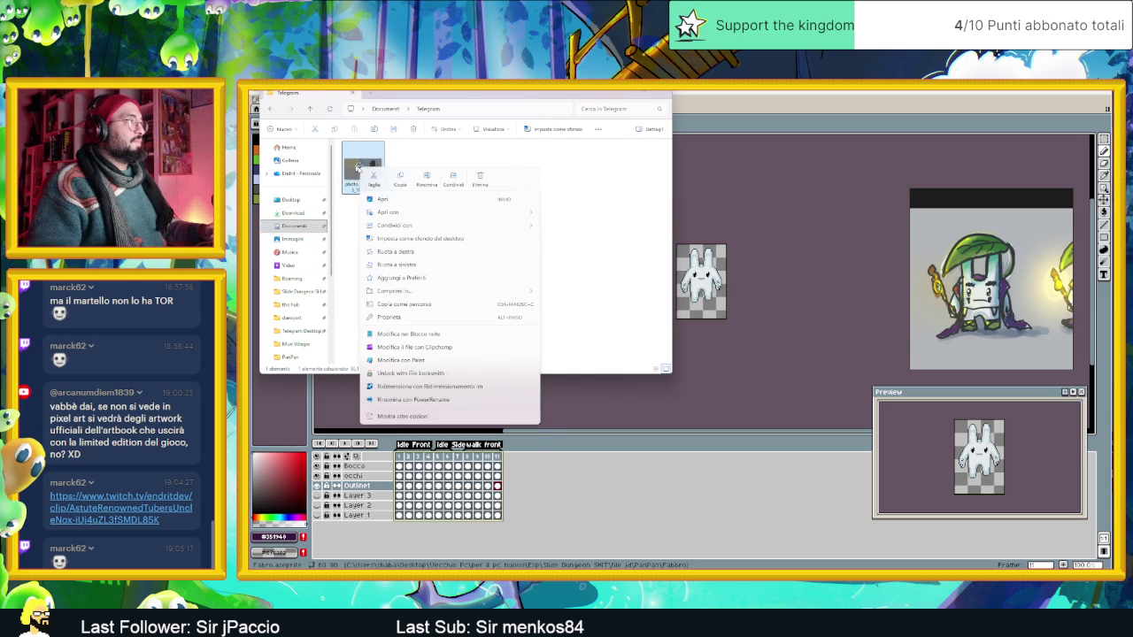
left_click(404, 185)
Paste the photo onto the reference board, enlarge it, and minimize File Explorer.
right_click(1014, 203)
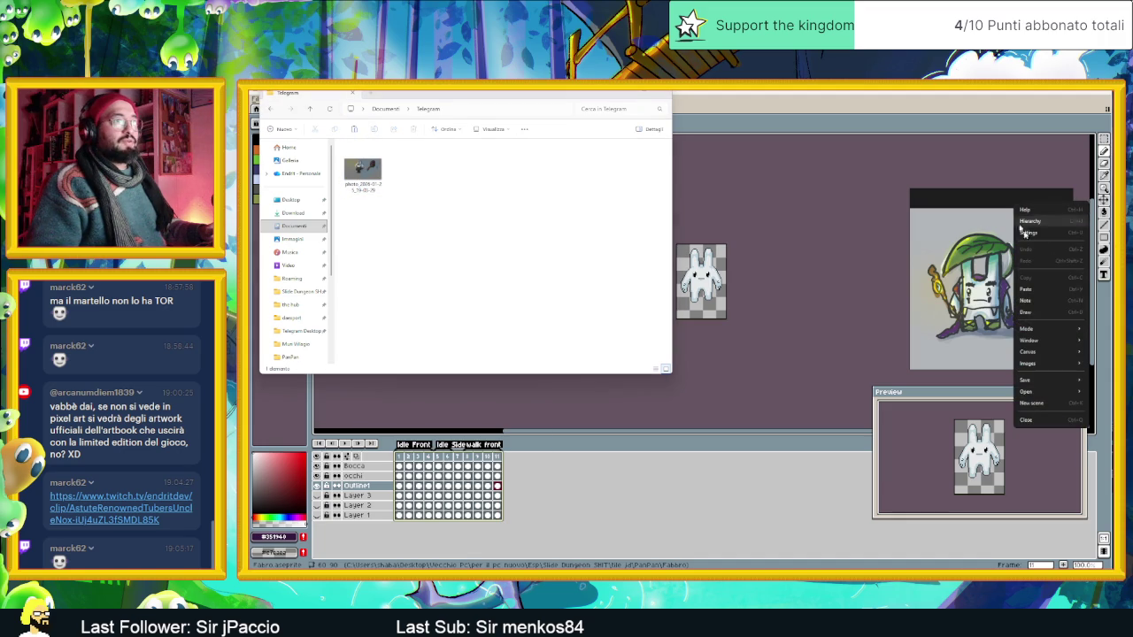
left_click(1037, 290)
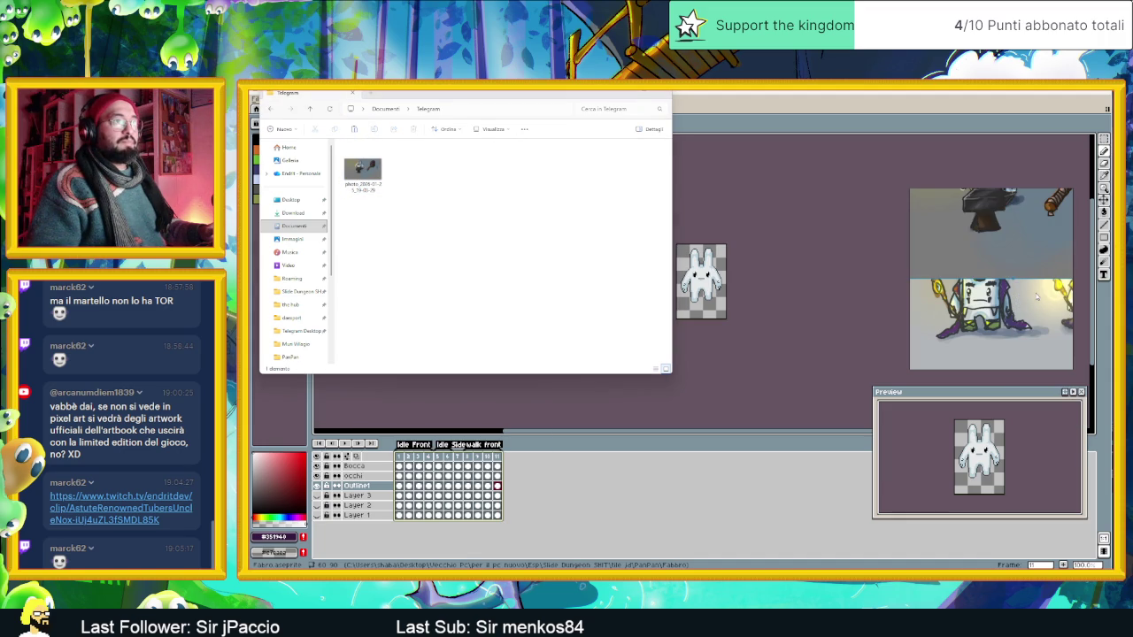
scroll(1008, 277, "down", 1)
scroll(1007, 277, "down", 2)
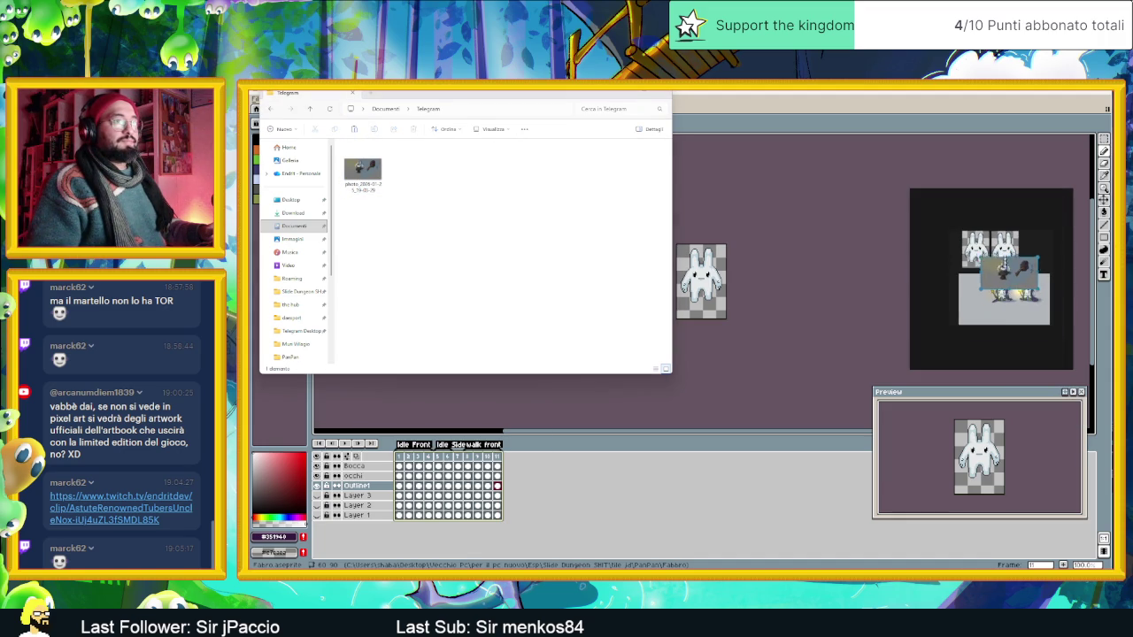
mouse_move(1003, 312)
left_mouse_down()
mouse_move(1017, 241)
mouse_move(1011, 350)
left_mouse_up()
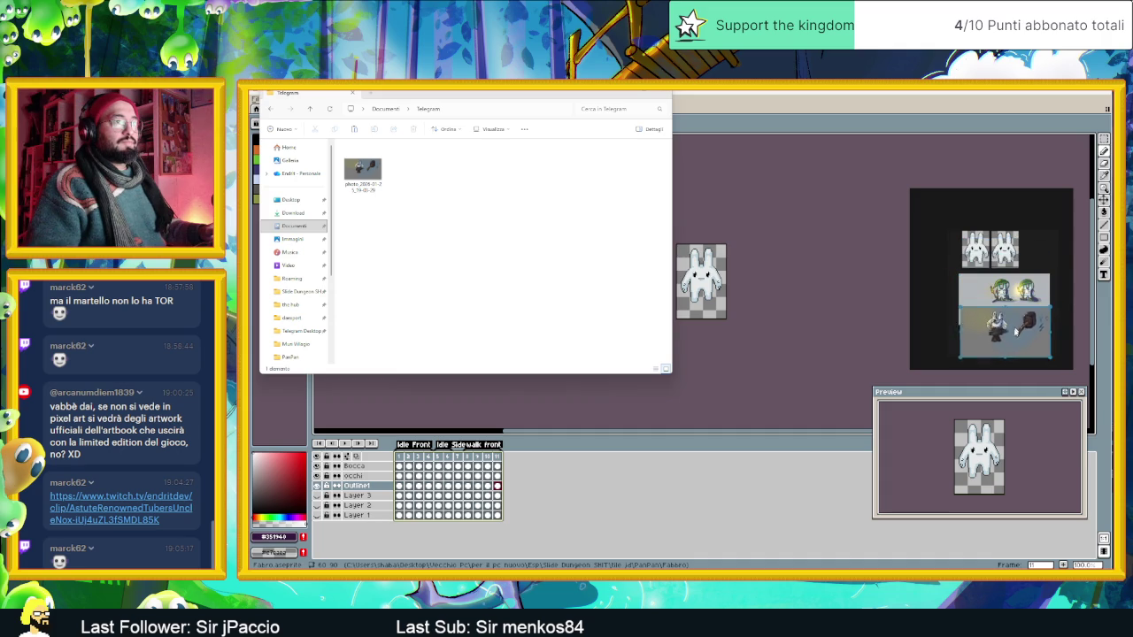
scroll(1011, 351, "down", 1)
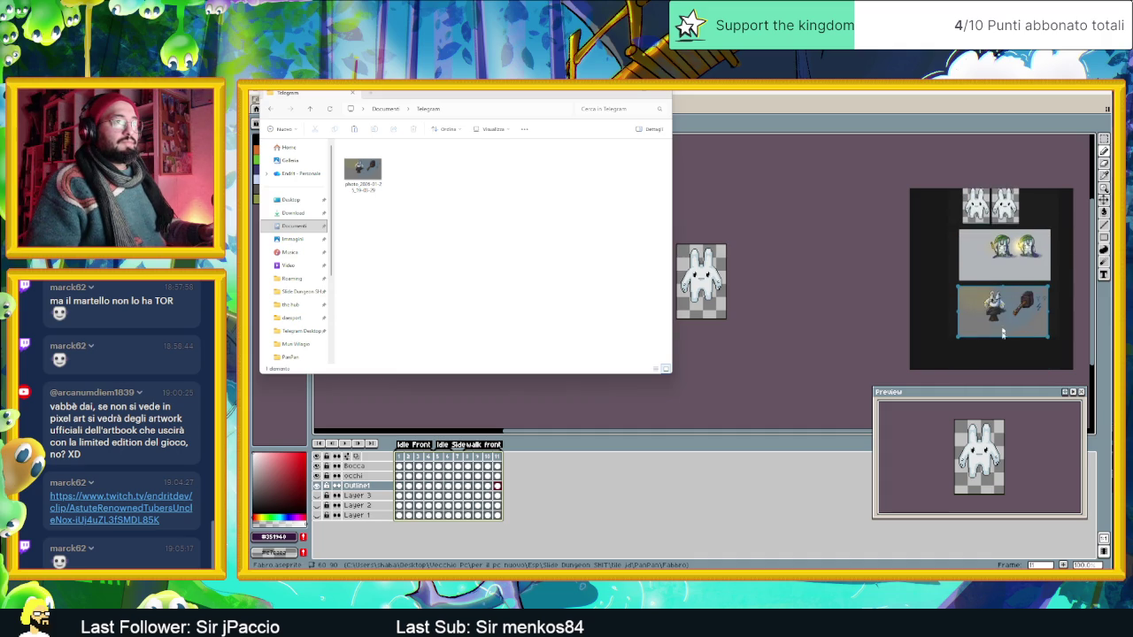
scroll(1011, 352, "up", 2)
scroll(1011, 332, "up", 2)
scroll(1012, 305, "up", 1)
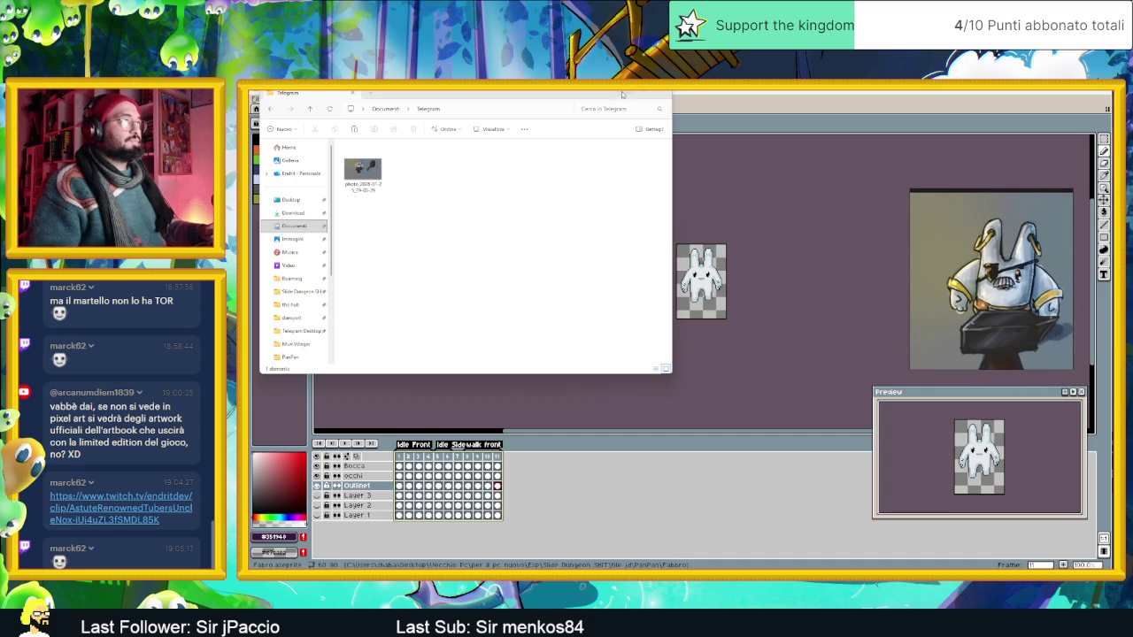
left_click(622, 94)
scroll(717, 266, "up", 1)
scroll(717, 274, "up", 1)
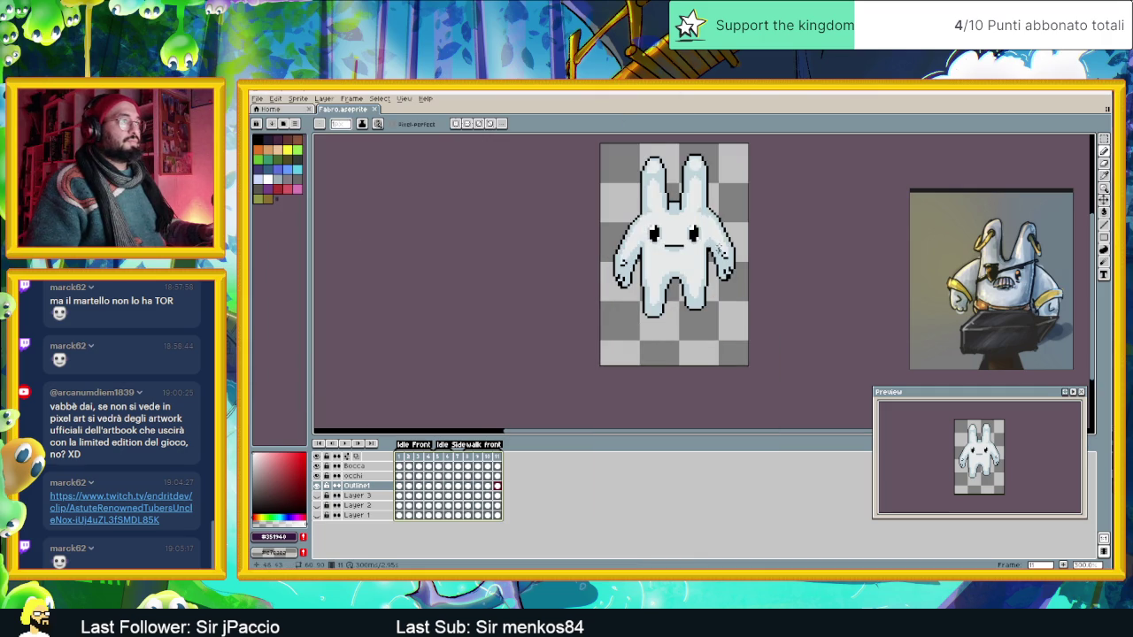
Jump to frame 1, select the Bocca then Outline1 layer, and open the Edit menu.
scroll(717, 280, "up", 1)
key("Home")
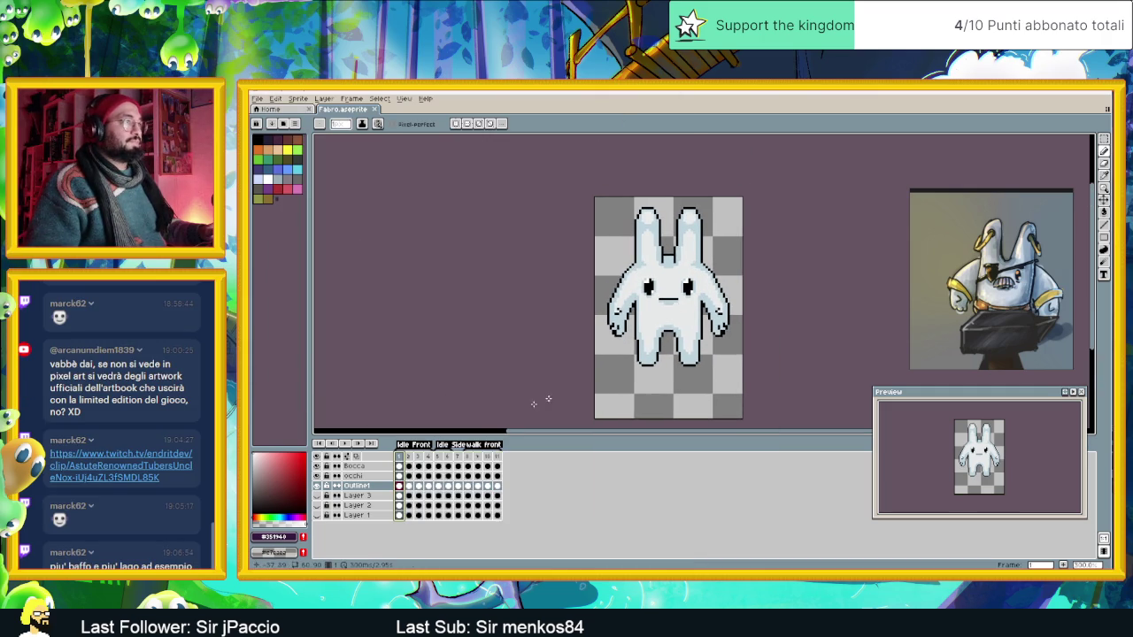
left_click(399, 466)
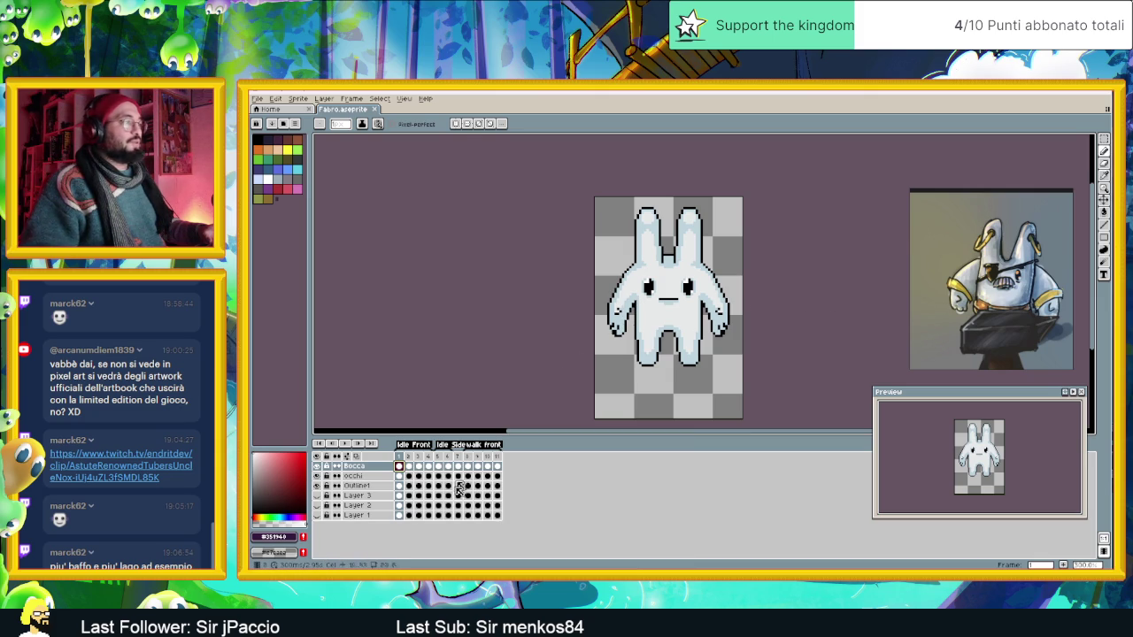
left_click(368, 486)
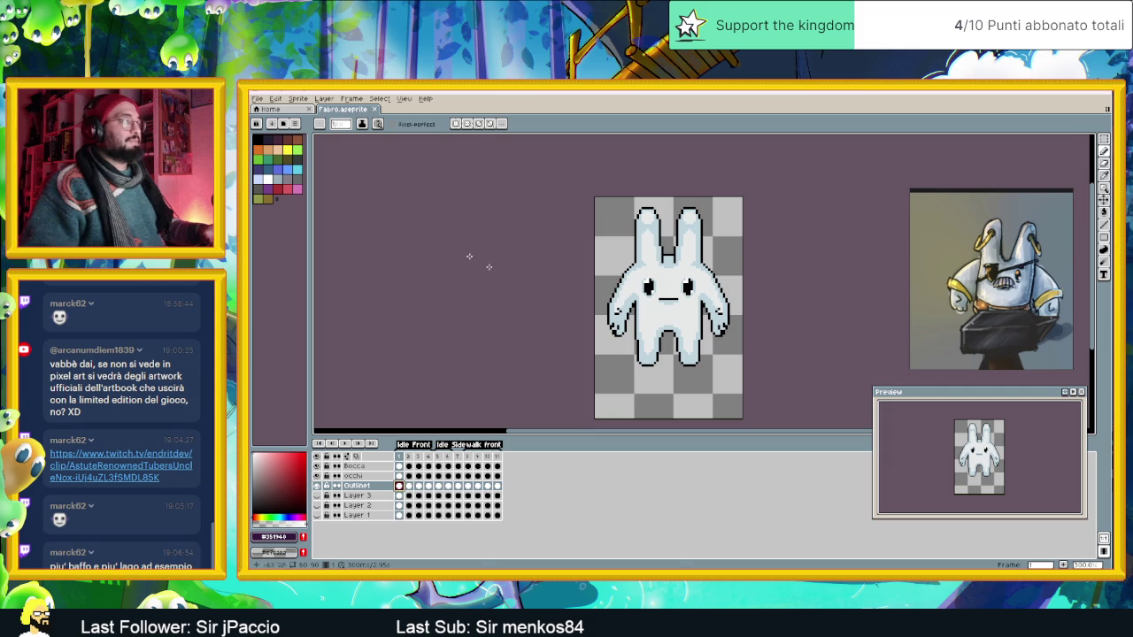
left_click(276, 98)
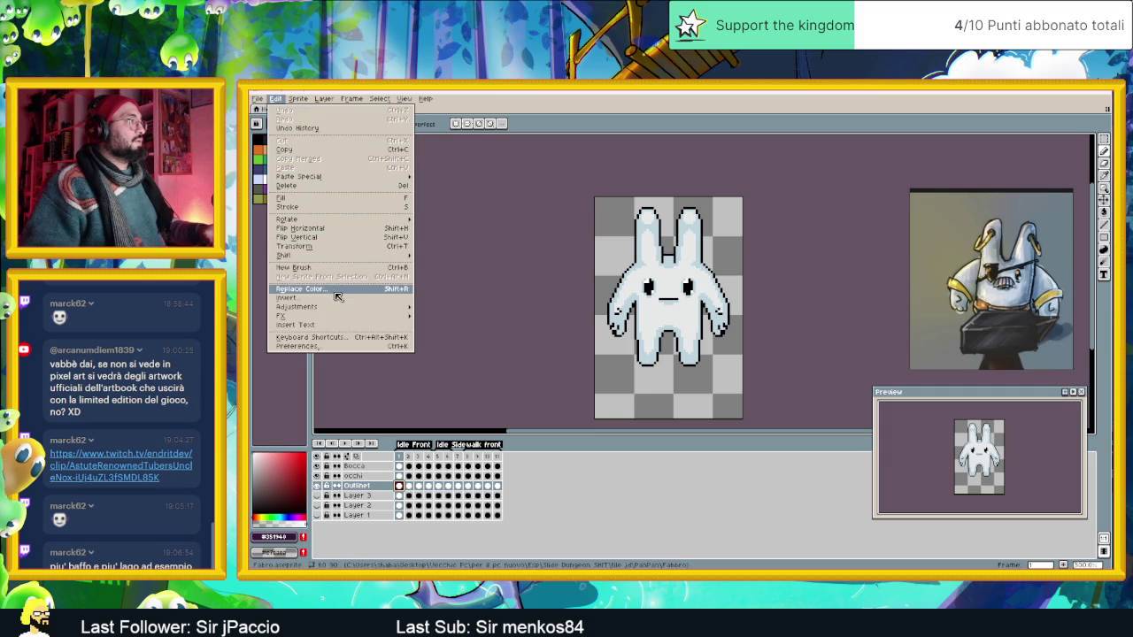
Set the canvas width to 90 pixels with a centred anchor in Canvas Size.
left_click(293, 100)
left_click(293, 100)
left_click(293, 100)
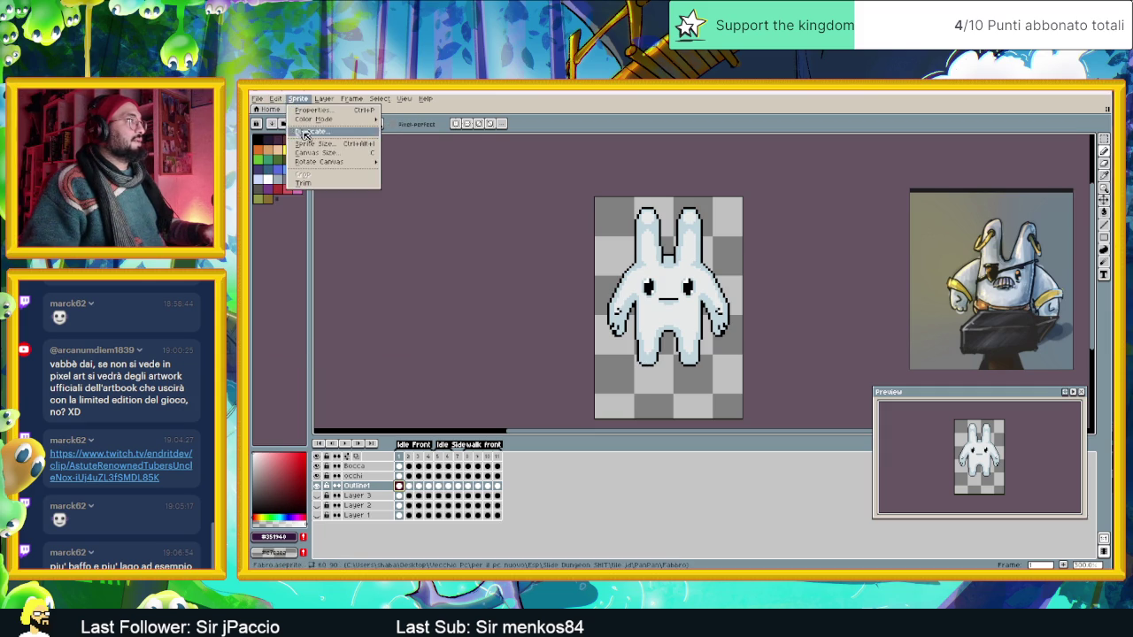
left_click(317, 151)
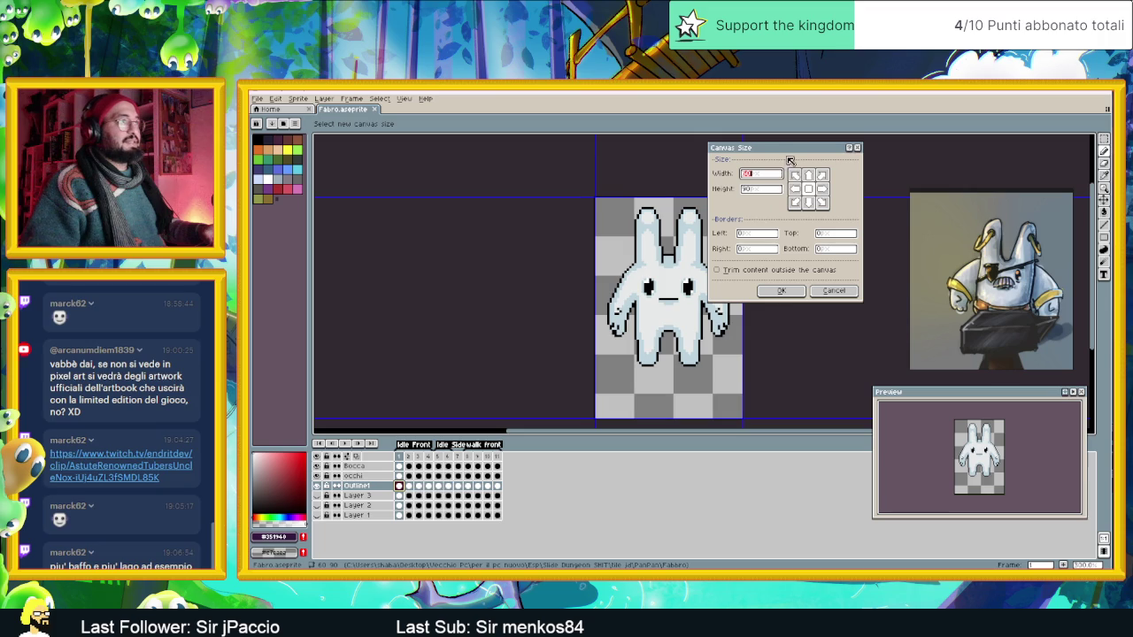
left_click_drag(791, 161, 804, 211)
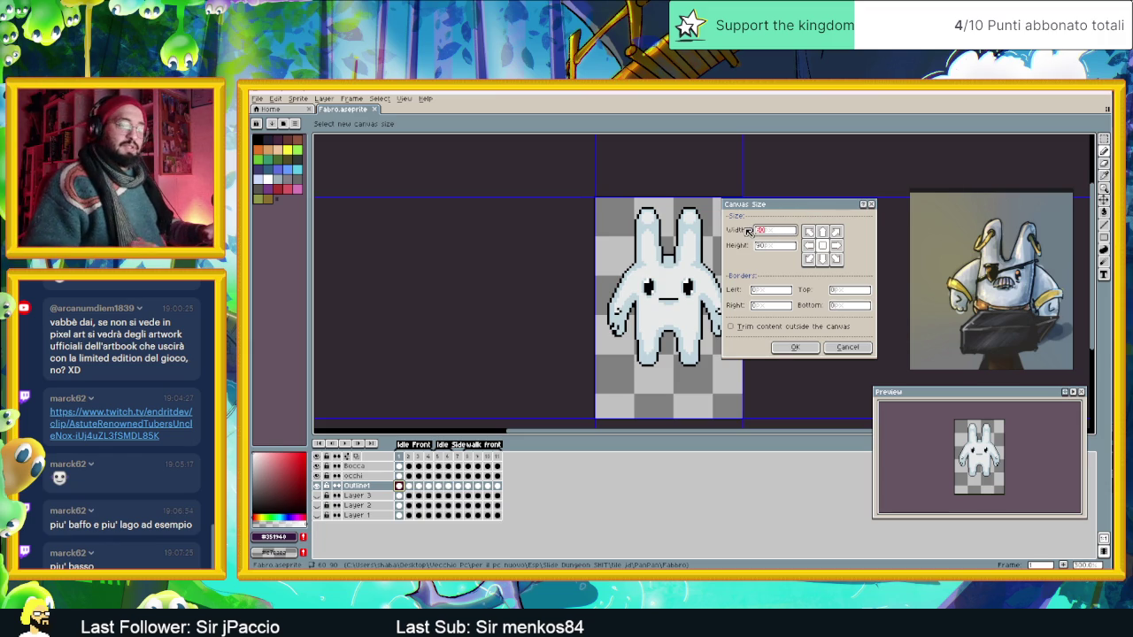
type("90")
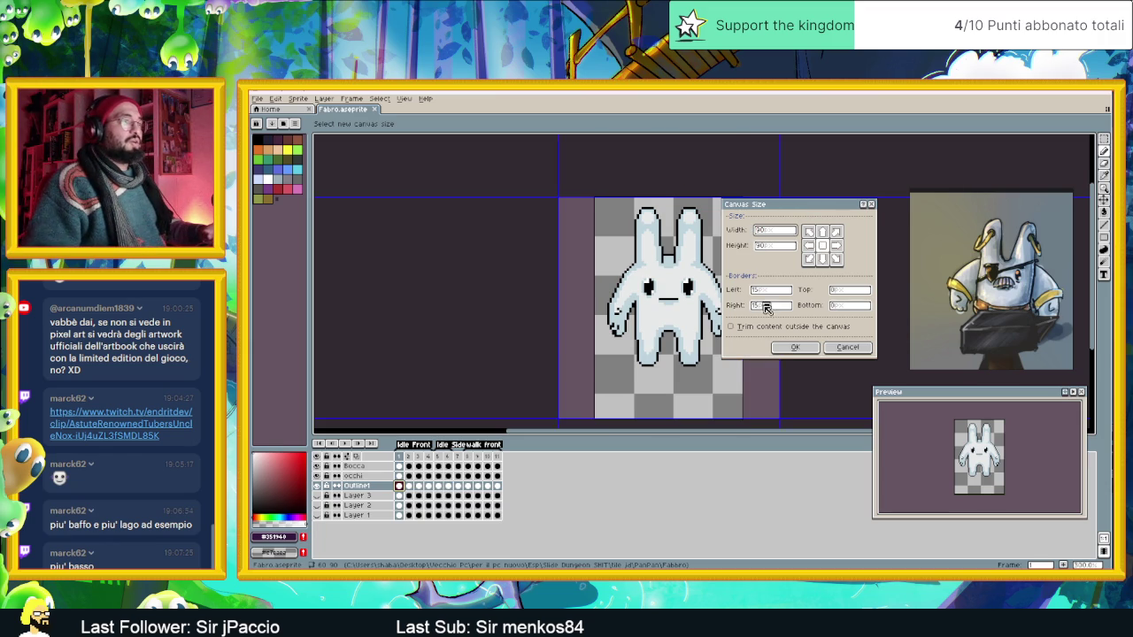
left_click(795, 347)
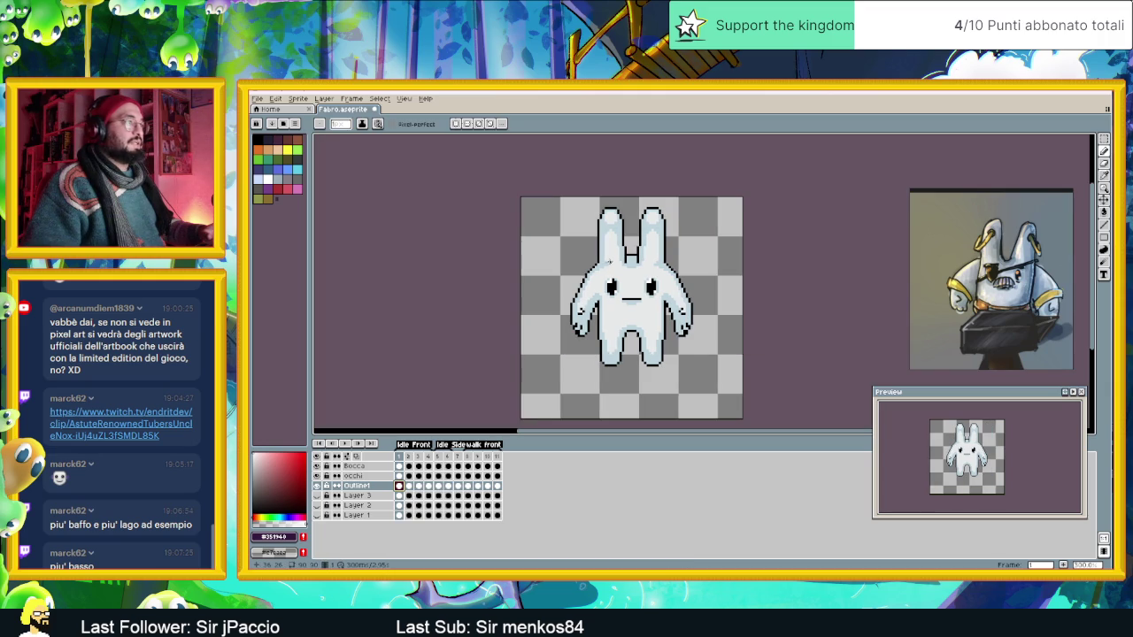
Zoom in on the widened canvas and pick the Rectangular Marquee tool.
scroll(633, 303, "up", 1)
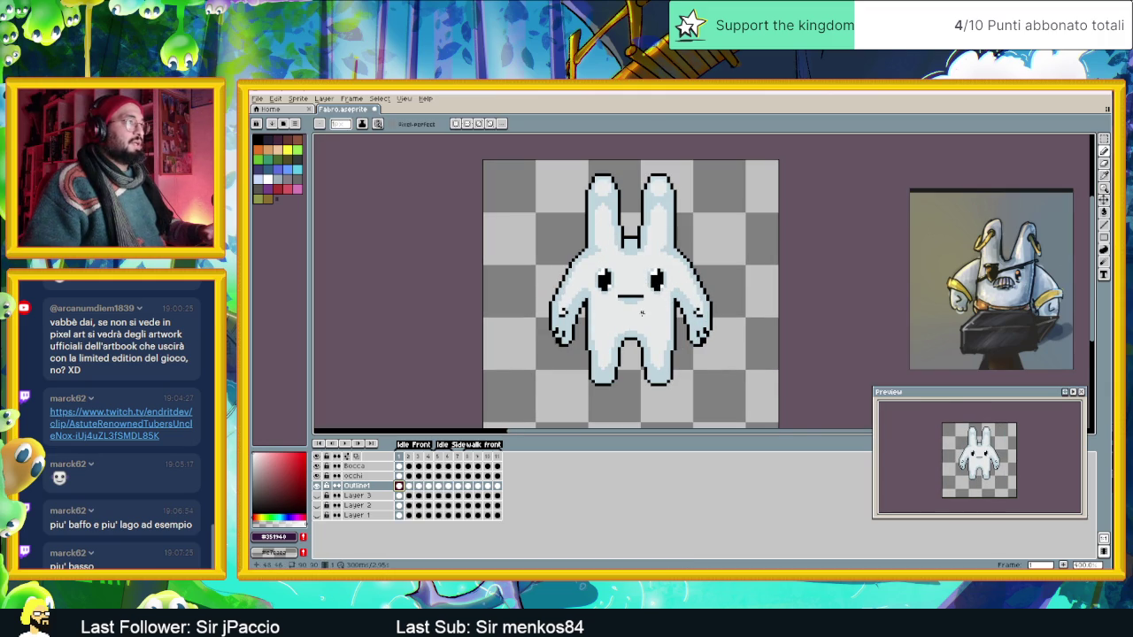
scroll(642, 311, "up", 1)
scroll(675, 304, "down", 1)
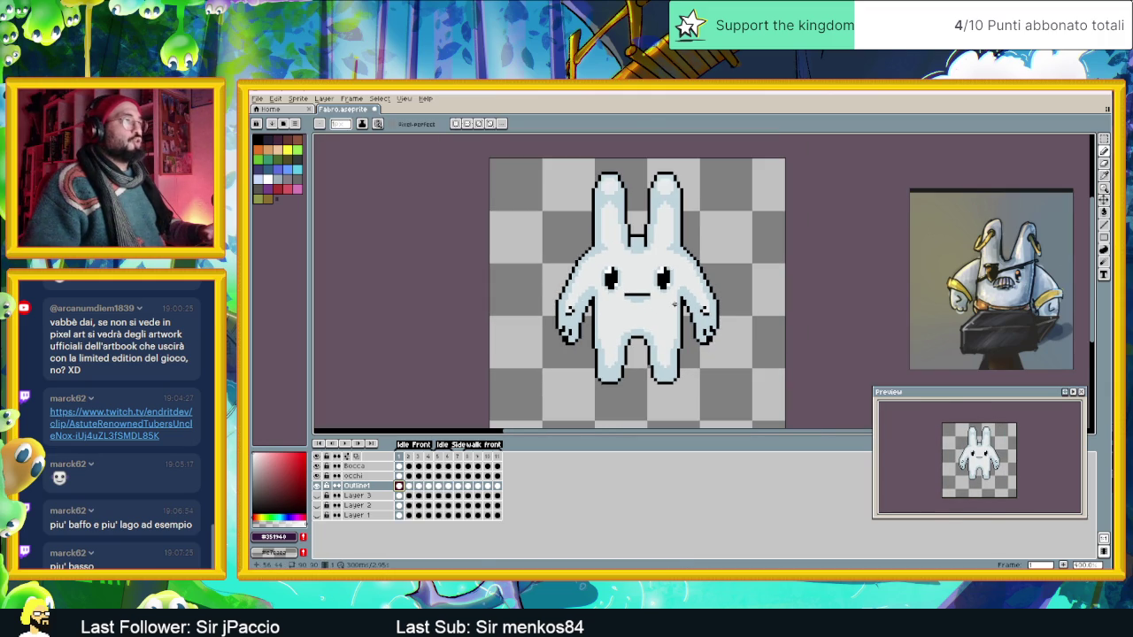
left_click(1104, 139)
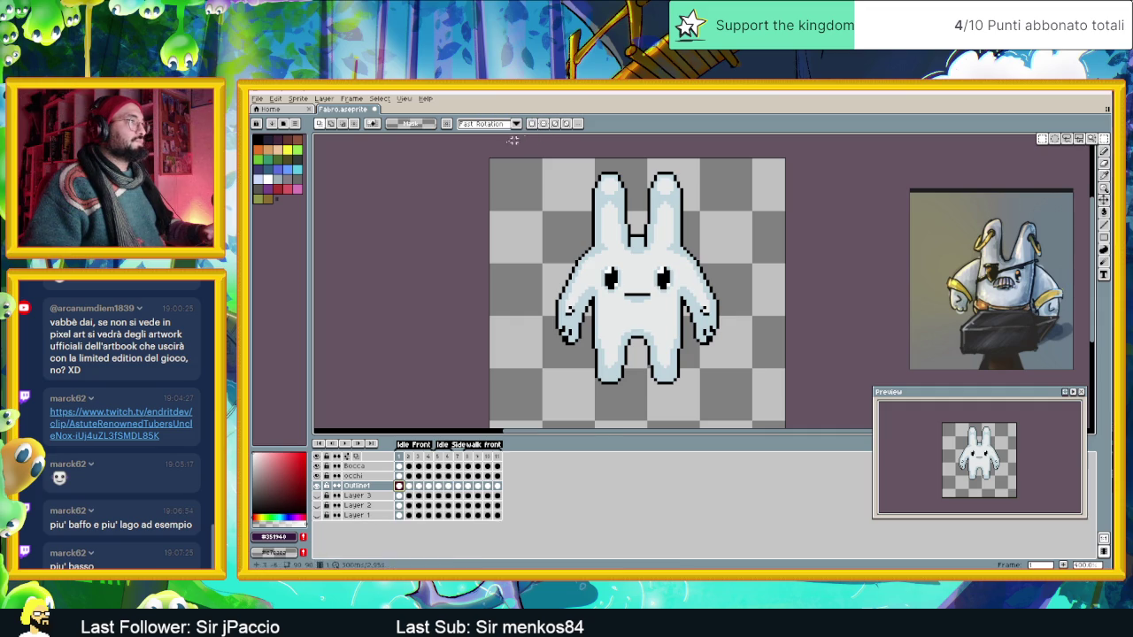
Show the grid over the sprite through View > Grid > Grid Settings.
left_click(403, 99)
mouse_move(413, 150)
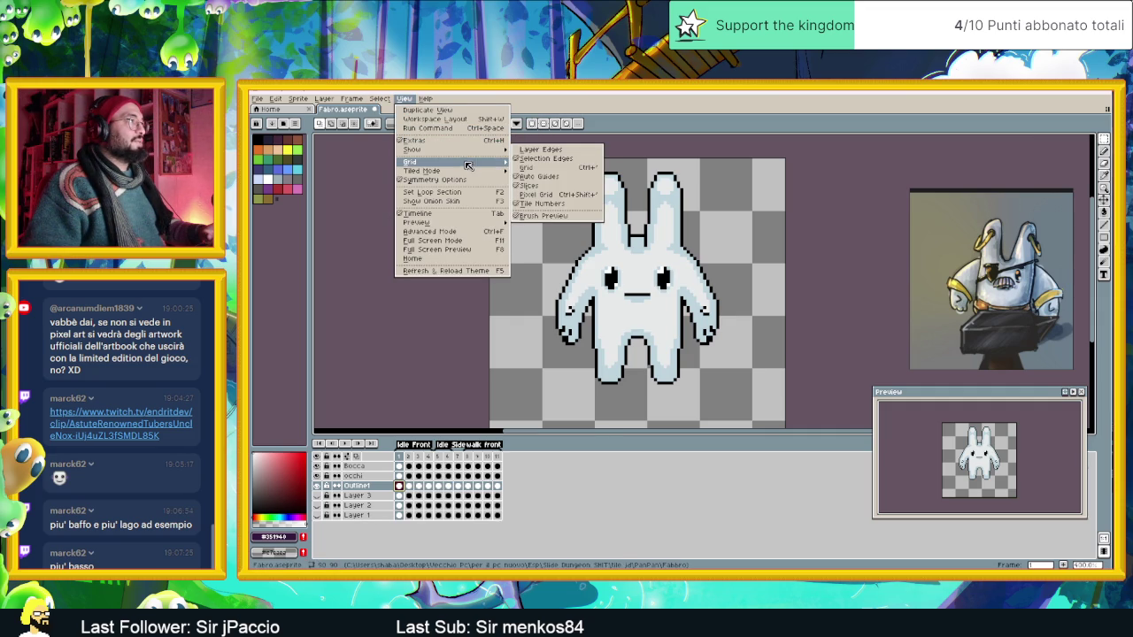
left_click(536, 174)
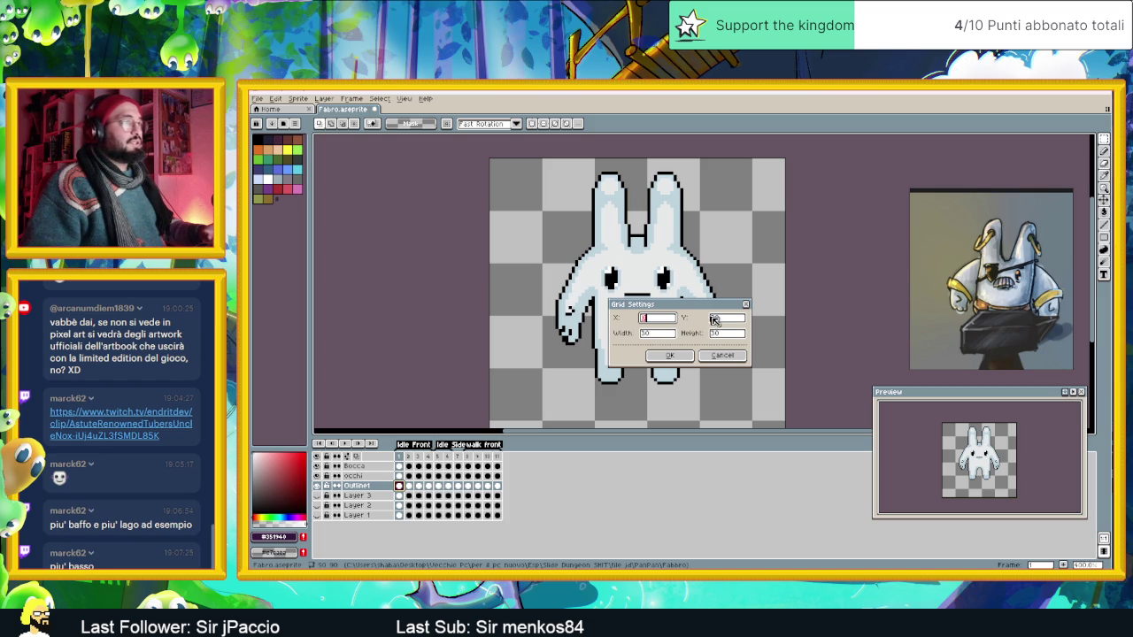
left_click(670, 355)
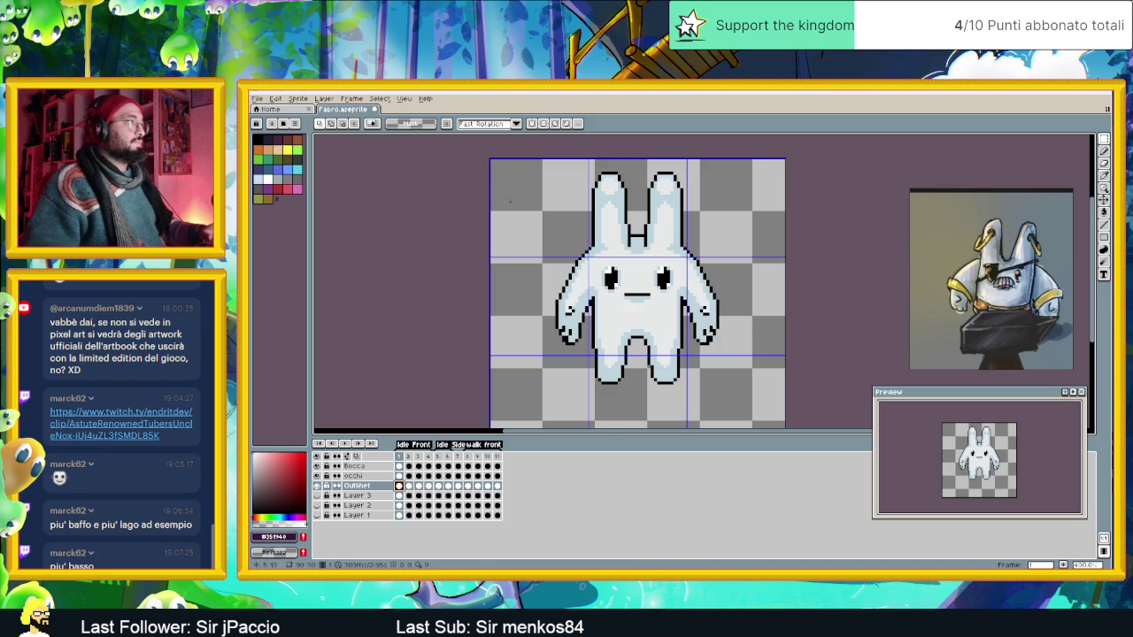
Set the grid width to 25 pixels and select the bunny's left half.
left_click(404, 100)
mouse_move(410, 162)
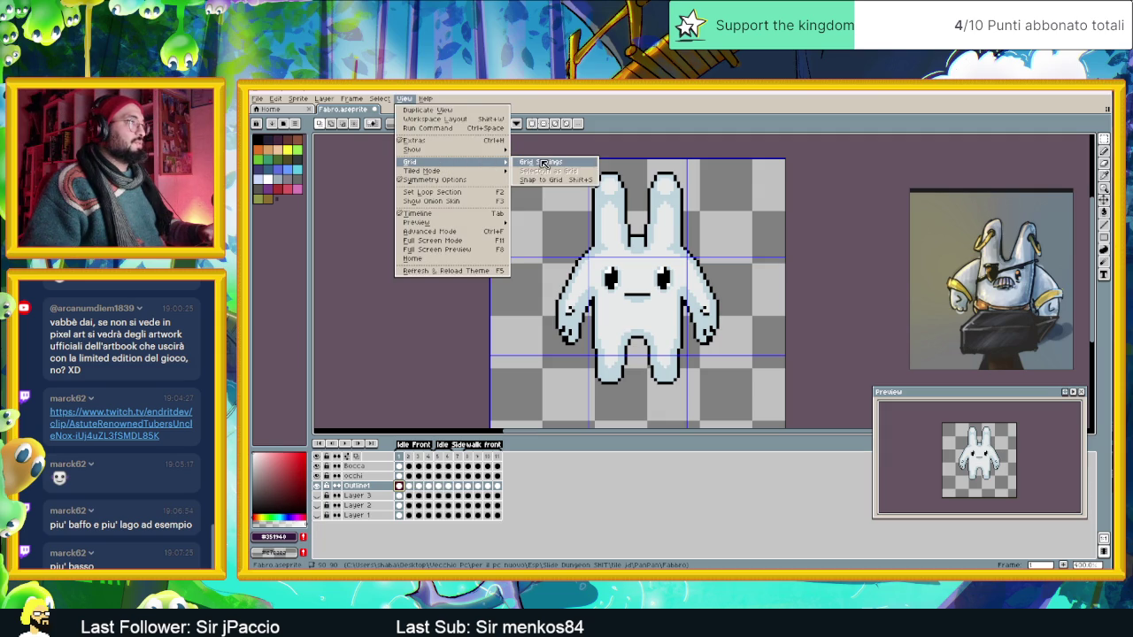
left_click(548, 165)
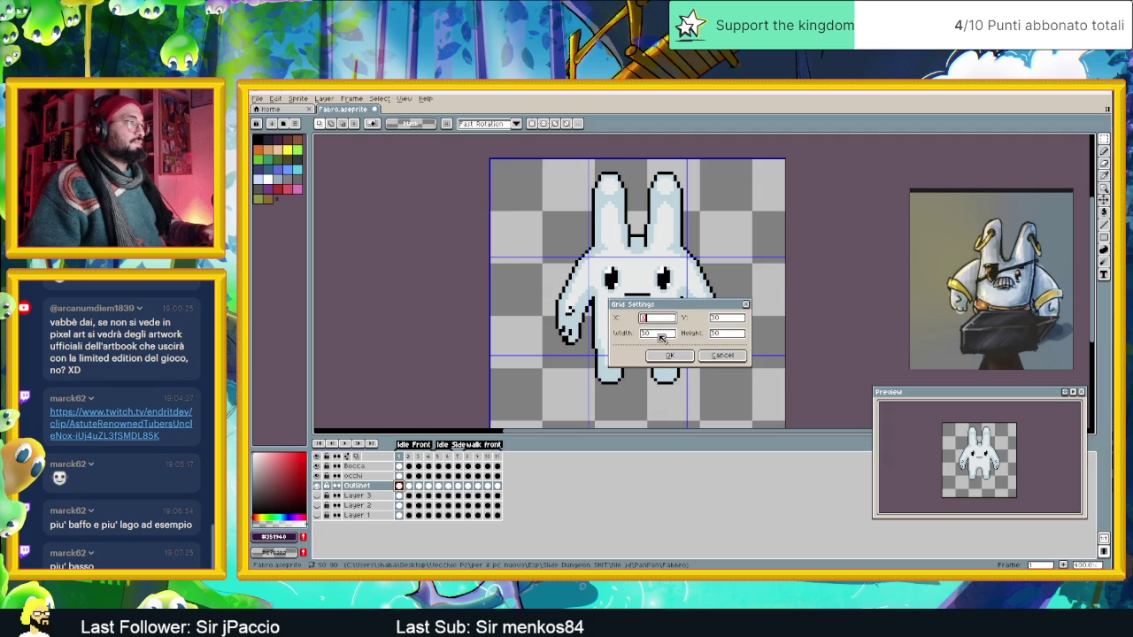
type("25")
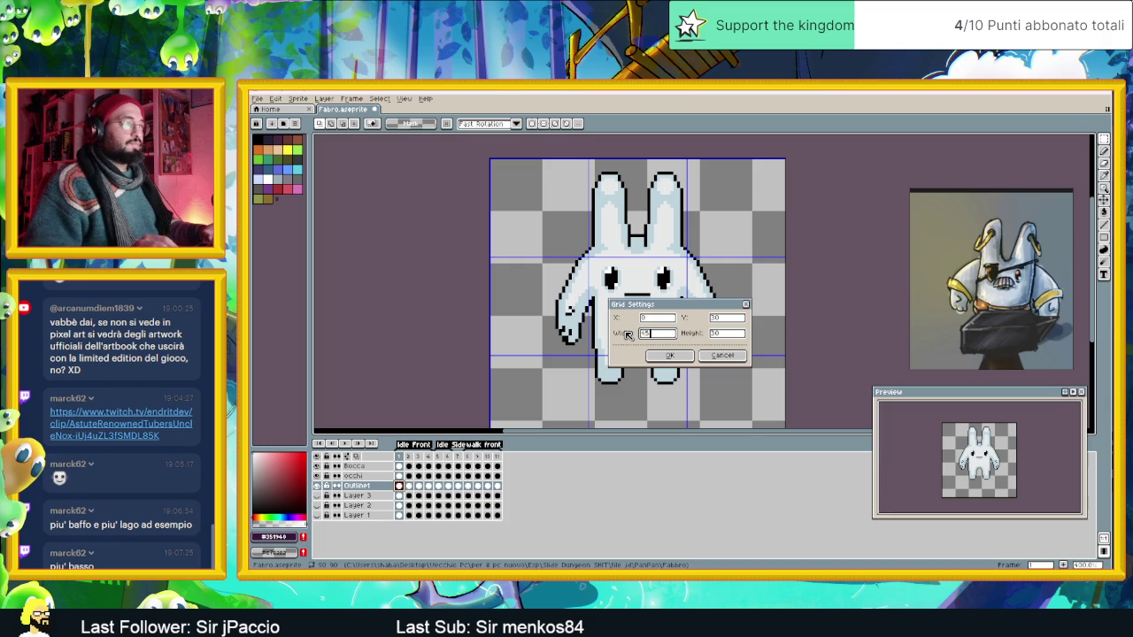
left_click(670, 356)
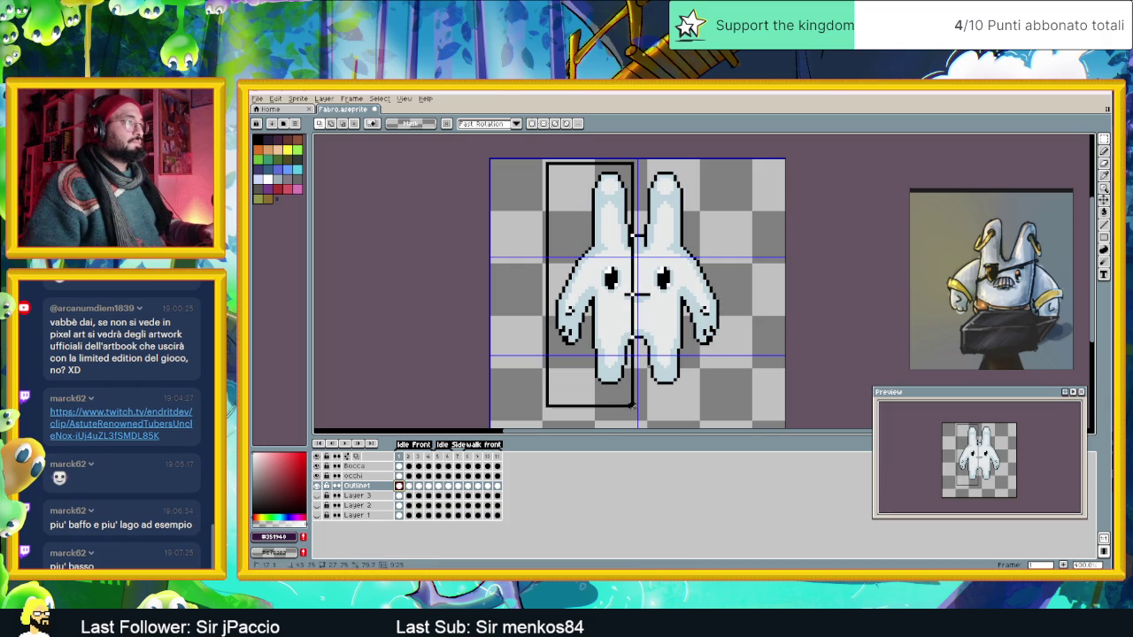
left_click_drag(546, 163, 638, 409)
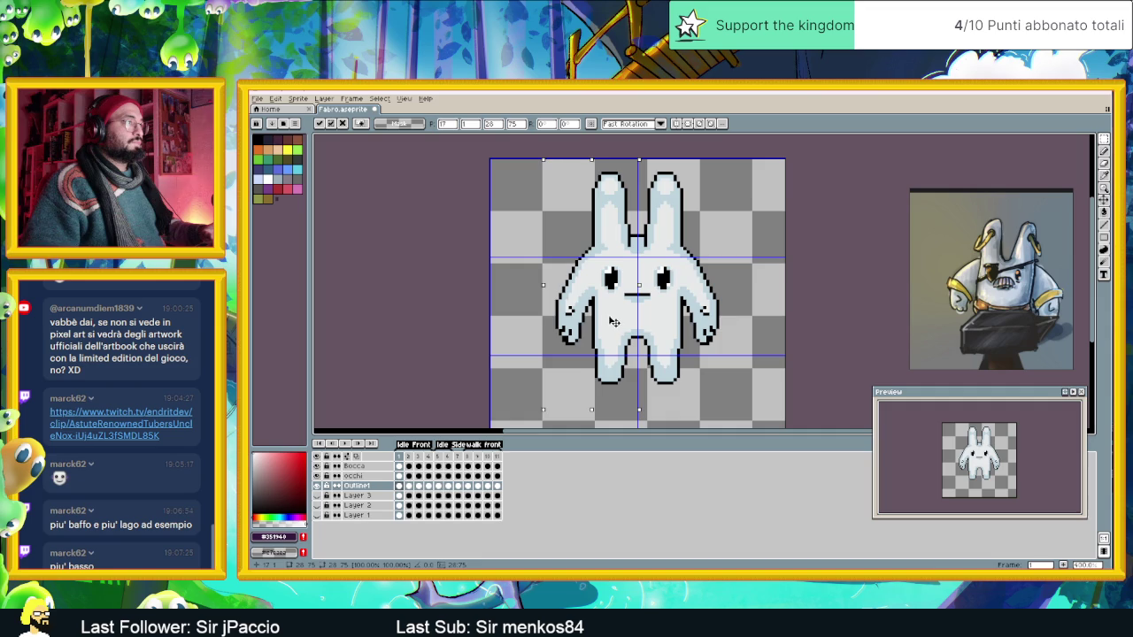
Shift the bunny's left half one pixel left and its right half one pixel right.
key("Left")
key("ctrl+d")
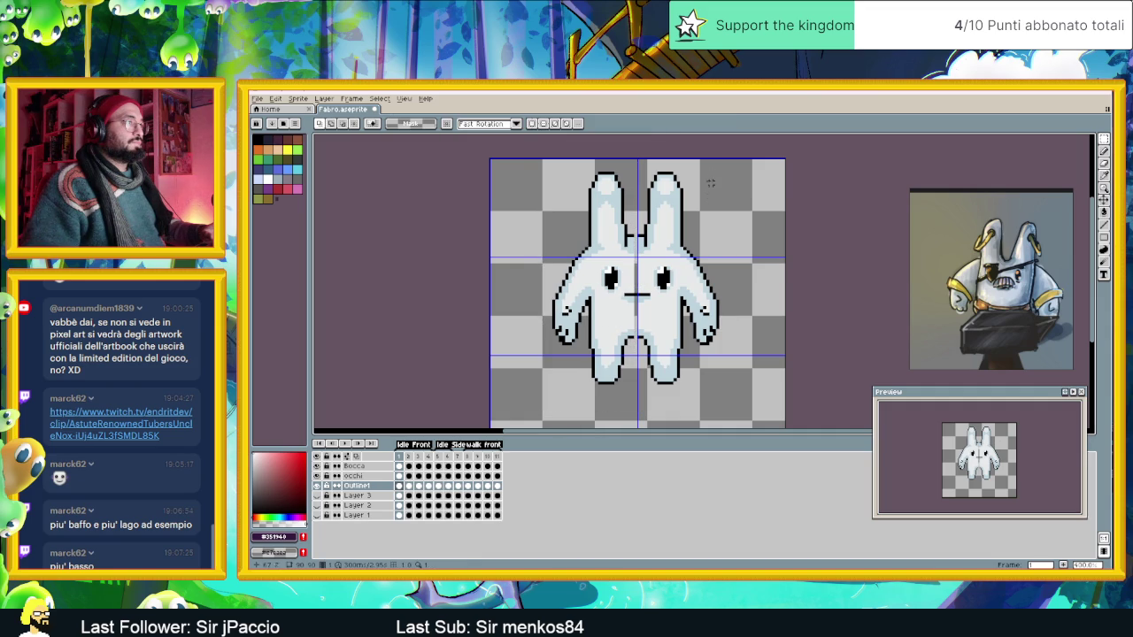
left_click_drag(724, 163, 636, 416)
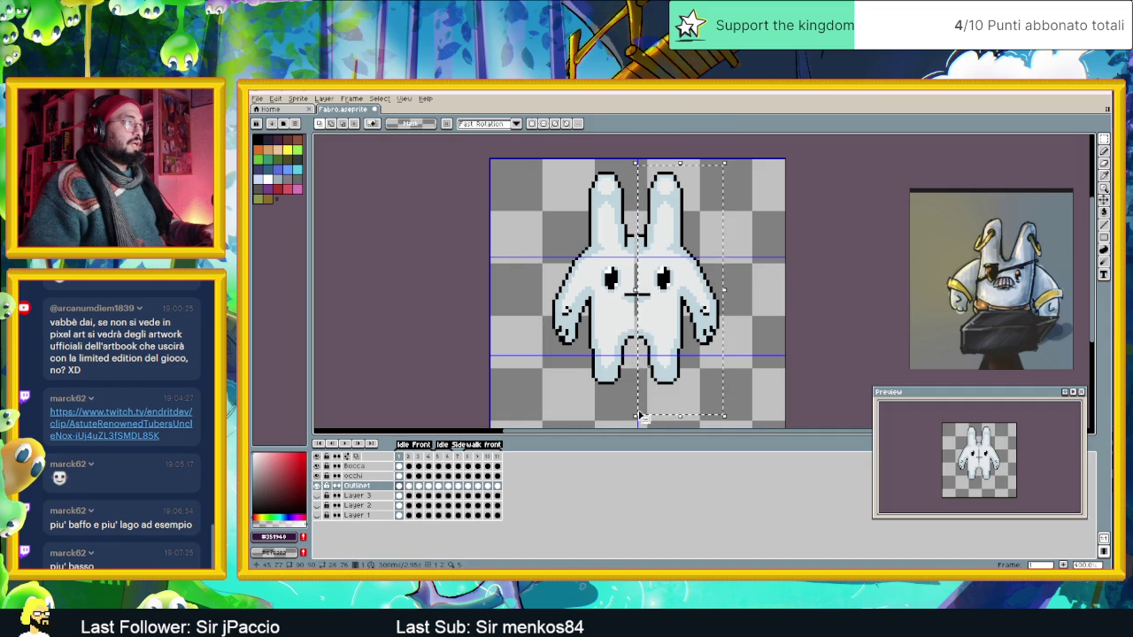
left_click(664, 354)
key("Right")
key("ctrl+d")
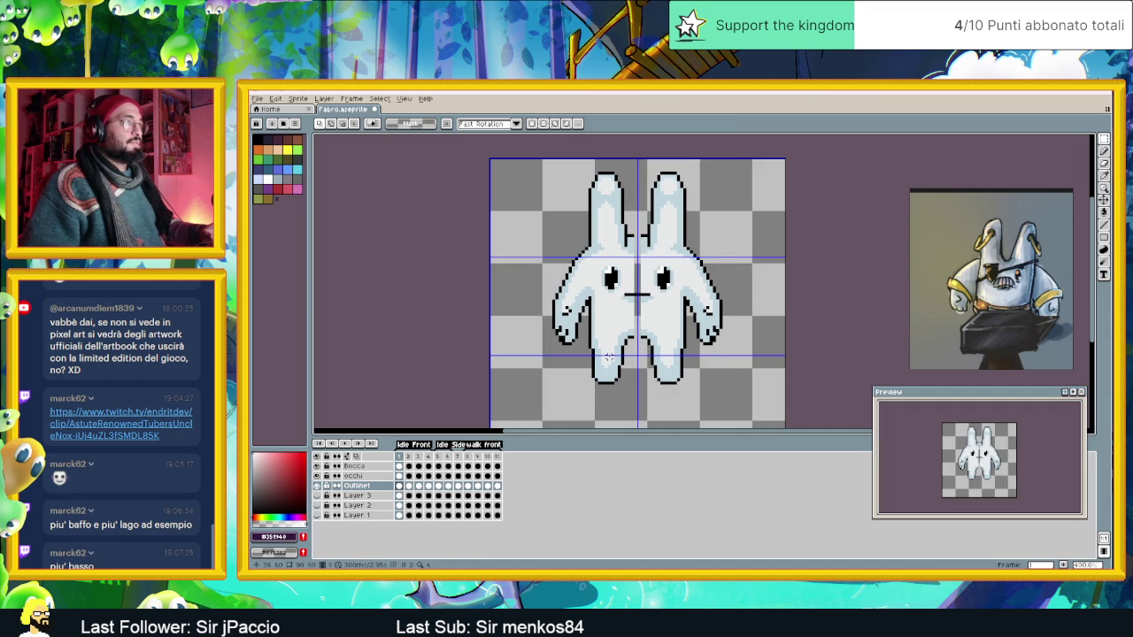
Fill the crotch outline gap with the pencil, sampling black and the blue-grey body colour.
scroll(637, 335, "up", 1)
scroll(637, 335, "up", 1)
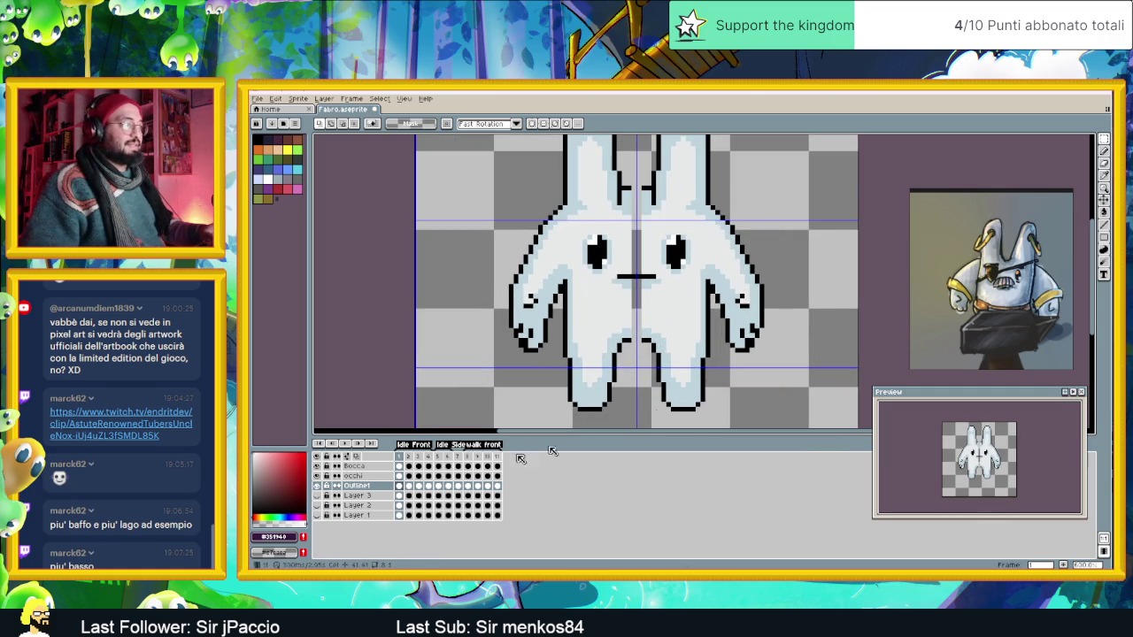
left_click(1104, 150)
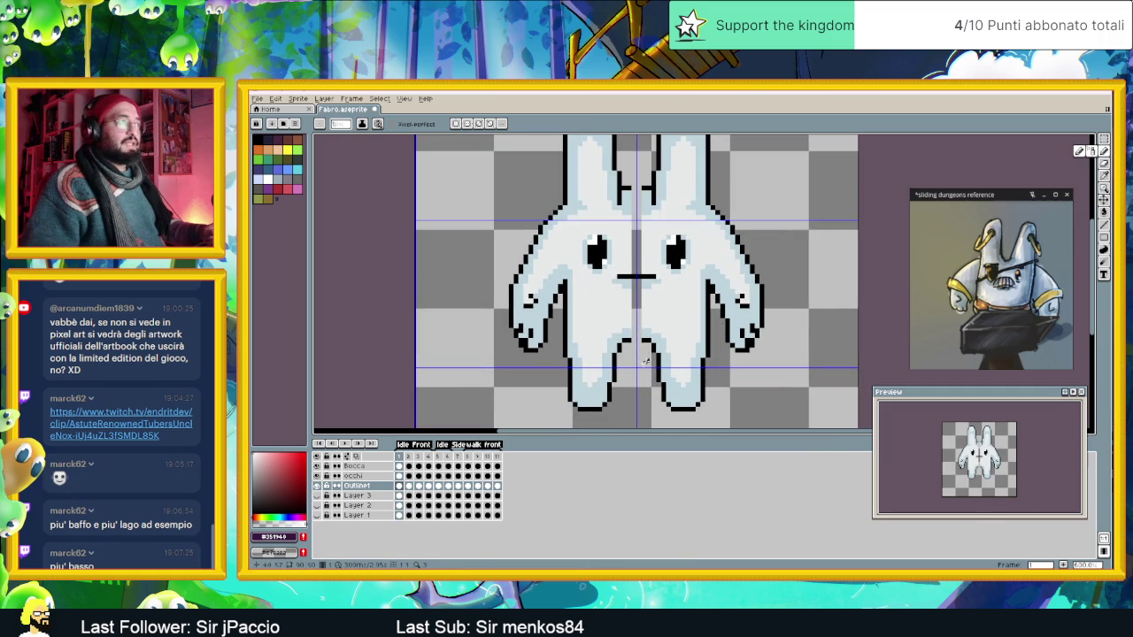
scroll(632, 341, "up", 1)
left_click(634, 341)
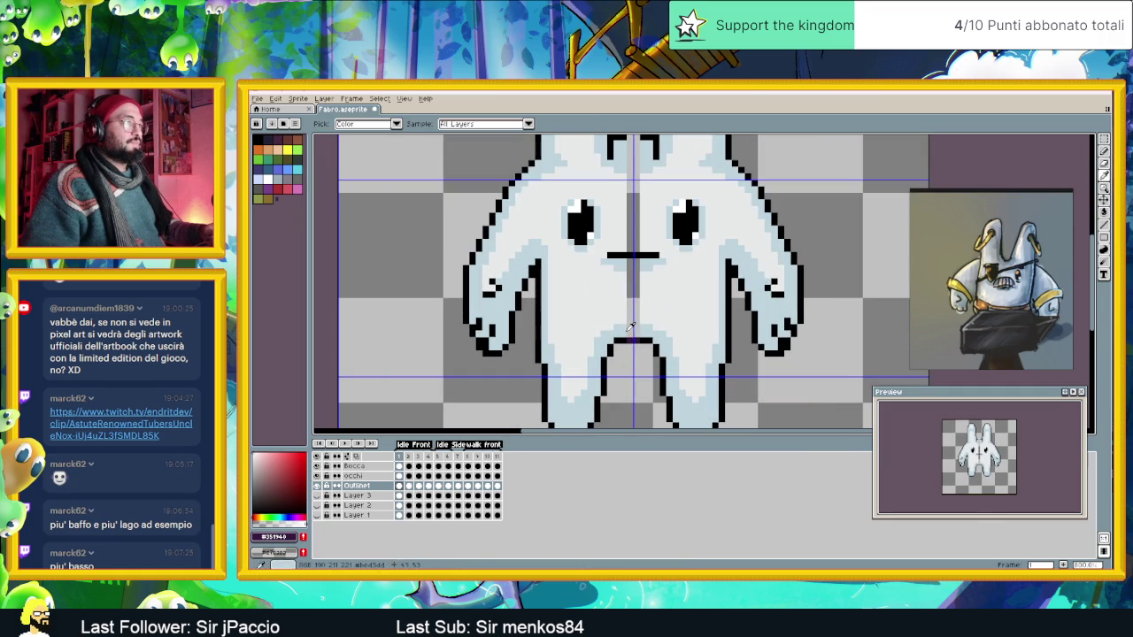
left_click(629, 329, "alt")
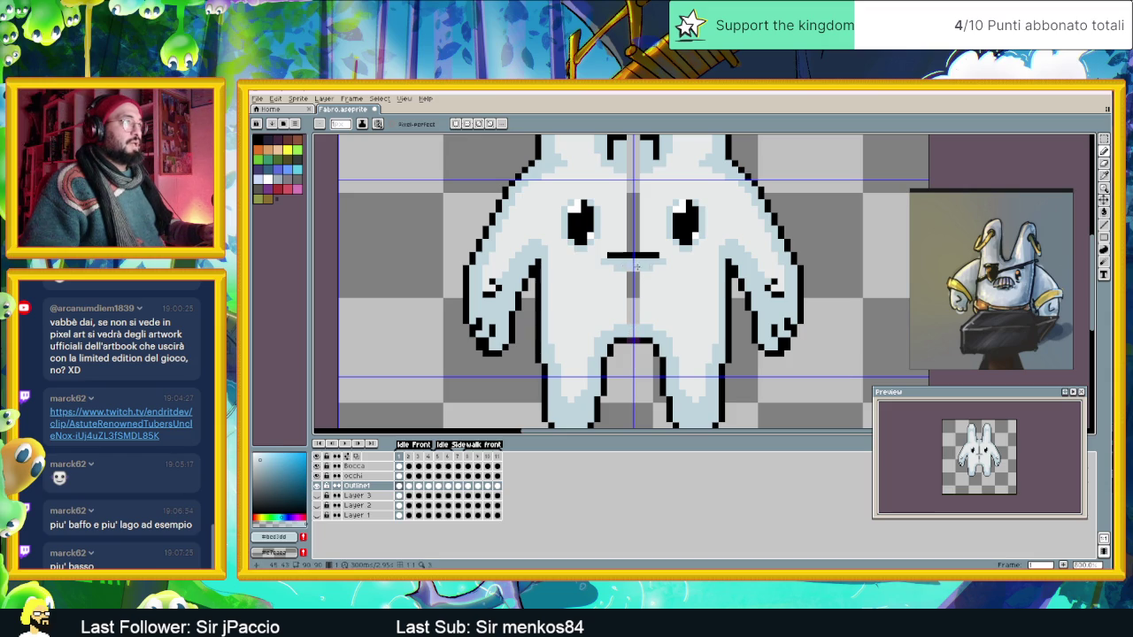
scroll(661, 230, "up", 2)
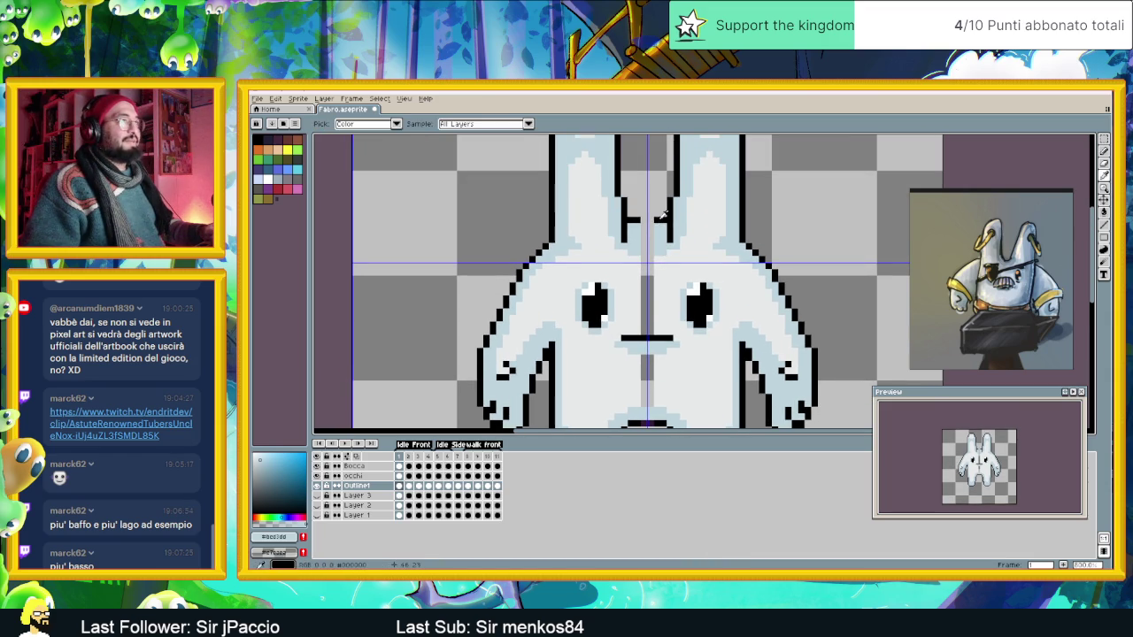
left_click(652, 219, "alt")
left_click(642, 235, "alt")
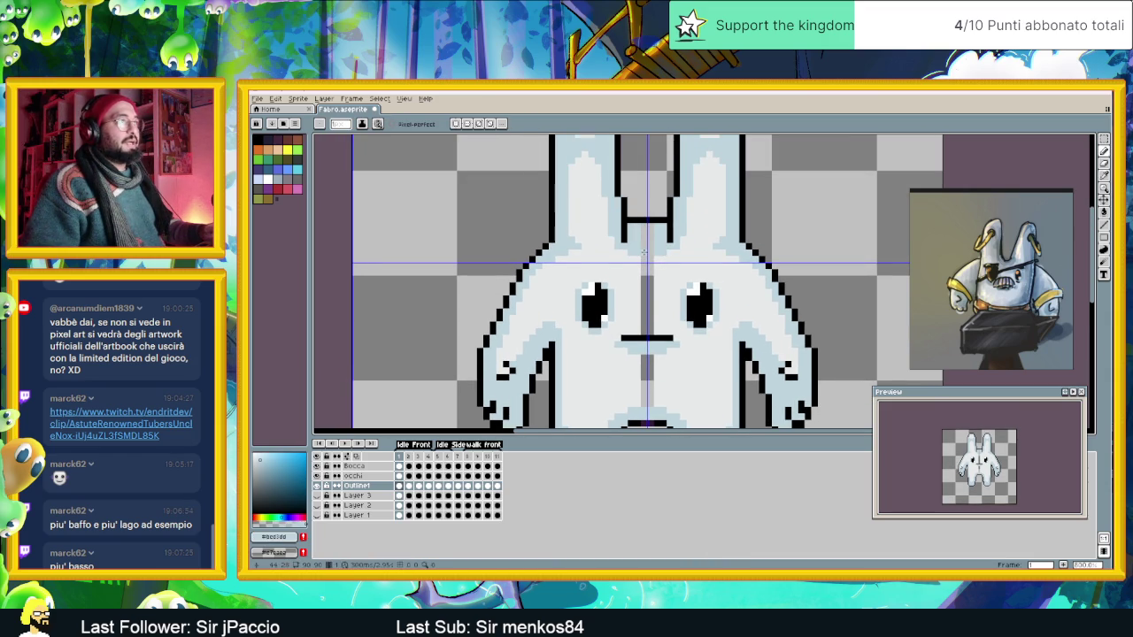
Switch to the Paint Bucket and zoom out to view the whole sprite.
key("g")
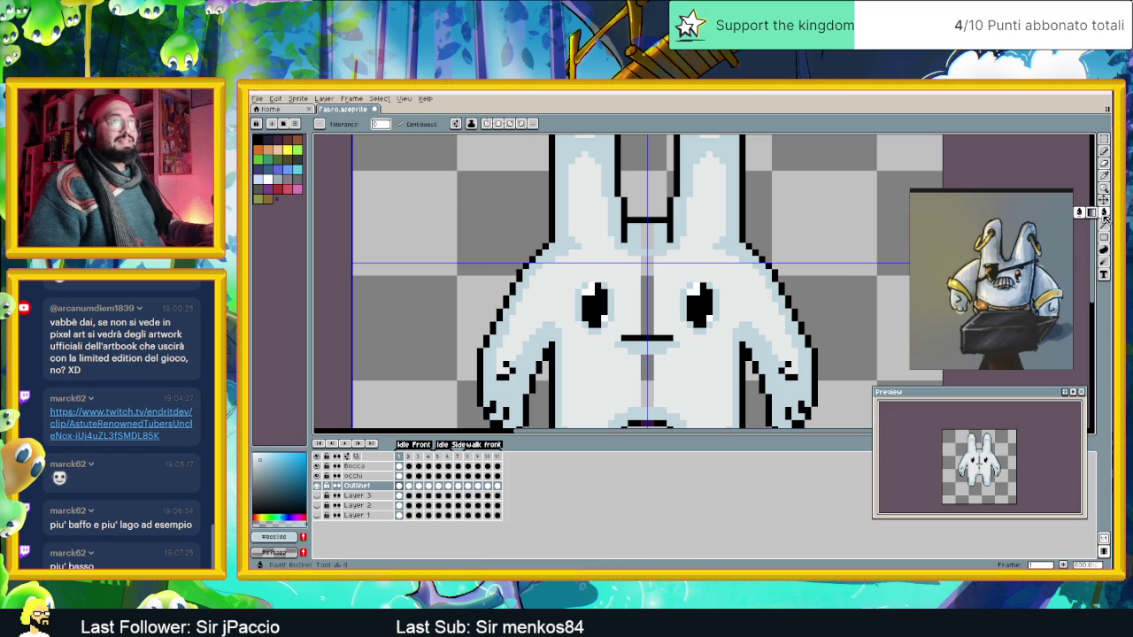
scroll(651, 239, "down", 1)
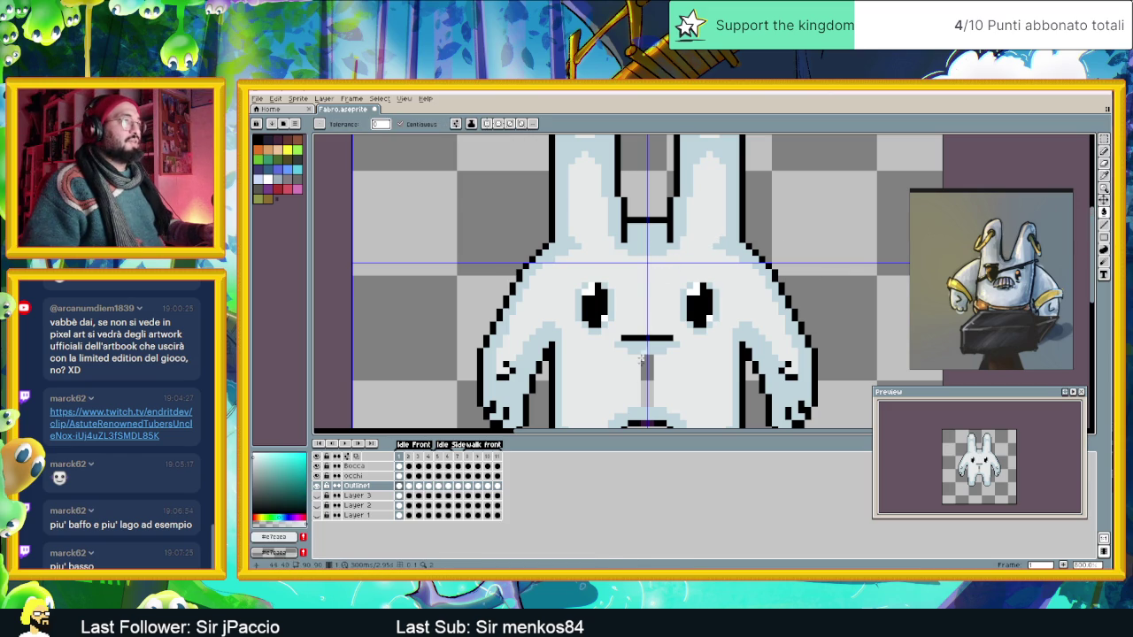
scroll(675, 372, "down", 1)
scroll(674, 373, "down", 1)
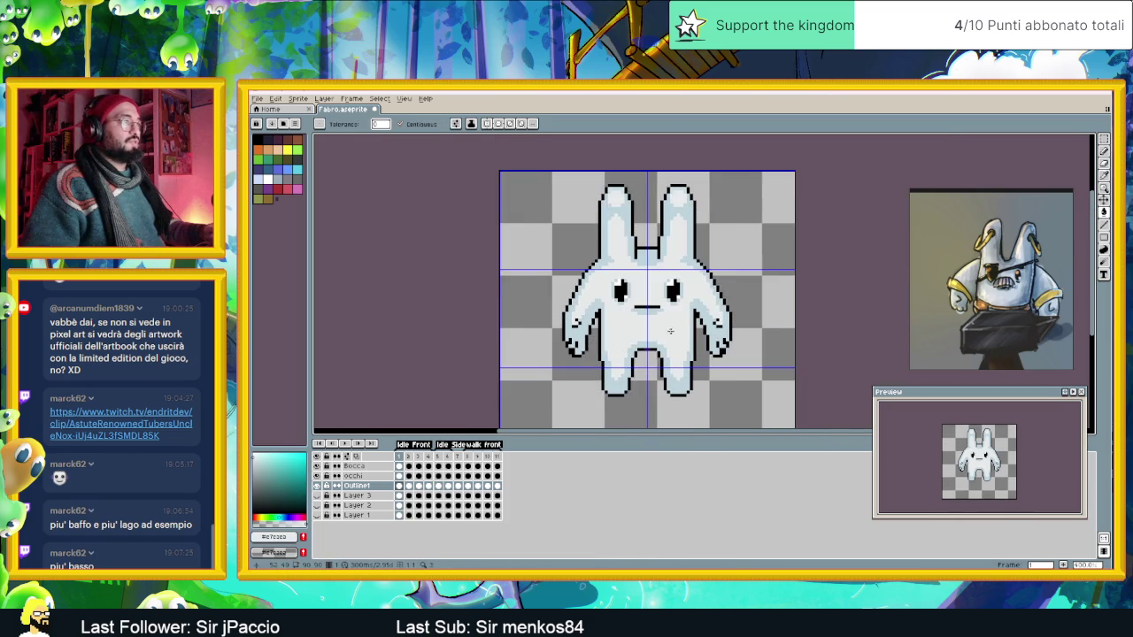
scroll(655, 336, "down", 1)
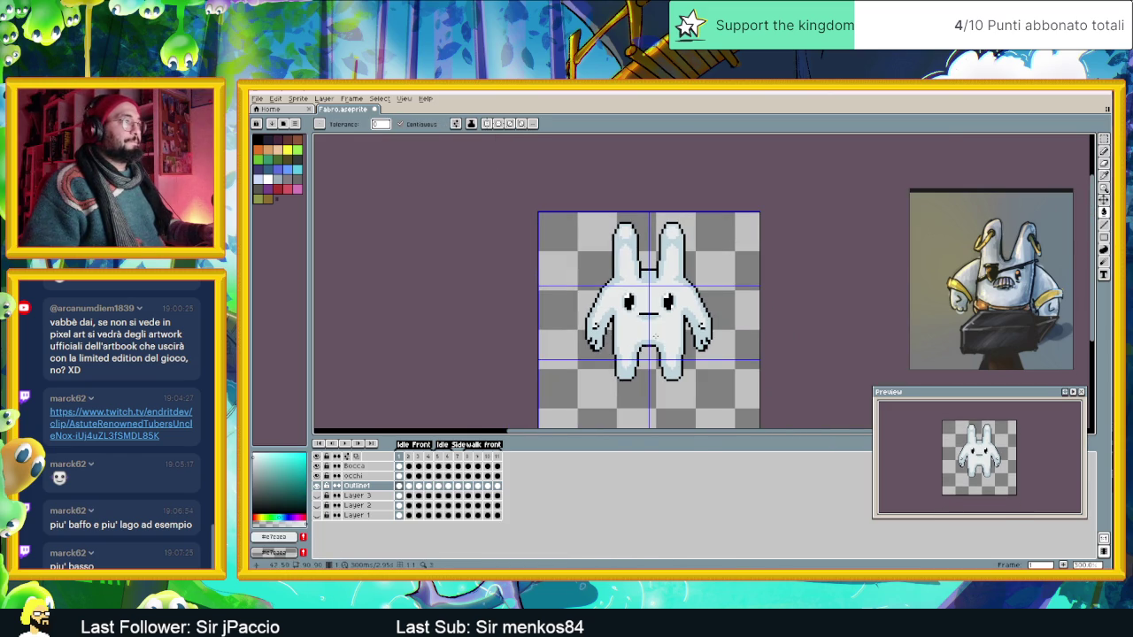
Flip between idle frames 1 and 2 to compare the bunny's reworked body.
left_click(415, 457)
left_click(402, 457)
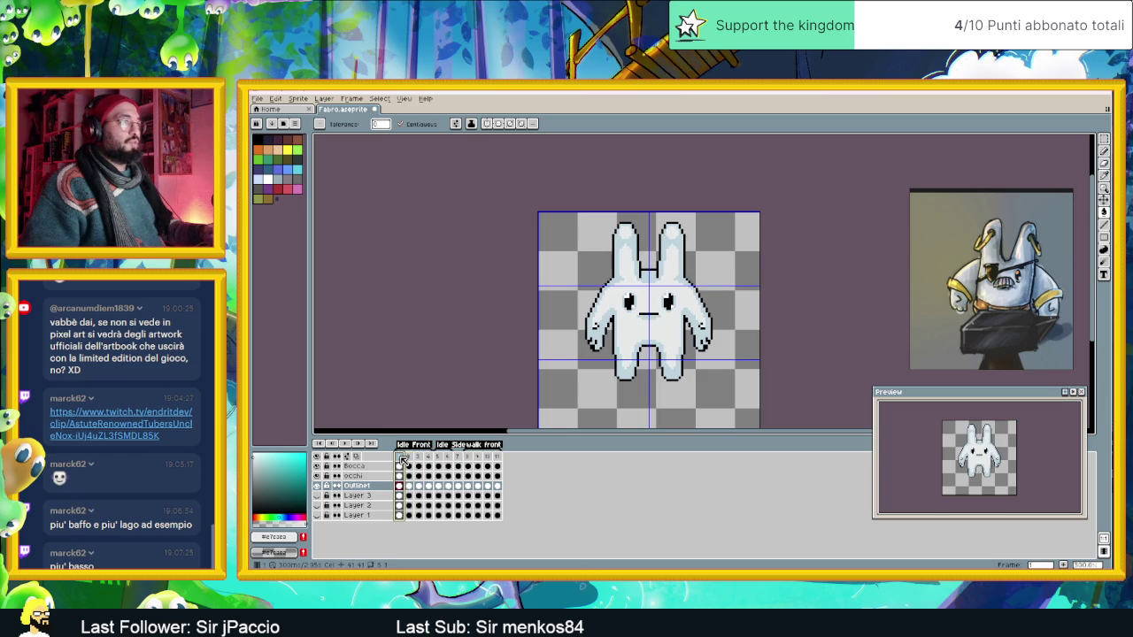
left_click(410, 459)
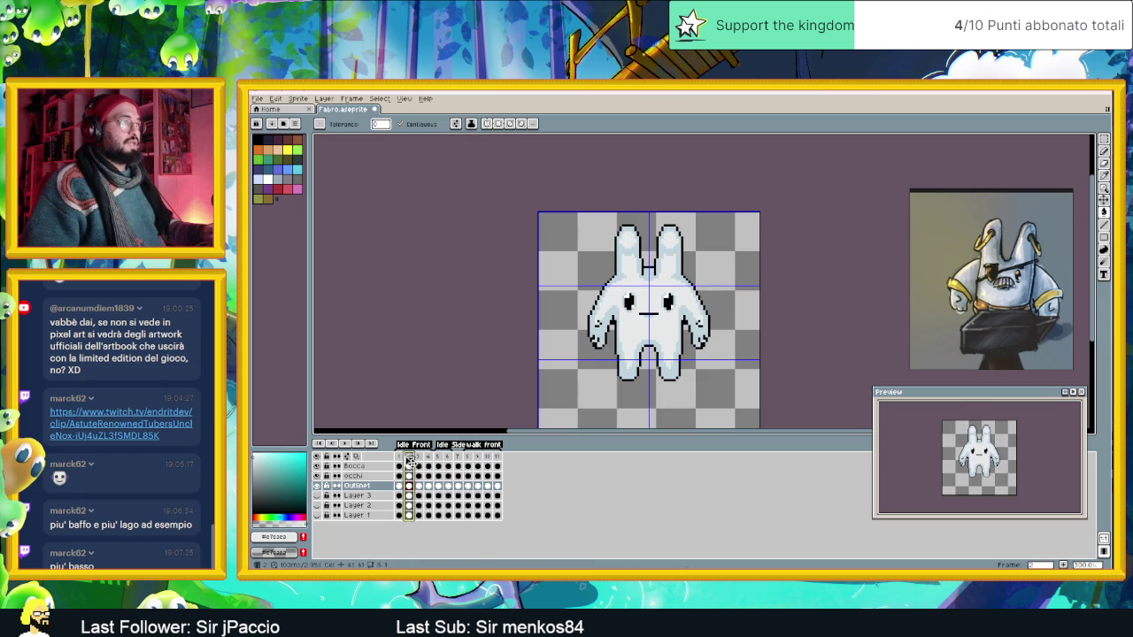
left_click(400, 458)
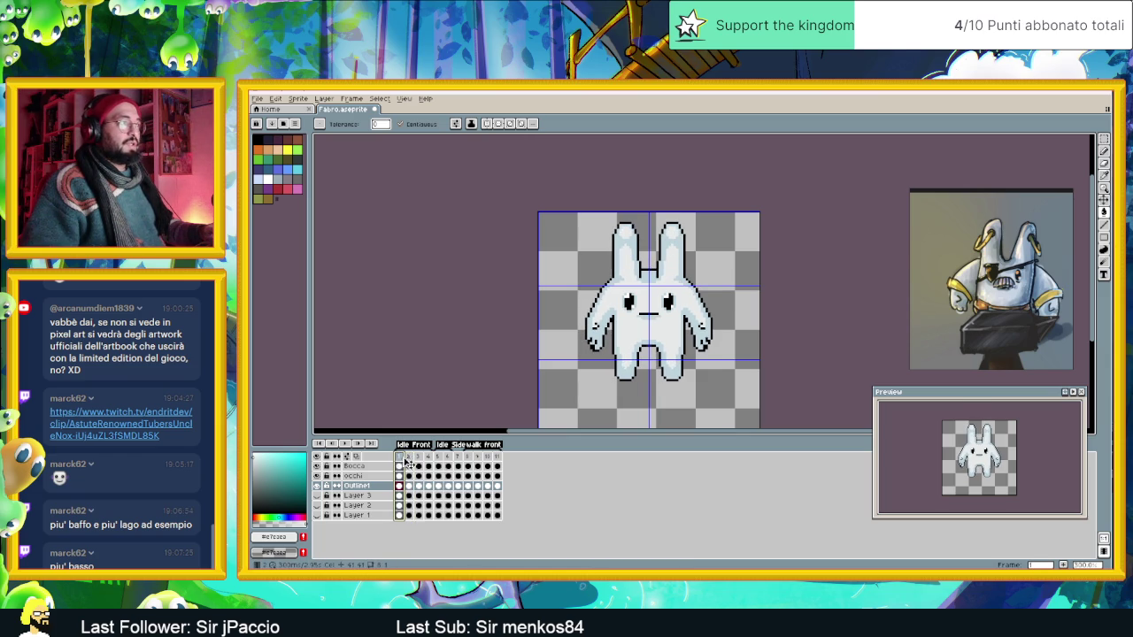
left_click(410, 458)
left_click(400, 458)
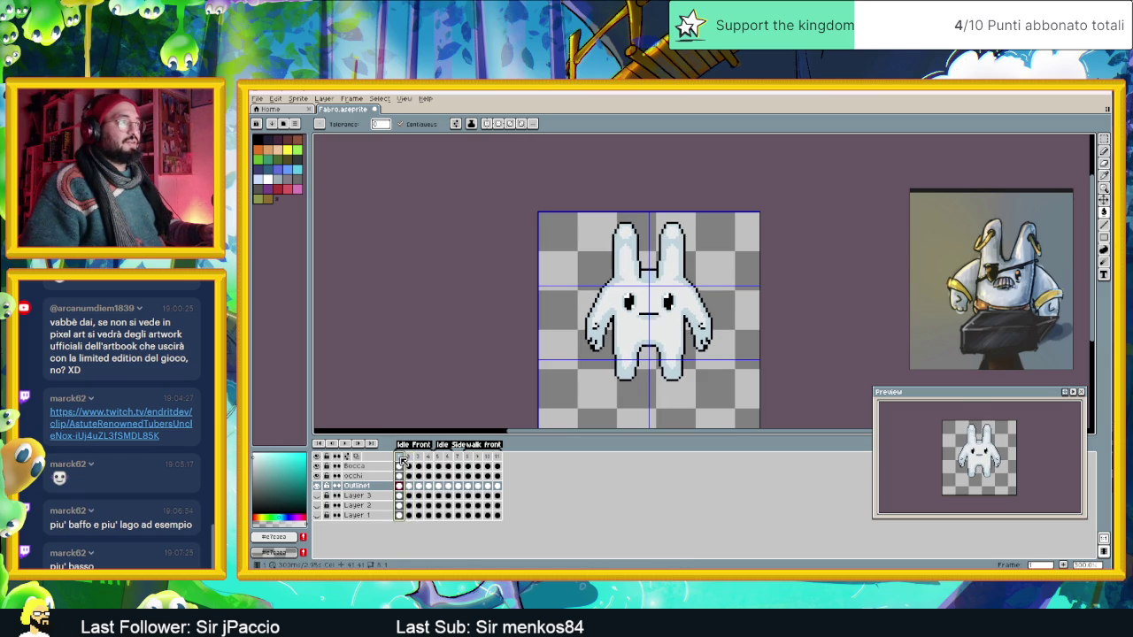
left_click(413, 459)
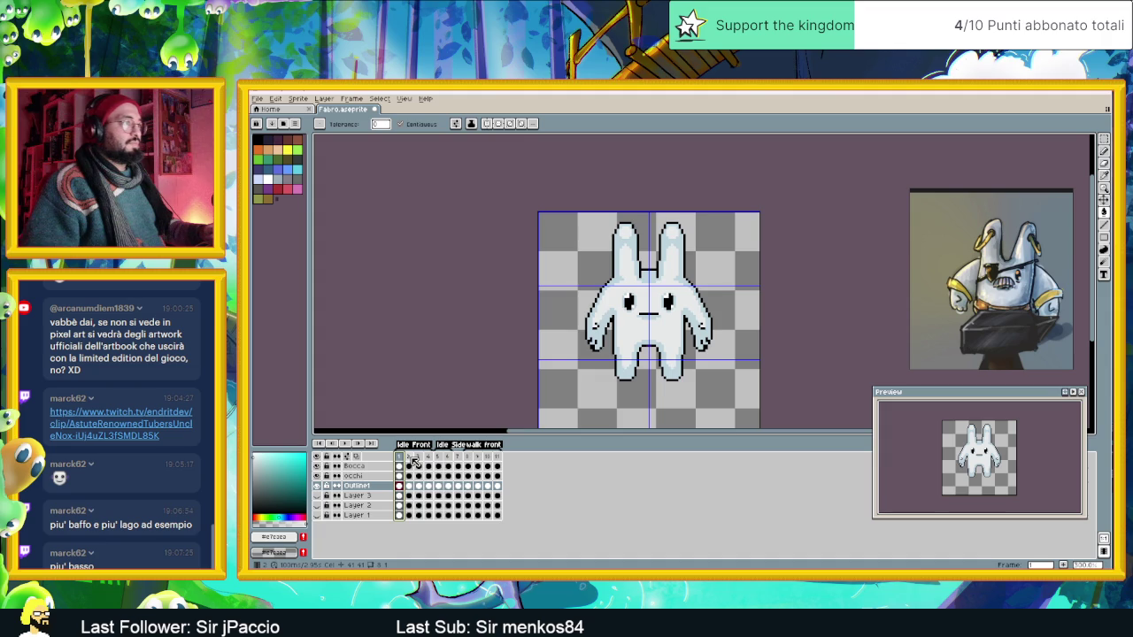
left_click(413, 459)
left_click(402, 458)
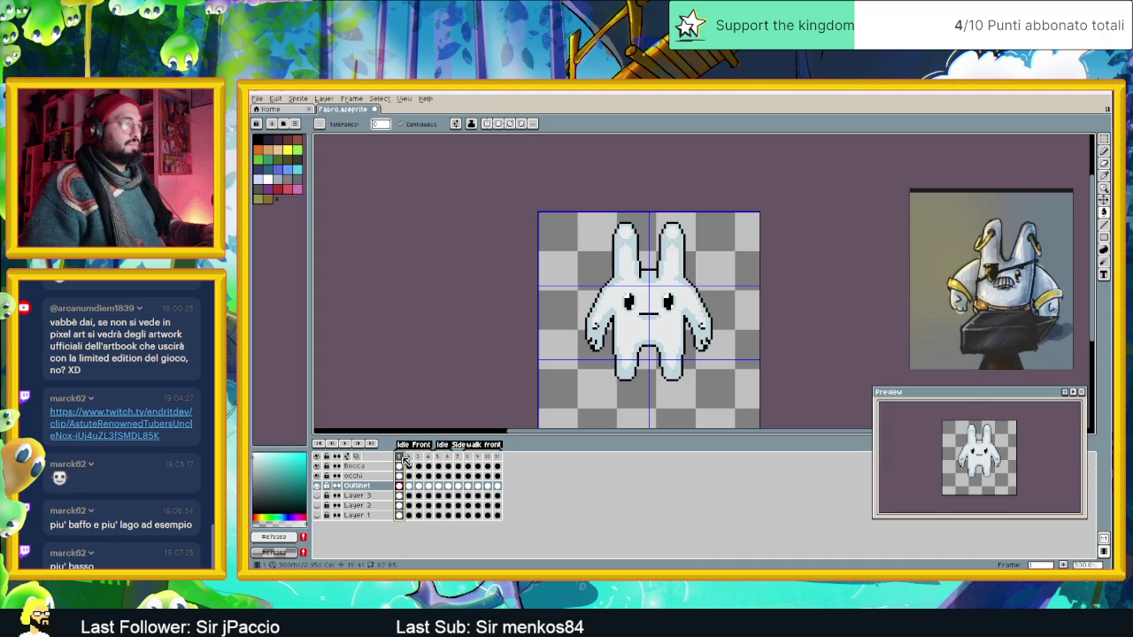
scroll(657, 365, "up", 1)
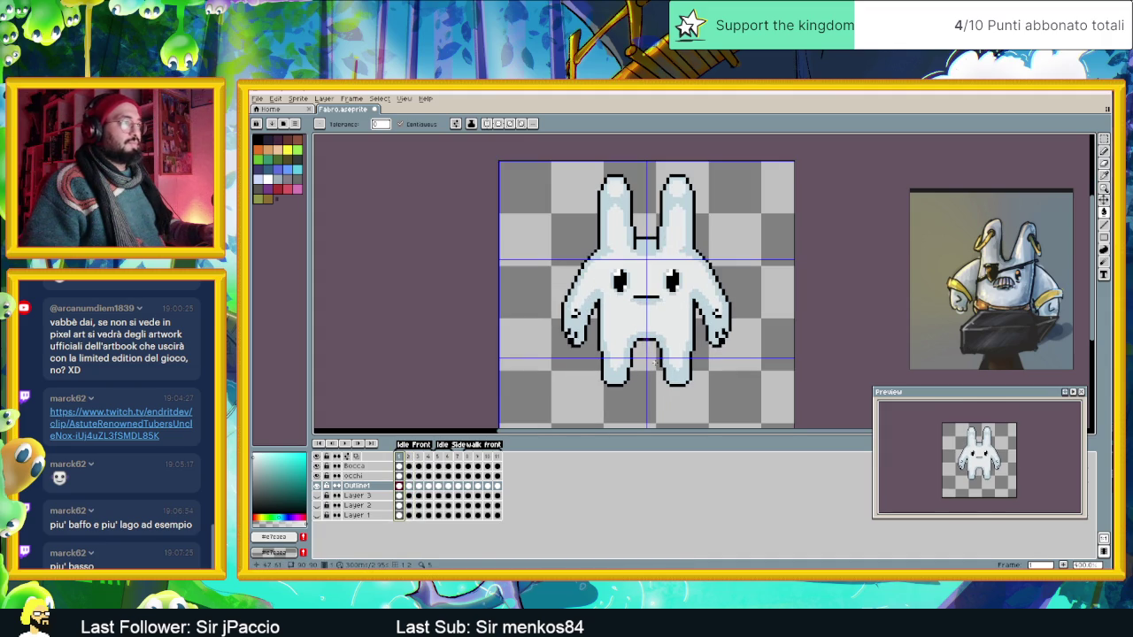
Set up pixel-perfect pencil and paint bucket, sampling the light cyan and paler body tones.
left_click(1104, 151)
scroll(655, 354, "up", 2)
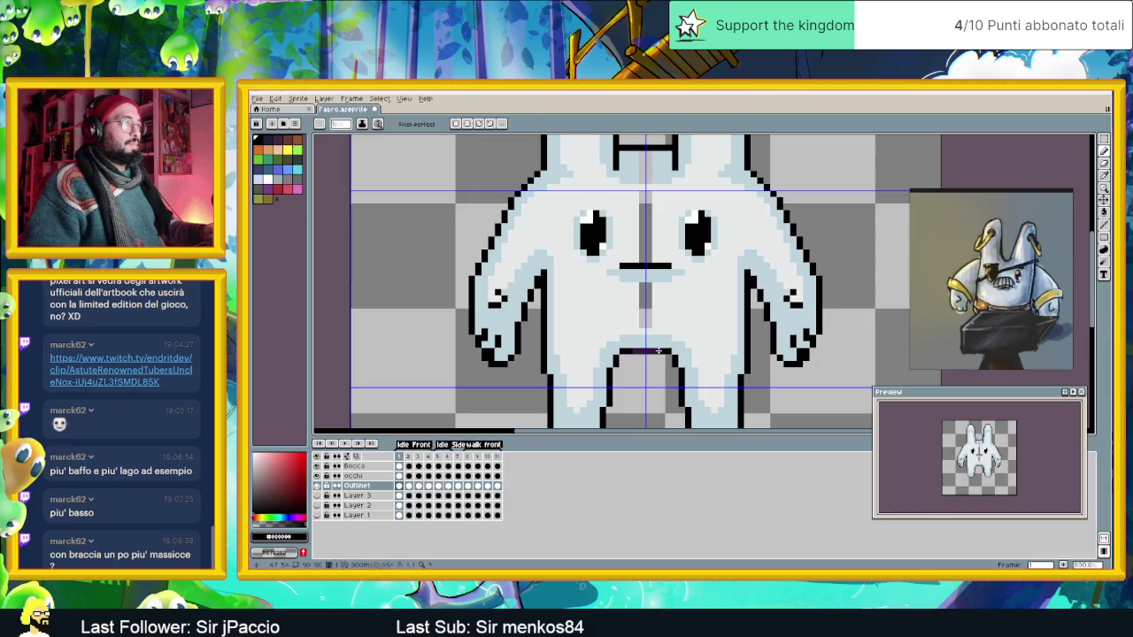
scroll(660, 354, "down", 3)
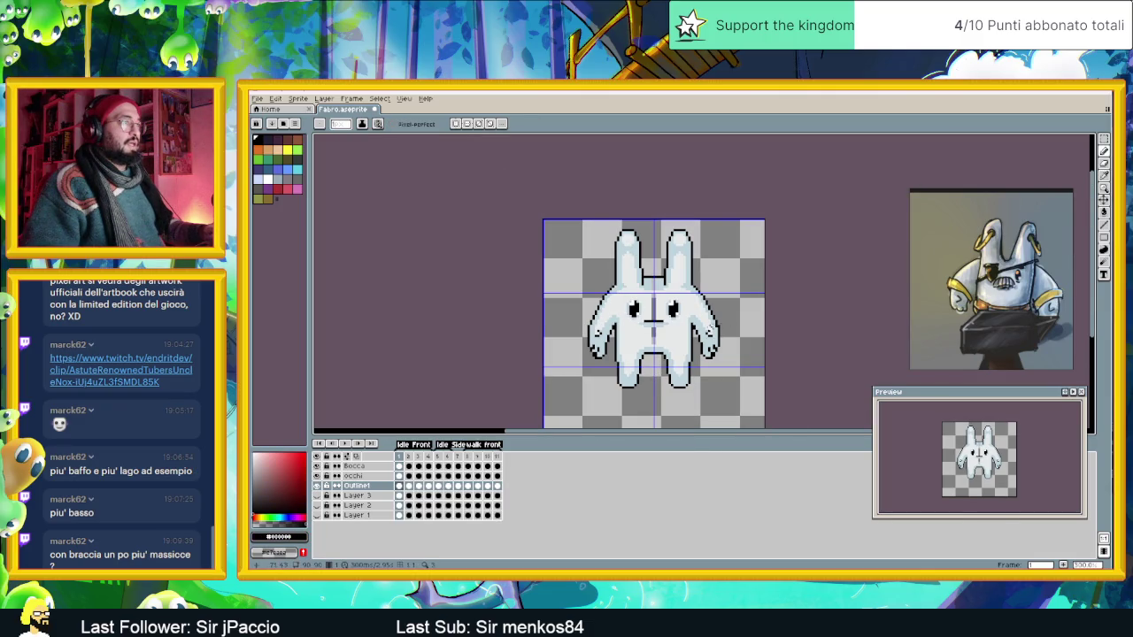
left_click(708, 328, "alt")
left_click(1104, 213)
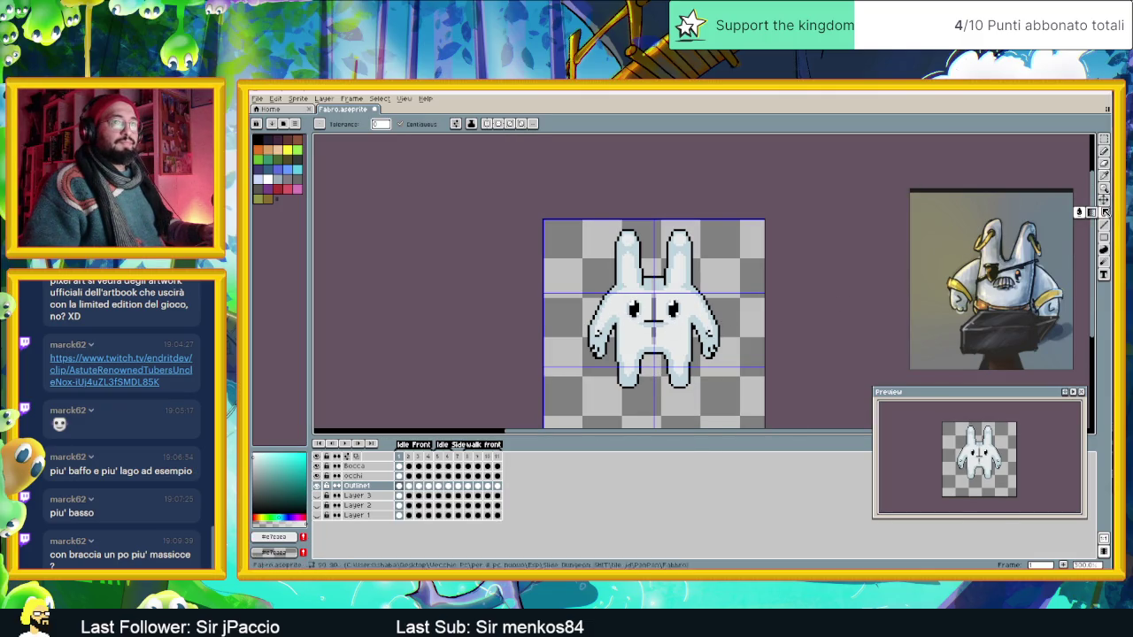
scroll(717, 337, "up", 1)
scroll(681, 305, "up", 1)
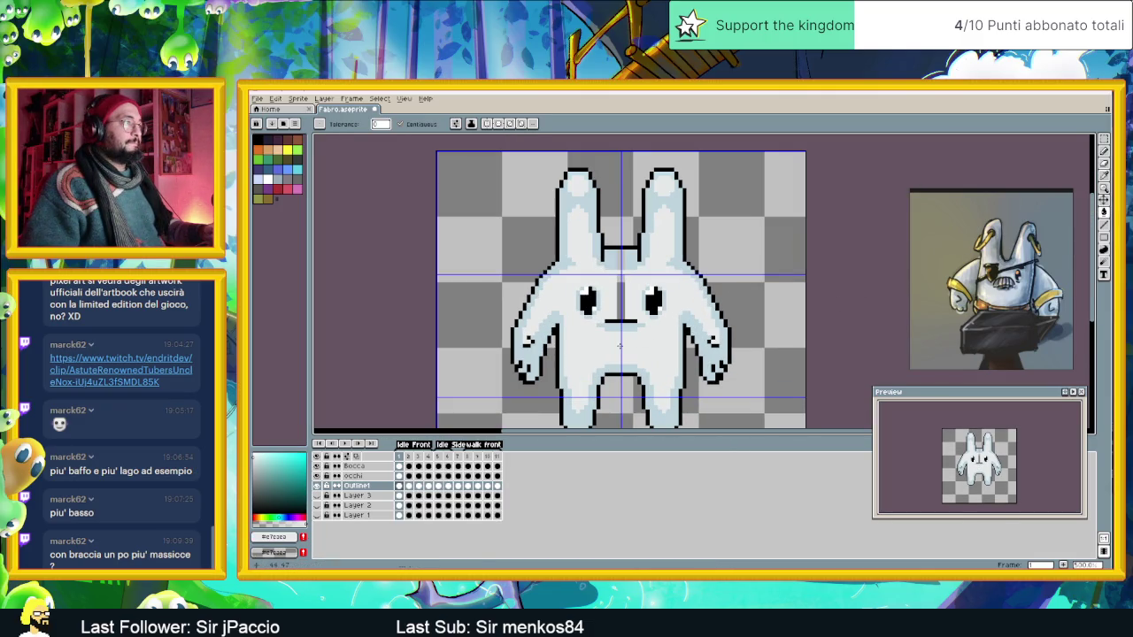
left_click(623, 275, "alt")
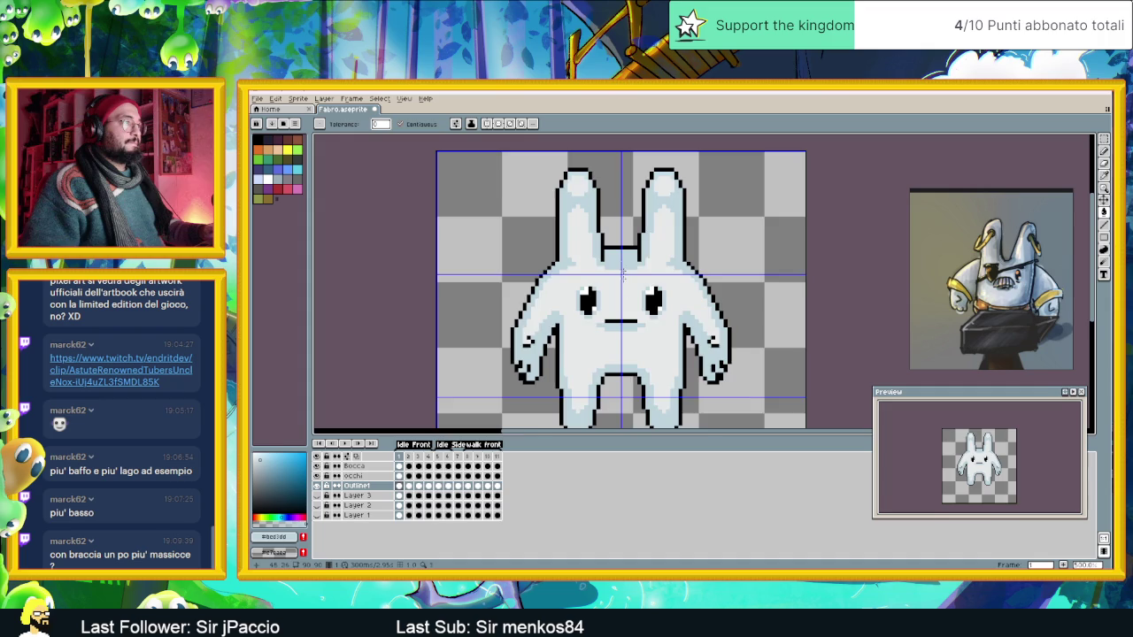
scroll(637, 310, "down", 1)
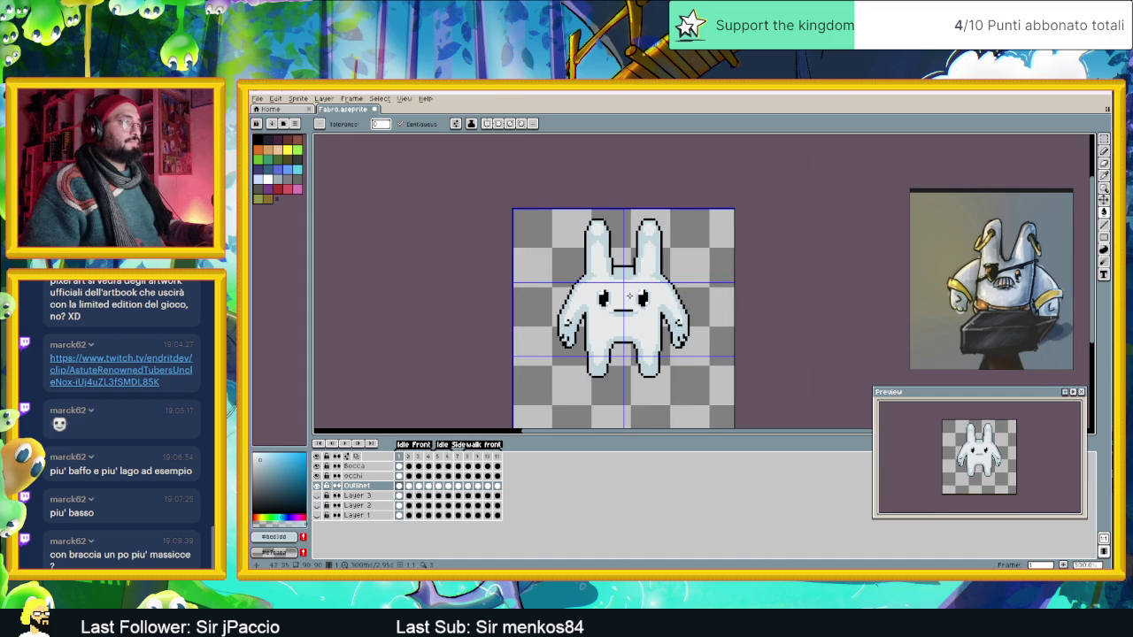
Check the second idle frame again and open the View menu.
left_click(408, 457)
left_click(399, 457)
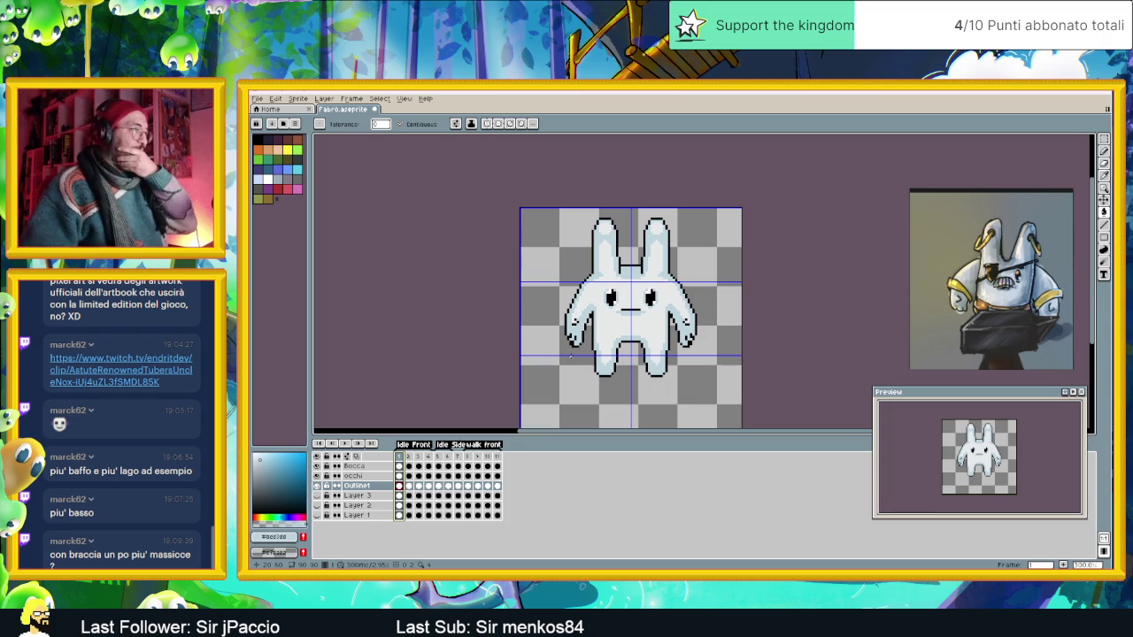
left_click(408, 457)
left_click(404, 98)
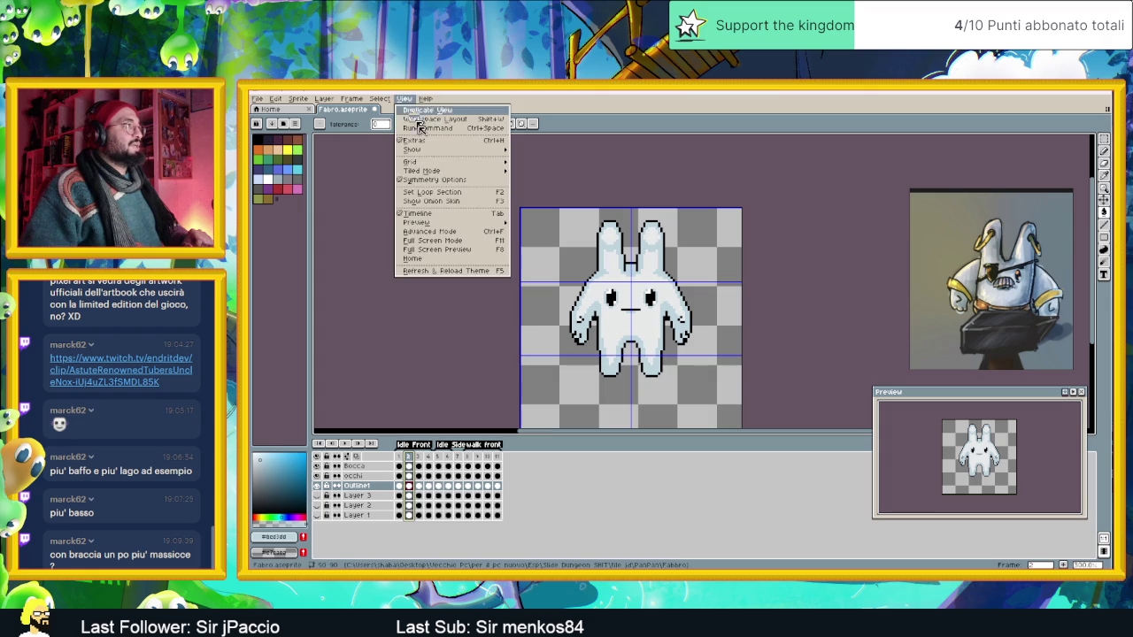
mouse_move(412, 150)
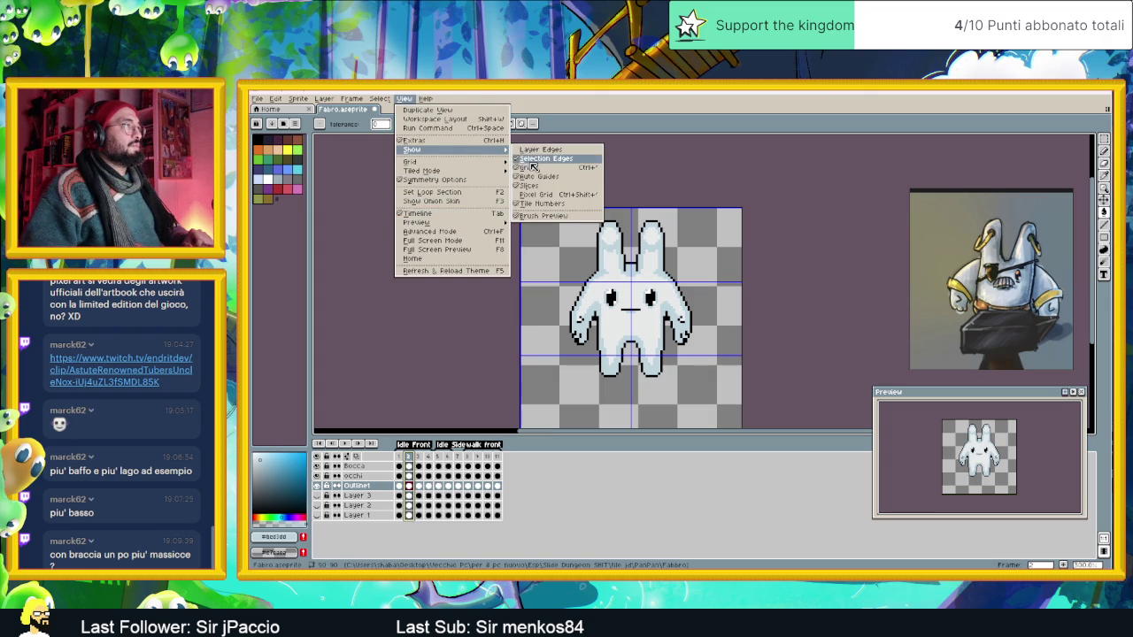
Hide the grid and compare the first idle frame against frames 2, 3 and 4.
left_click(532, 166)
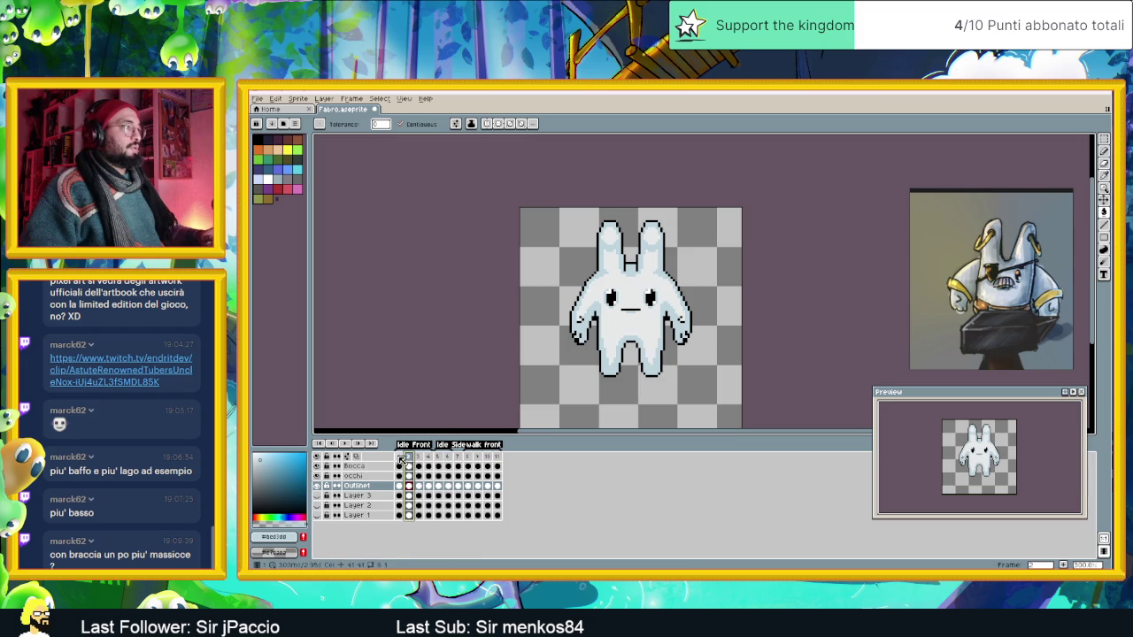
left_click(400, 457)
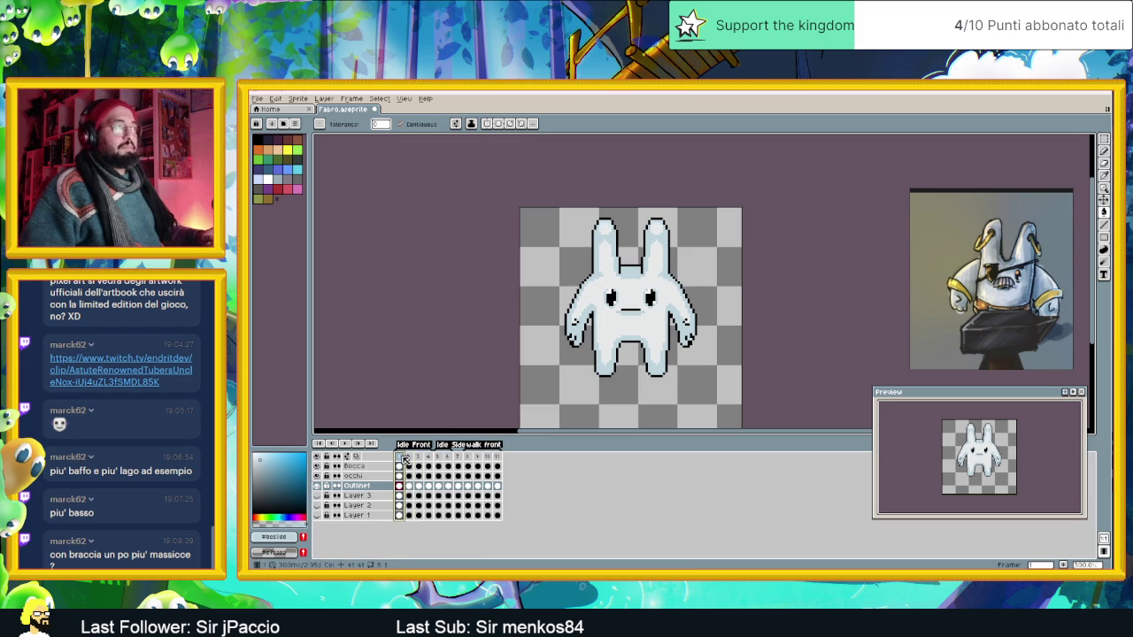
left_click(413, 458)
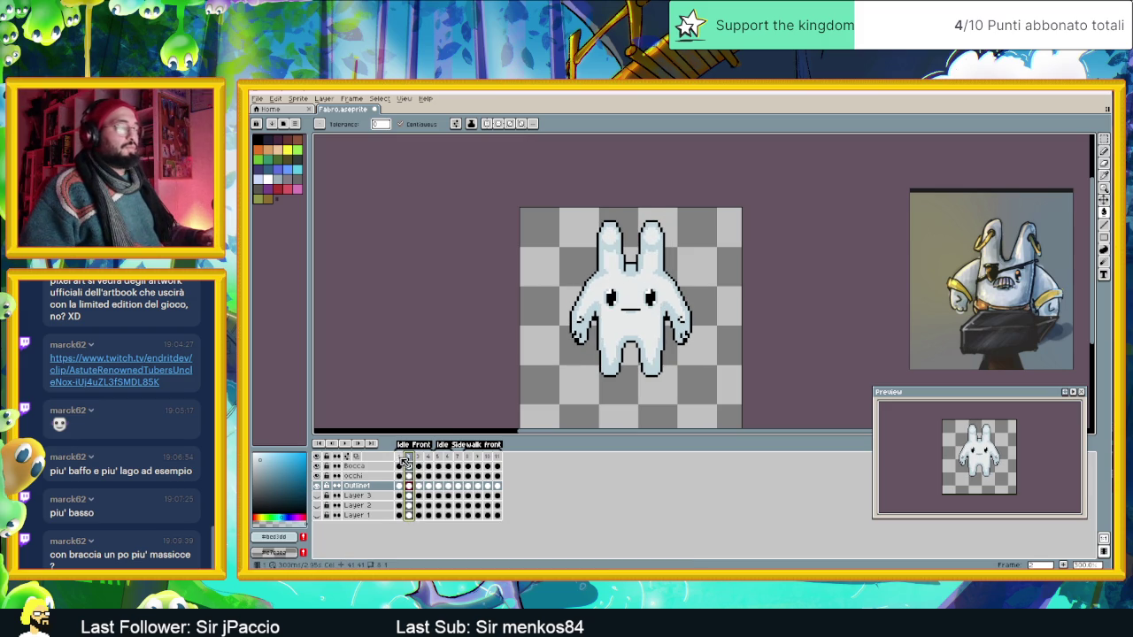
left_click(400, 458)
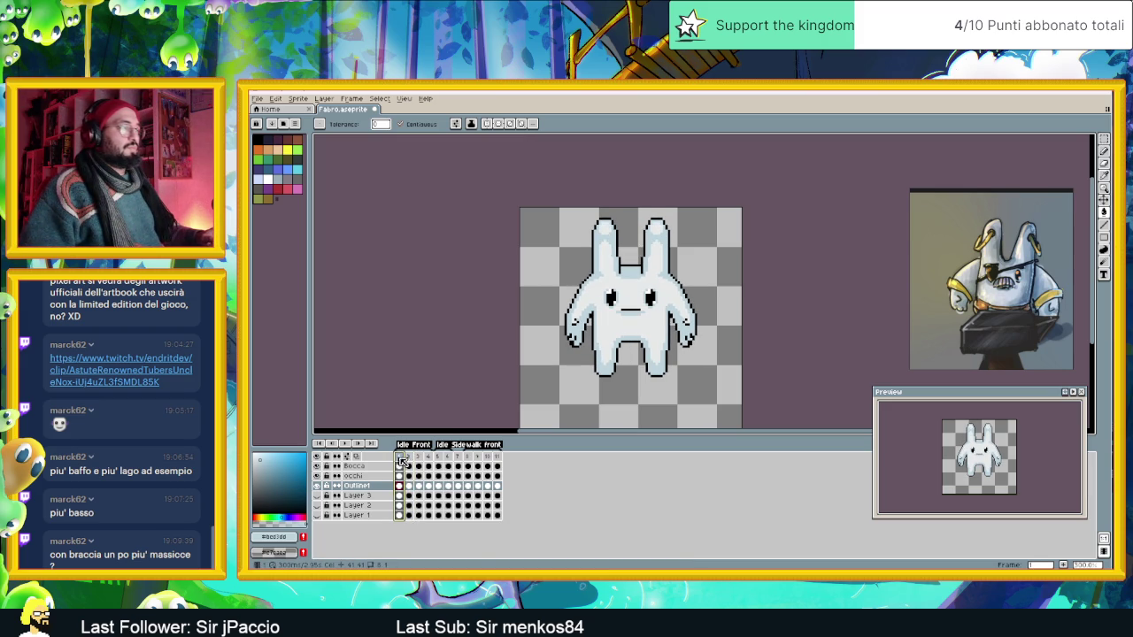
left_click(412, 459)
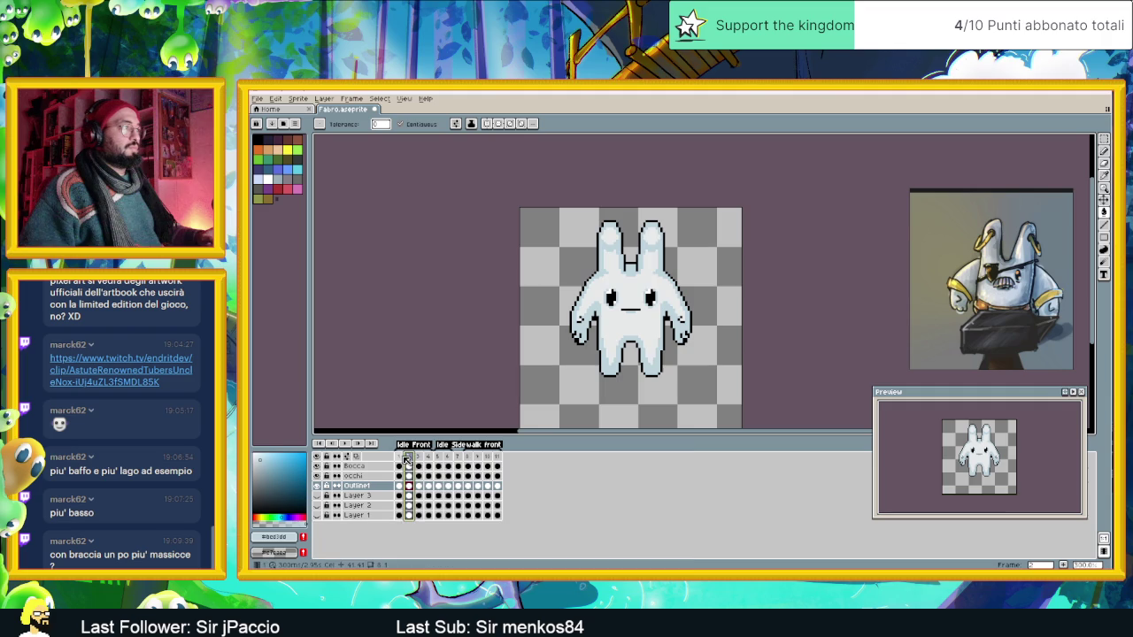
left_click(401, 459)
left_click(418, 459)
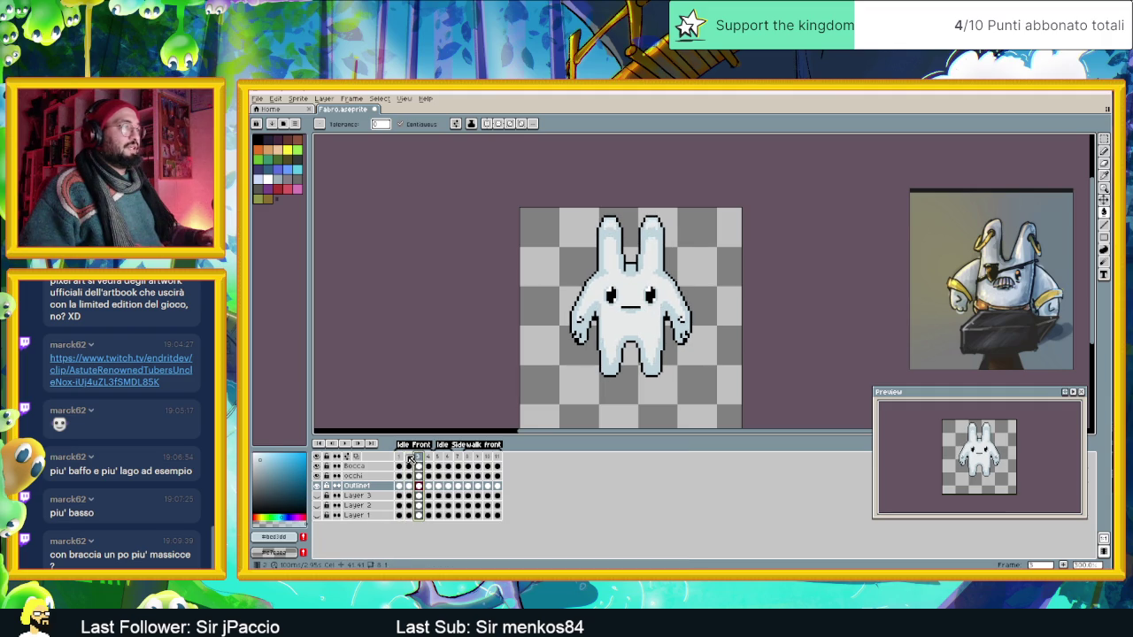
left_click(404, 458)
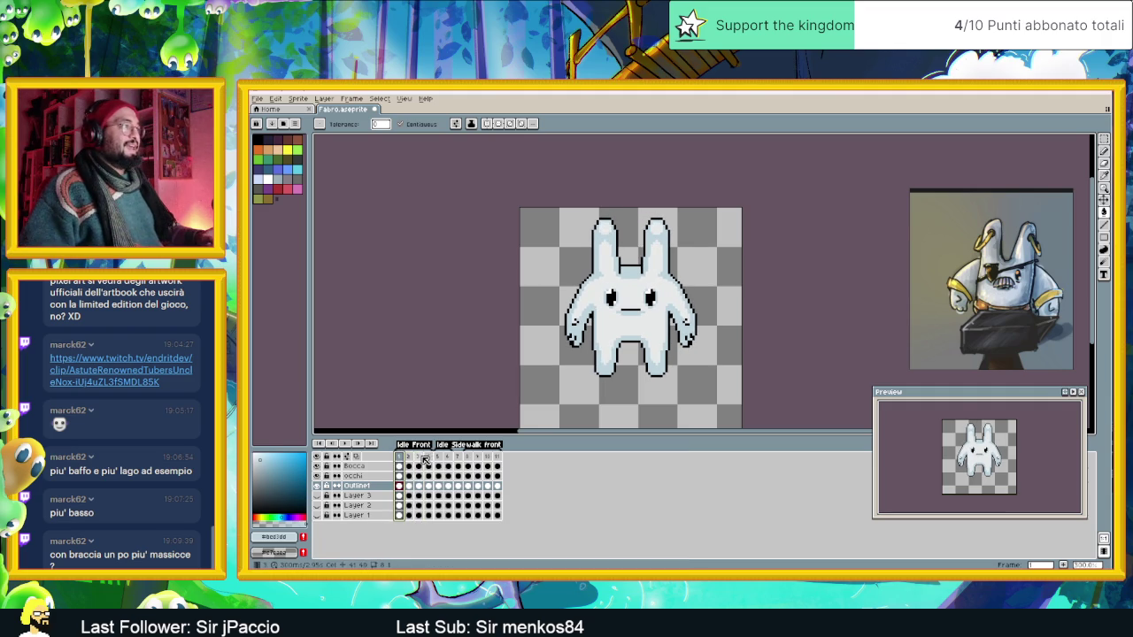
left_click(426, 459)
left_click(401, 462)
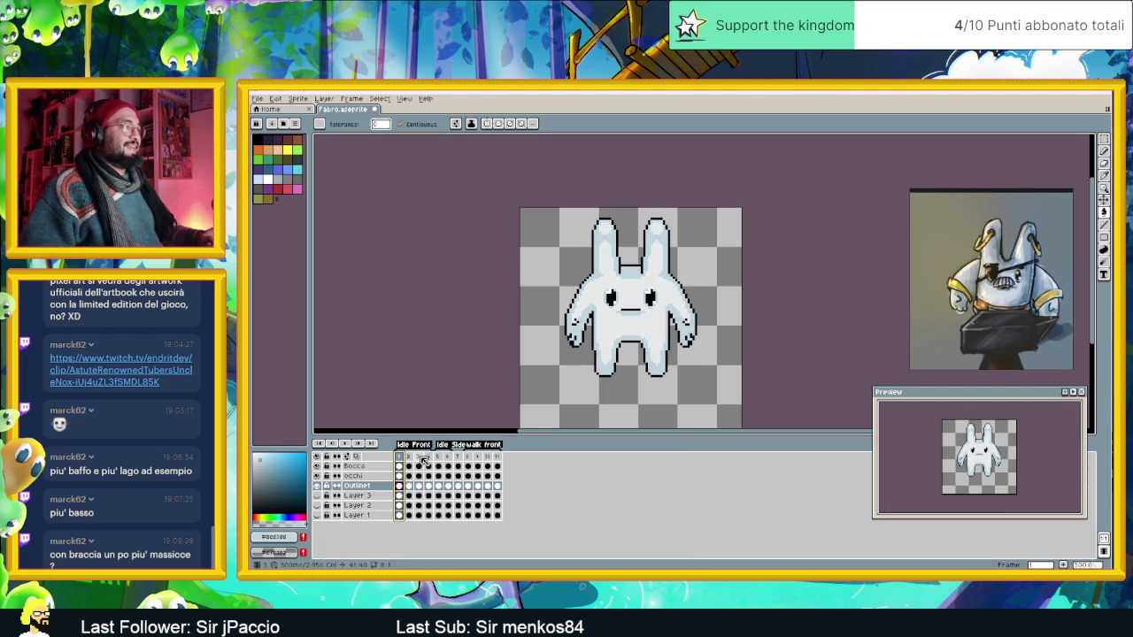
left_click(426, 460)
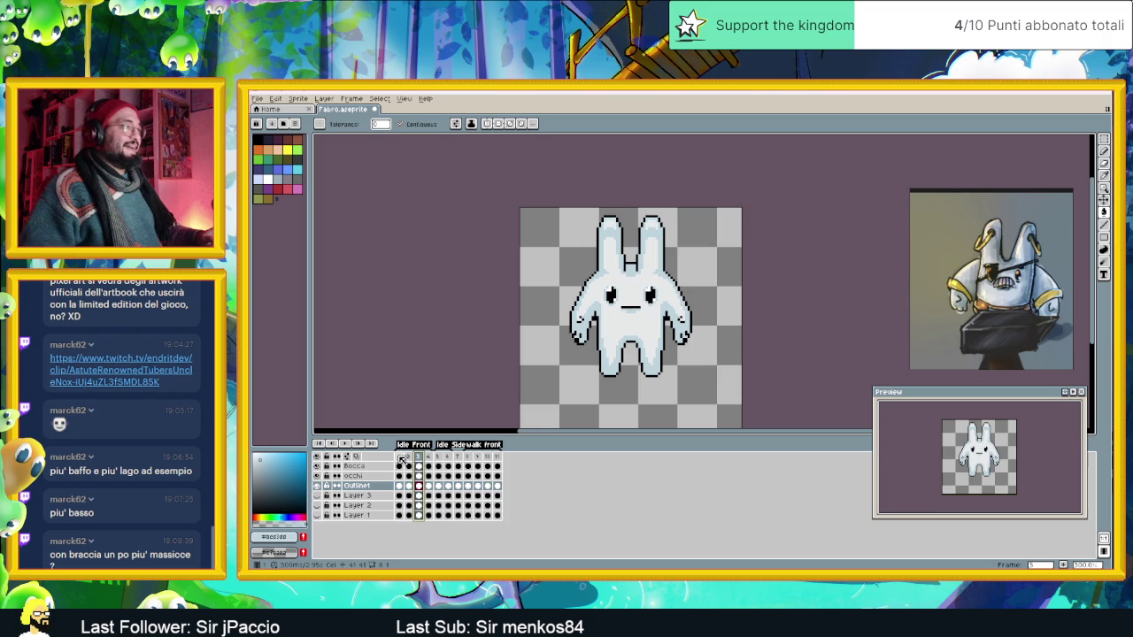
left_click(401, 459)
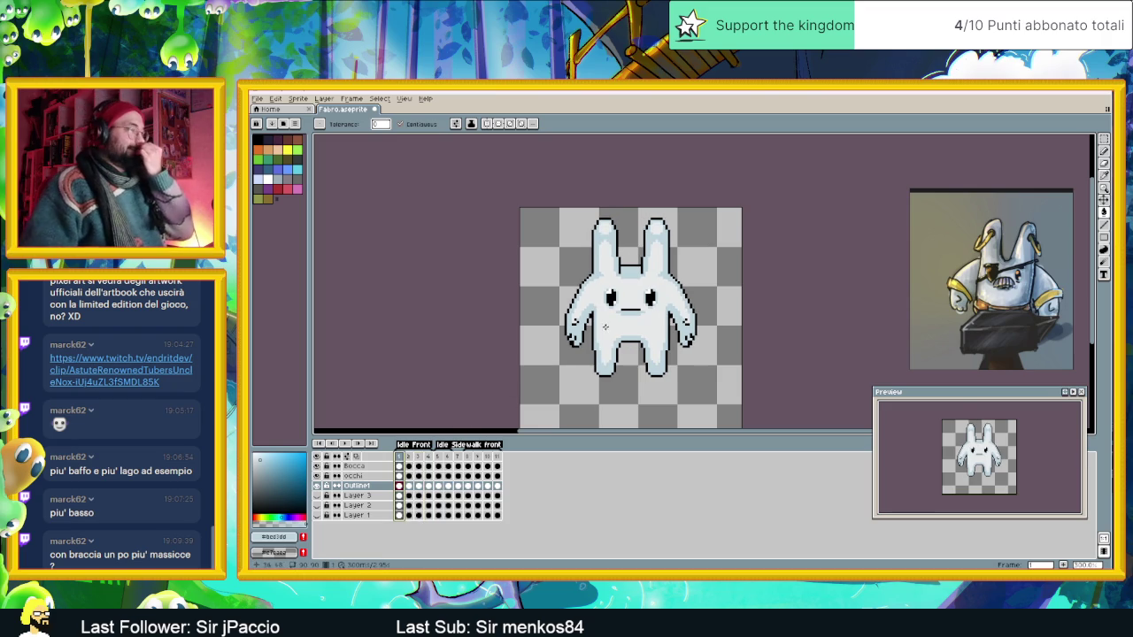
left_click_drag(646, 340, 651, 308)
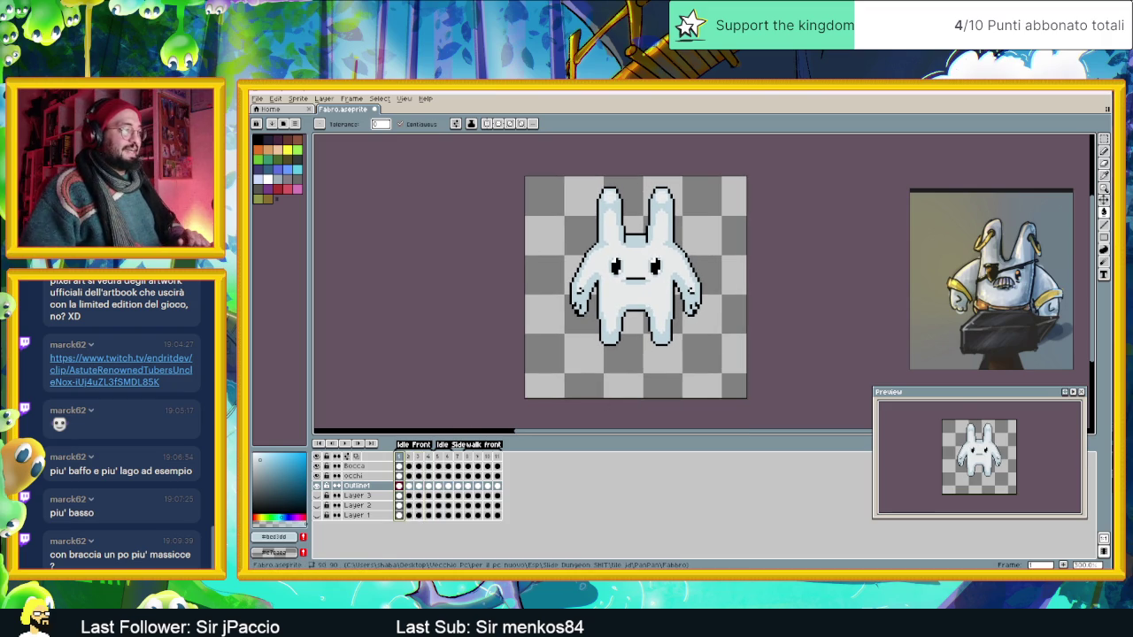
left_click_drag(659, 365, 666, 408)
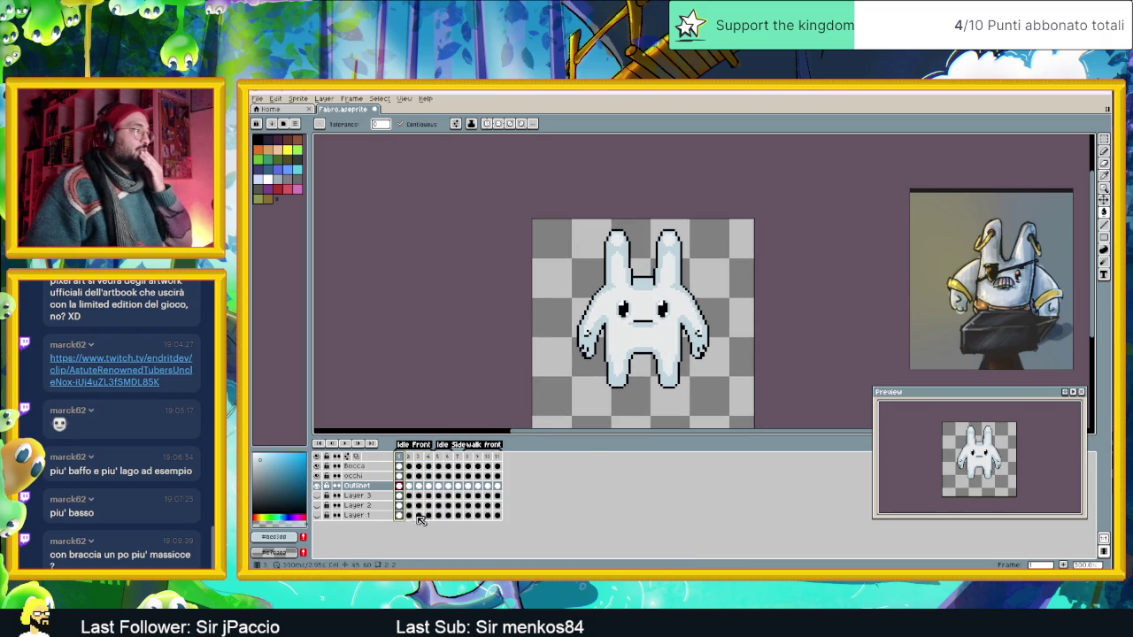
Select the surplus frames from frame 4 and delete them, leaving nine frames.
left_click(410, 457)
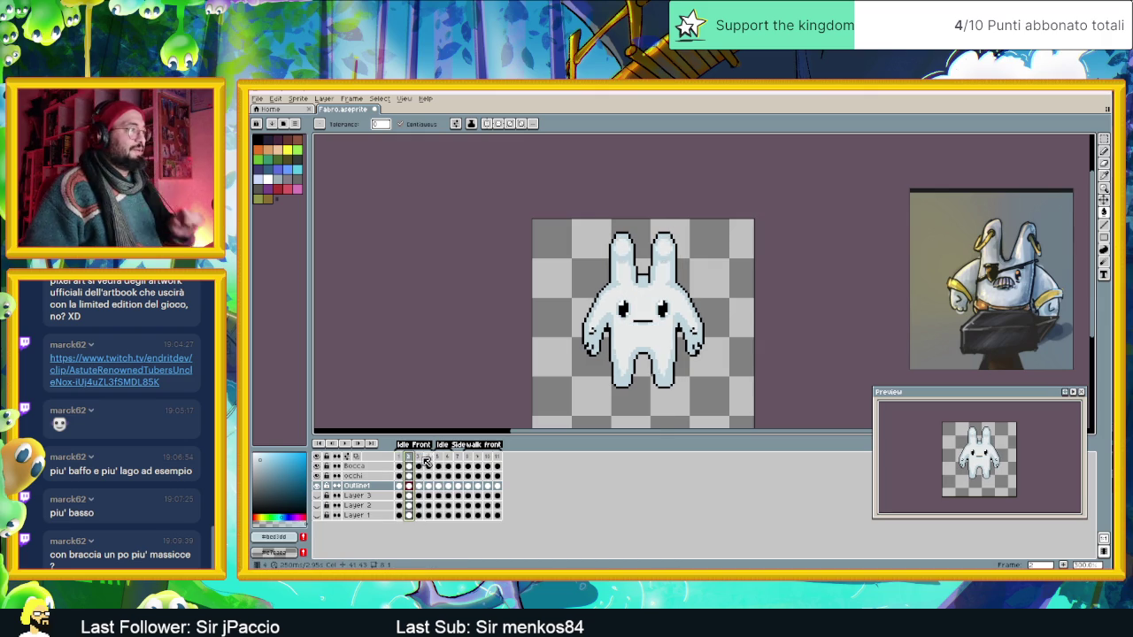
left_click(427, 457)
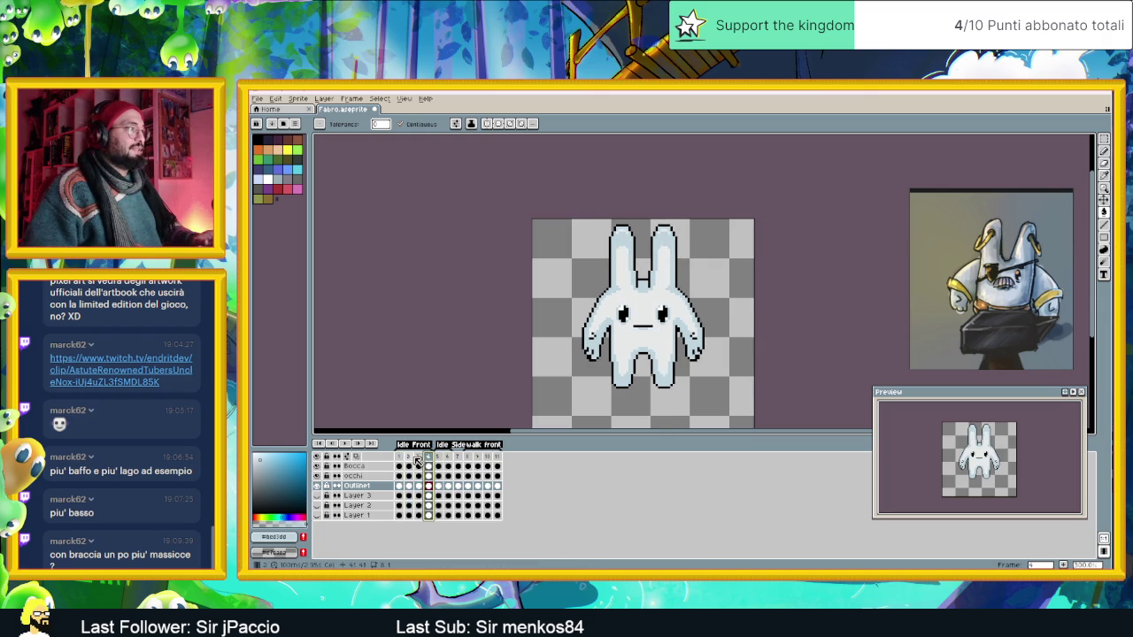
left_click(412, 459)
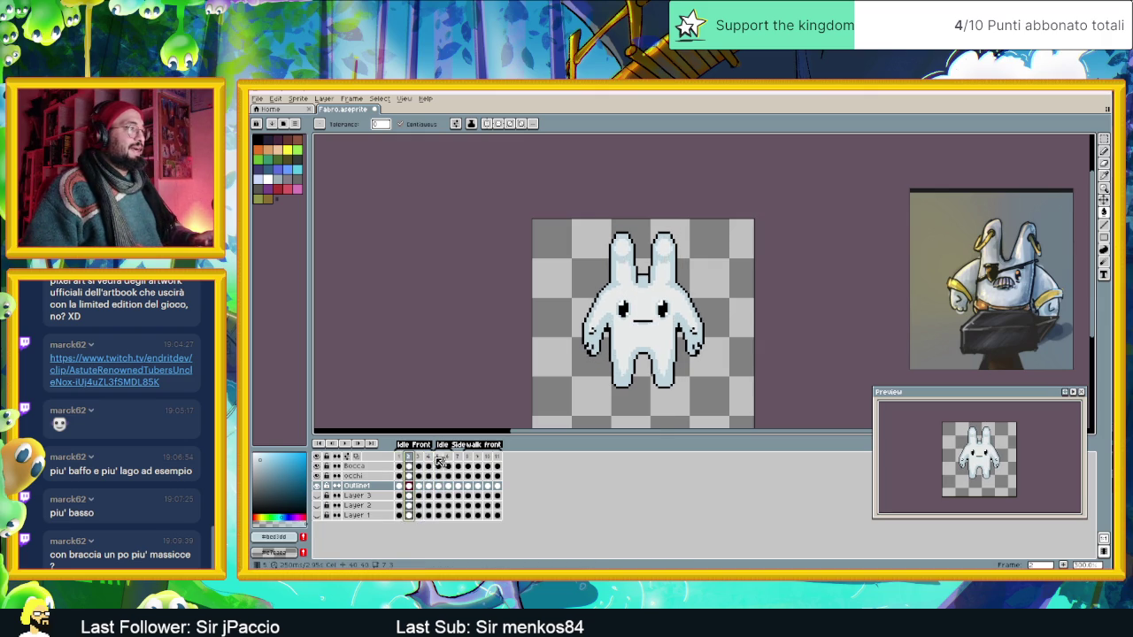
left_click(430, 461)
right_click(431, 461)
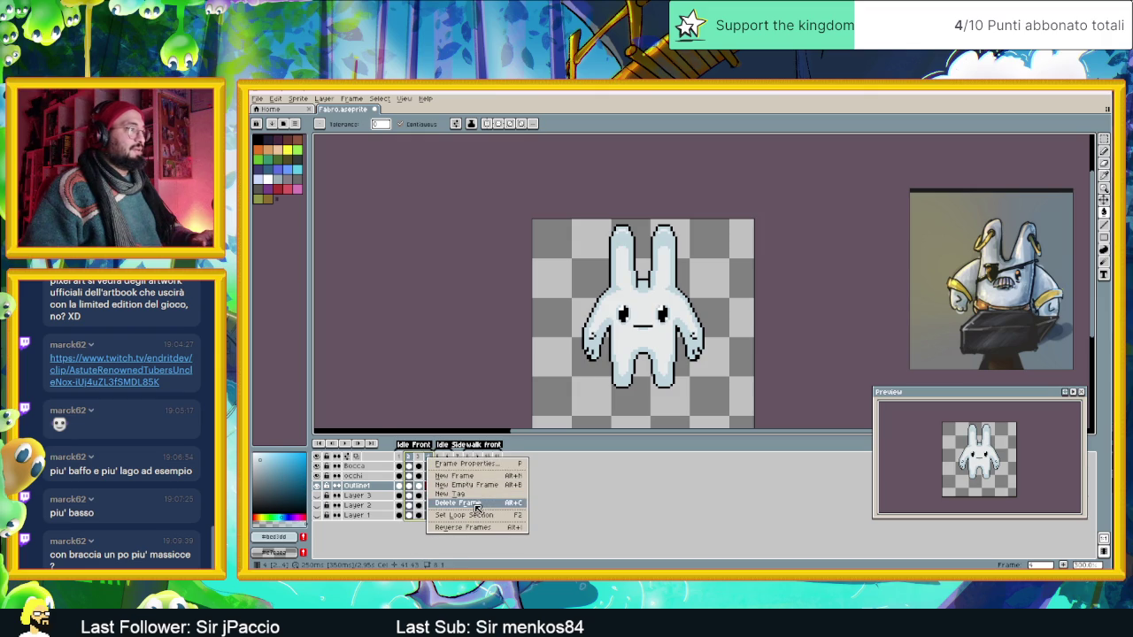
left_click(476, 508)
Recentre the bunny and compare frames 1 and 2 of the trimmed animation.
left_click(403, 476)
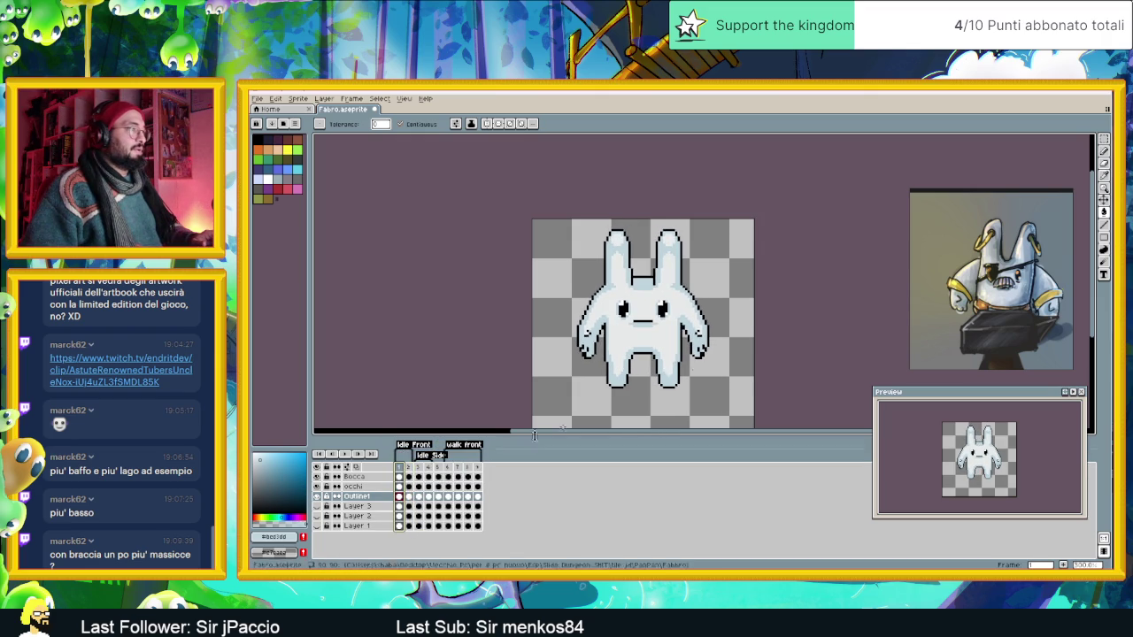
left_click_drag(701, 358, 693, 333)
scroll(629, 346, "up", 1)
scroll(629, 346, "up", 1)
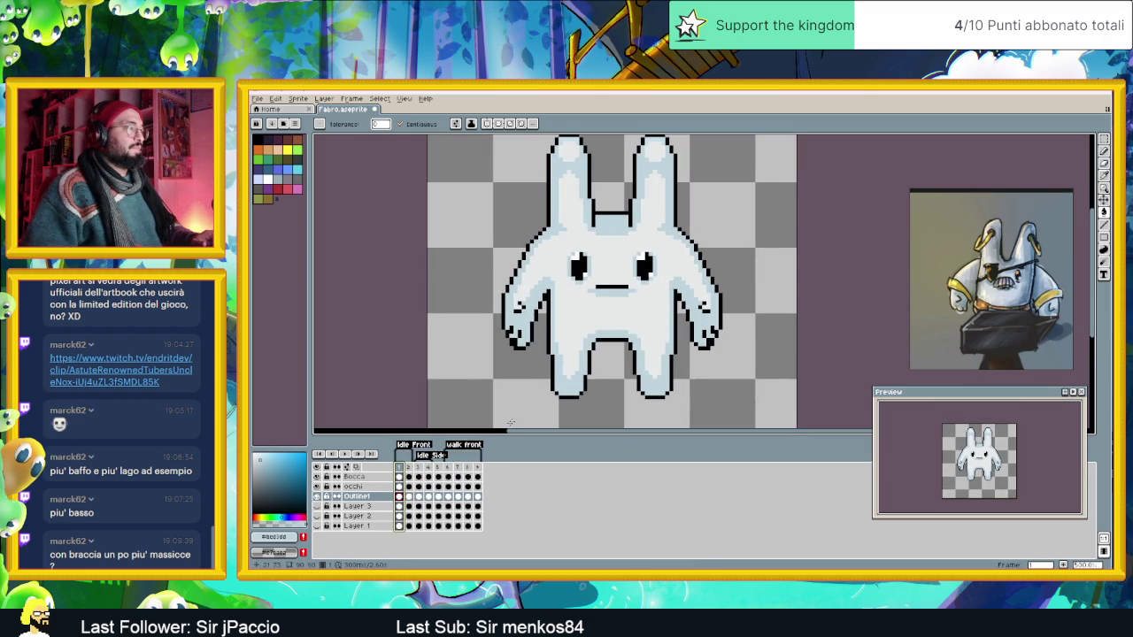
left_click(410, 468)
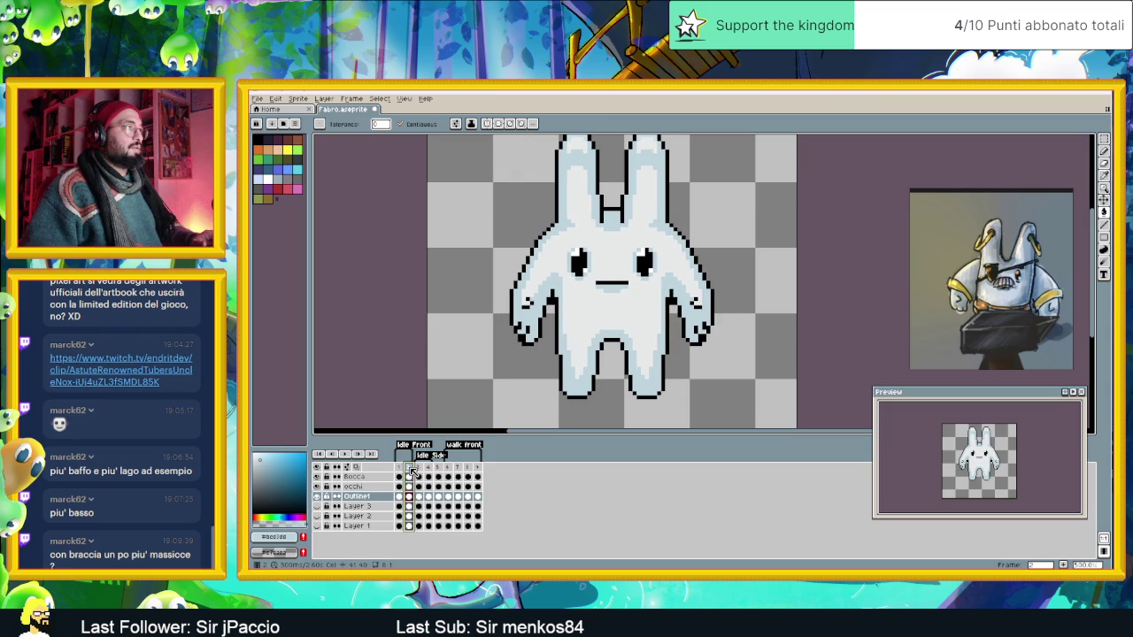
left_click(403, 472)
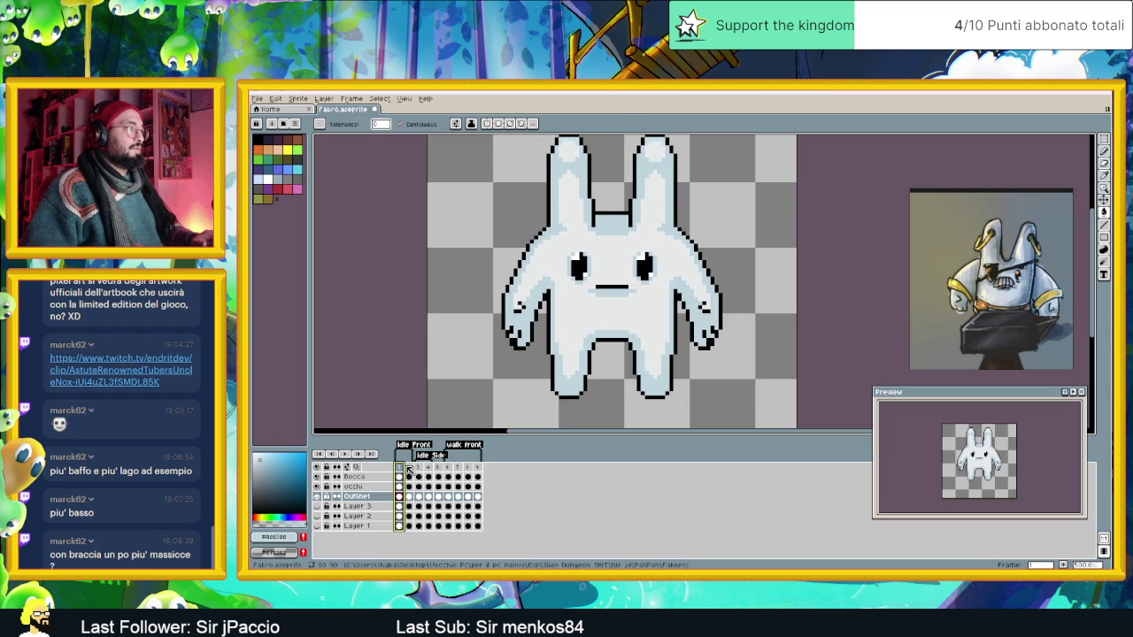
left_click(407, 470)
left_click(399, 468)
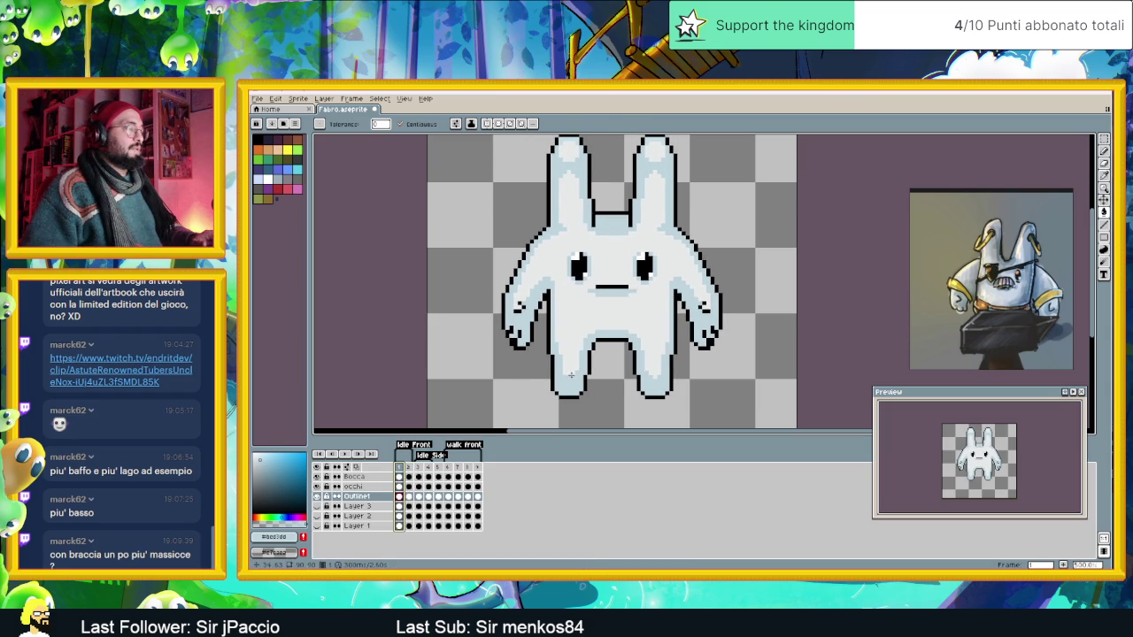
scroll(653, 356, "down", 1)
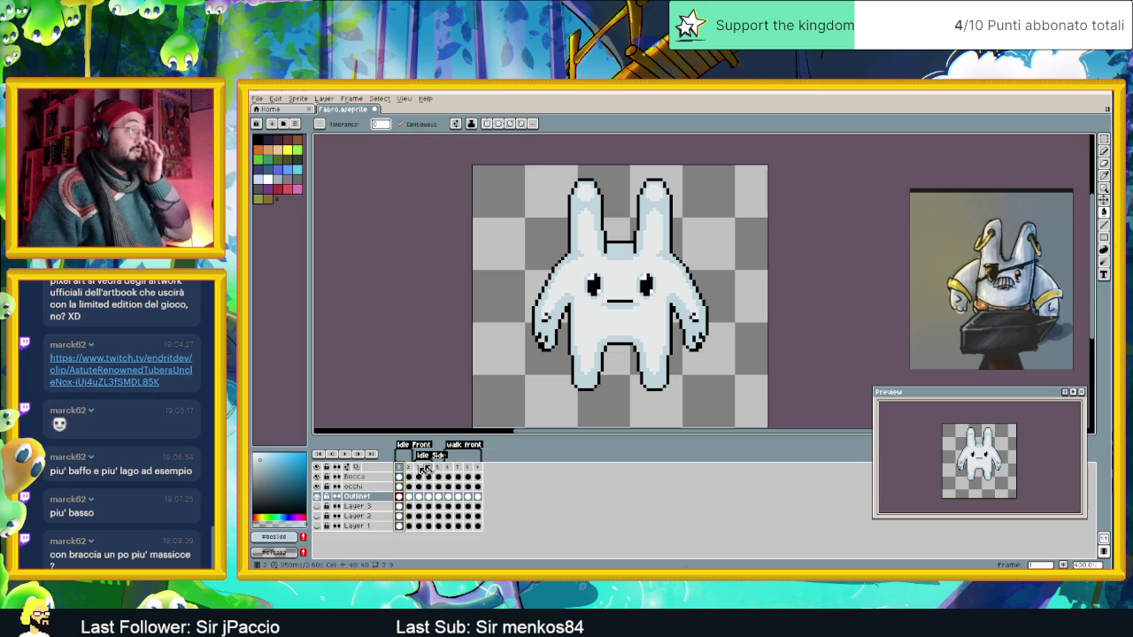
left_click(404, 98)
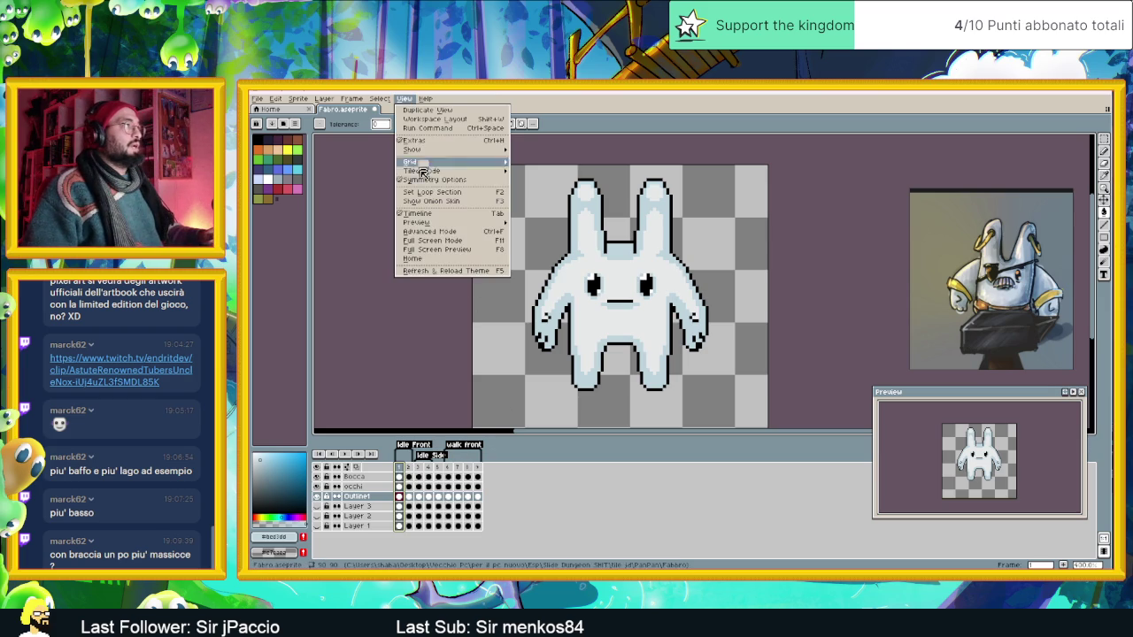
mouse_move(434, 162)
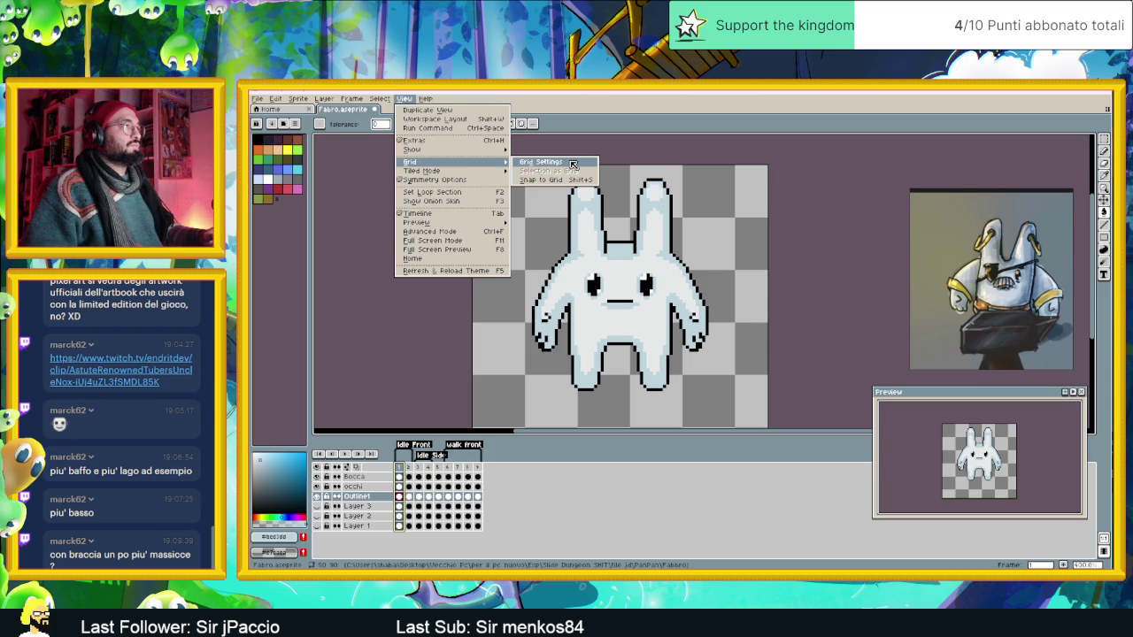
Turn on the grid, then on frame 2 shift the bunny's right half right and left half one pixel left.
left_click(537, 163)
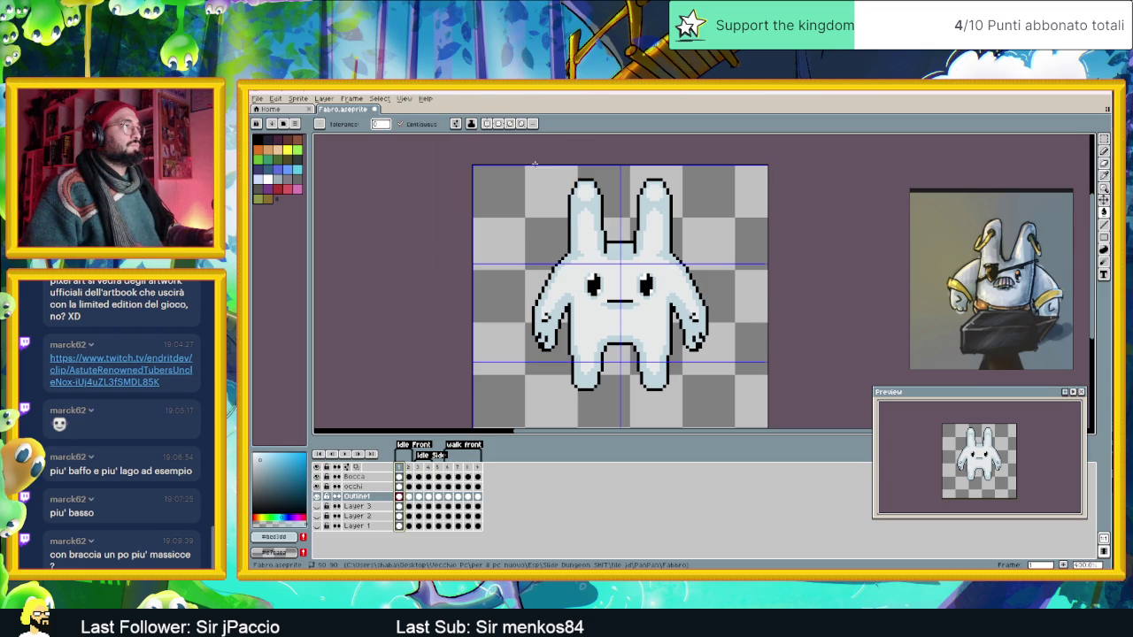
left_click(408, 497)
left_click(1104, 139)
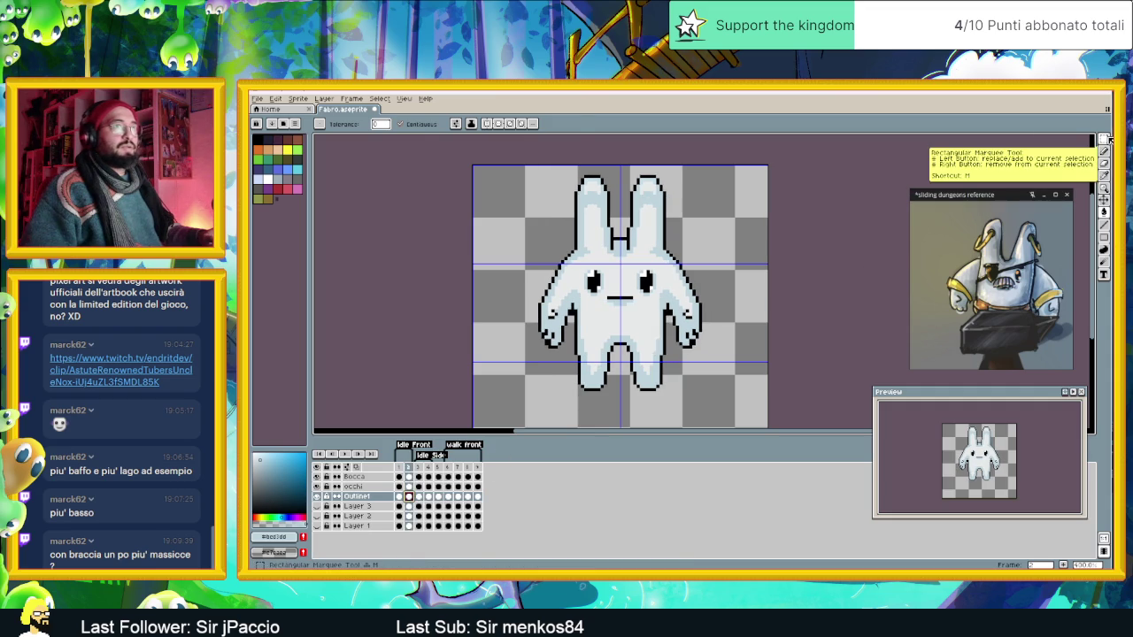
left_click_drag(711, 170, 620, 425)
left_click_drag(653, 335, 665, 332)
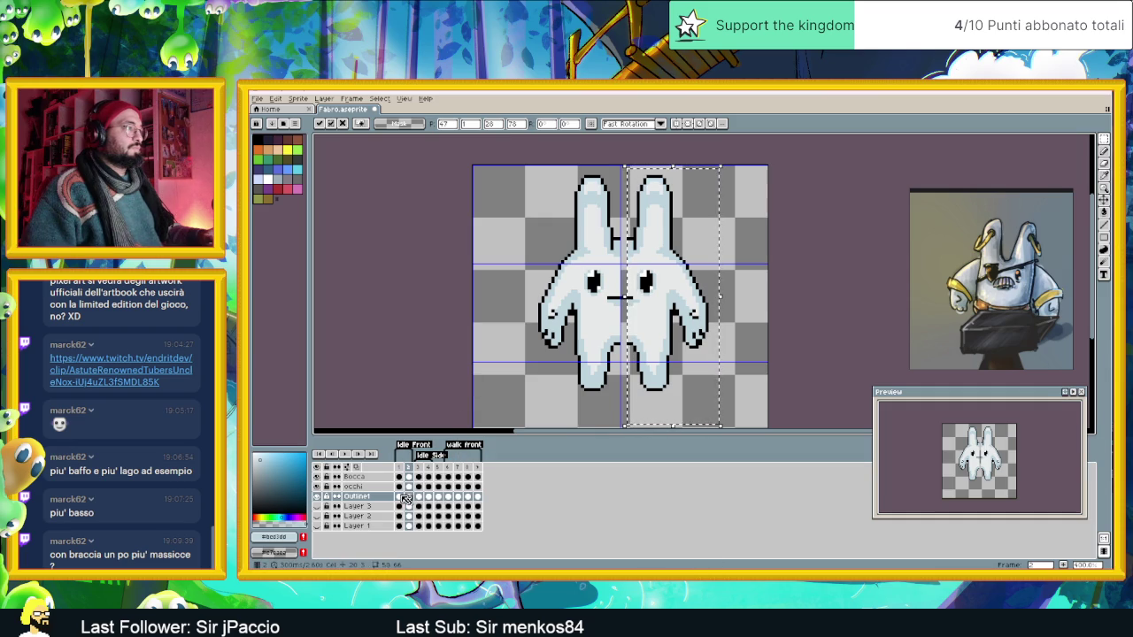
left_click(399, 497)
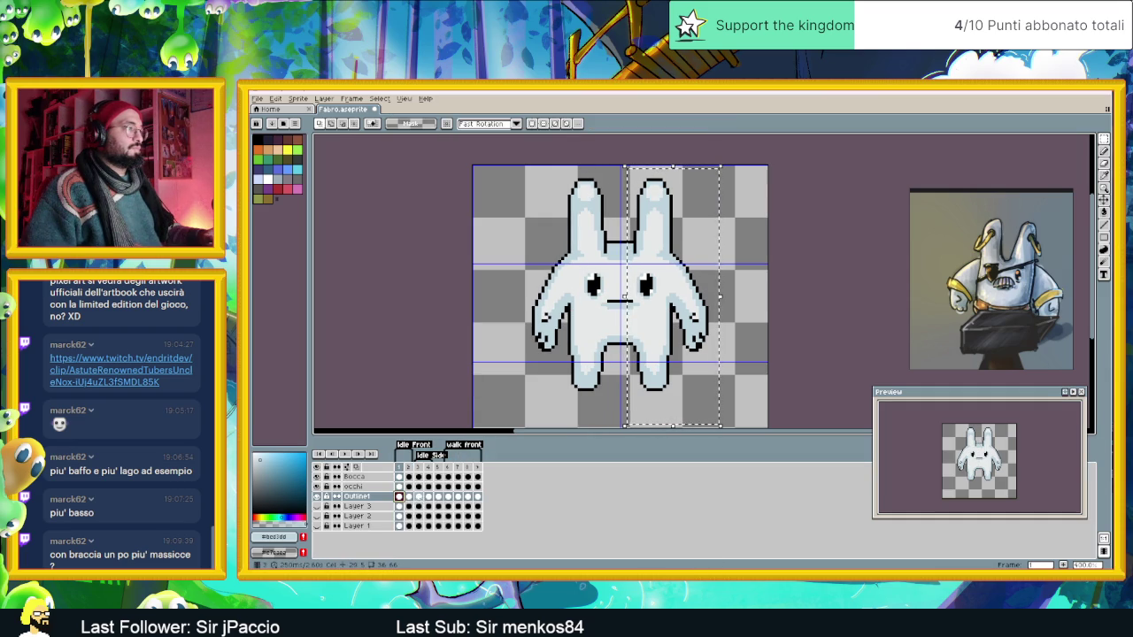
left_click(409, 497)
left_click_drag(535, 166, 622, 410)
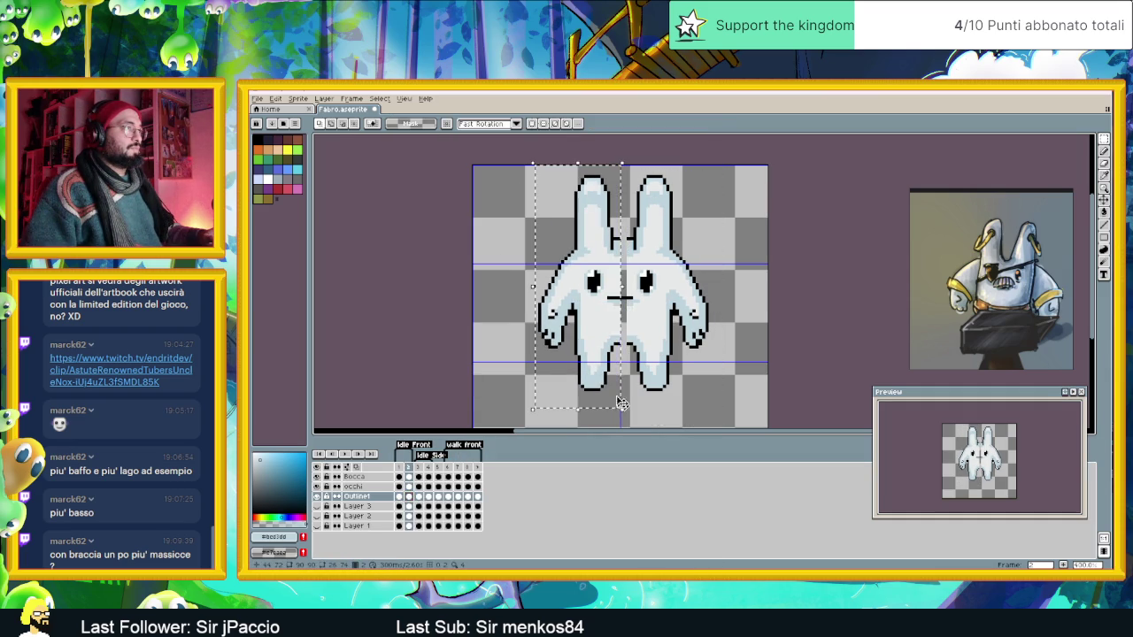
left_click_drag(607, 313, 600, 314)
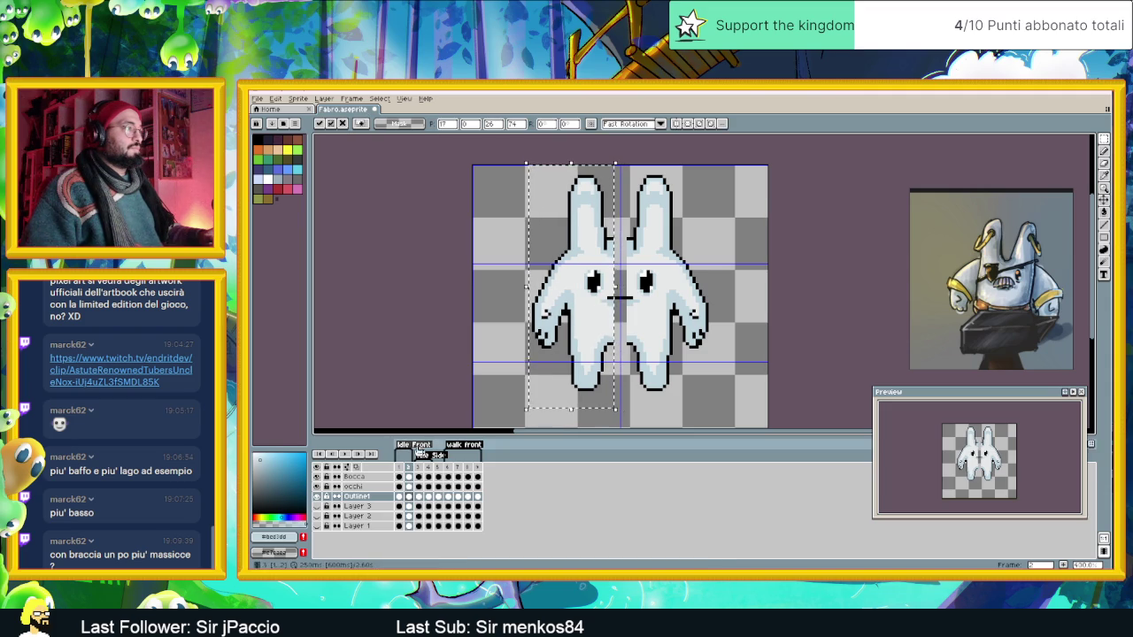
left_click(507, 380)
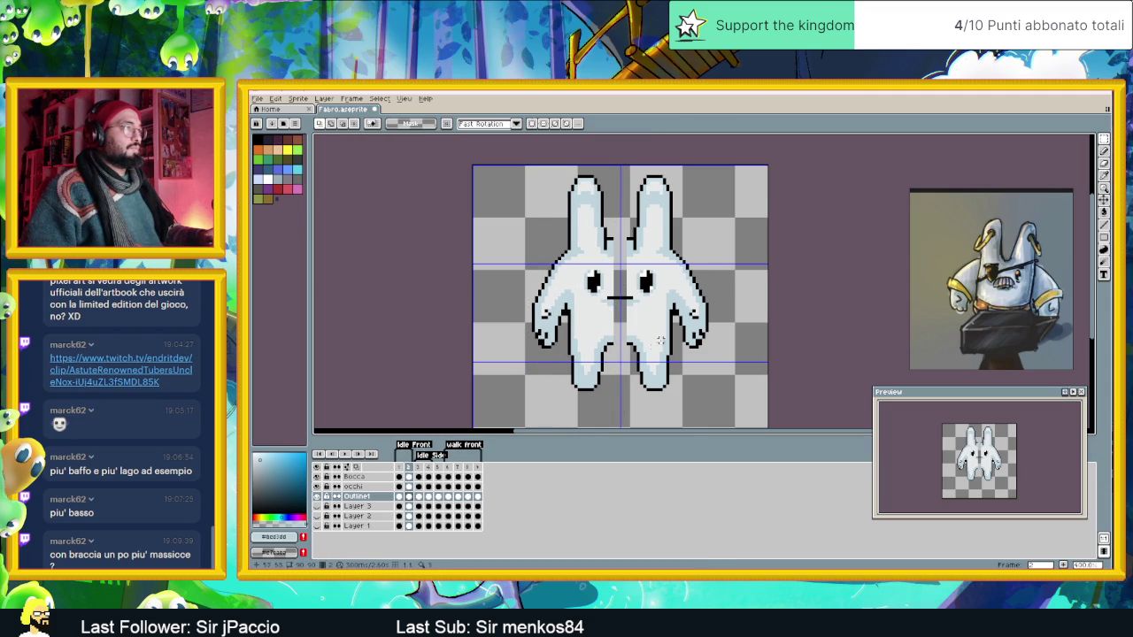
Draw black pencil outline across the gap between the bunny's ears.
scroll(634, 347, "up", 1)
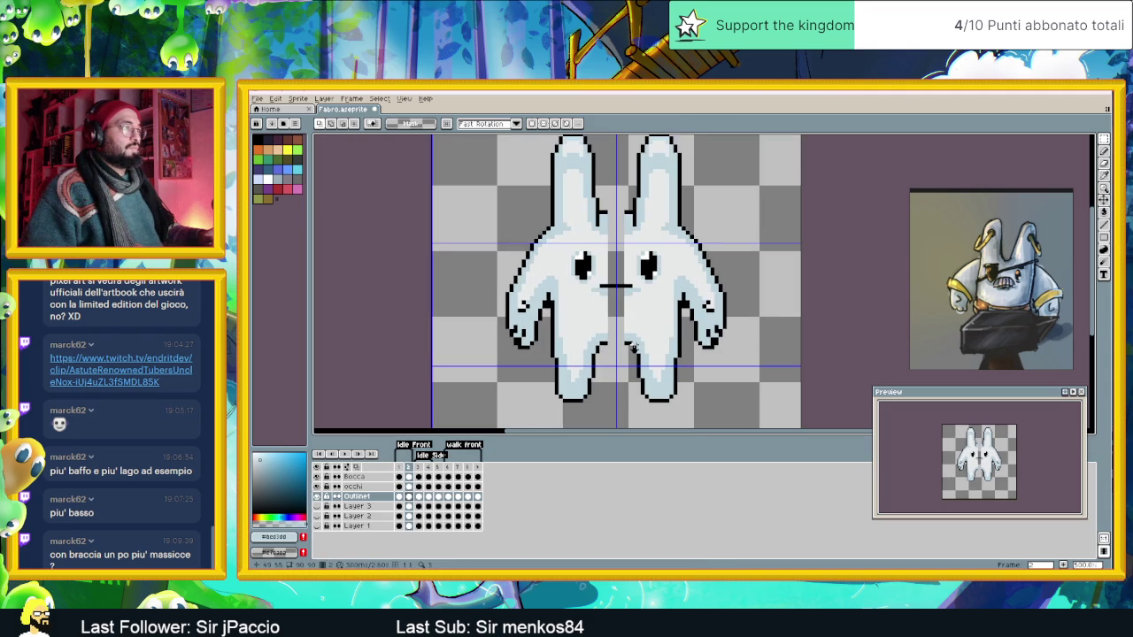
left_click(1104, 151)
left_click(609, 213, "alt")
left_click_drag(609, 212, 617, 212)
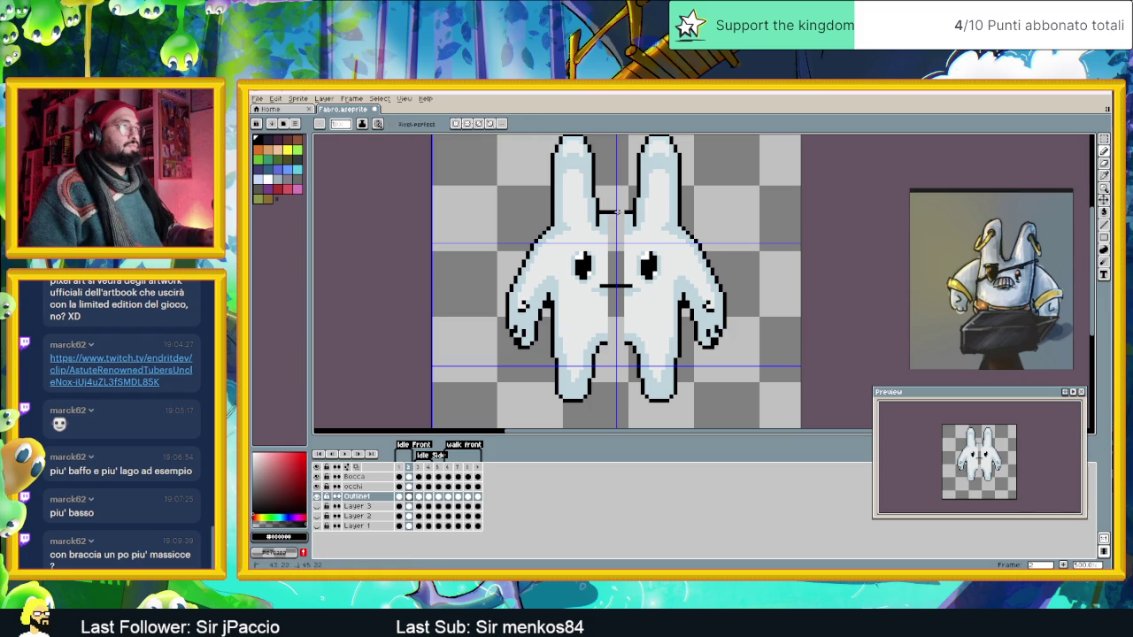
Draw black outline pixels at the crotch and fill the body gap with light blue.
left_click(607, 229, "alt")
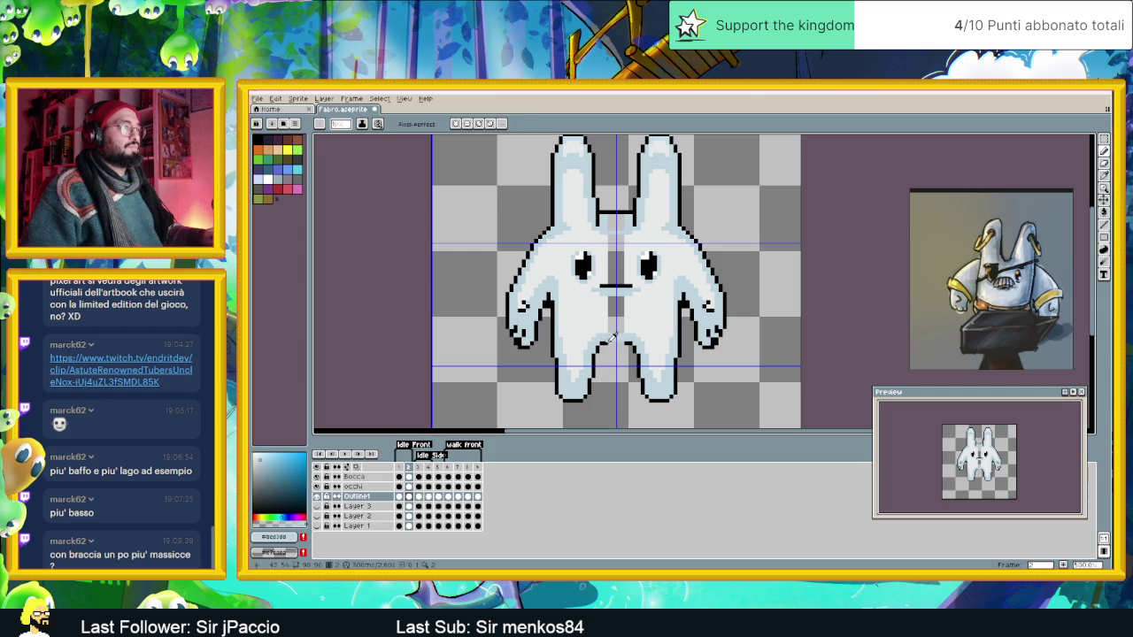
left_click(608, 342, "alt")
left_click_drag(602, 343, 618, 344)
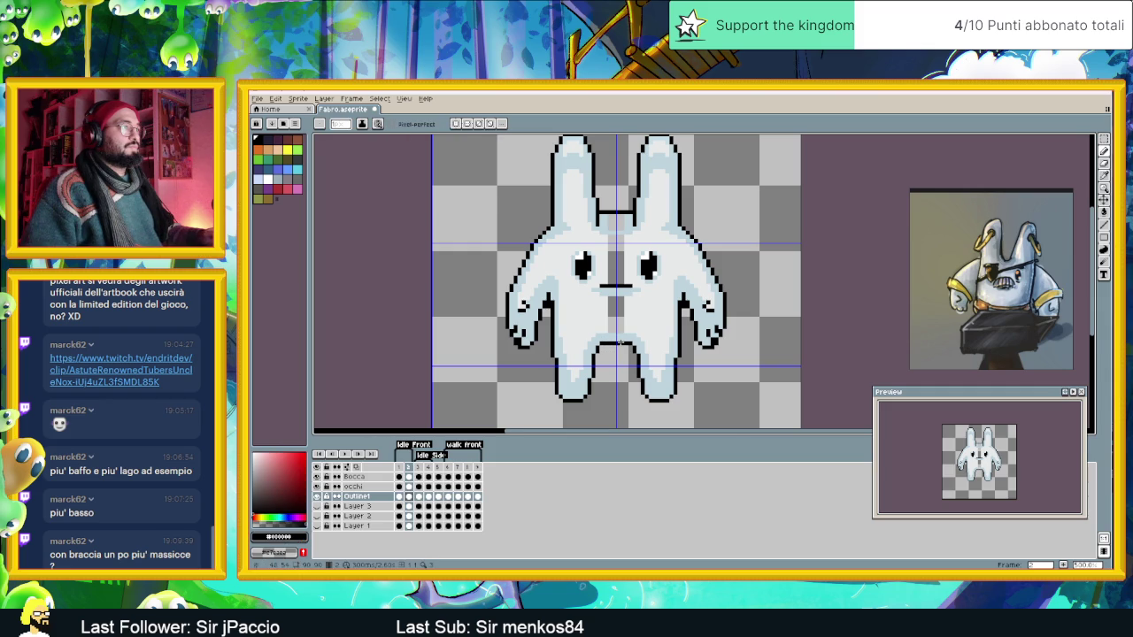
scroll(643, 319, "down", 1)
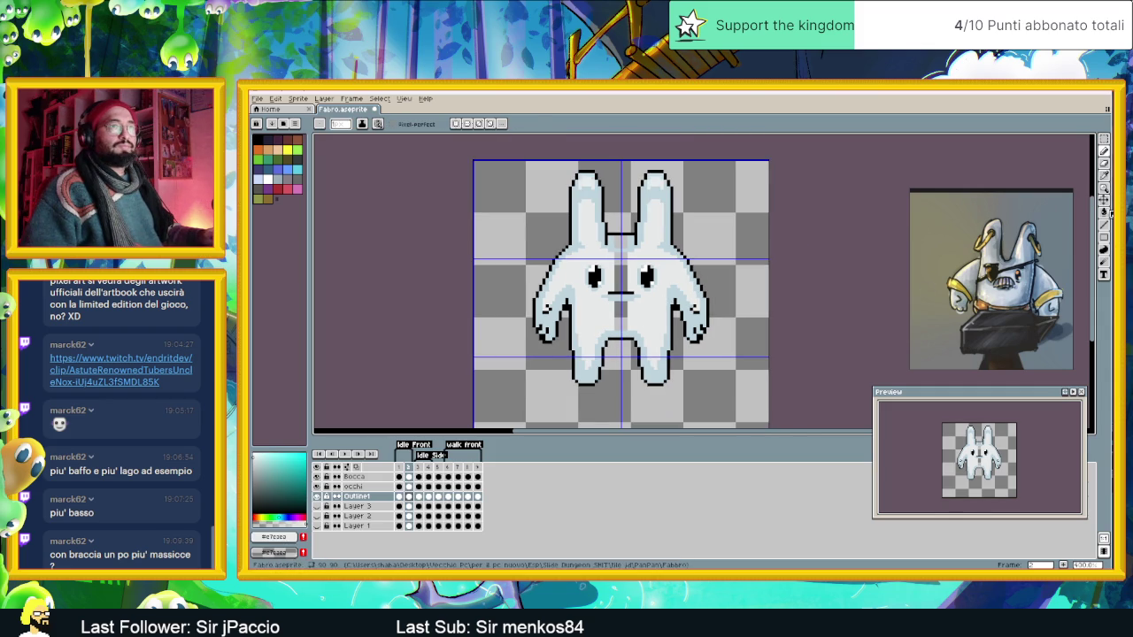
left_click(1104, 213)
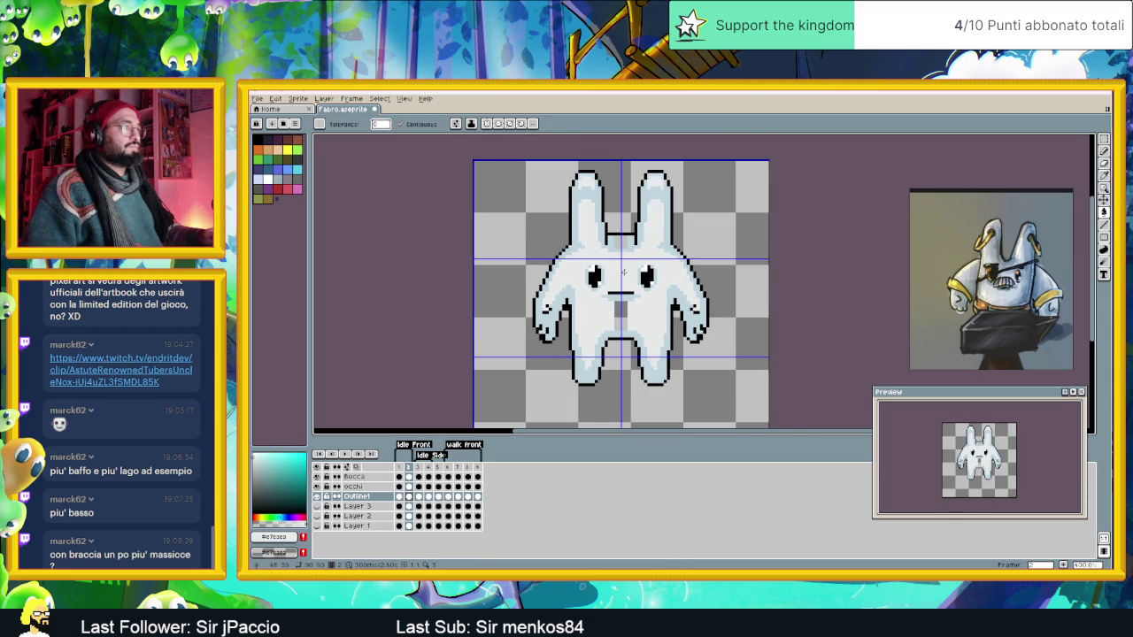
left_click(631, 239, "alt")
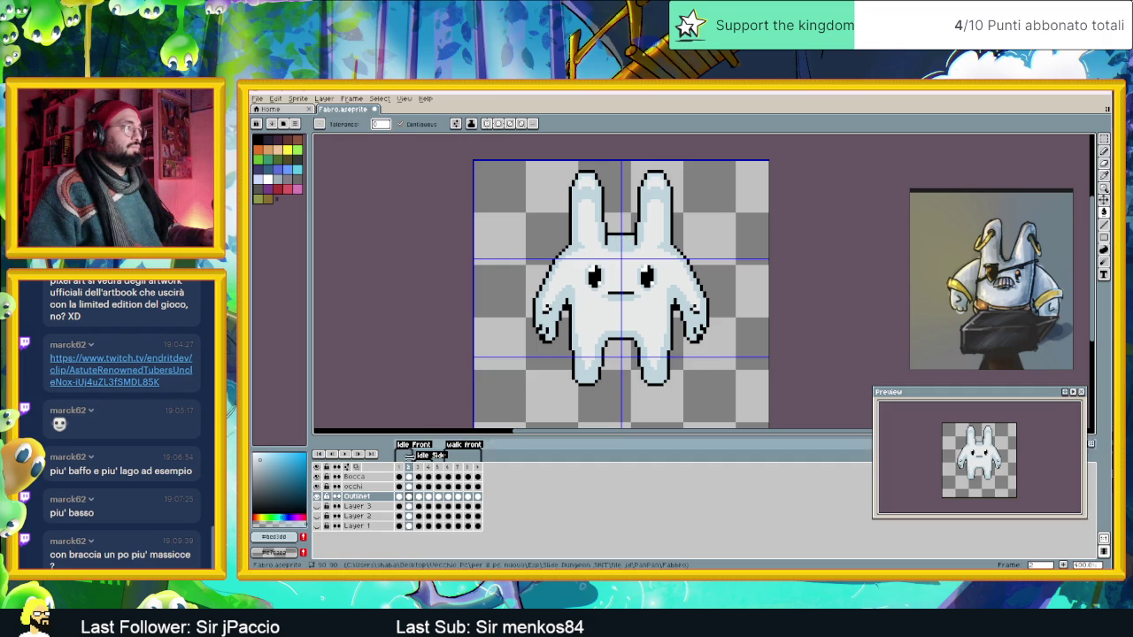
Compare frames 1 and 2, then return to frame 1's Outline cel.
left_click(405, 467)
left_click(409, 468)
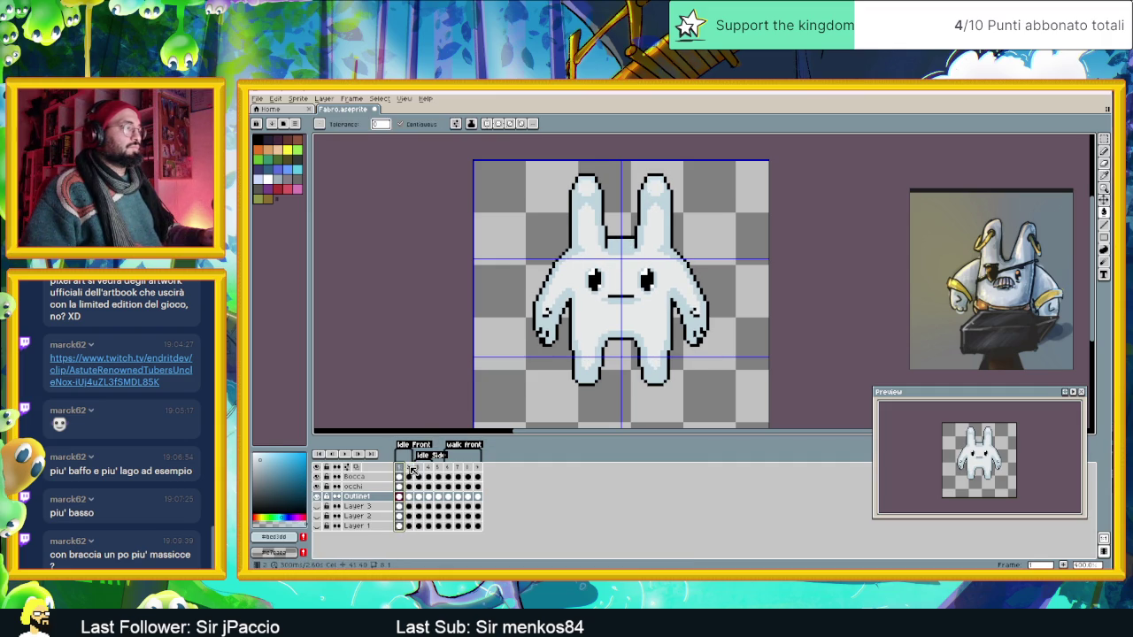
left_click(413, 470)
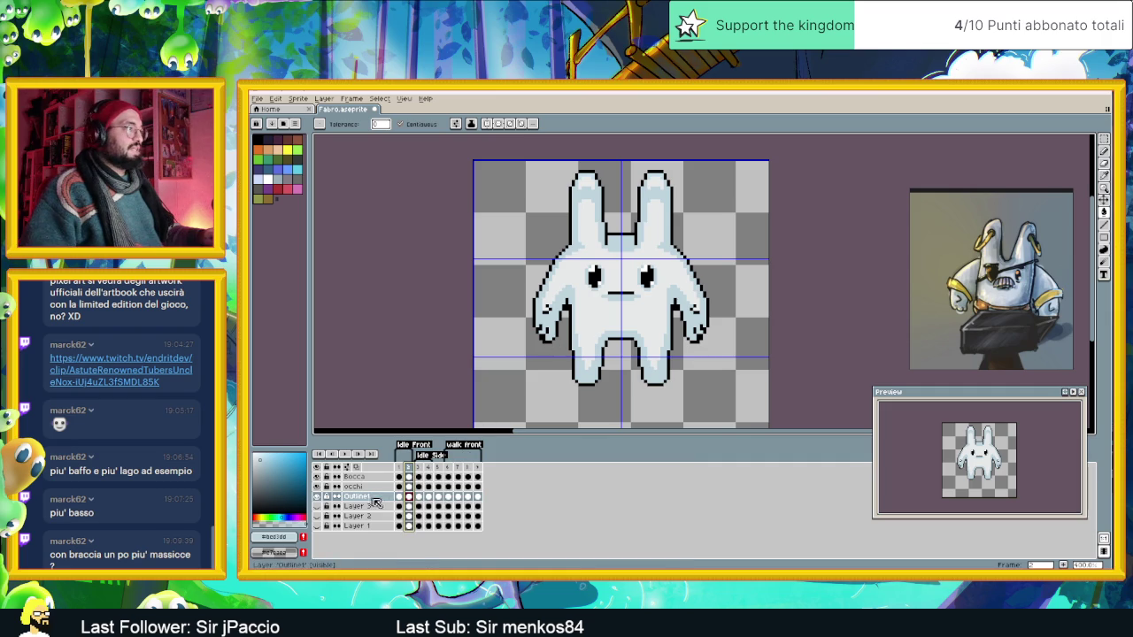
left_click(398, 497)
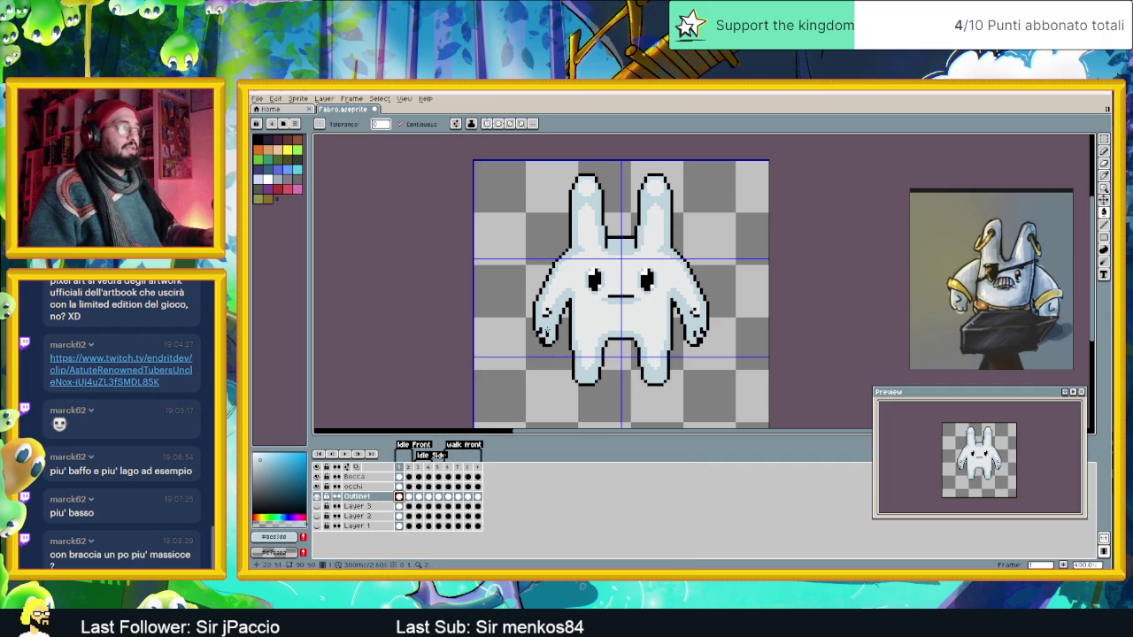
left_click(1102, 152)
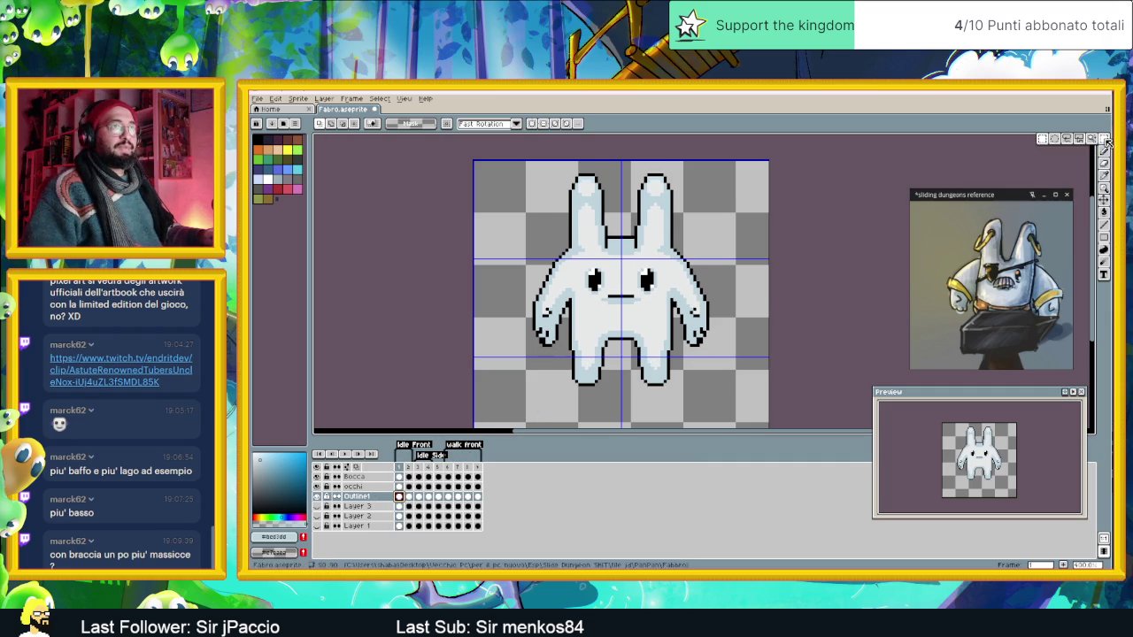
Move the bunny's left arm down one pixel and commit it.
scroll(576, 322, "up", 1)
scroll(575, 321, "up", 1)
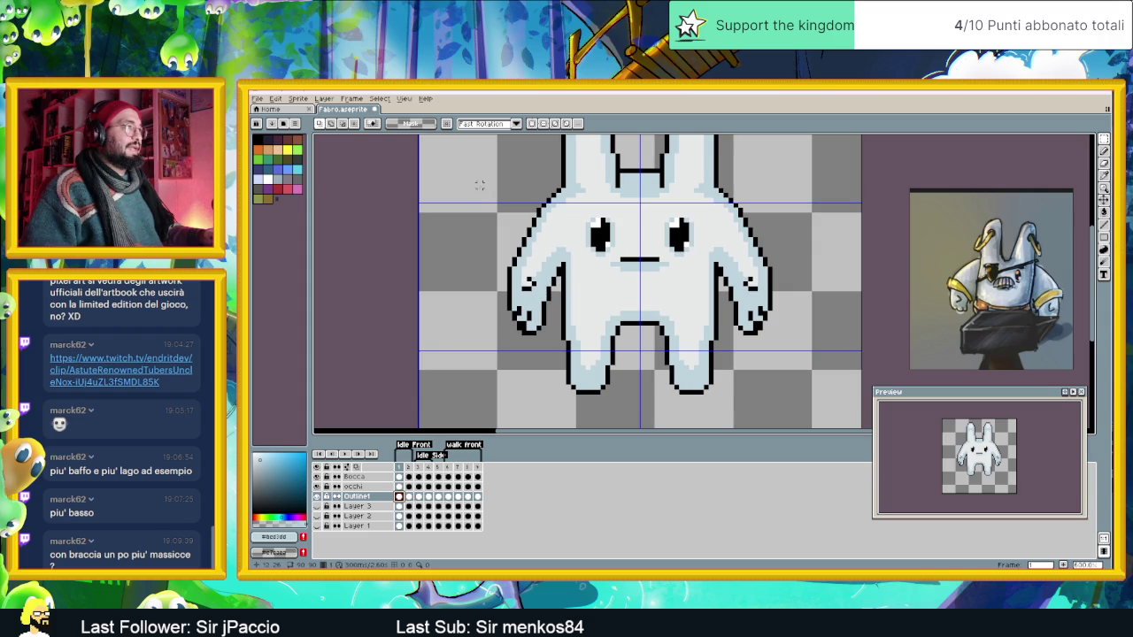
mouse_move(476, 182)
left_mouse_down()
mouse_move(560, 350)
mouse_move(538, 339)
left_mouse_up()
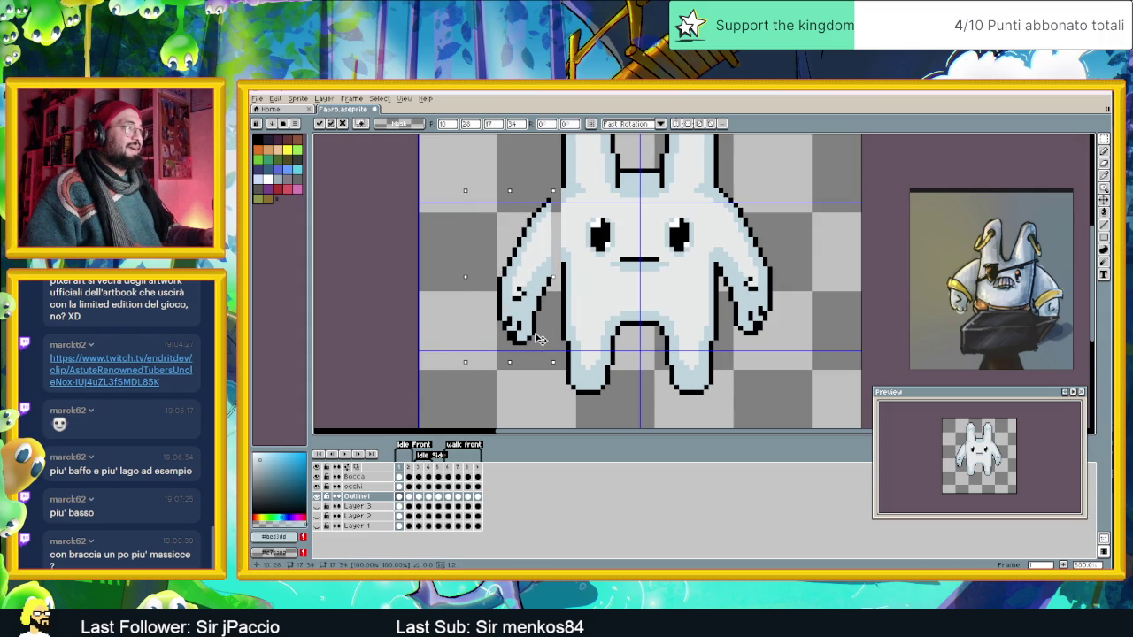
left_click_drag(537, 340, 536, 343)
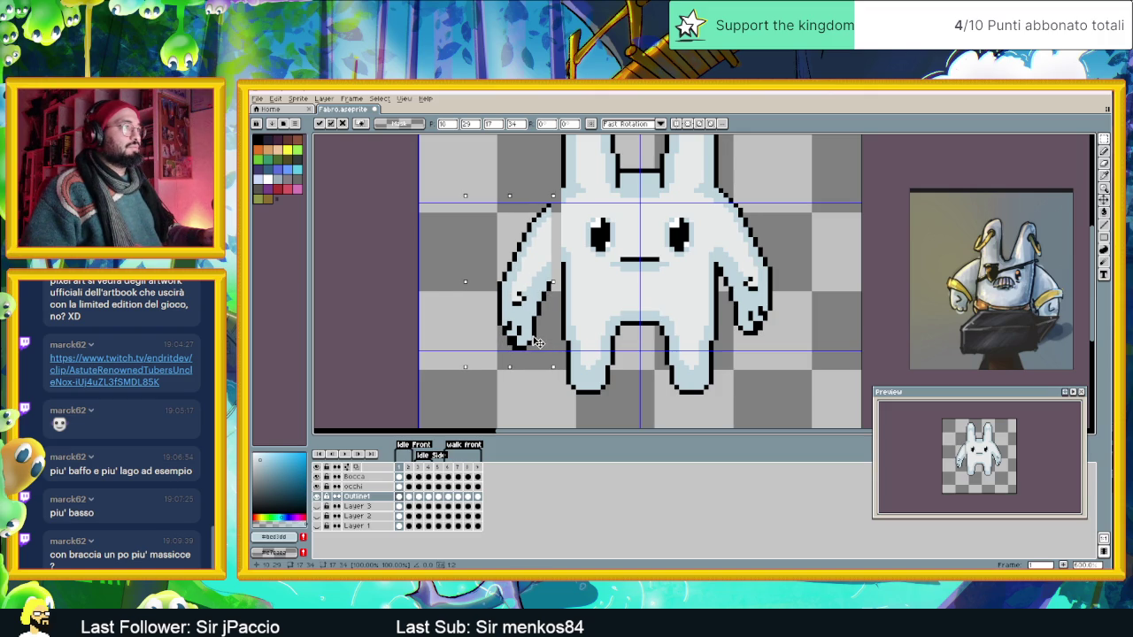
left_click(789, 235)
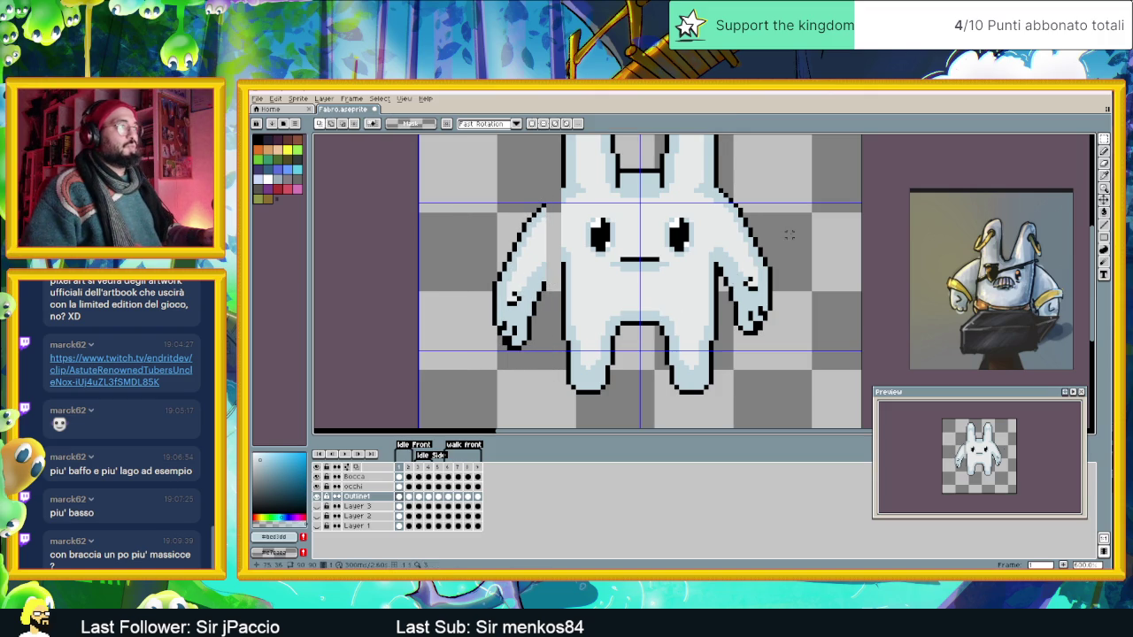
Shift the bunny's right arm further right and down, then commit it with Enter.
left_click_drag(804, 170, 719, 347)
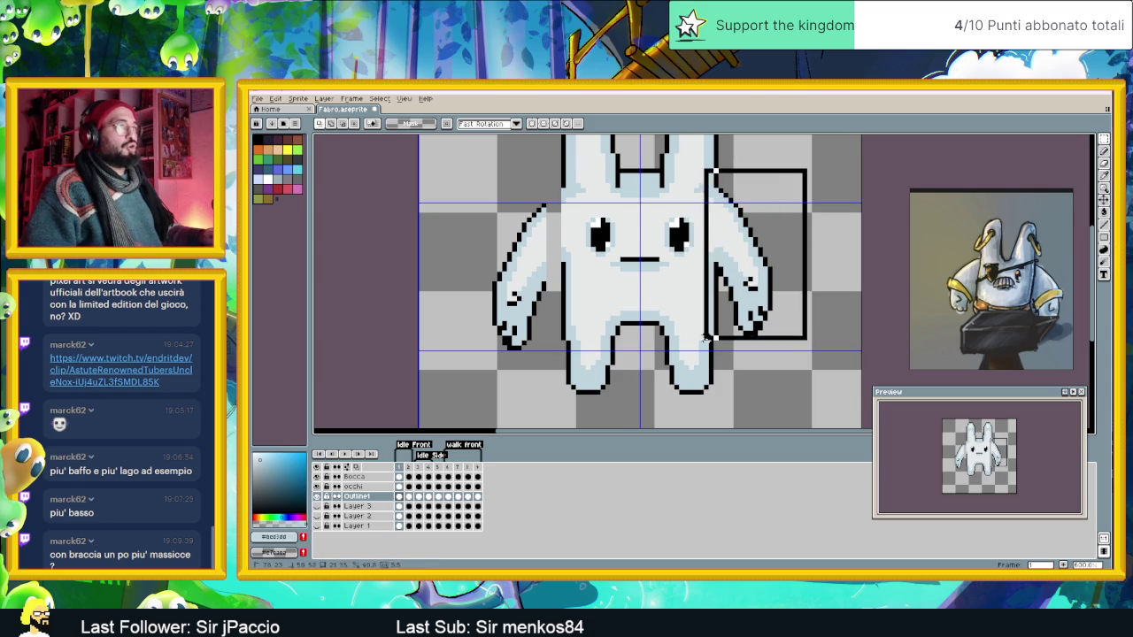
left_click_drag(753, 300, 760, 306)
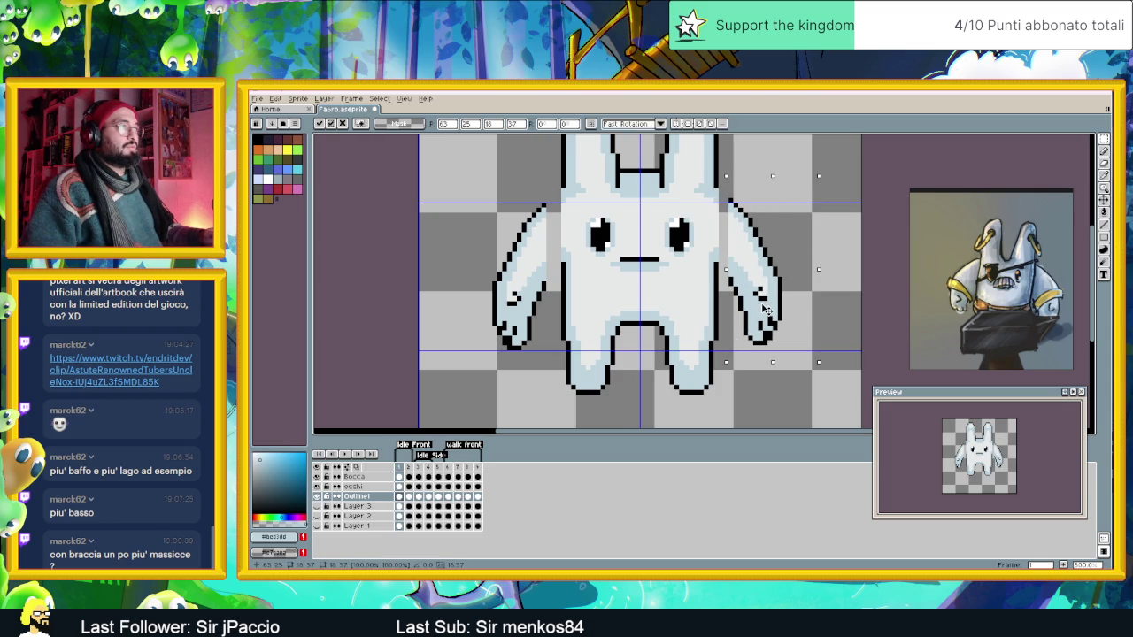
left_click_drag(762, 307, 770, 313)
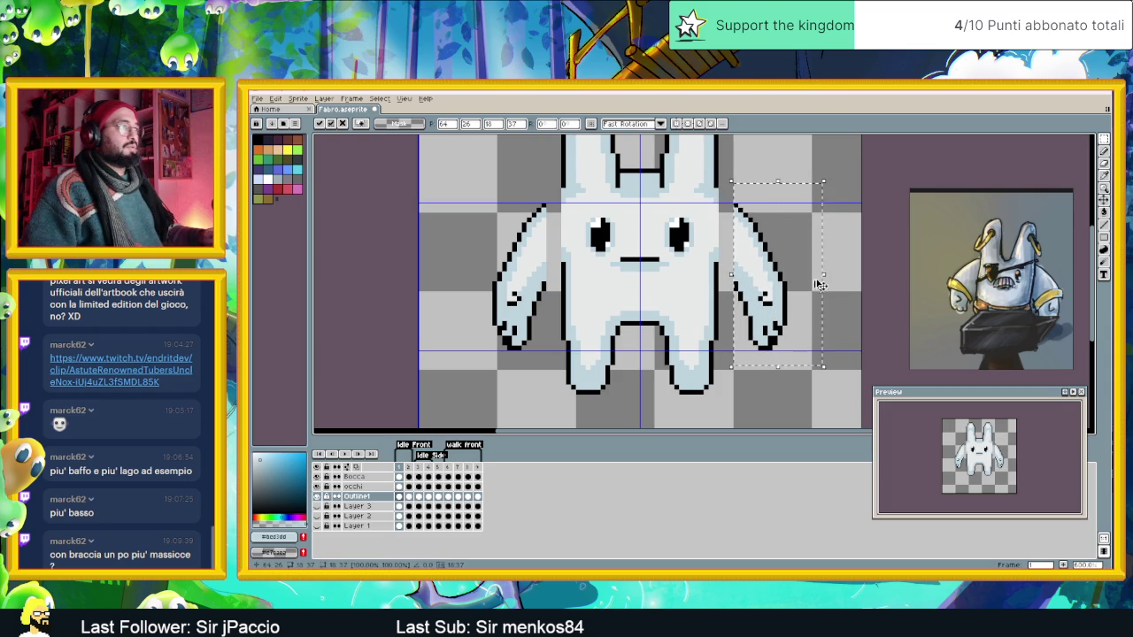
key("Return")
scroll(746, 283, "down", 2)
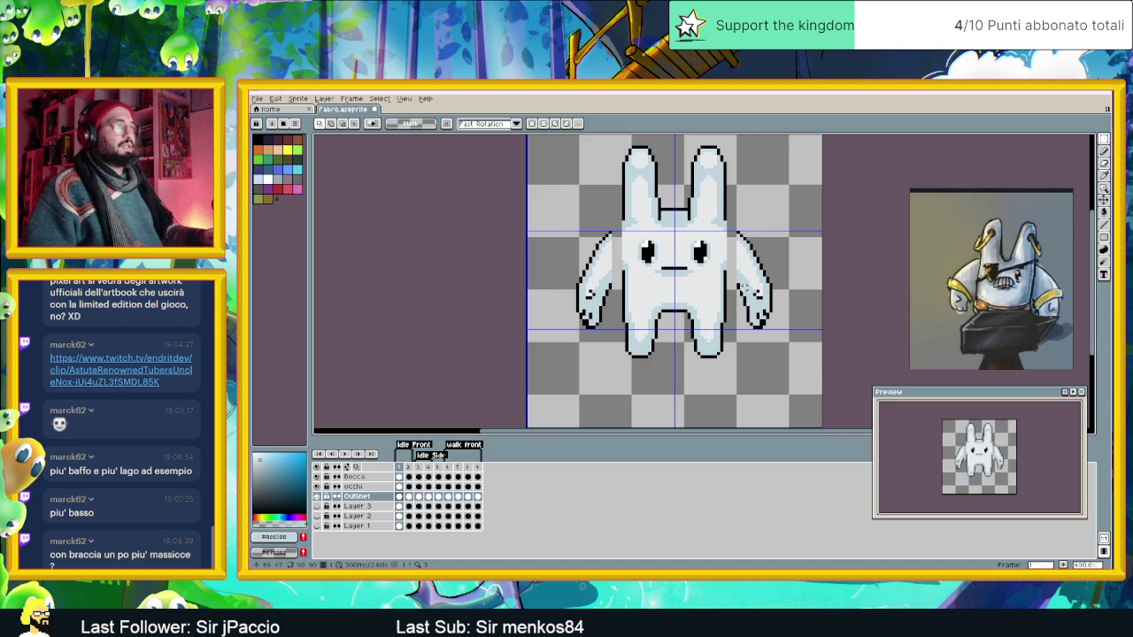
scroll(725, 259, "up", 1)
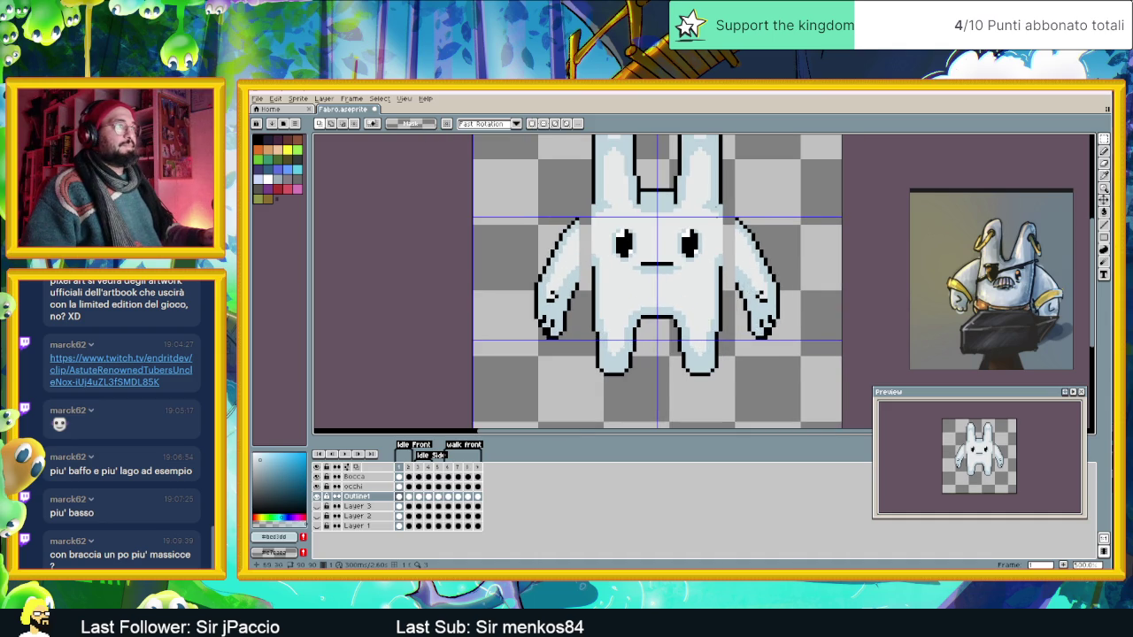
scroll(725, 260, "up", 1)
With a black pencil, extend the left arm's outline upward to join the head outline.
left_click(1104, 153)
scroll(1079, 151, "up", 1)
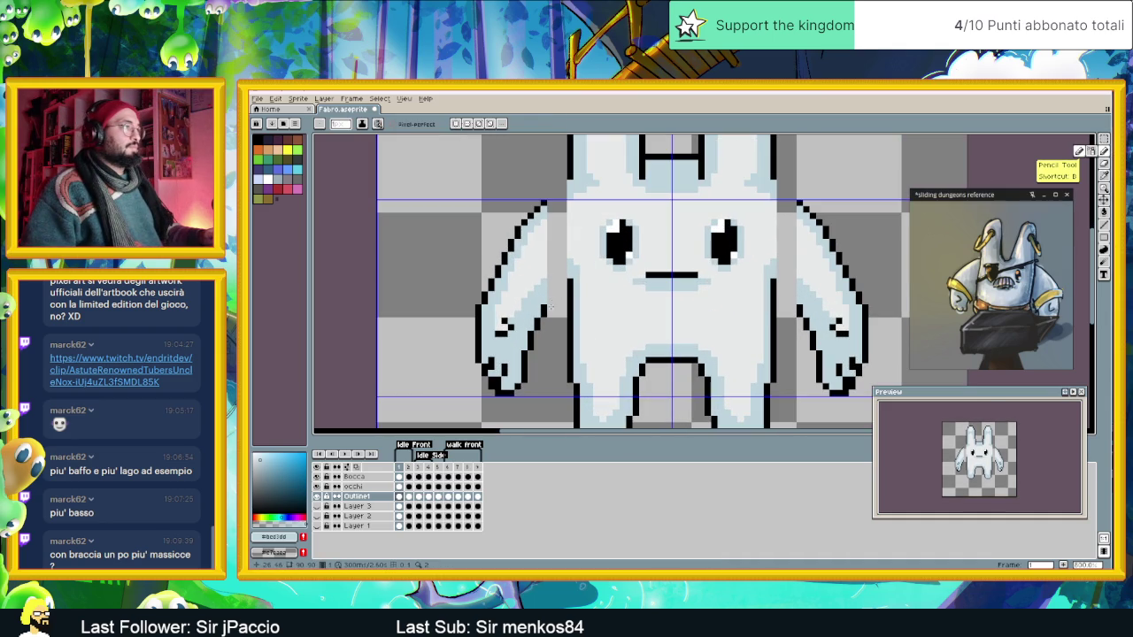
left_click(544, 312, "alt")
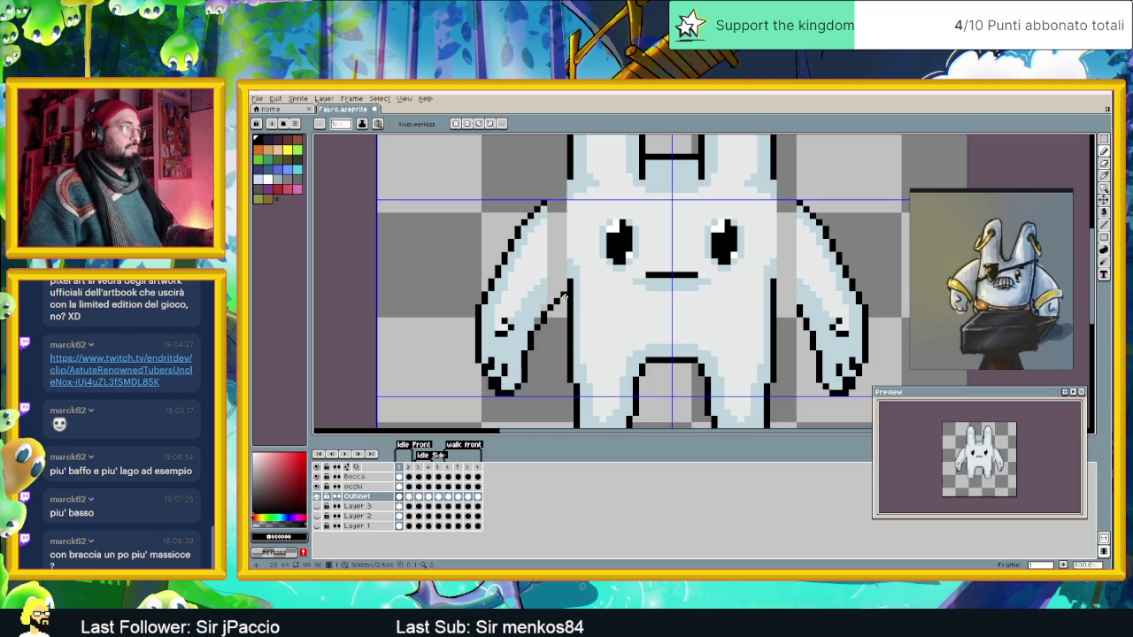
scroll(557, 328, "down", 1)
scroll(554, 283, "up", 1)
scroll(549, 221, "up", 1)
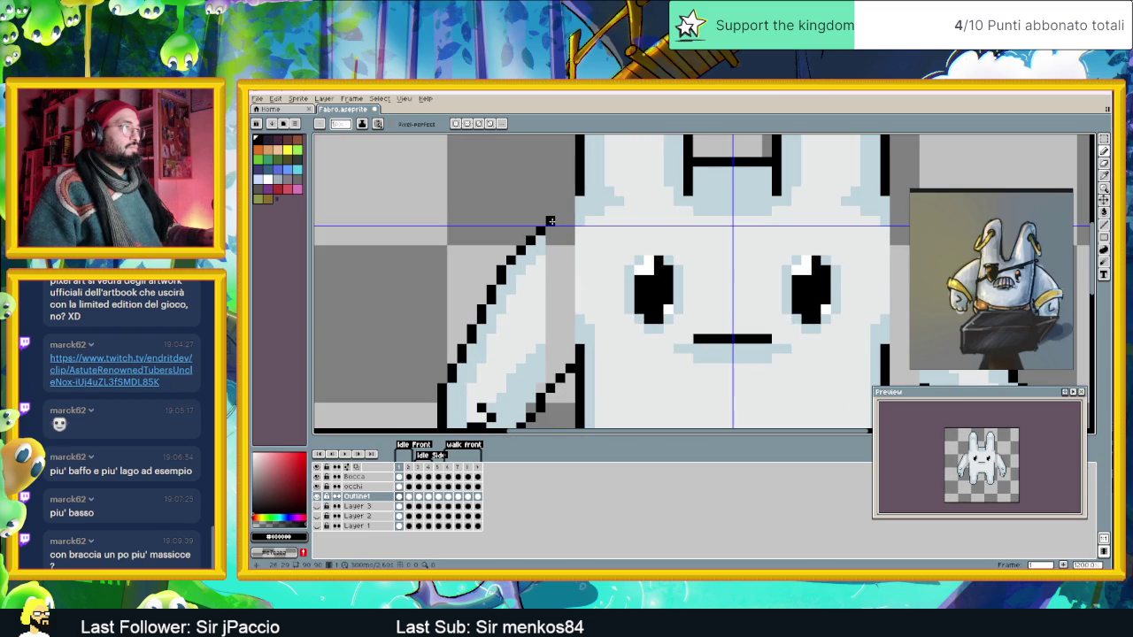
left_click_drag(549, 220, 560, 201)
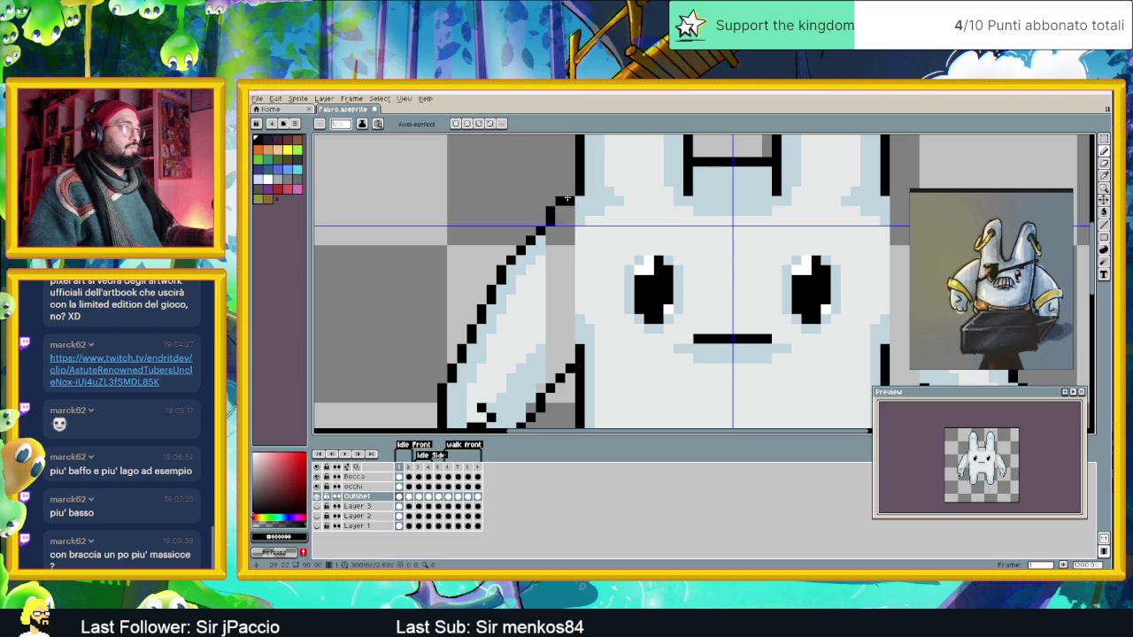
left_click_drag(560, 204, 568, 202)
Add a black outline pixel widening the shoulder diagonal, redoing it one row higher.
scroll(568, 202, "down", 4)
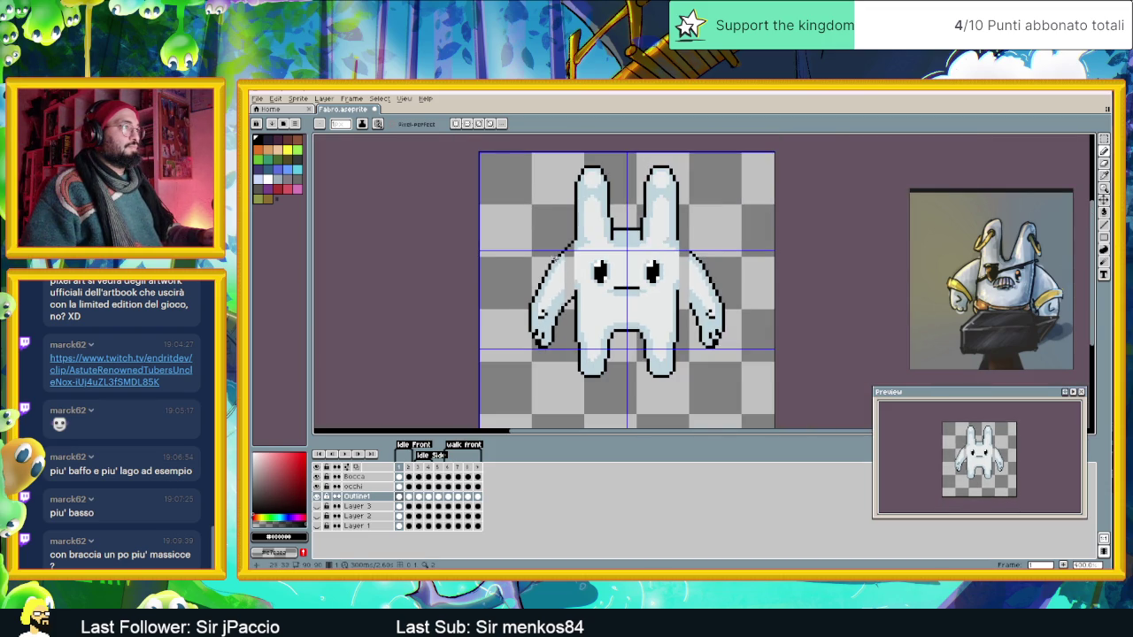
scroll(555, 260, "up", 2)
scroll(555, 260, "up", 2)
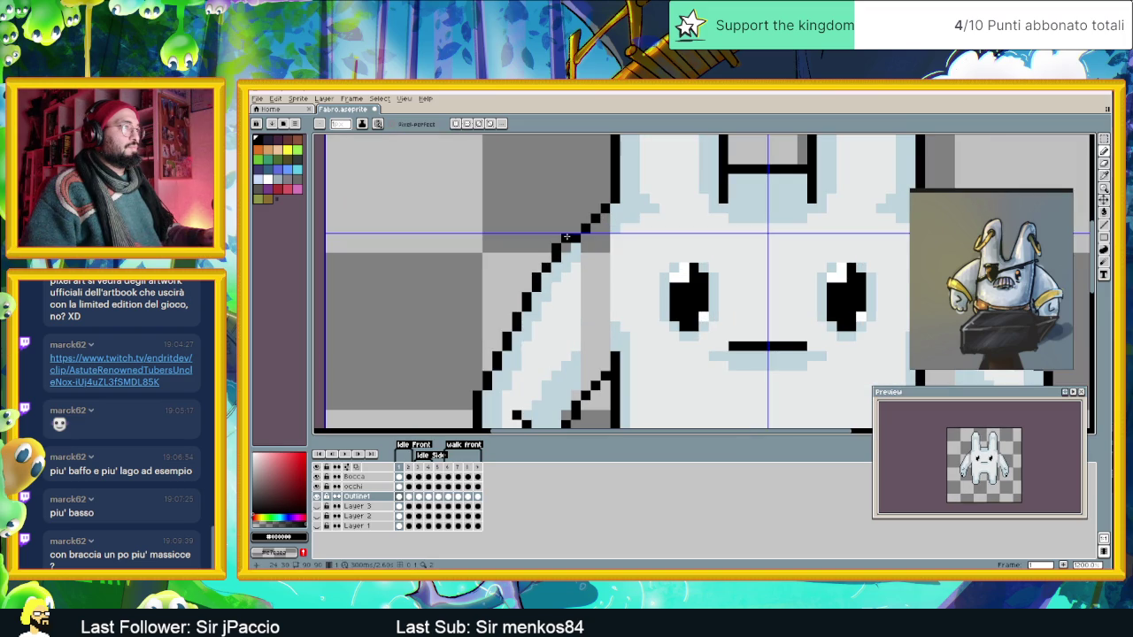
left_click(576, 228)
key("ctrl+z")
left_click(585, 219)
Recentre the sprite, eyedrop the light blue-grey body colour and switch to the Paint Bucket.
scroll(596, 226, "down", 2)
scroll(629, 308, "down", 1)
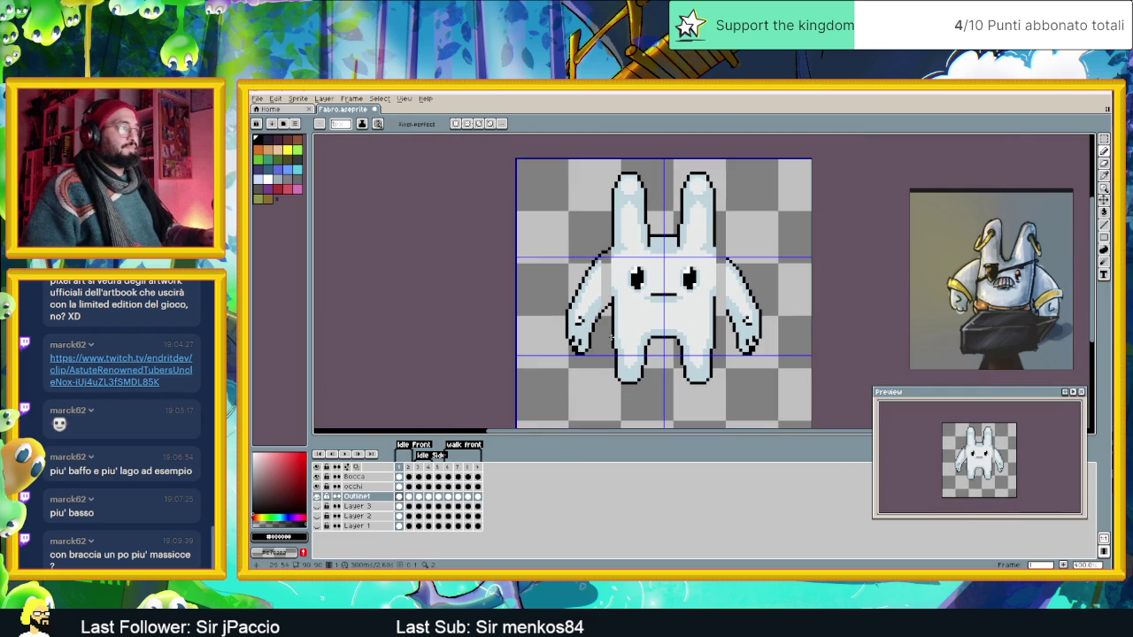
scroll(622, 334, "up", 1)
scroll(583, 277, "up", 1)
scroll(582, 276, "down", 2)
scroll(586, 271, "up", 2)
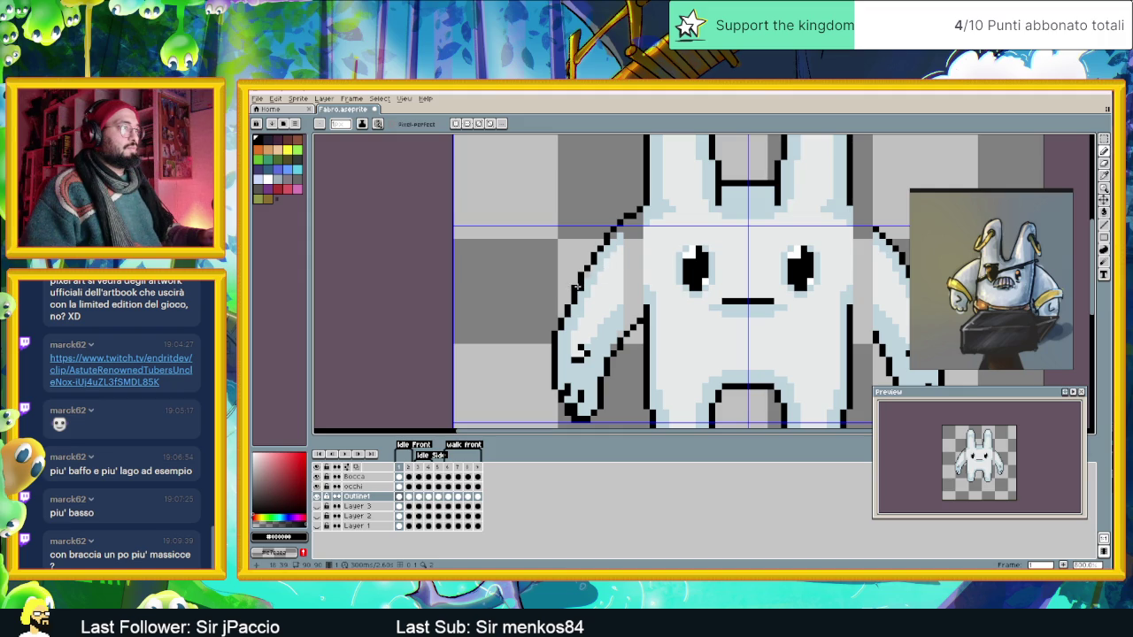
scroll(572, 301, "down", 2)
scroll(568, 301, "up", 2)
scroll(619, 313, "down", 2)
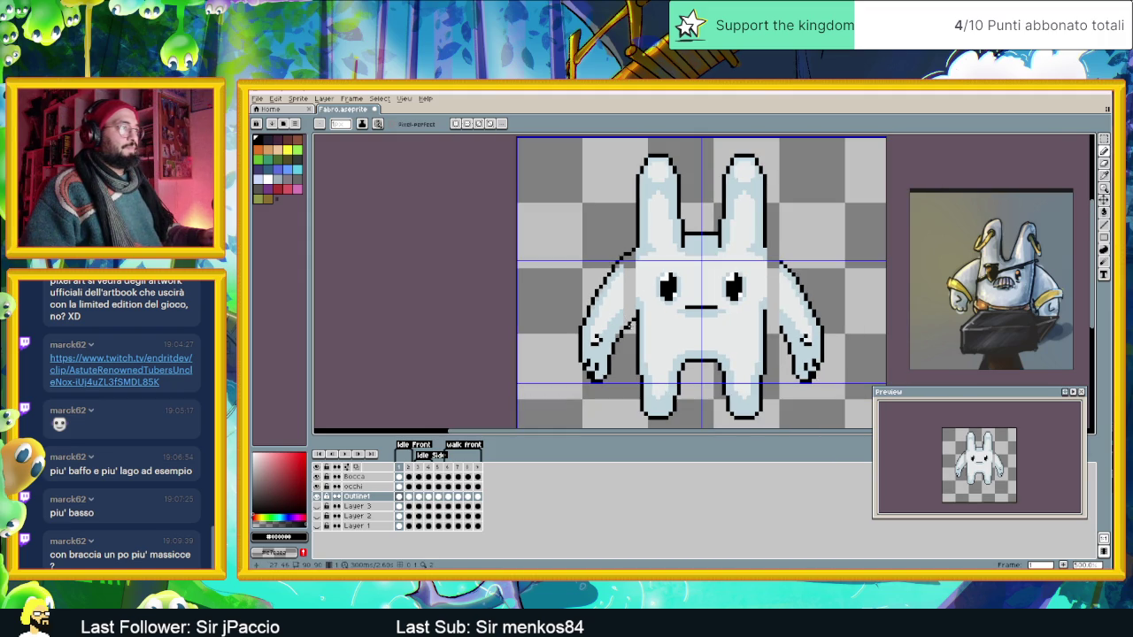
scroll(631, 333, "down", 1)
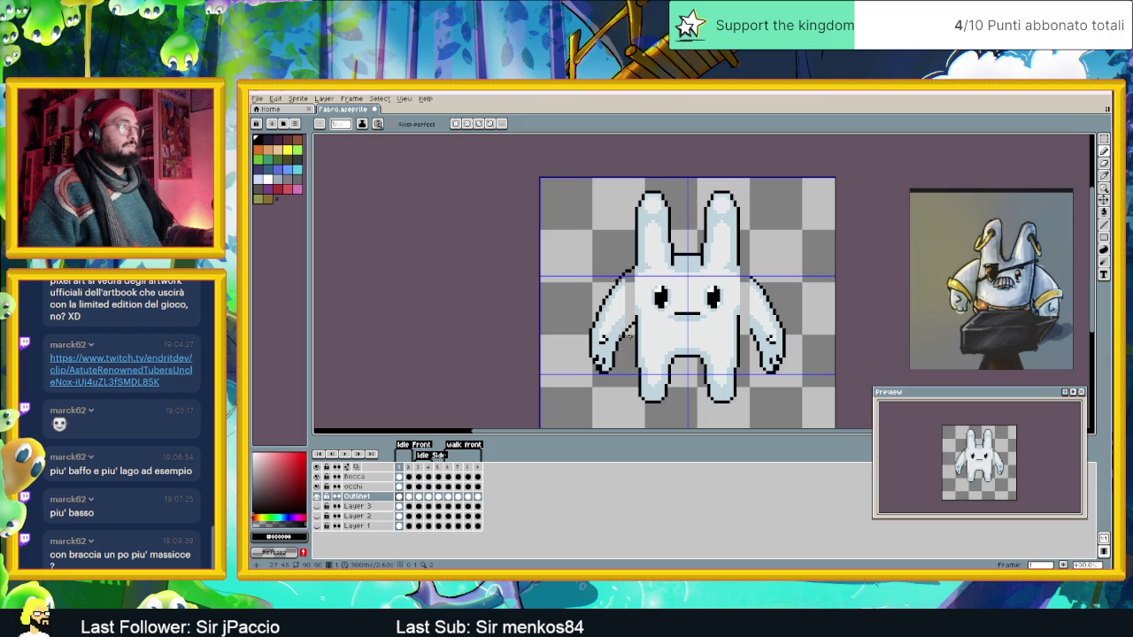
left_click_drag(632, 334, 609, 326)
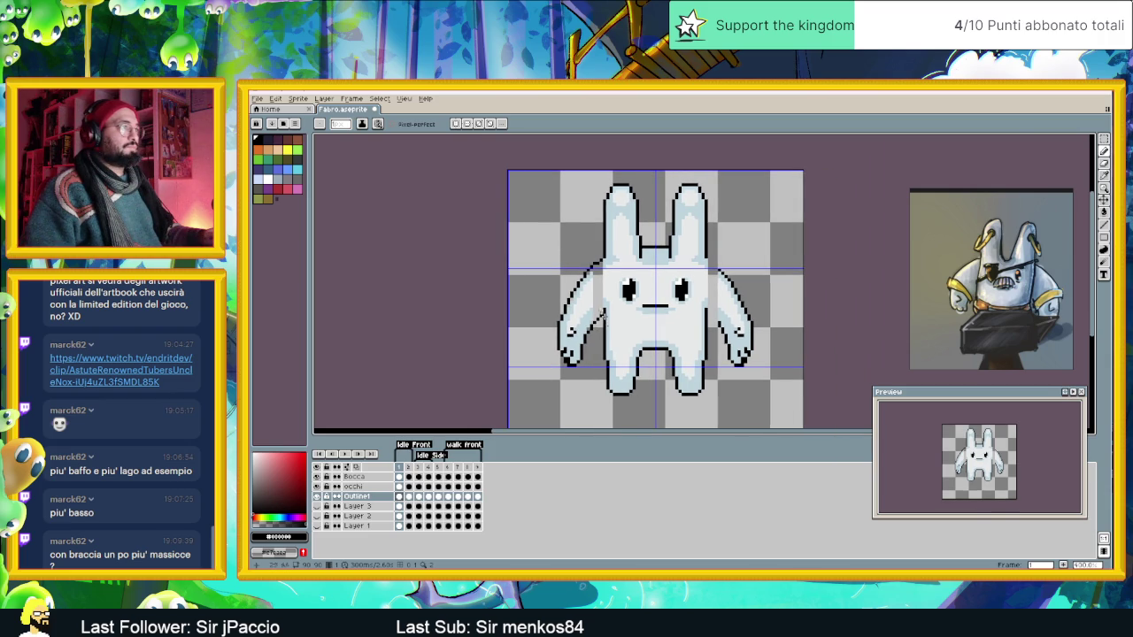
scroll(593, 300, "up", 1)
scroll(592, 299, "up", 1)
left_click(551, 328, "alt")
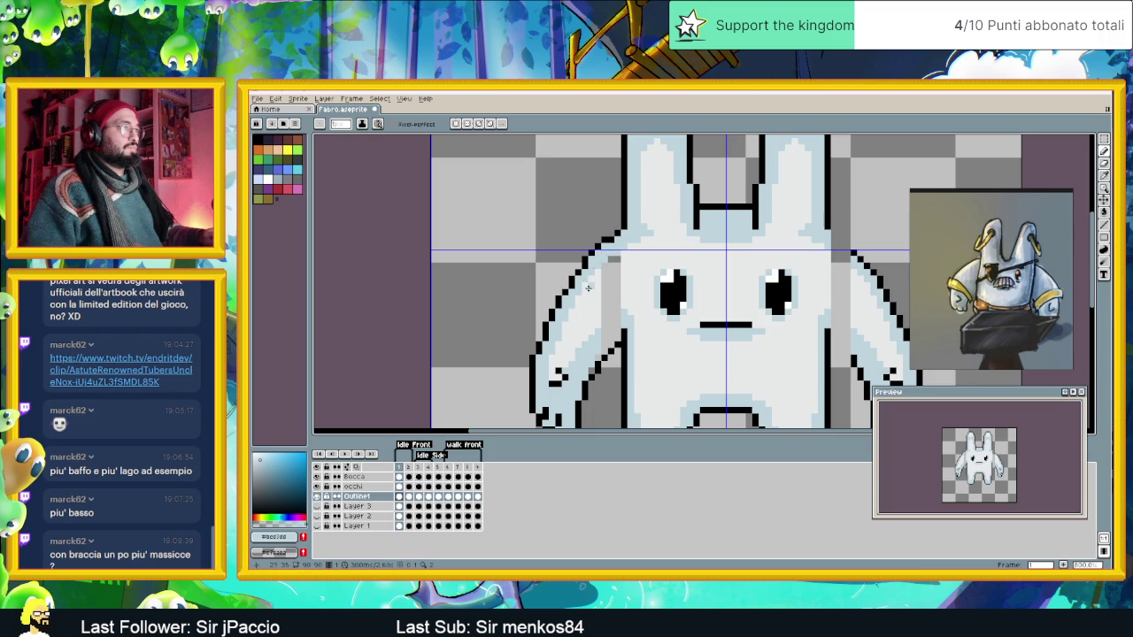
scroll(591, 293, "down", 1)
scroll(600, 312, "up", 1)
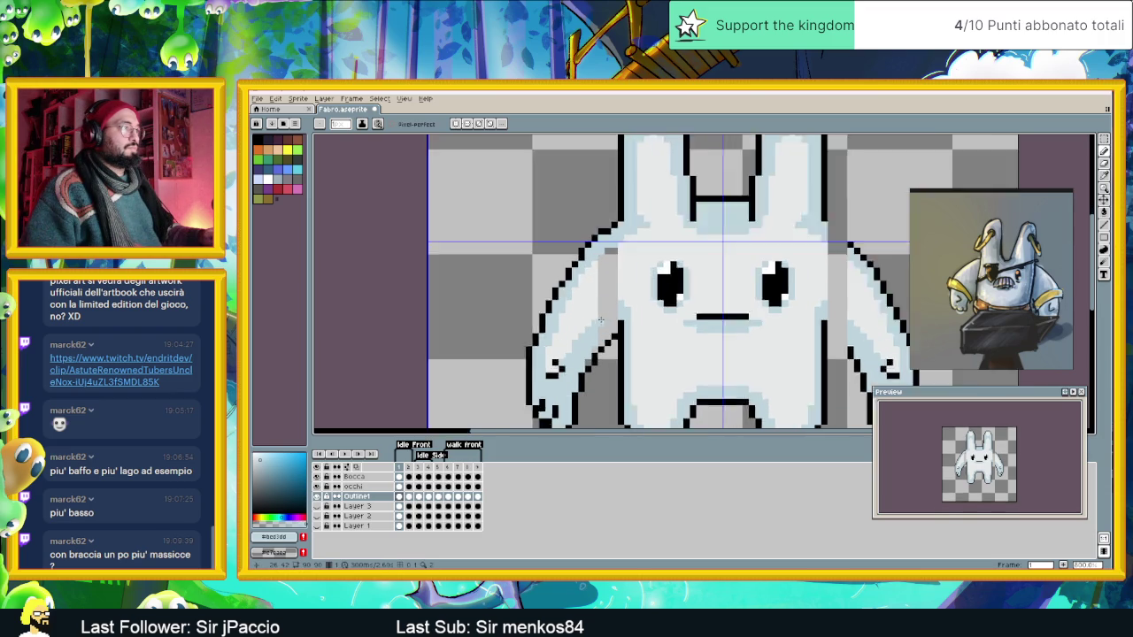
scroll(611, 306, "up", 1)
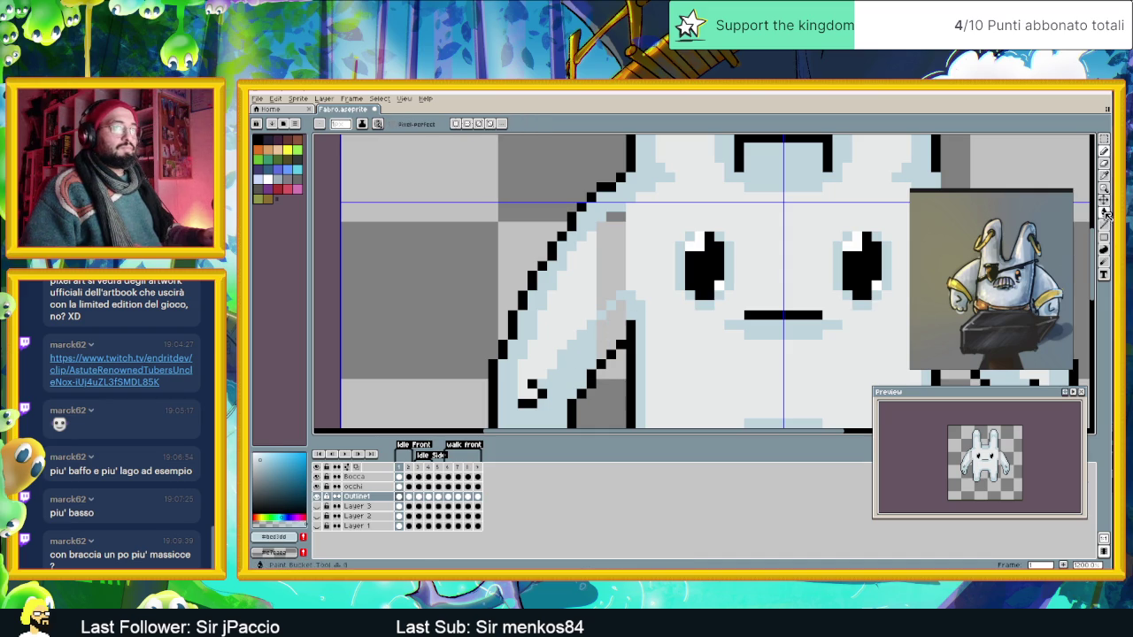
key("g")
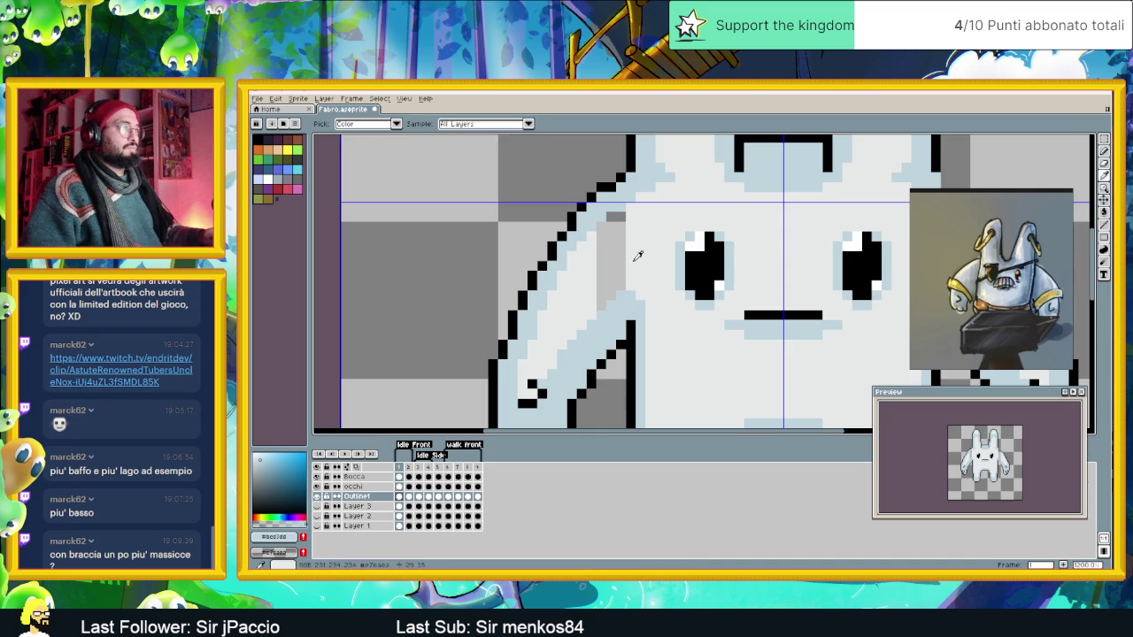
scroll(599, 296, "down", 3)
scroll(599, 294, "down", 1)
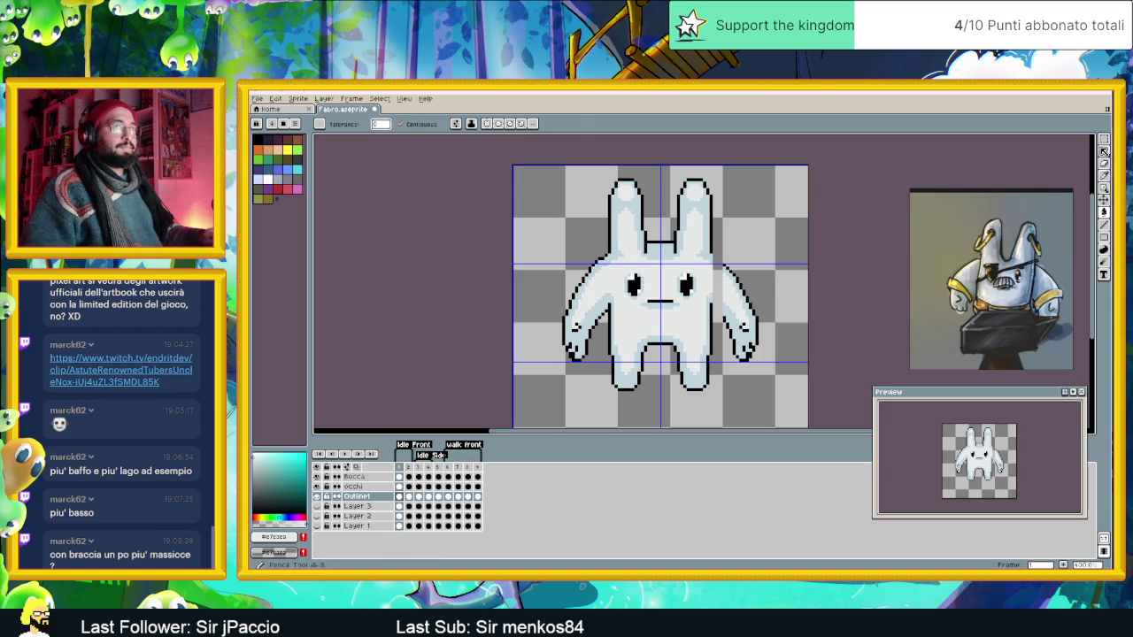
key("m")
left_click_drag(726, 238, 775, 389)
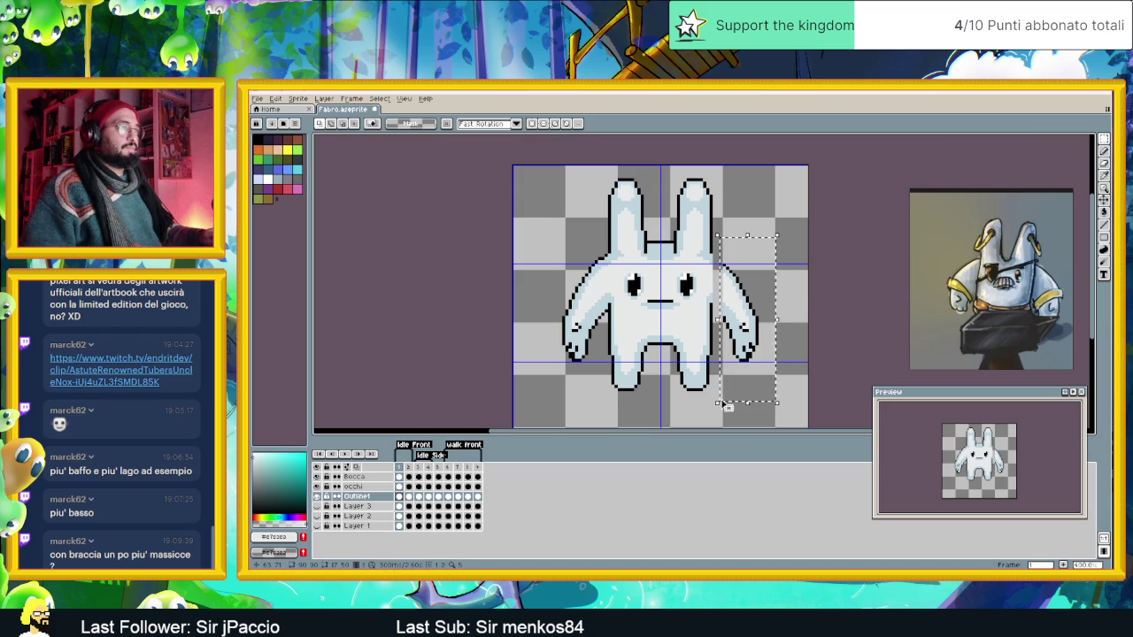
key("Delete")
left_click_drag(542, 238, 609, 392)
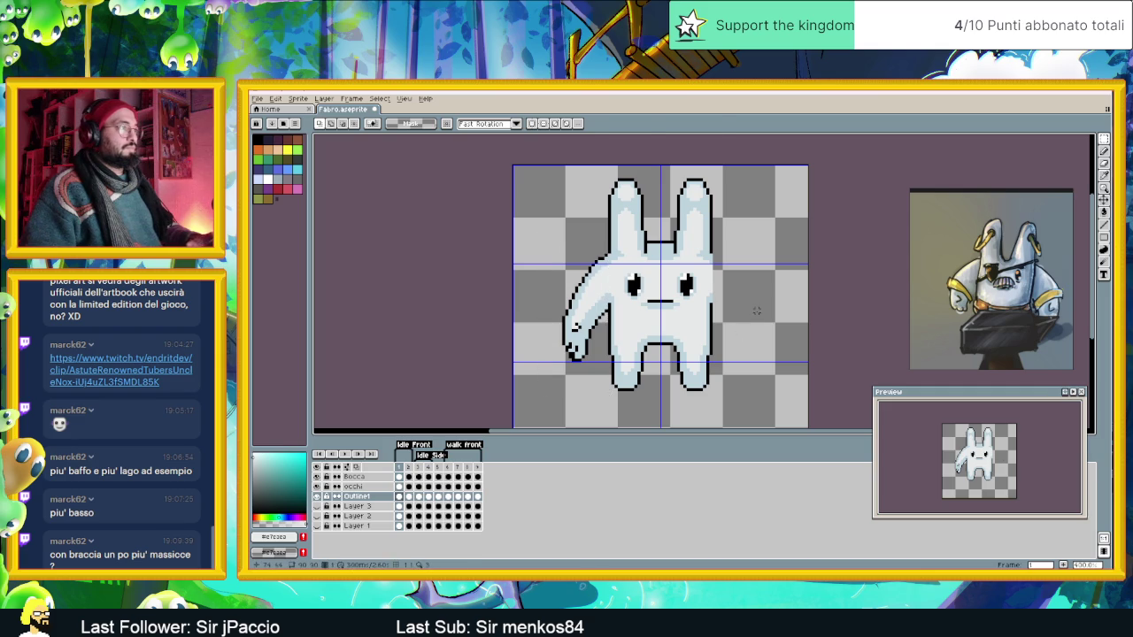
key("shift+h")
left_click_drag(557, 306, 731, 307)
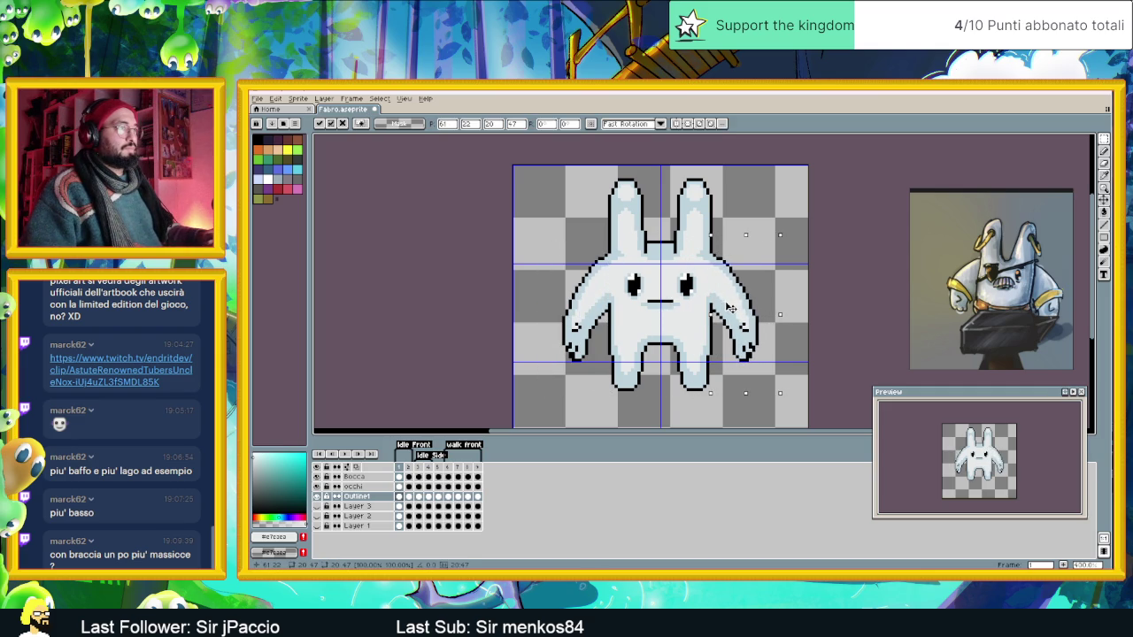
left_click(793, 214)
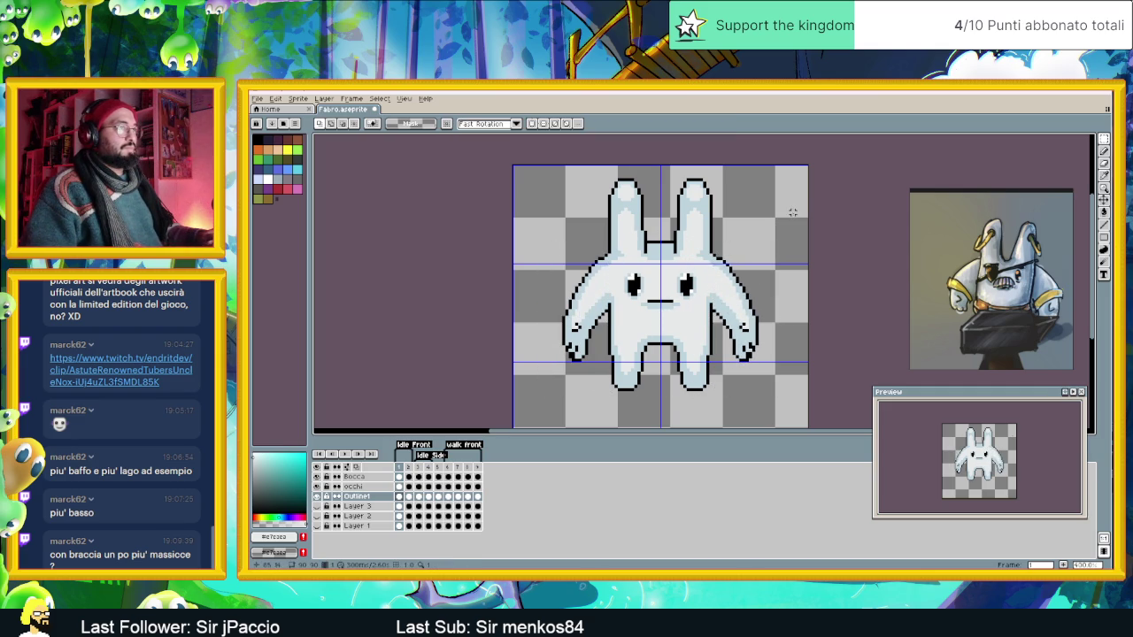
scroll(796, 285, "down", 2)
scroll(779, 301, "right", 2)
scroll(779, 301, "up", 1)
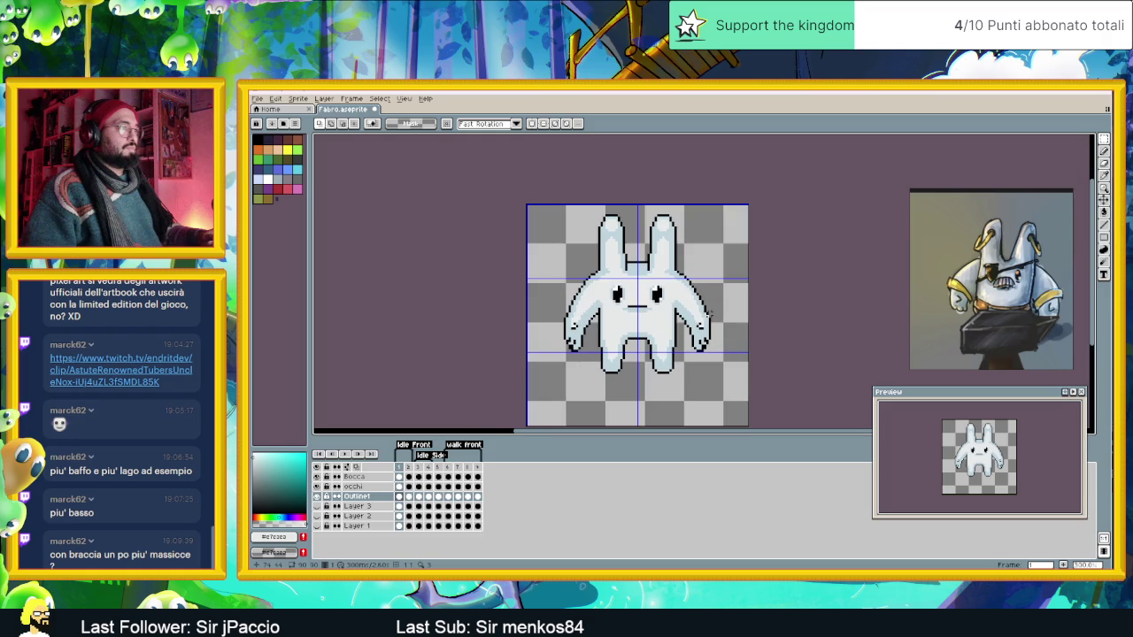
left_click(408, 496)
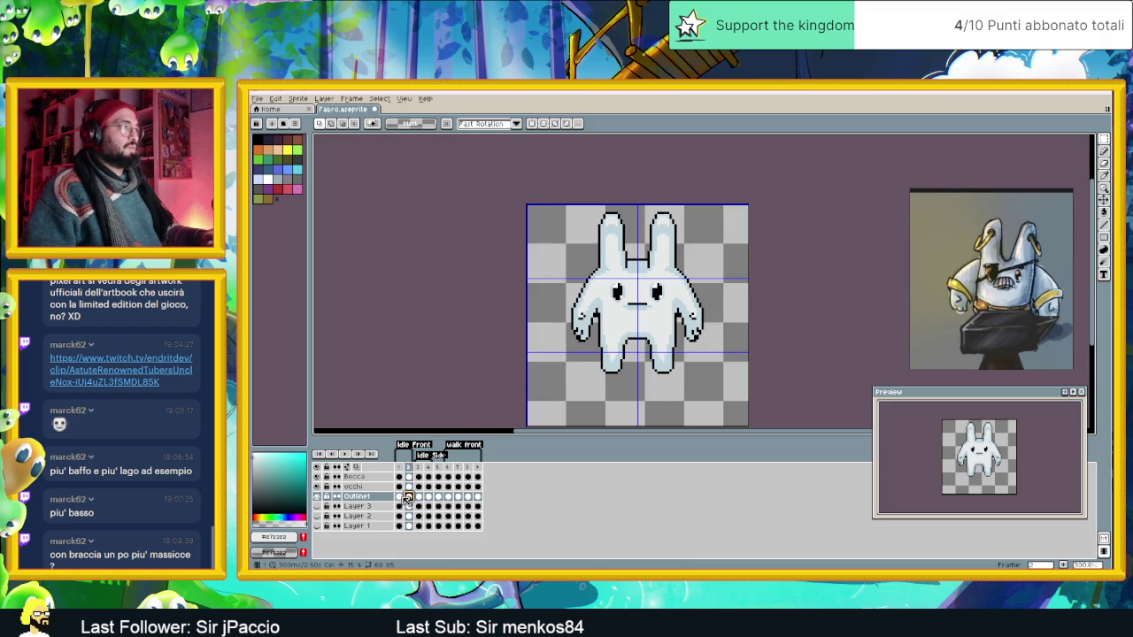
left_click(400, 497)
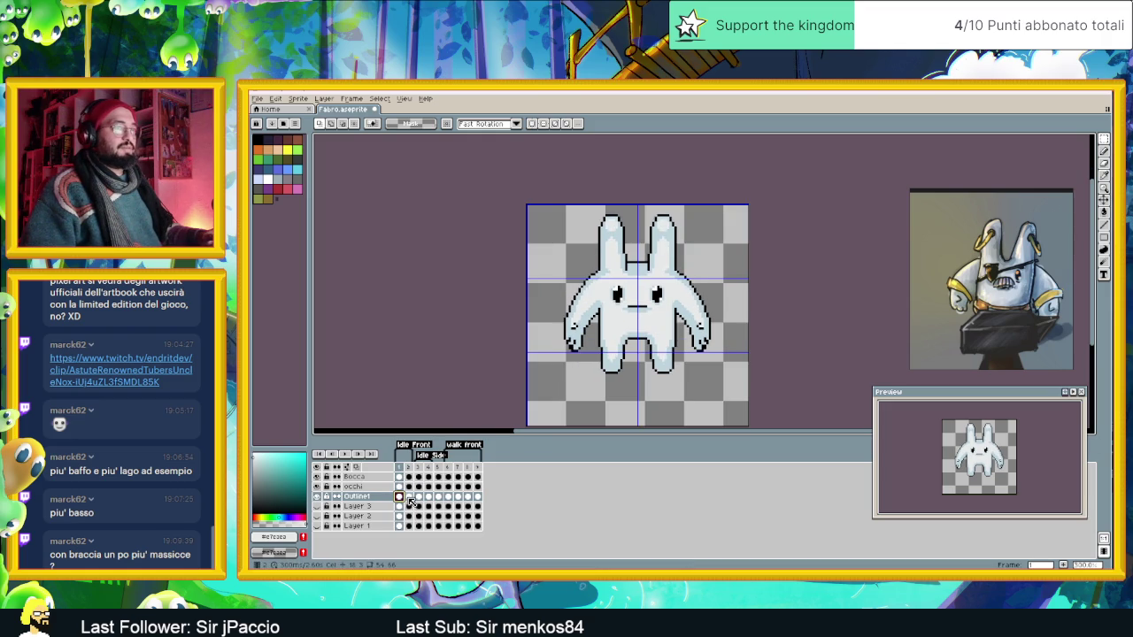
left_click(409, 496)
left_click(400, 497)
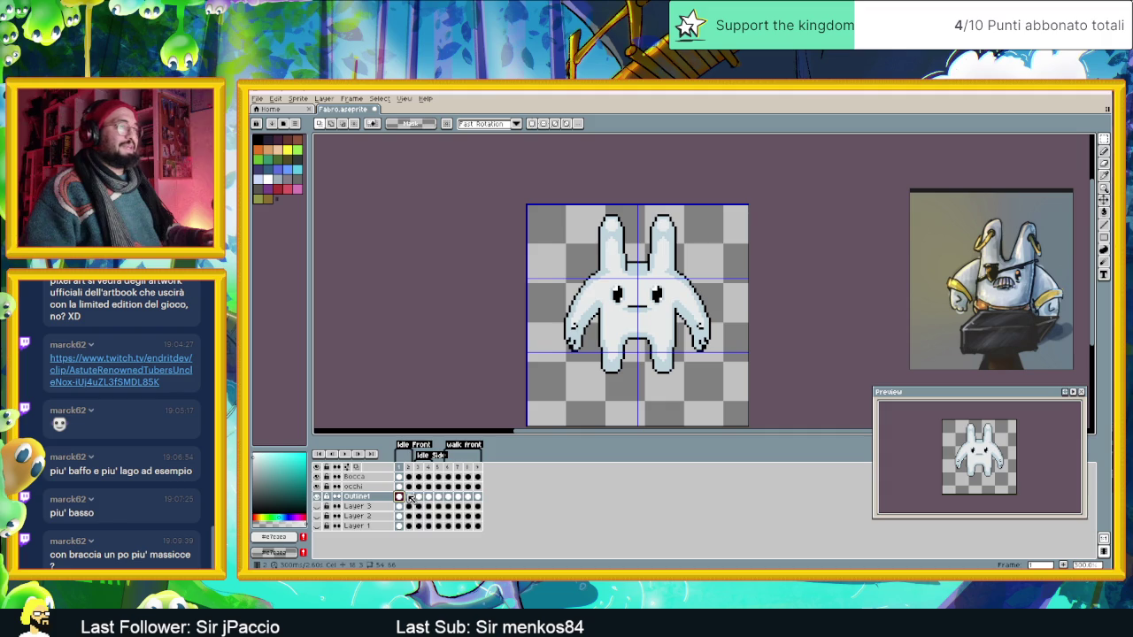
left_click(408, 497)
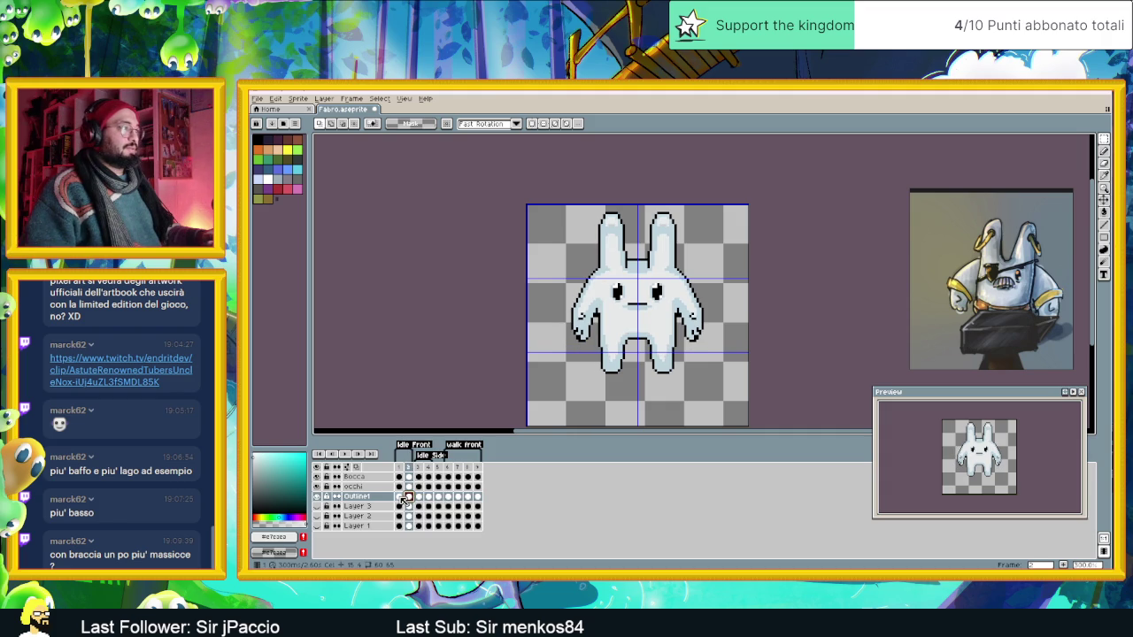
left_click(400, 498)
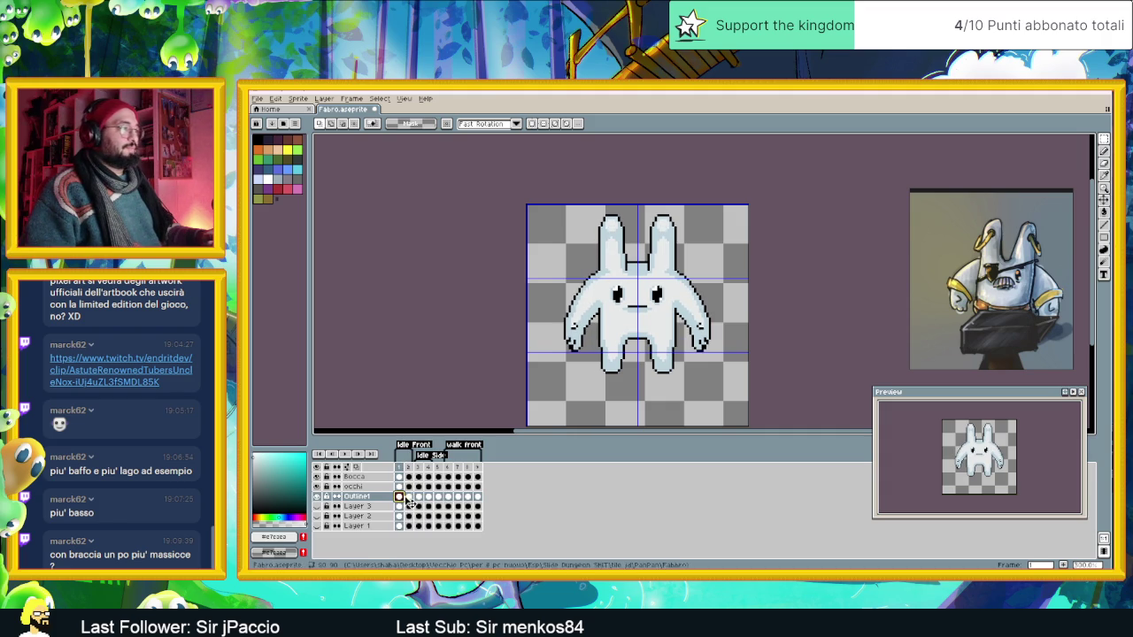
left_click(409, 498)
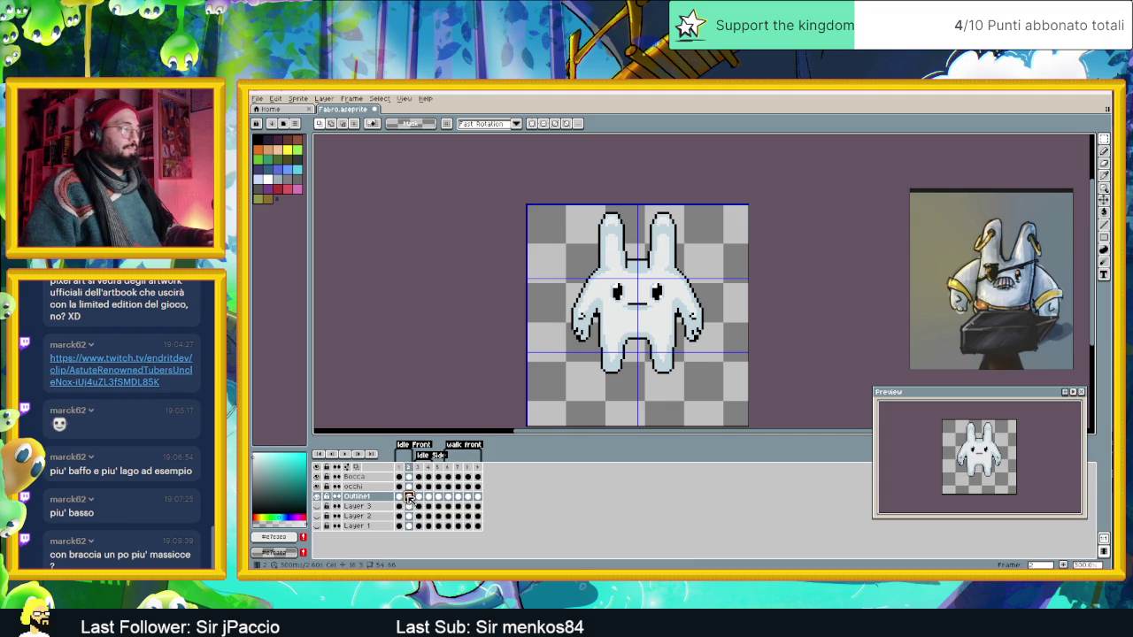
left_click(402, 497)
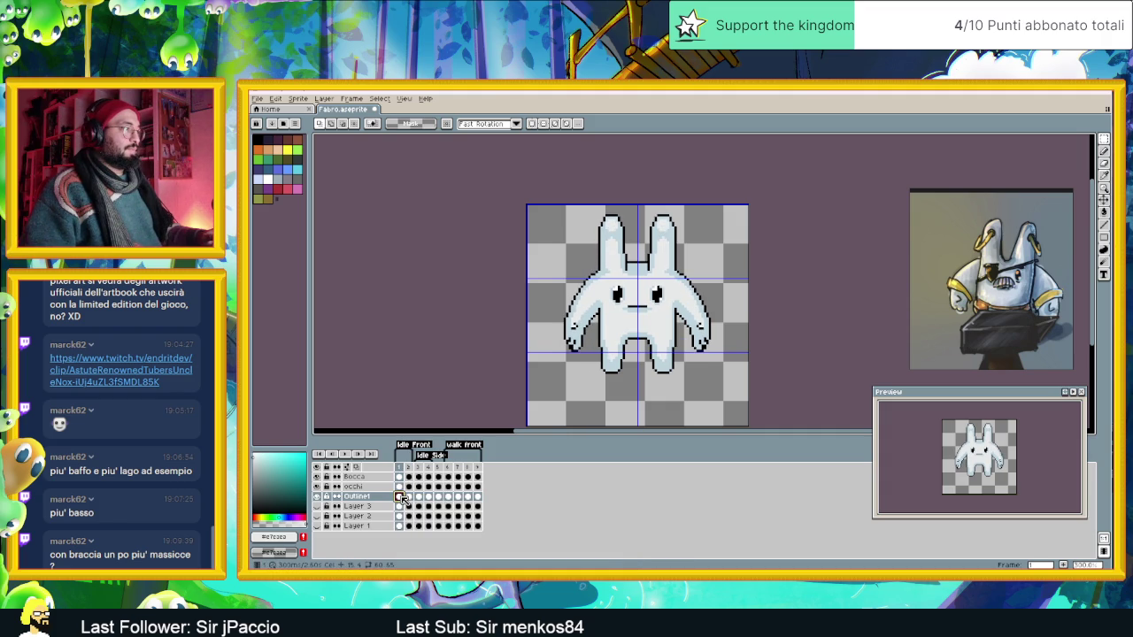
Select both arms on the second idle frame and cut them away.
left_click_drag(554, 258, 600, 363)
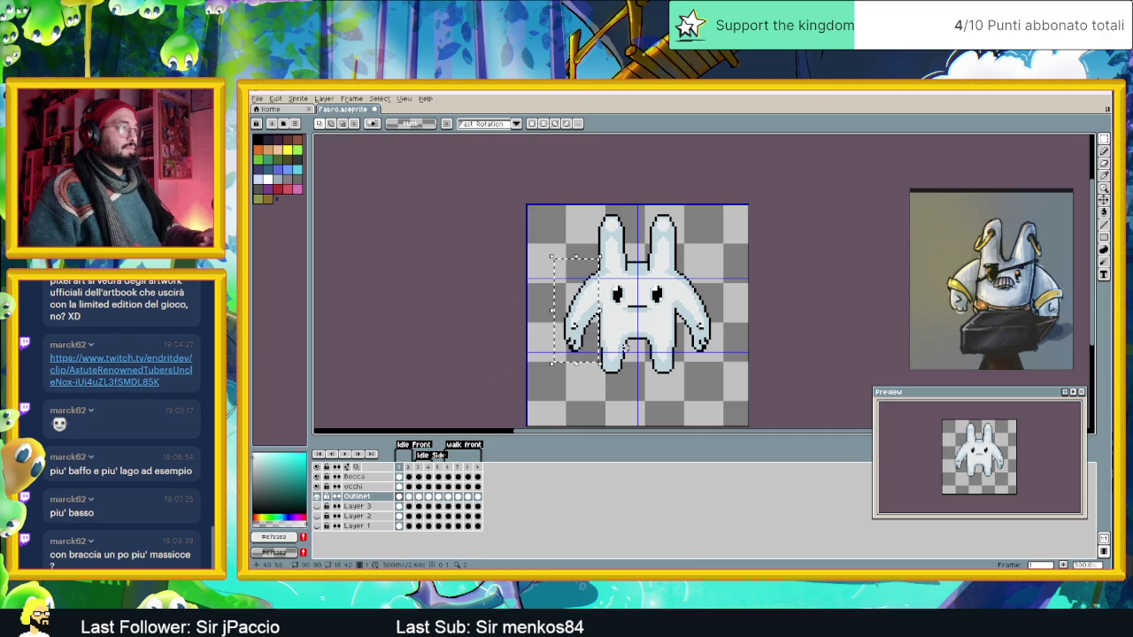
key("Return")
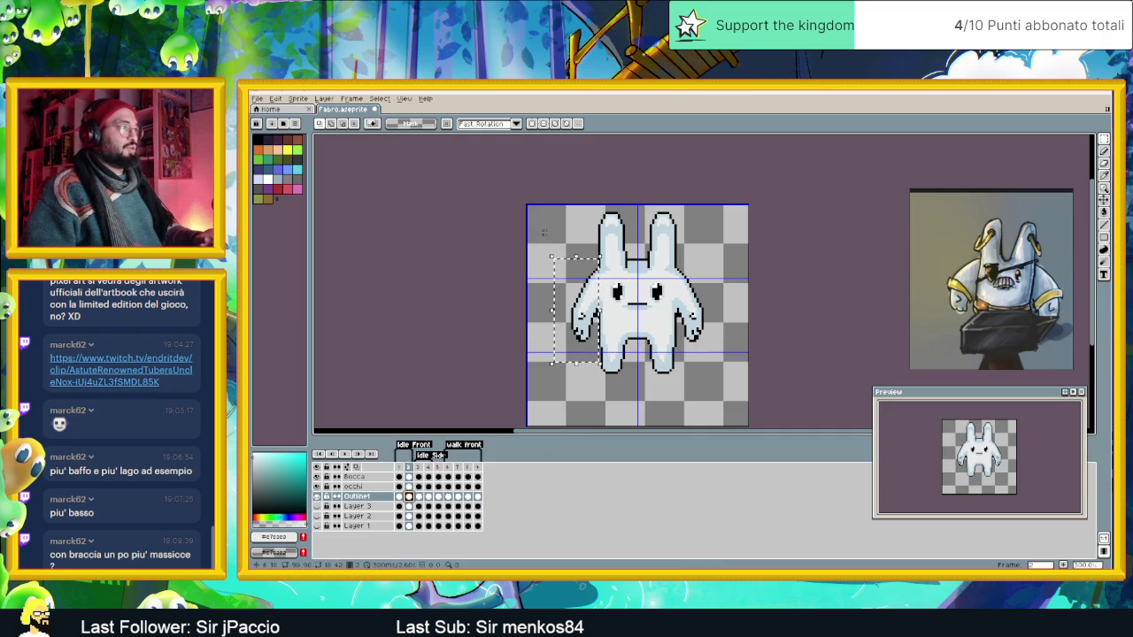
left_click_drag(542, 240, 593, 356)
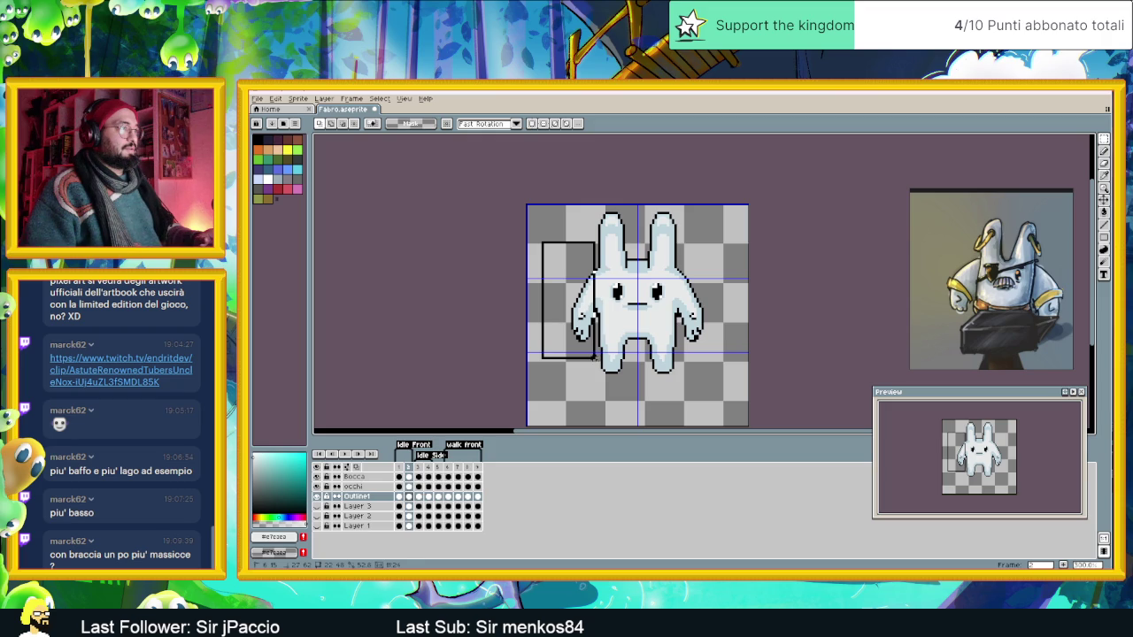
left_click_drag(717, 240, 678, 353)
key("ctrl+x")
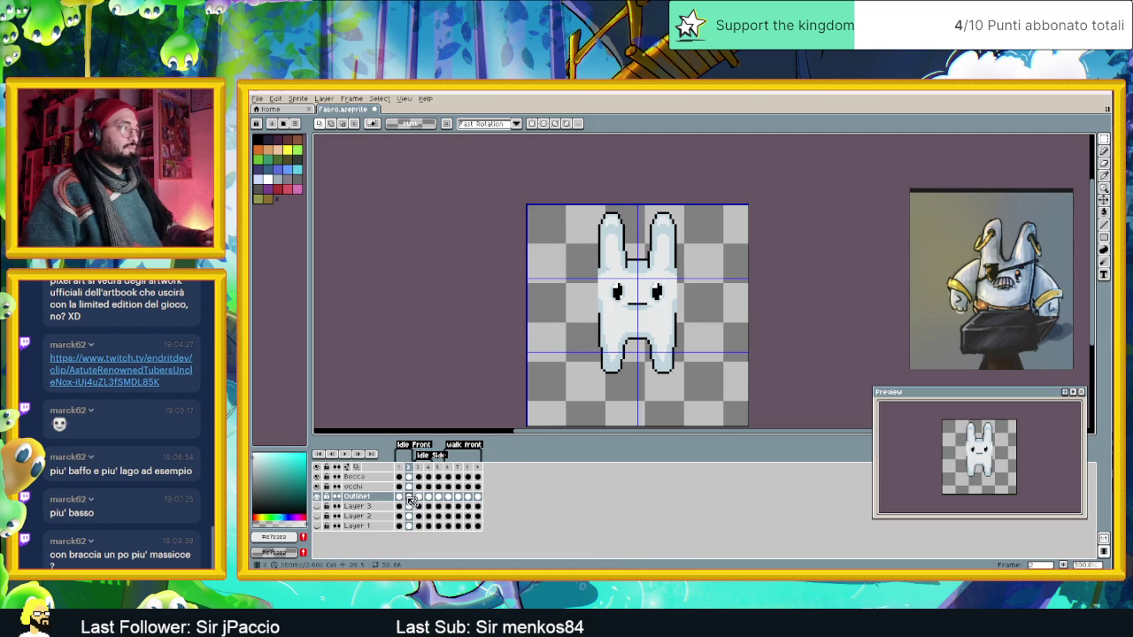
Copy frame 1's bulkier arms, paste them onto frame 2 and nudge them one pixel left.
left_click(403, 500)
left_click_drag(549, 249, 595, 364)
left_click_drag(737, 225, 678, 381)
key("ctrl+d")
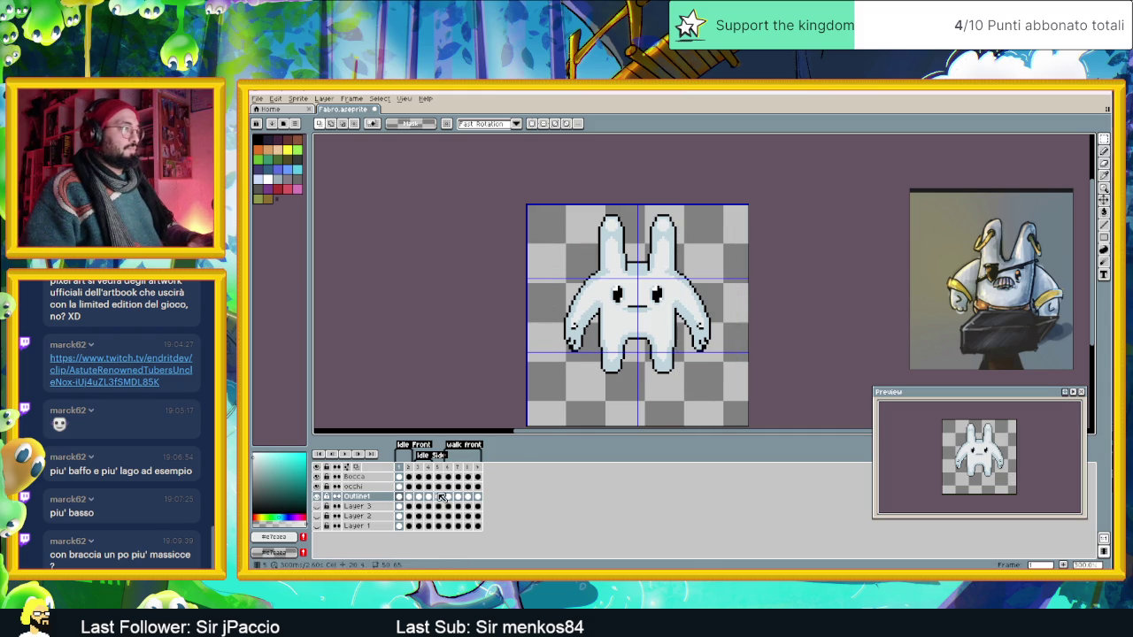
left_click(410, 498)
key("ctrl+v")
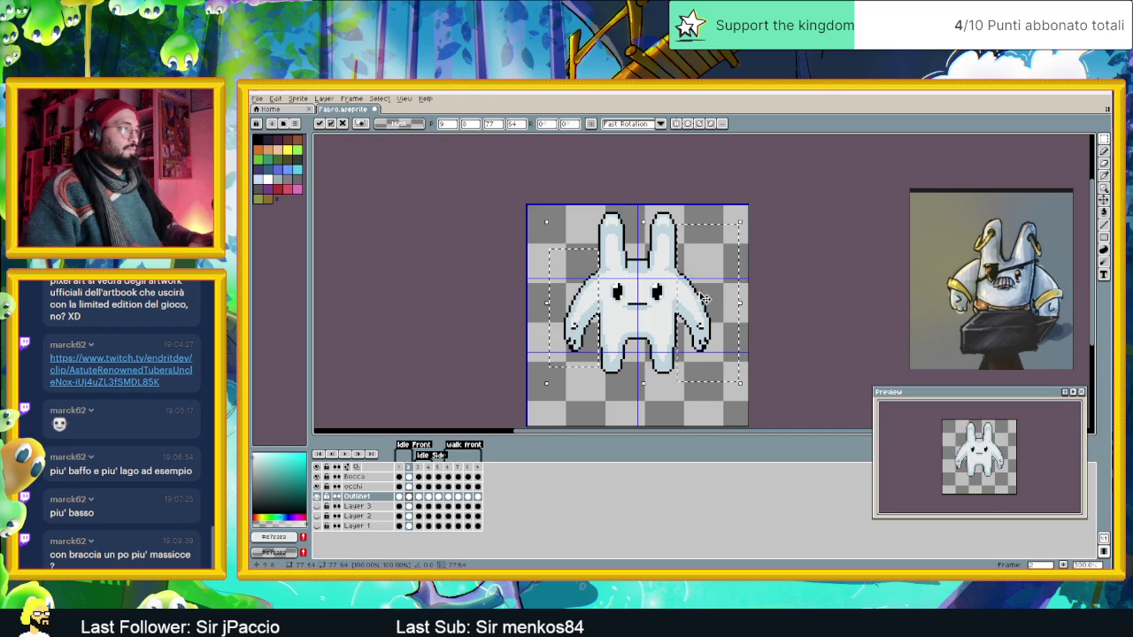
key("Left")
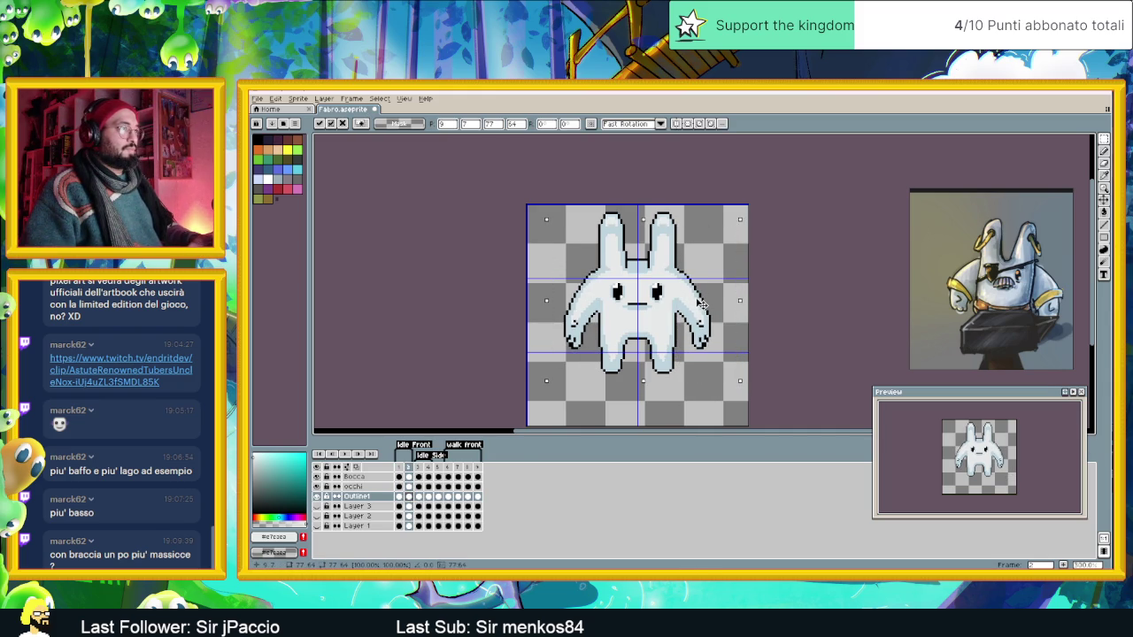
key("Return")
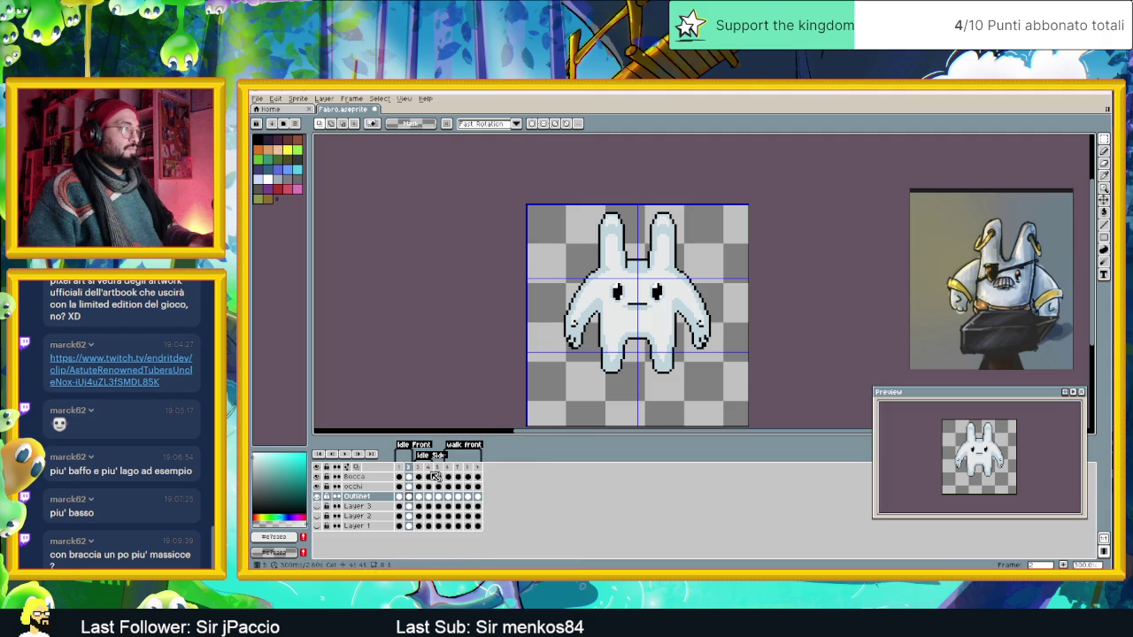
Compare the two idle frames and play the animation to check the new arms.
left_click(400, 466)
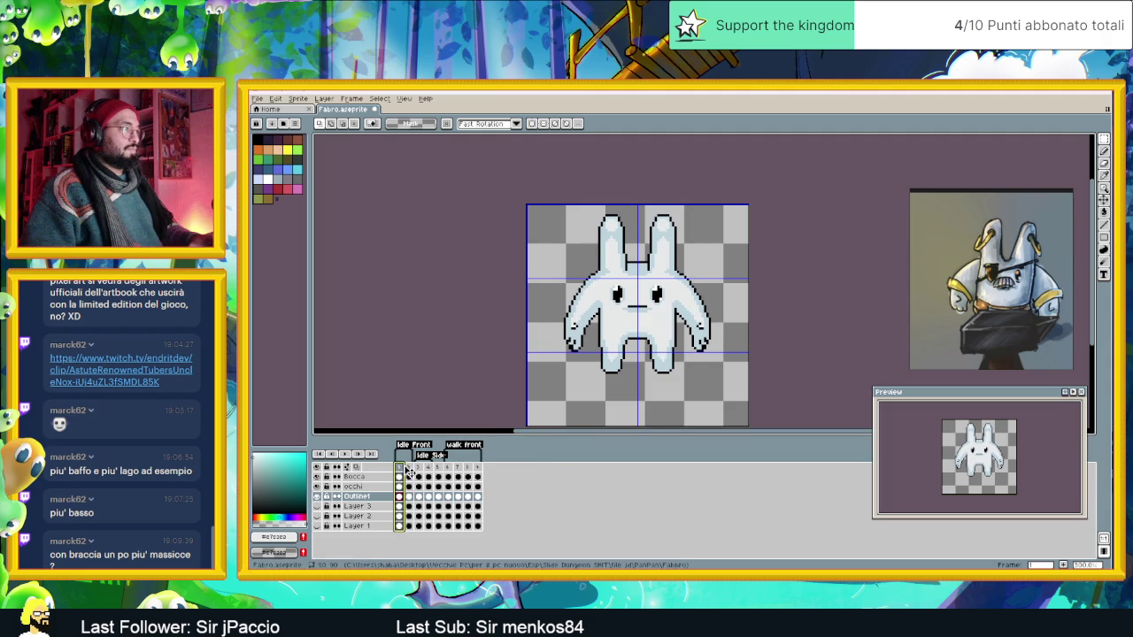
left_click(410, 468)
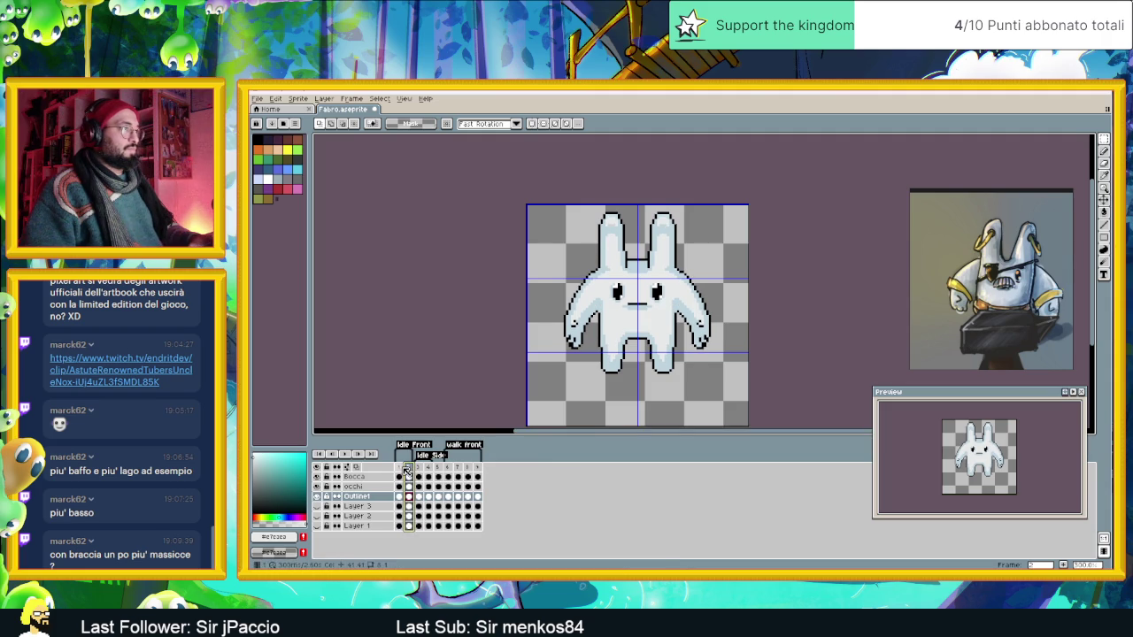
key("Left")
left_click(410, 468)
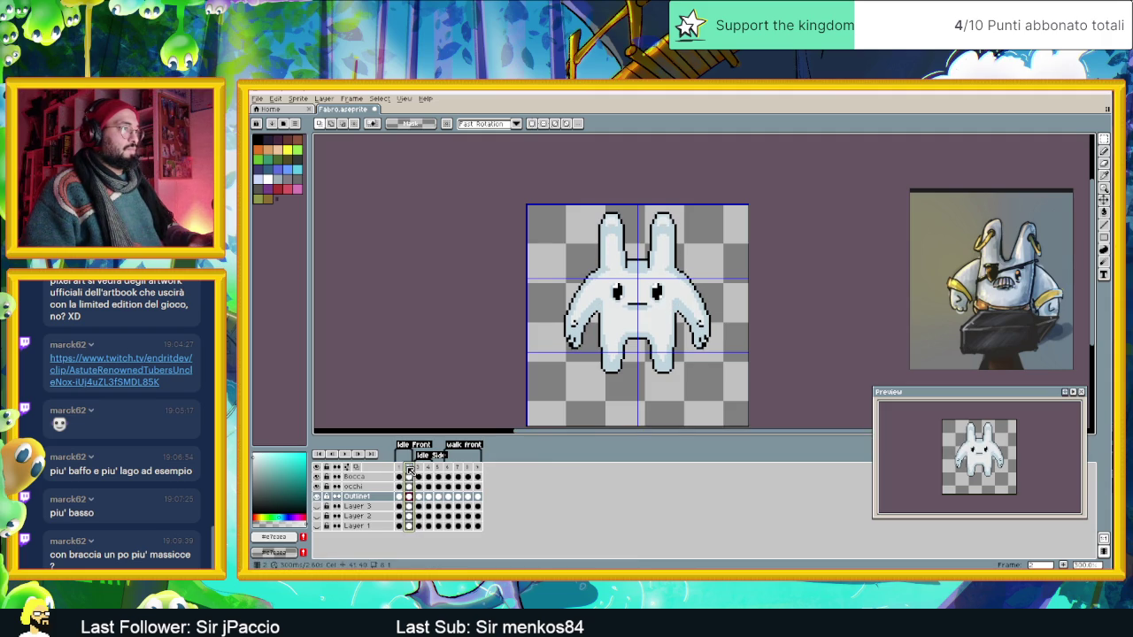
left_click(348, 454)
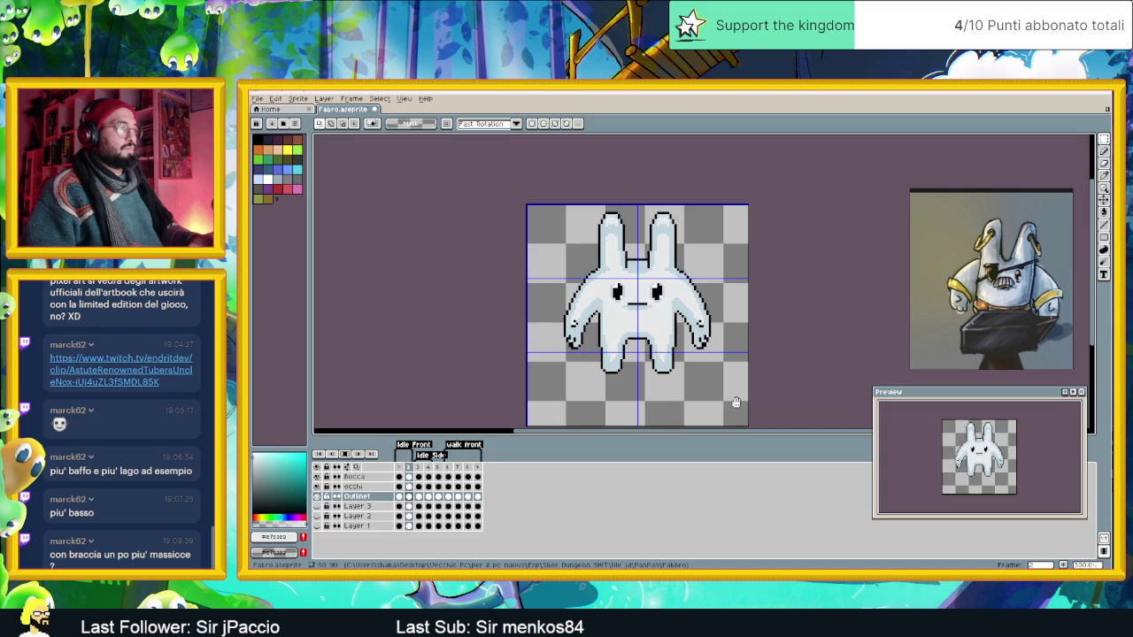
scroll(728, 381, "down", 1)
left_click_drag(725, 360, 715, 358)
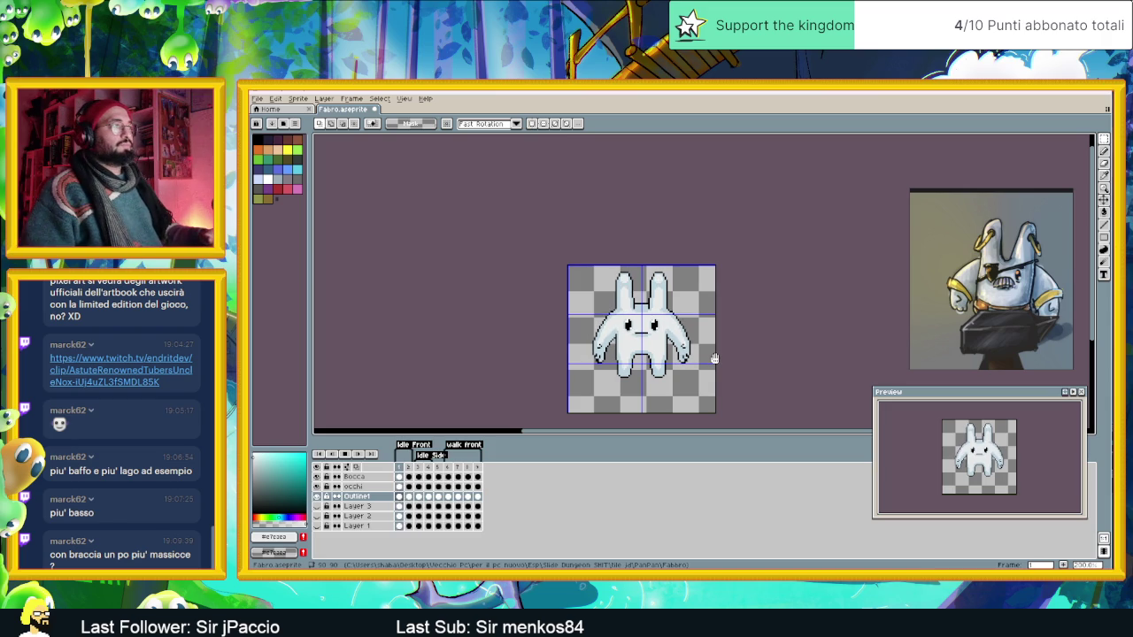
Review the side-view idle frame and walk frames 6–9, then zoom in on frame 6.
left_click(419, 469)
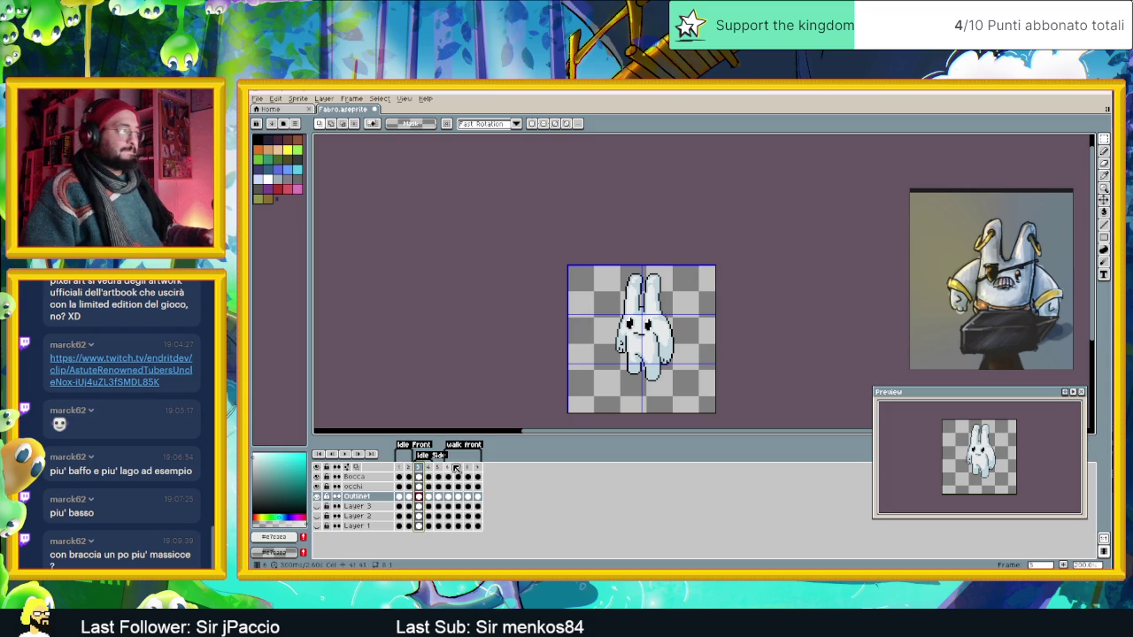
left_click(449, 467)
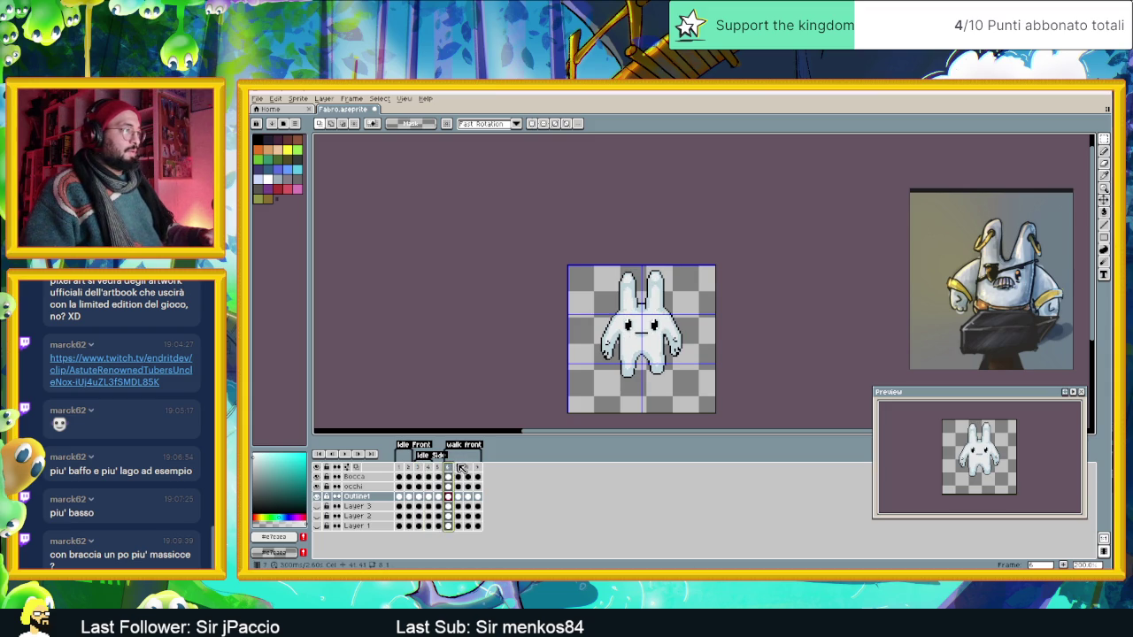
left_click(459, 467)
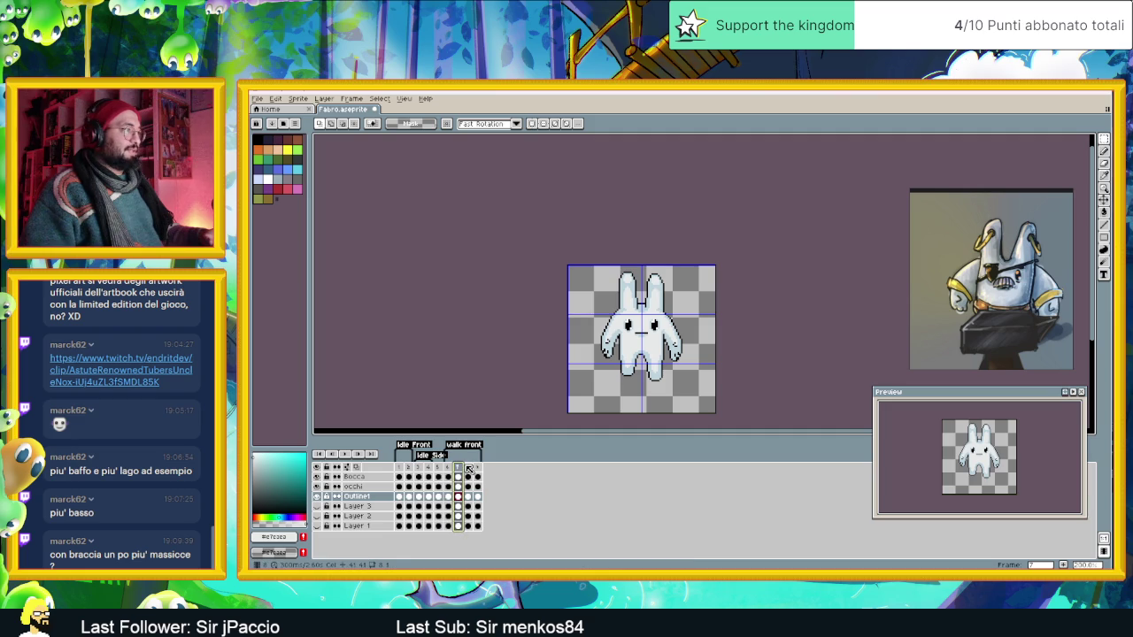
left_click(468, 467)
left_click(478, 468)
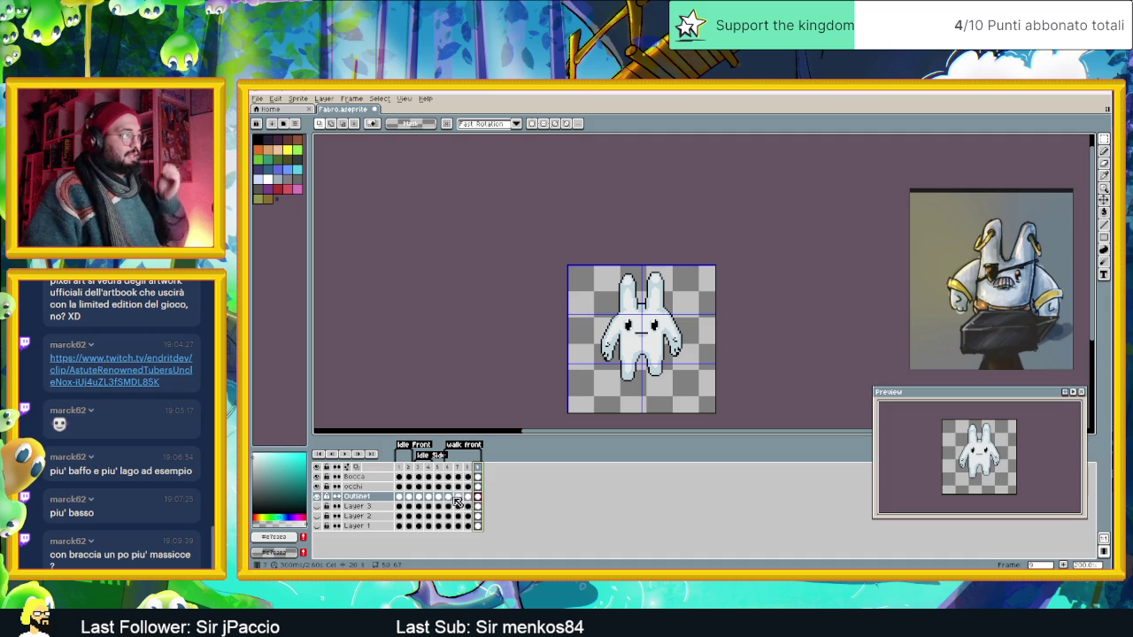
left_click(450, 497)
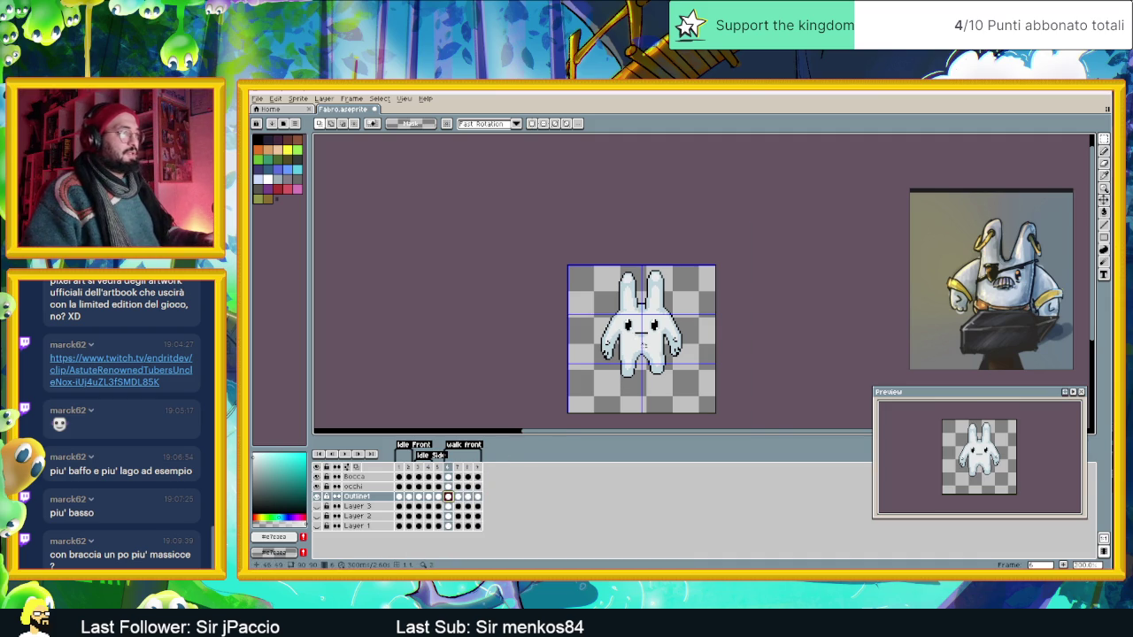
scroll(644, 343, "up", 1)
scroll(644, 345, "up", 1)
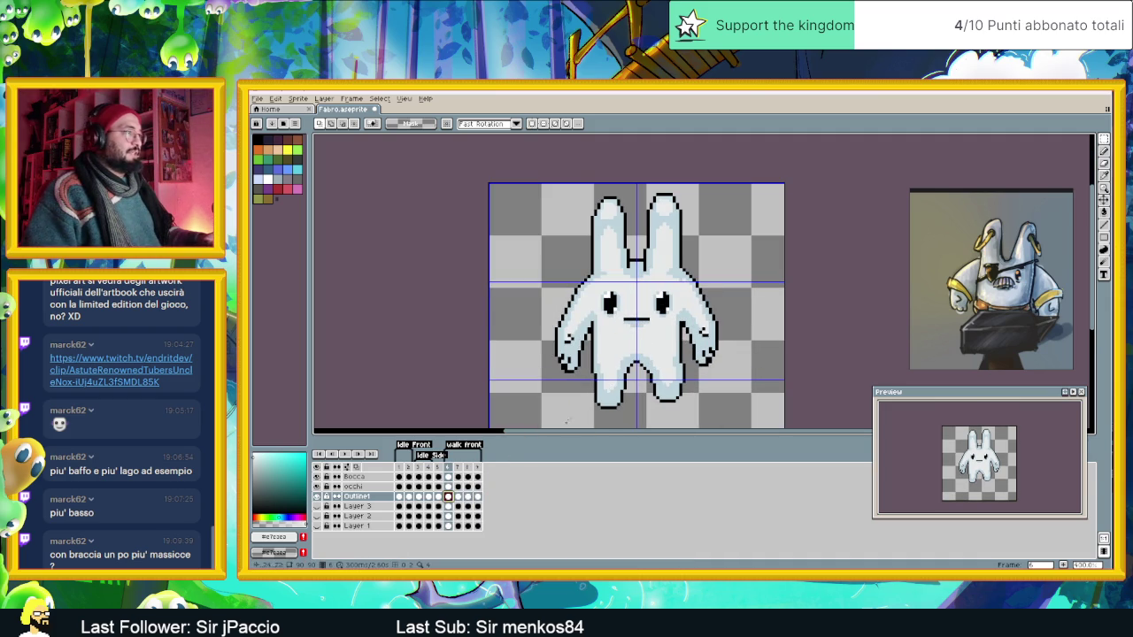
Widen frame 6 by shifting its right half right and left half one pixel left.
scroll(690, 353, "down", 1)
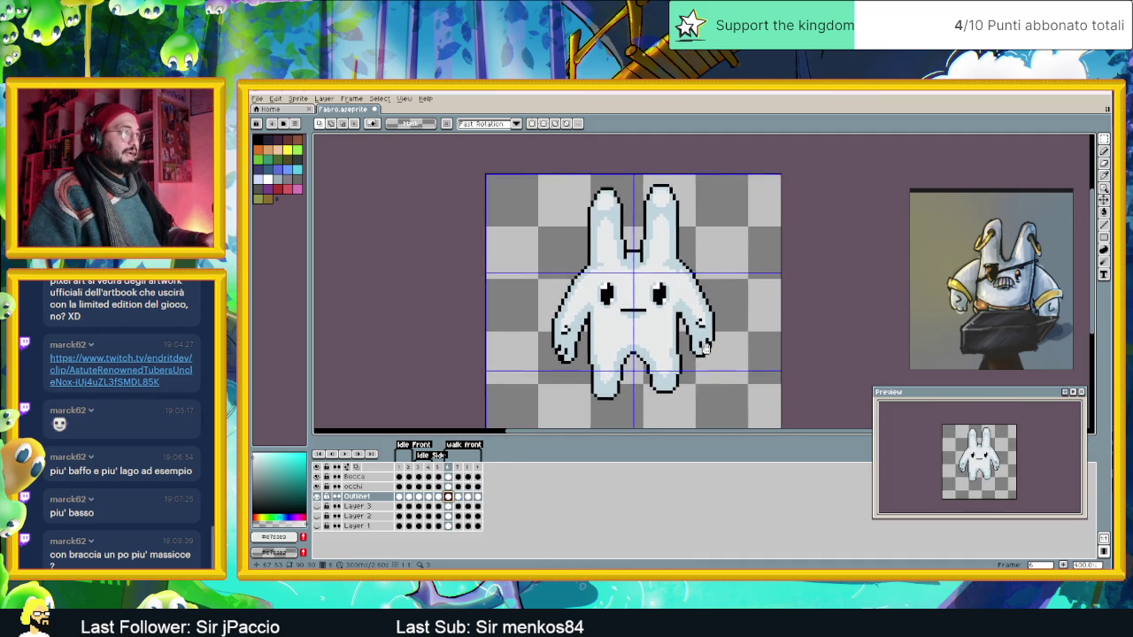
left_click_drag(732, 166, 632, 399)
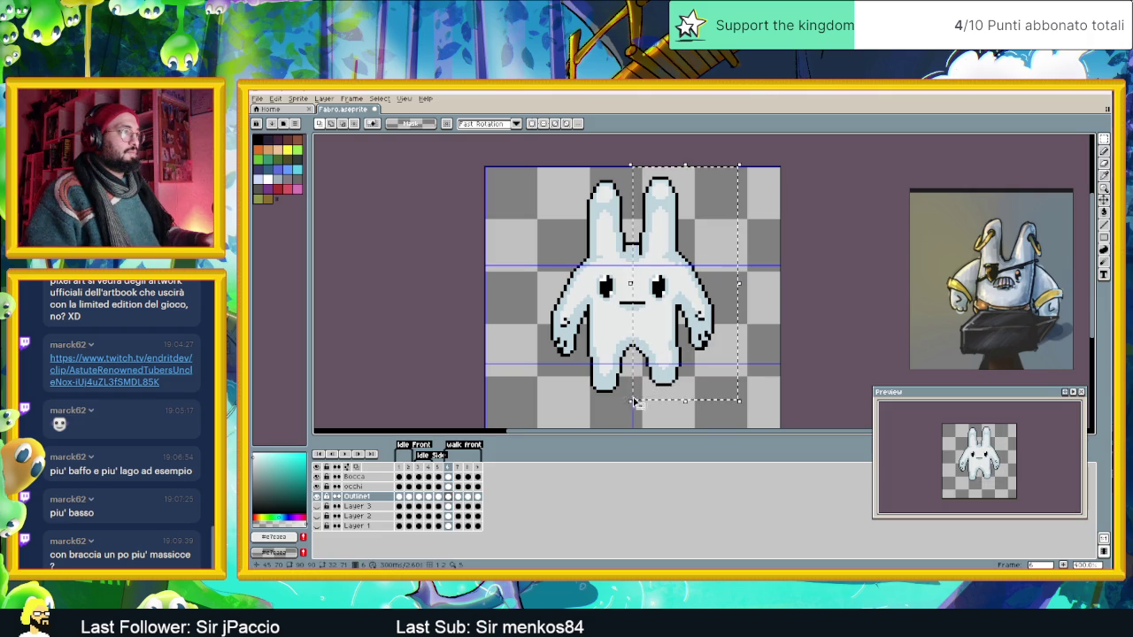
left_click_drag(692, 376, 700, 376)
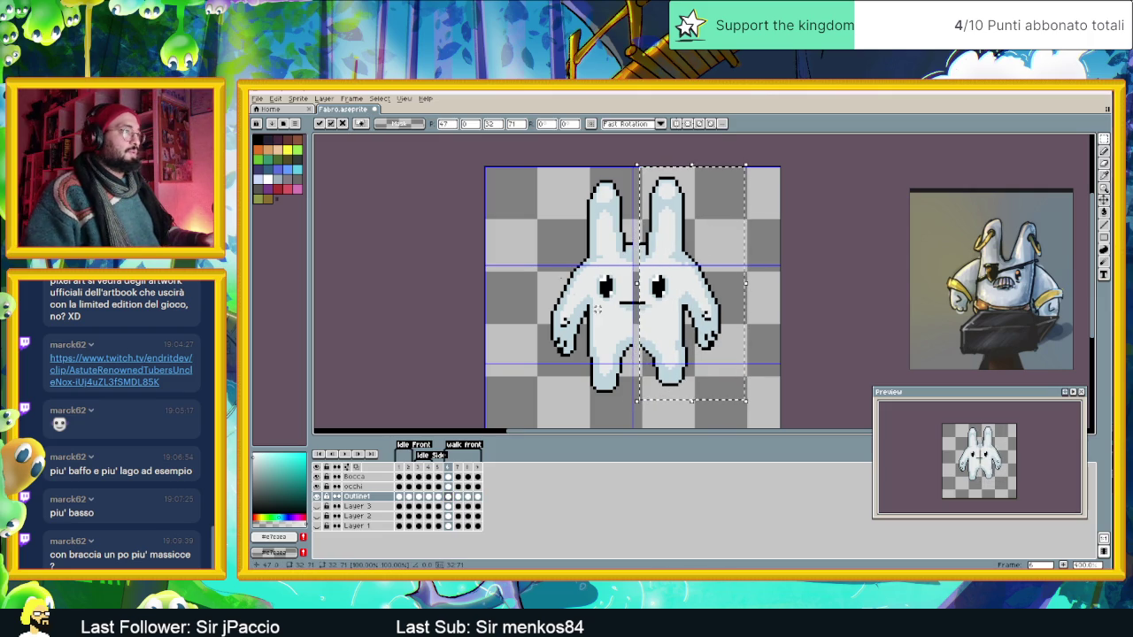
left_click(525, 162)
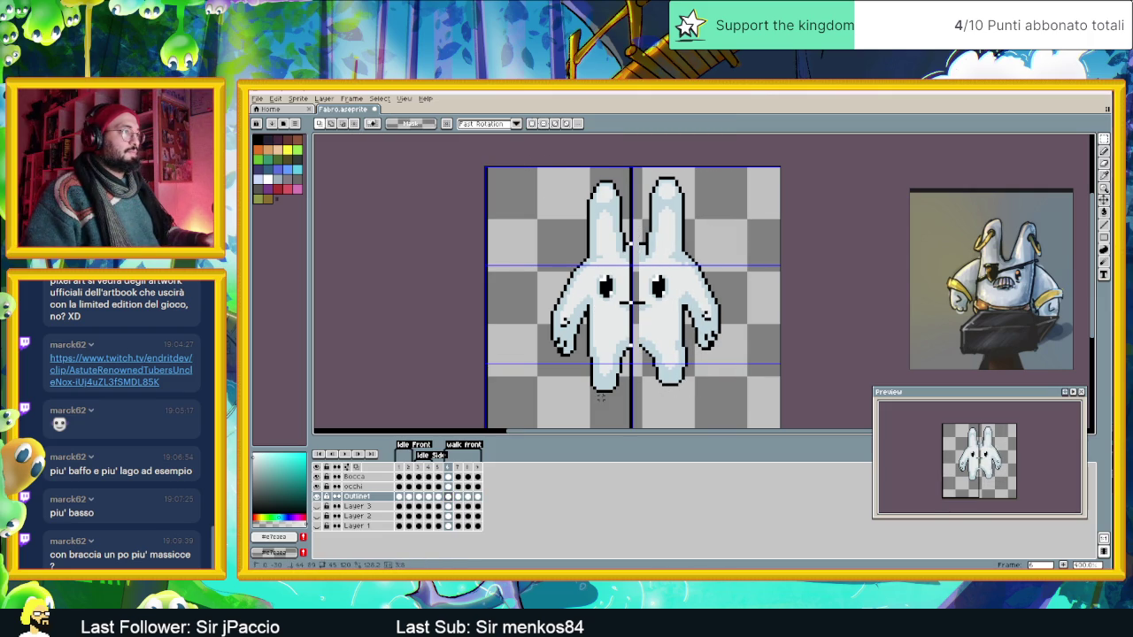
key("Left")
key("Left")
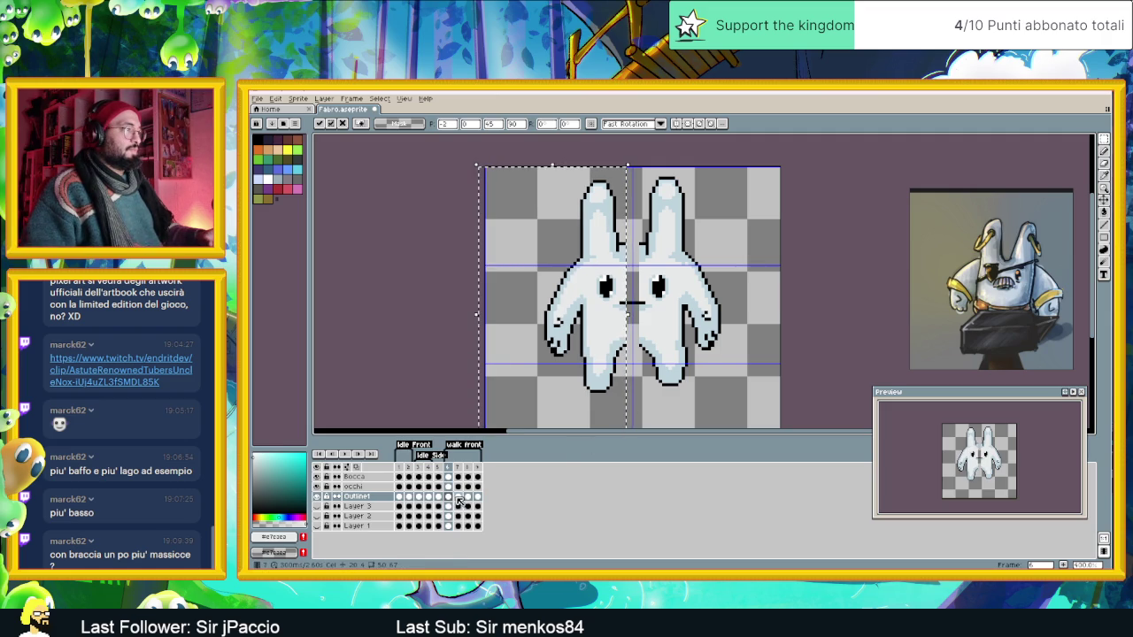
On frame 7, shift the bunny's left half left and right half right.
left_click(459, 498)
key("ctrl+d")
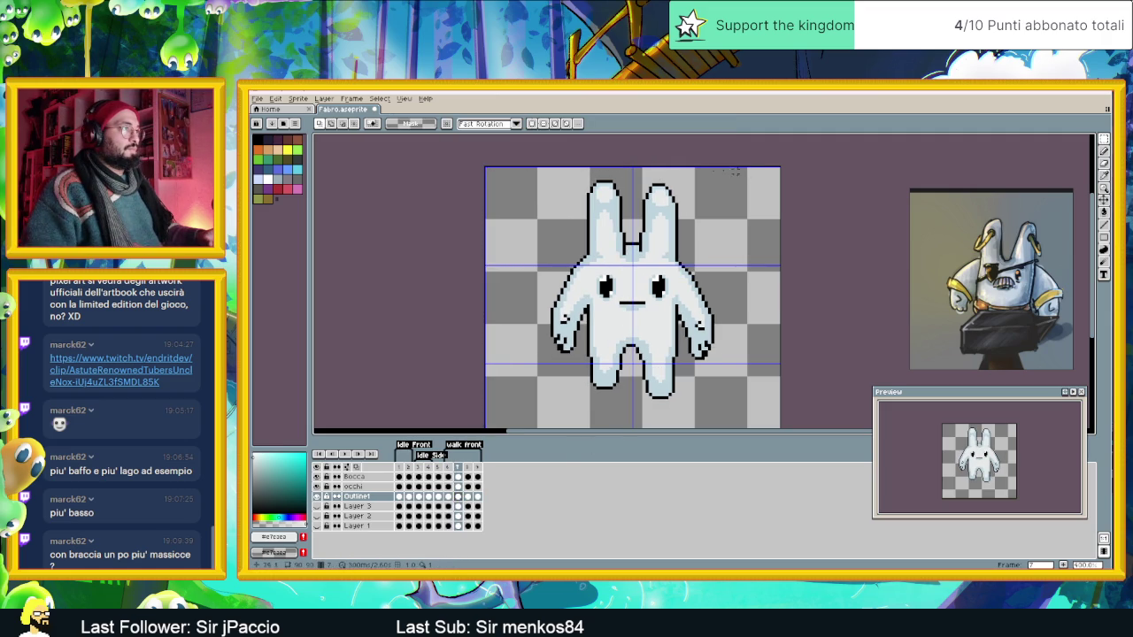
left_click_drag(538, 168, 637, 416)
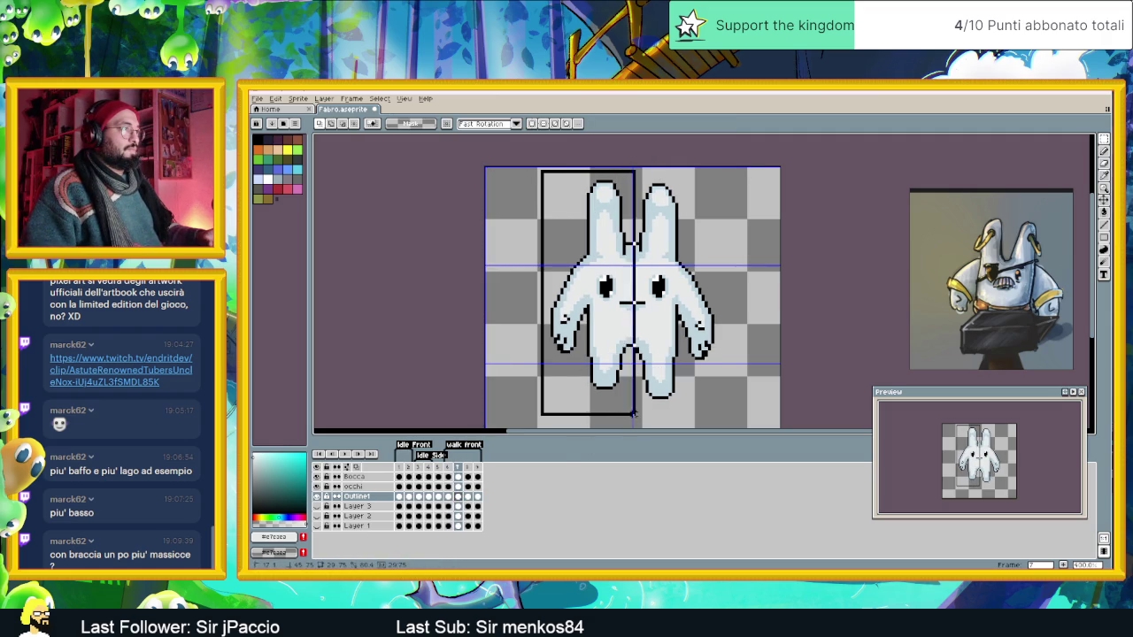
left_click(571, 183)
left_click_drag(522, 171, 634, 407)
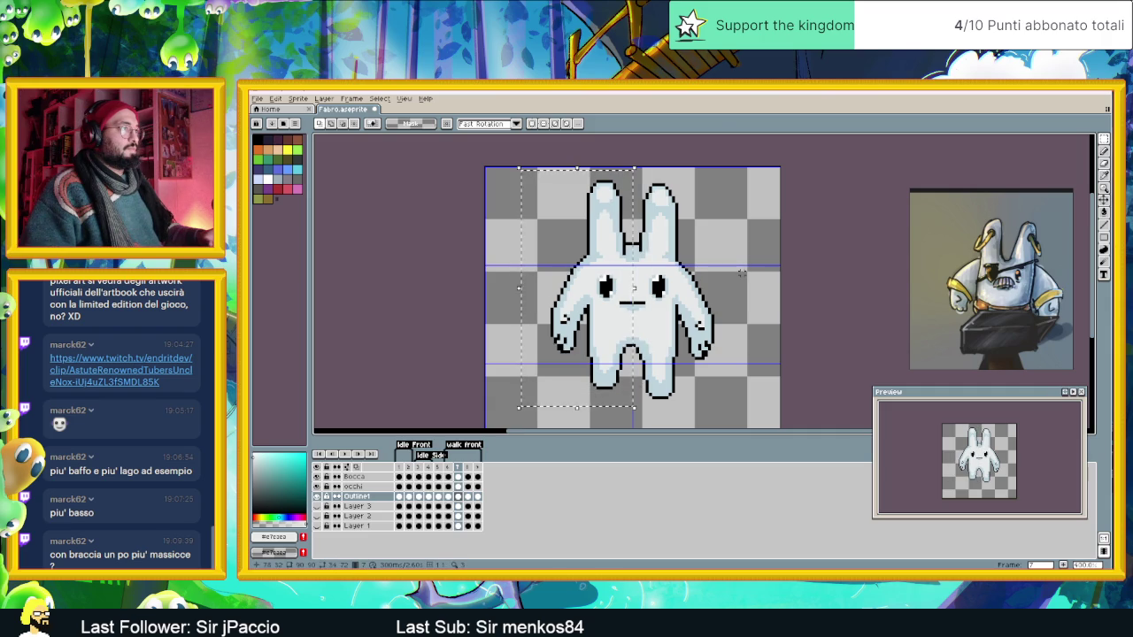
key("Left")
key("Left")
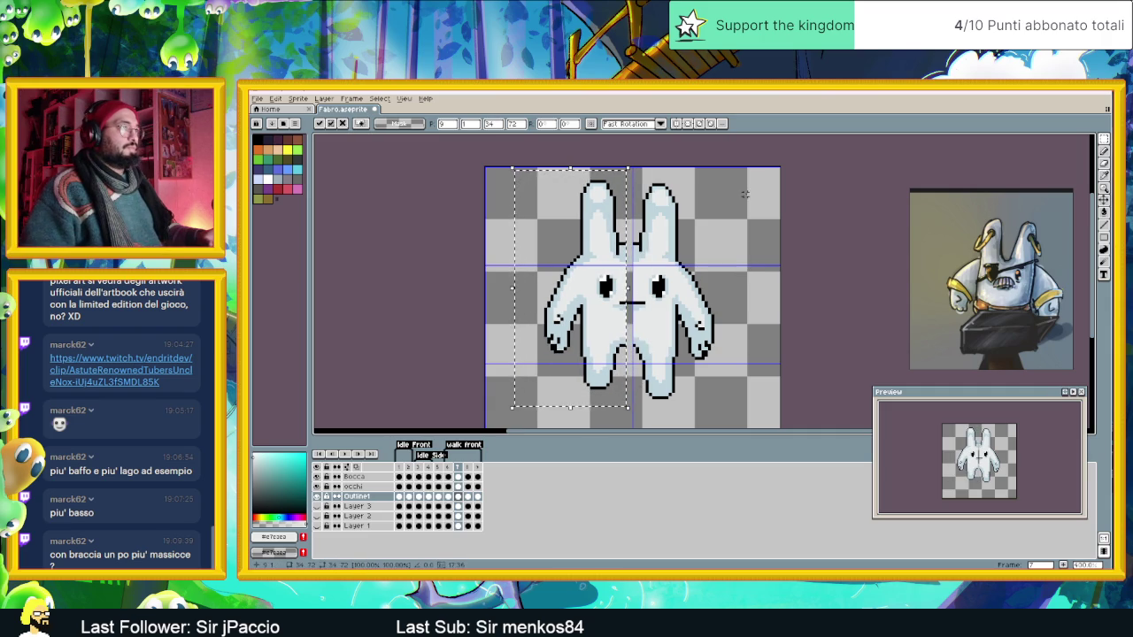
left_click_drag(749, 166, 673, 403)
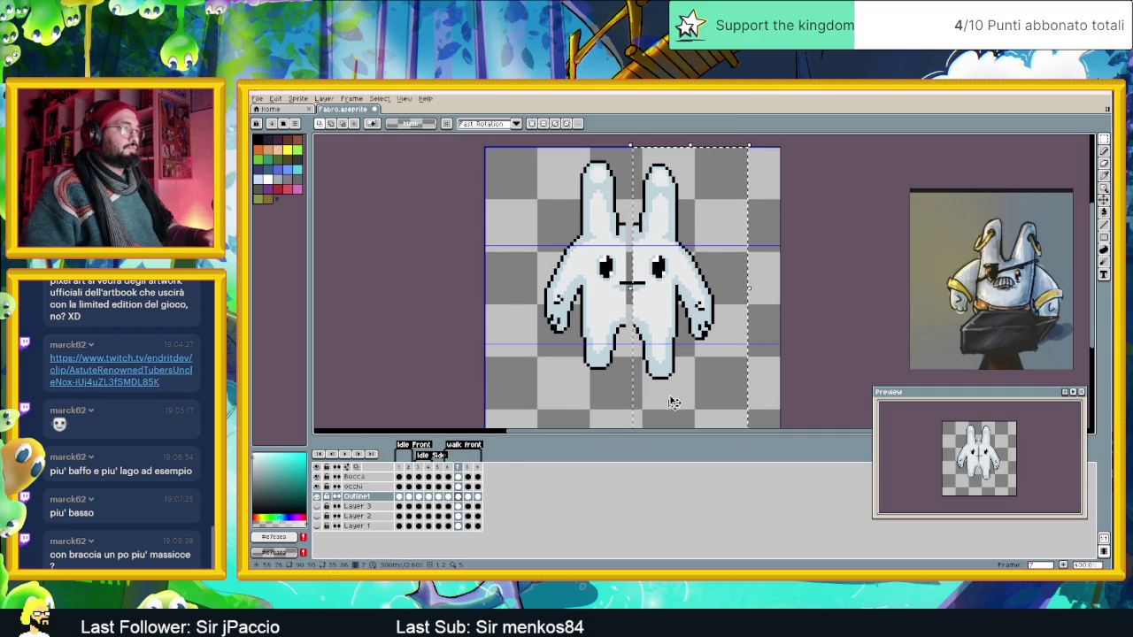
key("Right")
key("Right")
key("Right")
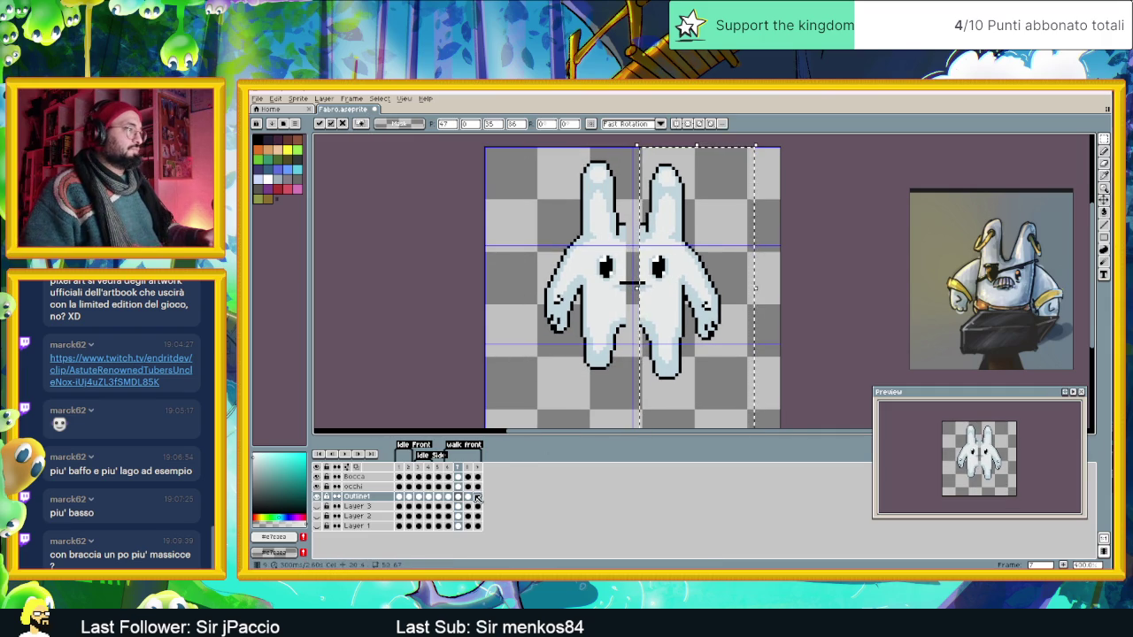
Spread frame 8's halves apart, then replay the animation from frame 6.
left_click(474, 497)
left_click_drag(516, 149, 628, 406)
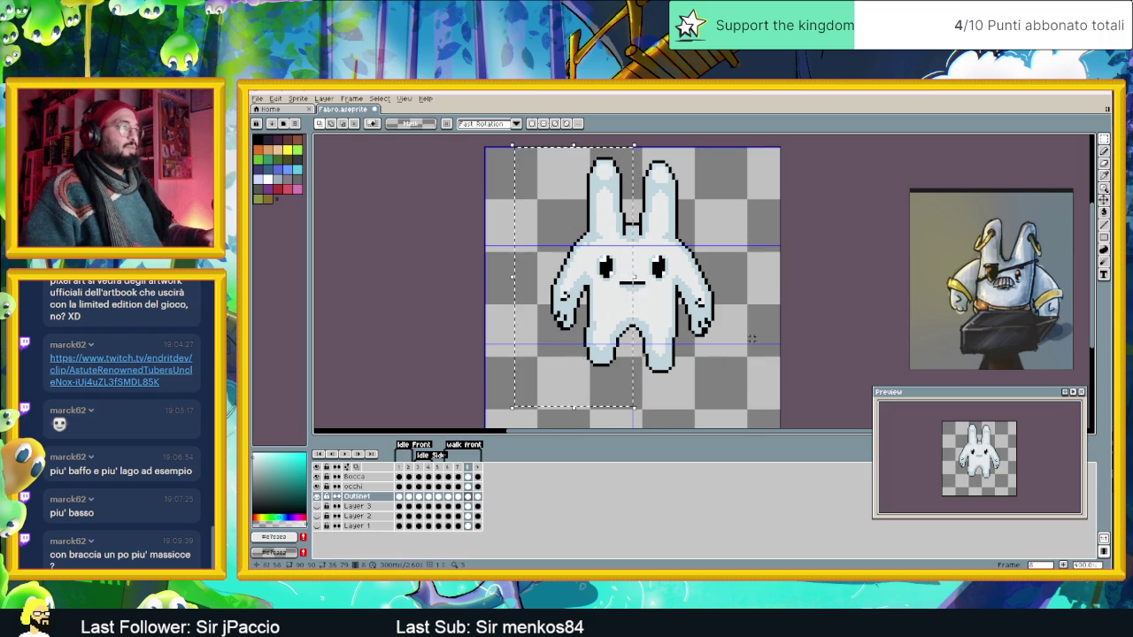
key("Left")
key("Left")
key("ctrl+d")
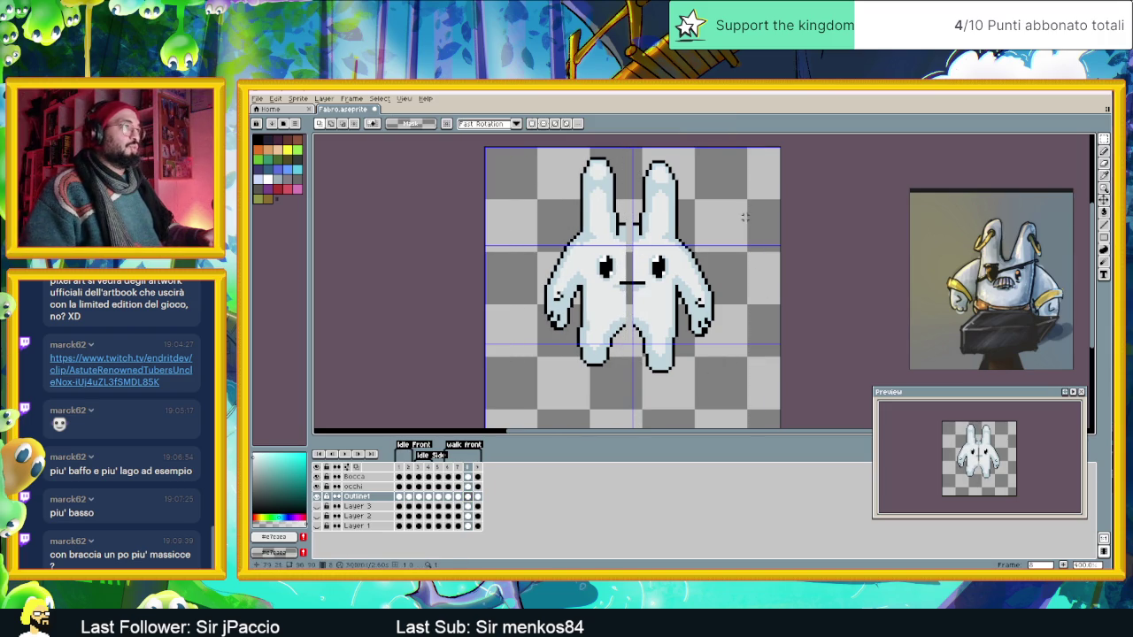
left_click_drag(725, 144, 634, 408)
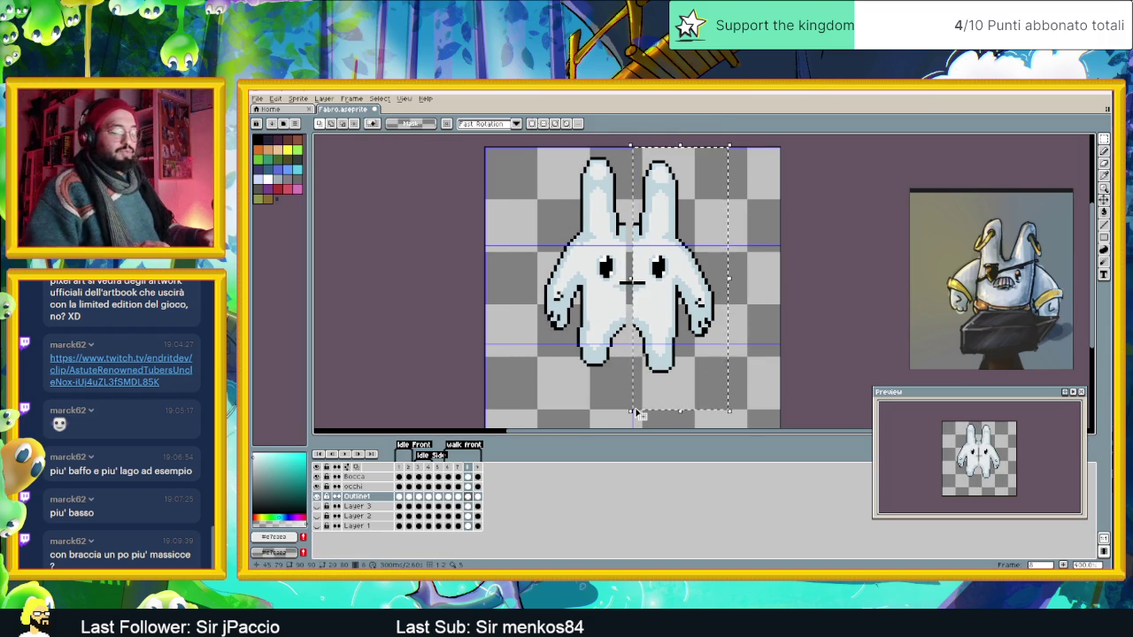
key("Right")
key("Right")
key("ctrl+z")
key("ctrl+z")
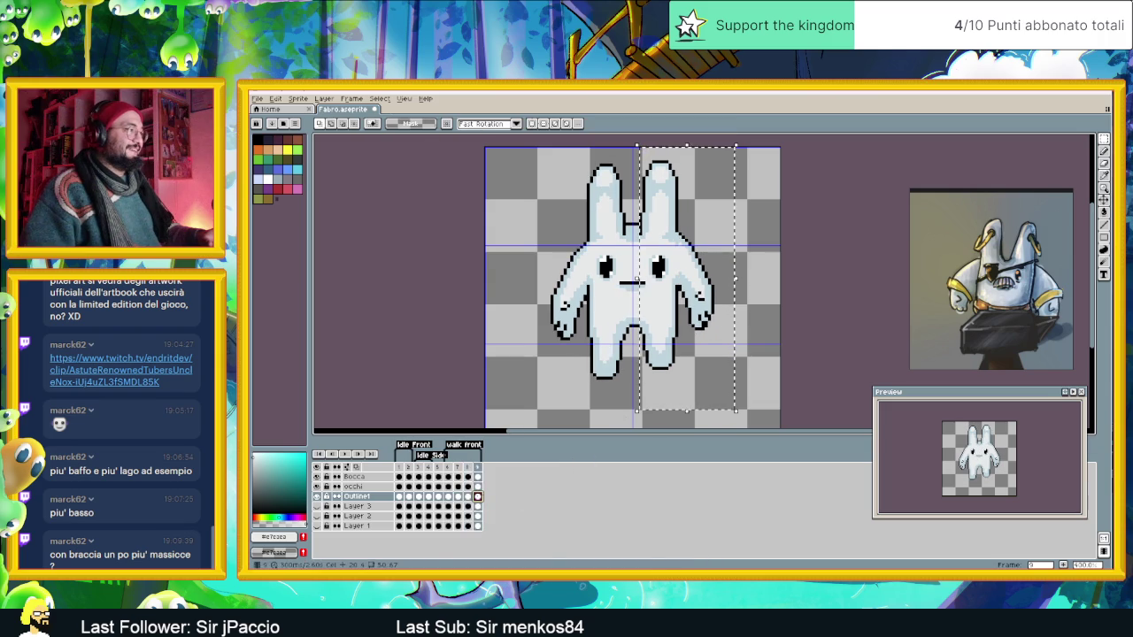
left_click_drag(522, 146, 628, 426)
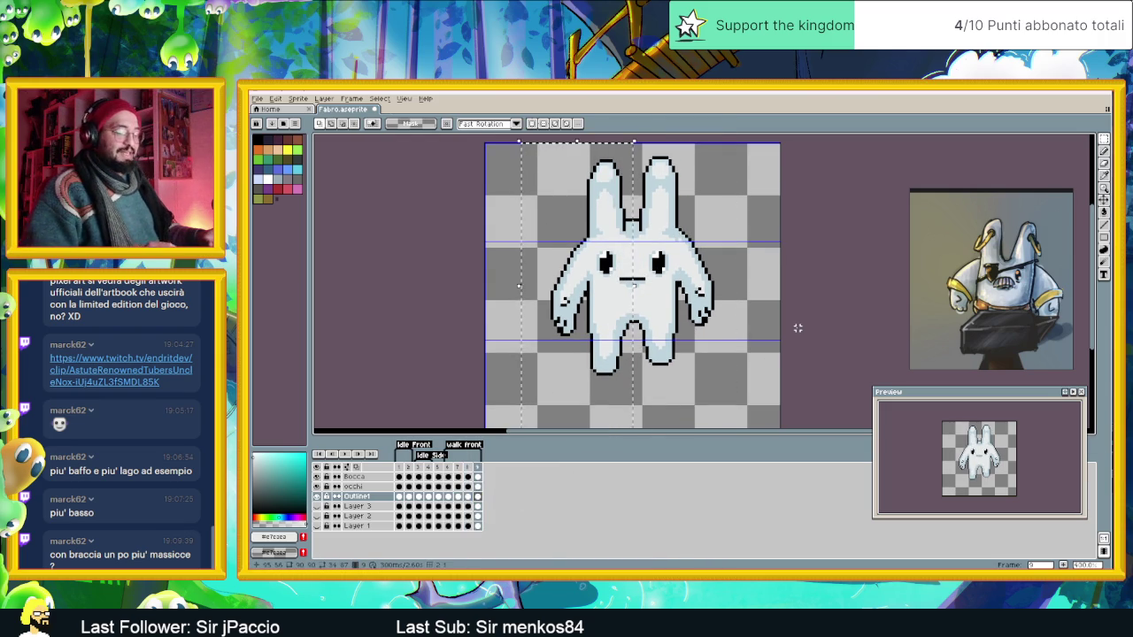
key("Left")
key("Left")
left_click_drag(748, 148, 632, 416)
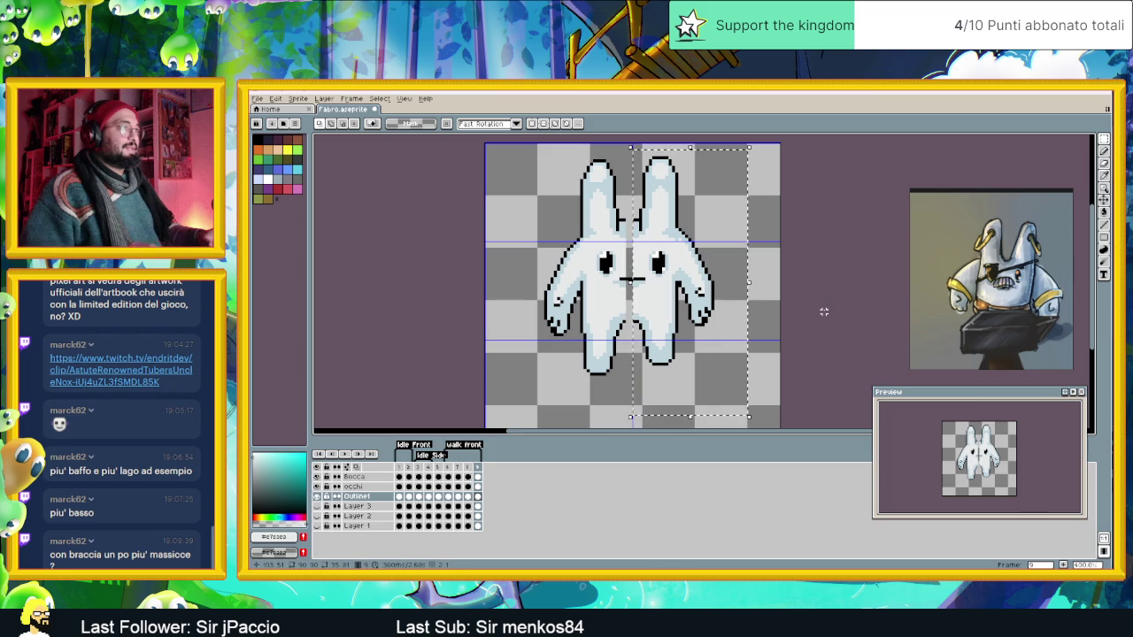
key("Right")
key("Right")
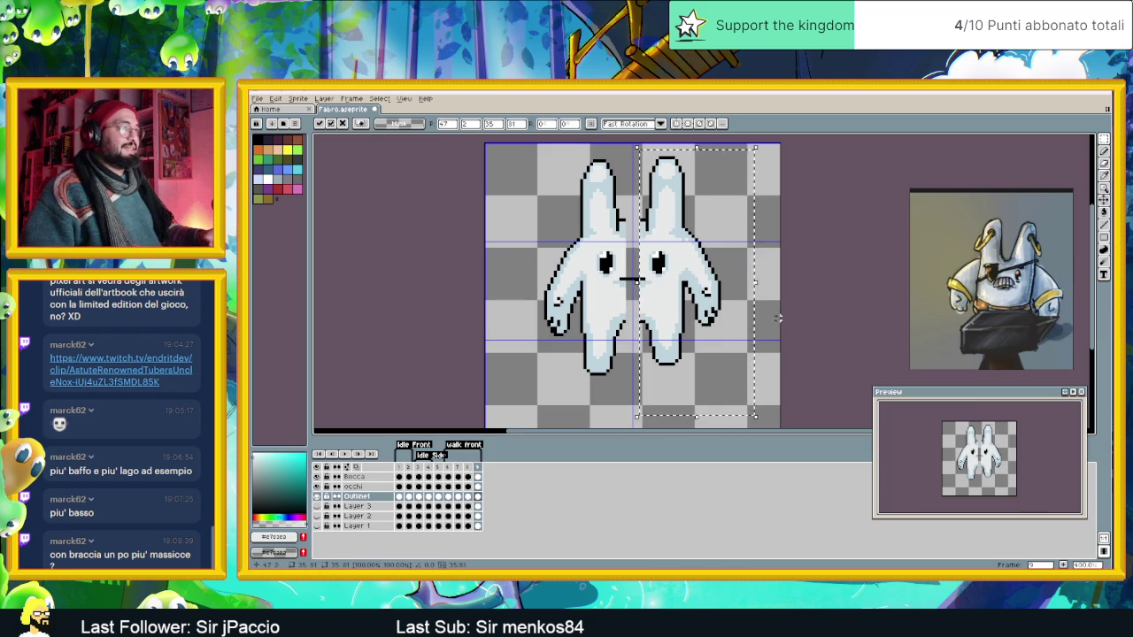
left_click(775, 319)
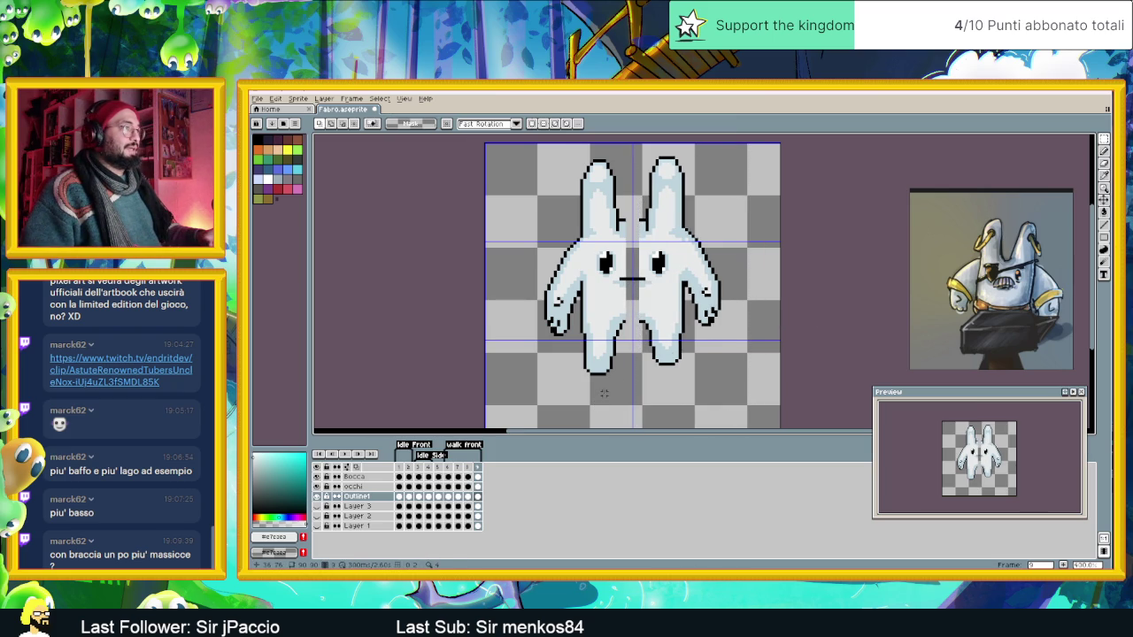
left_click(448, 467)
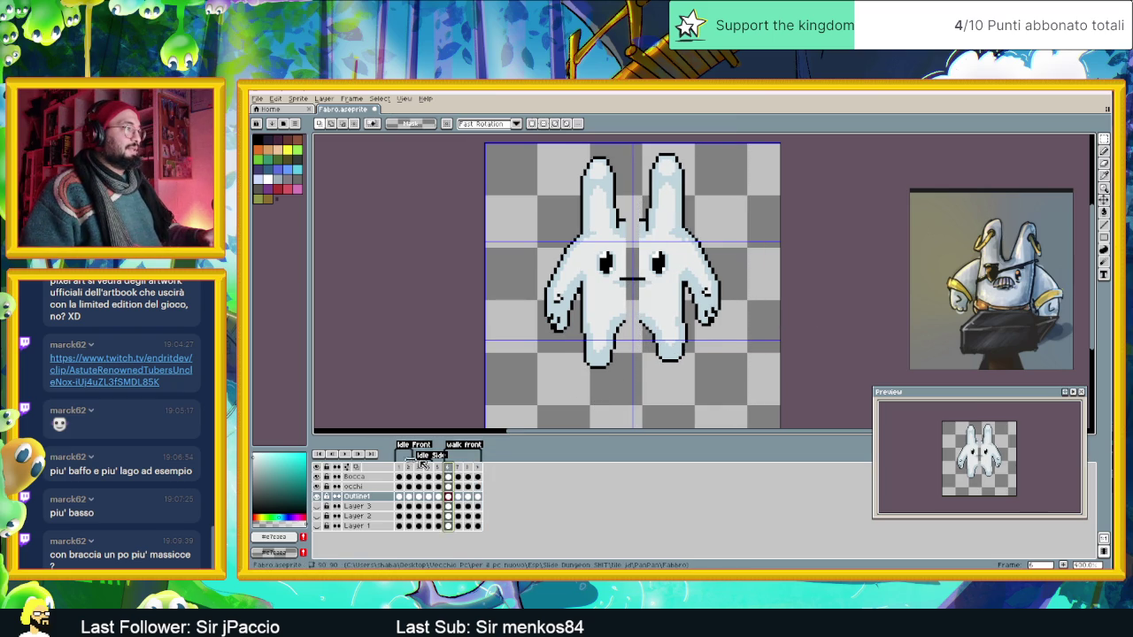
left_click(347, 454)
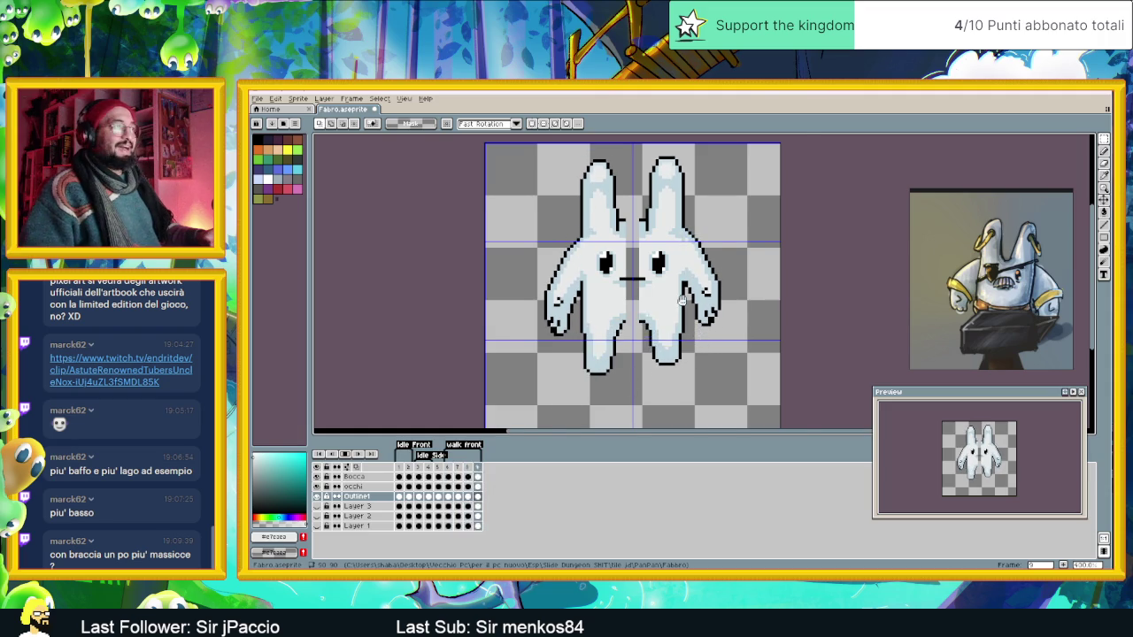
Stop the animation on frame 6 and eyedrop the black outline colour.
scroll(682, 301, "up", 2)
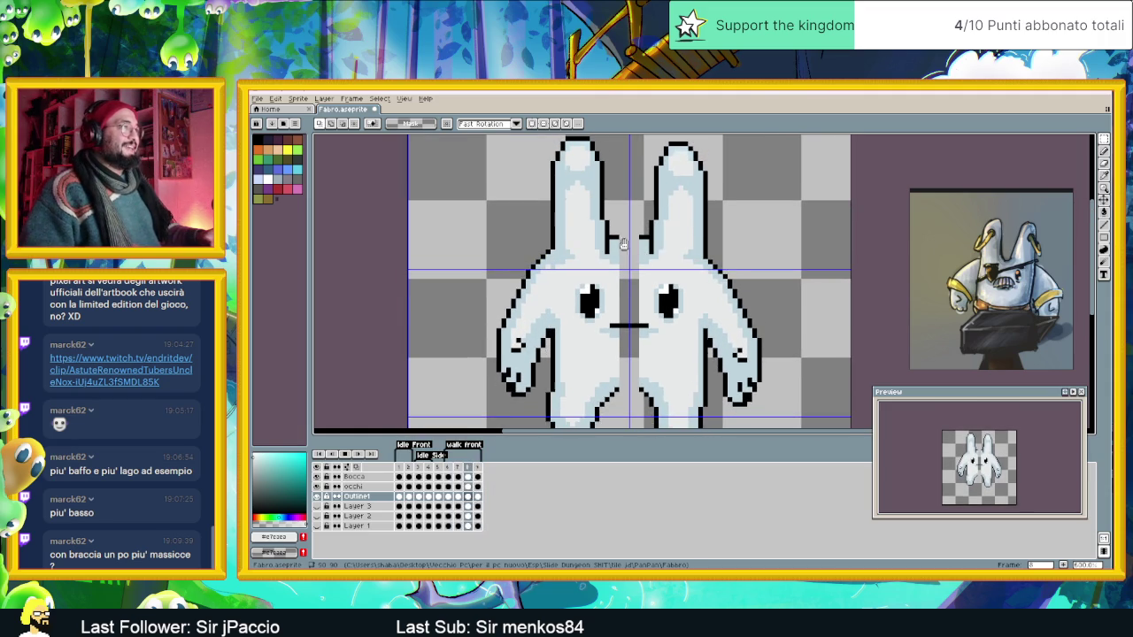
left_click(449, 497)
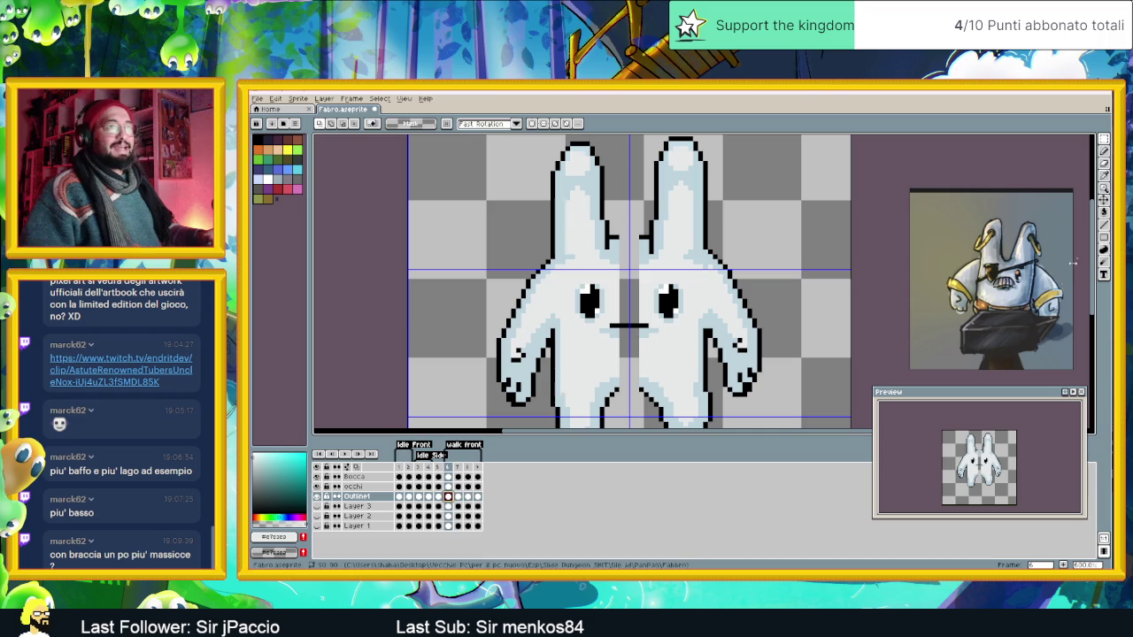
key("i")
scroll(595, 243, "up", 1)
scroll(594, 244, "up", 1)
left_click(595, 244)
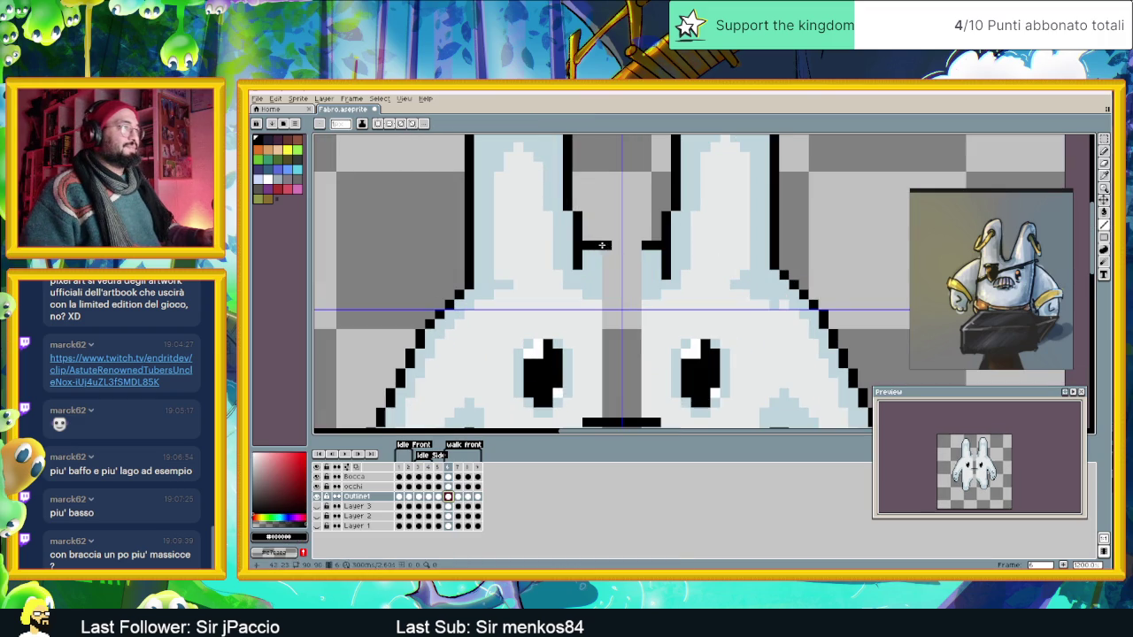
scroll(634, 246, "down", 2)
scroll(624, 271, "down", 1)
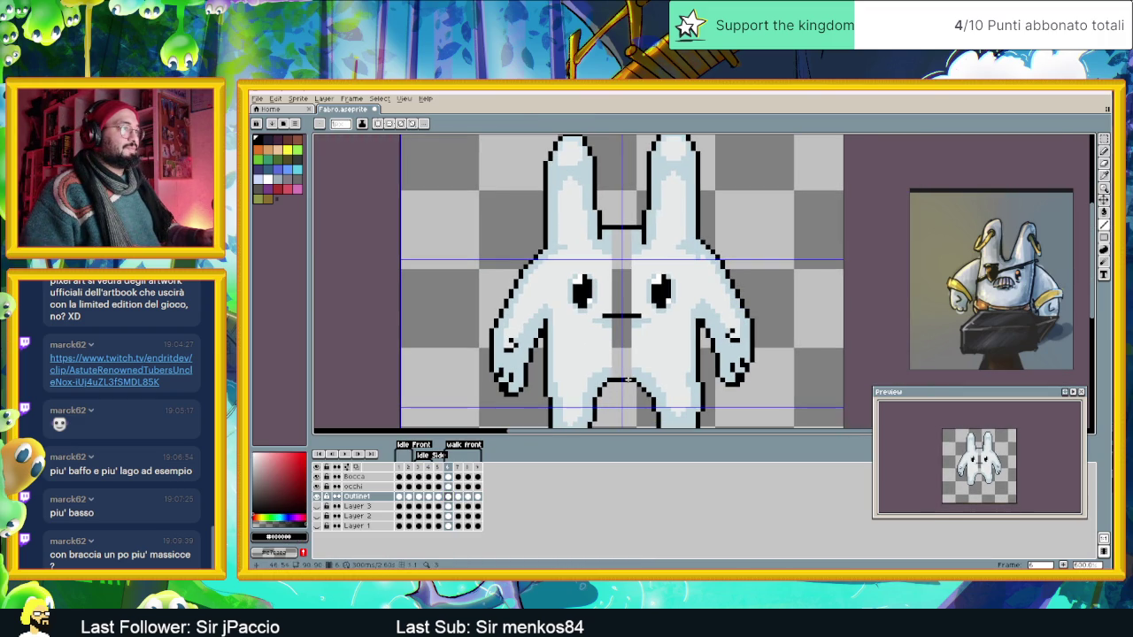
Fill frame 6's widened middle with the light body colour, then move to frame 7.
left_click(630, 372, "alt")
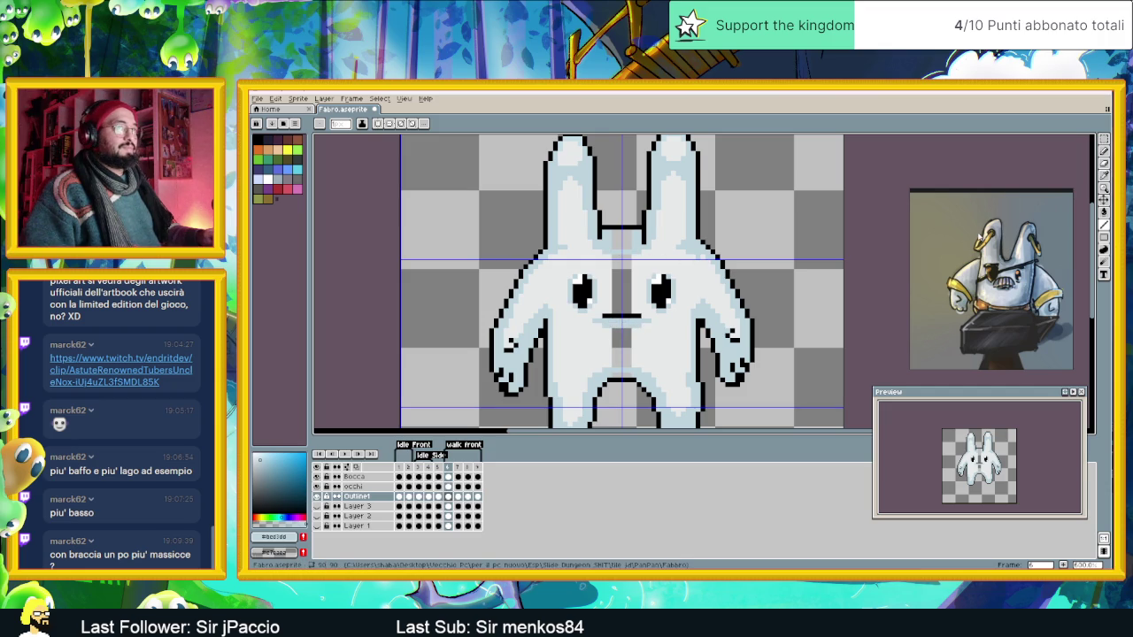
key("g")
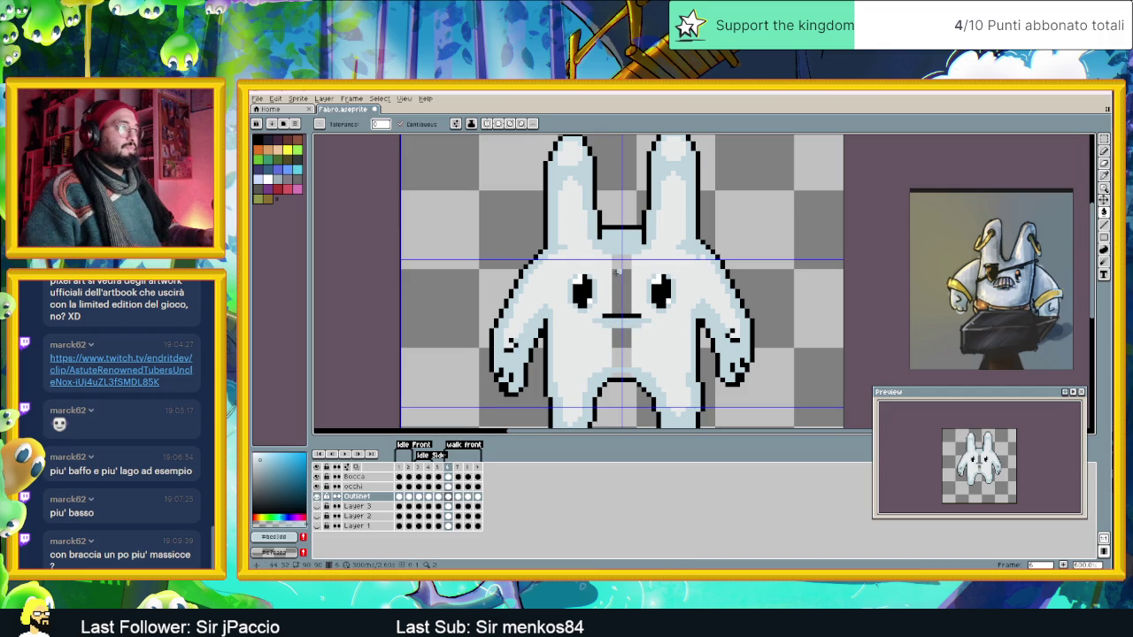
left_click(612, 352, "alt")
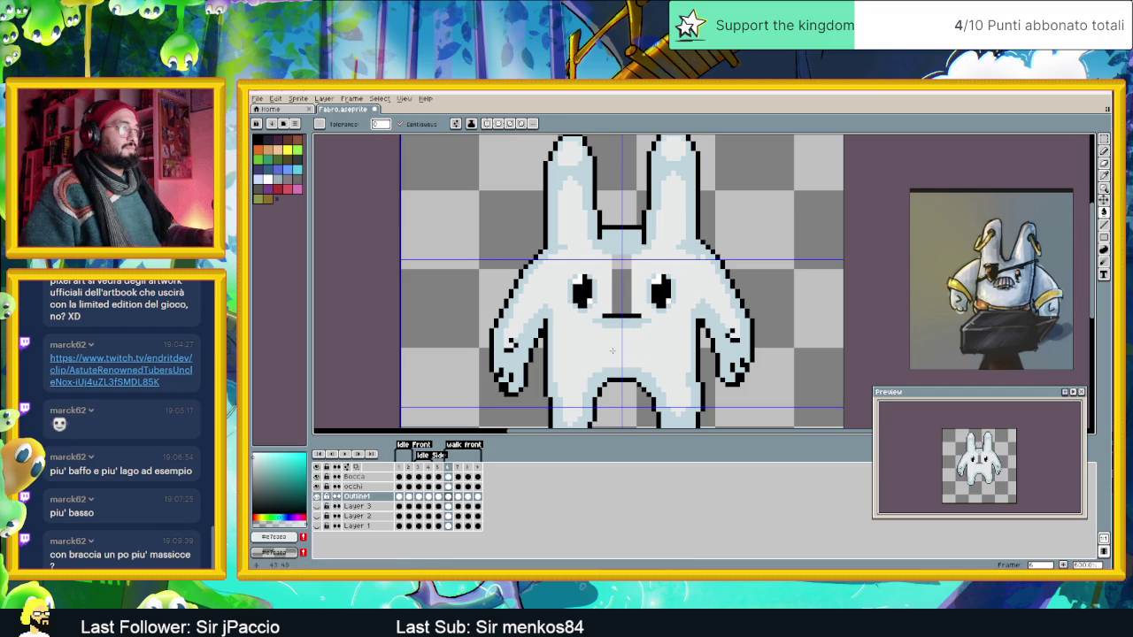
left_click(458, 497)
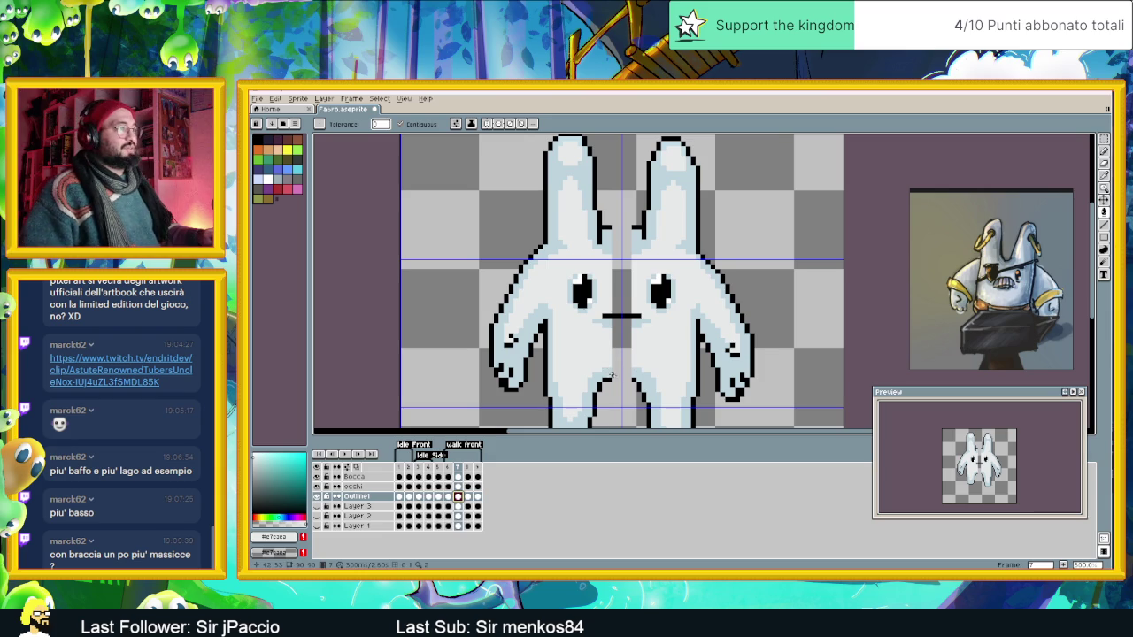
scroll(619, 375, "up", 1)
On frame 7, draw a light grey stroke across the bunny's lower body.
left_click(638, 367, "alt")
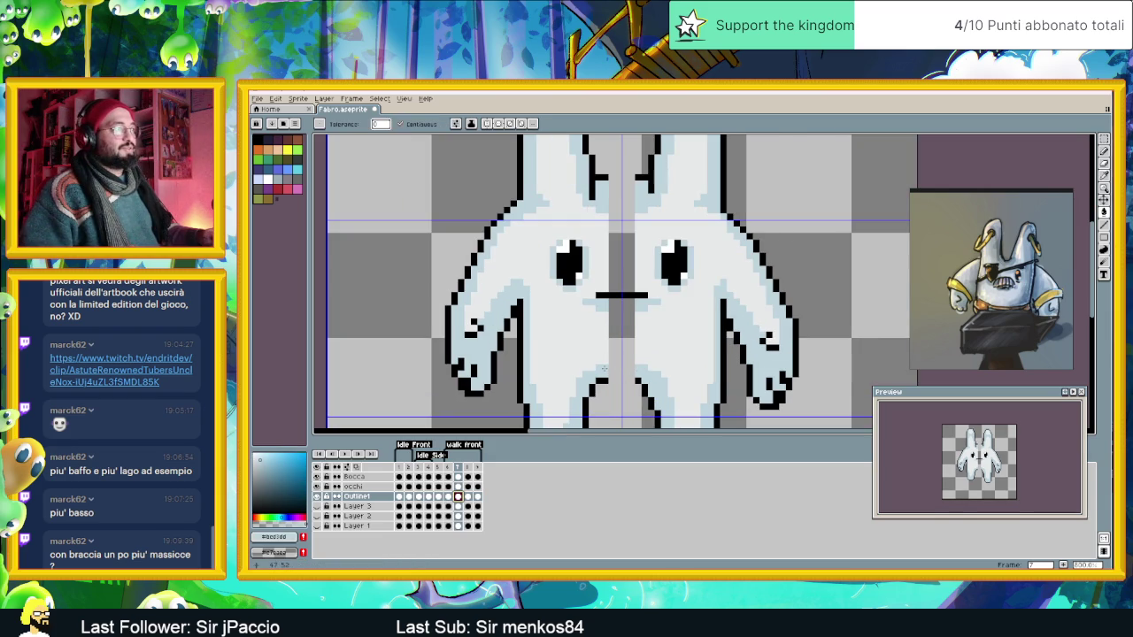
key("b")
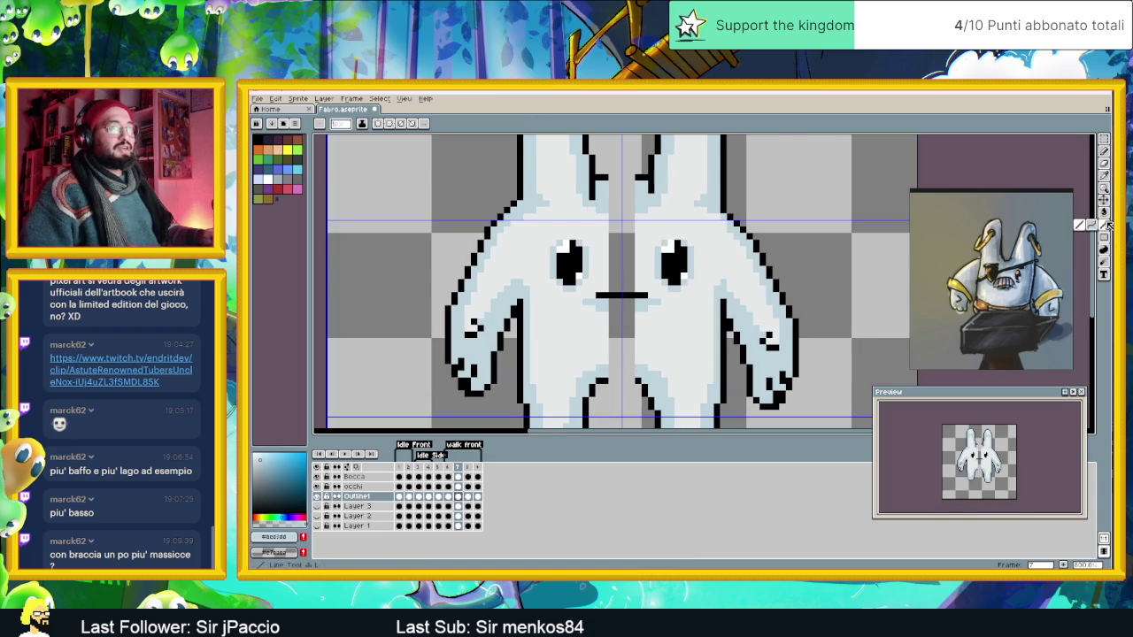
left_click_drag(608, 369, 642, 368)
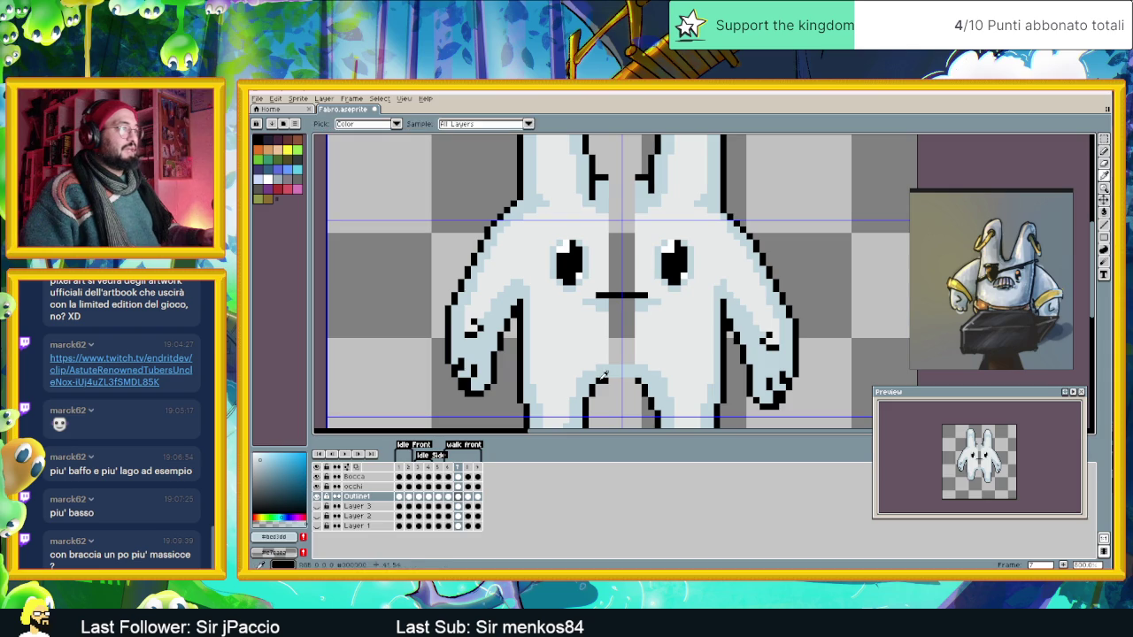
left_click(624, 380, "alt")
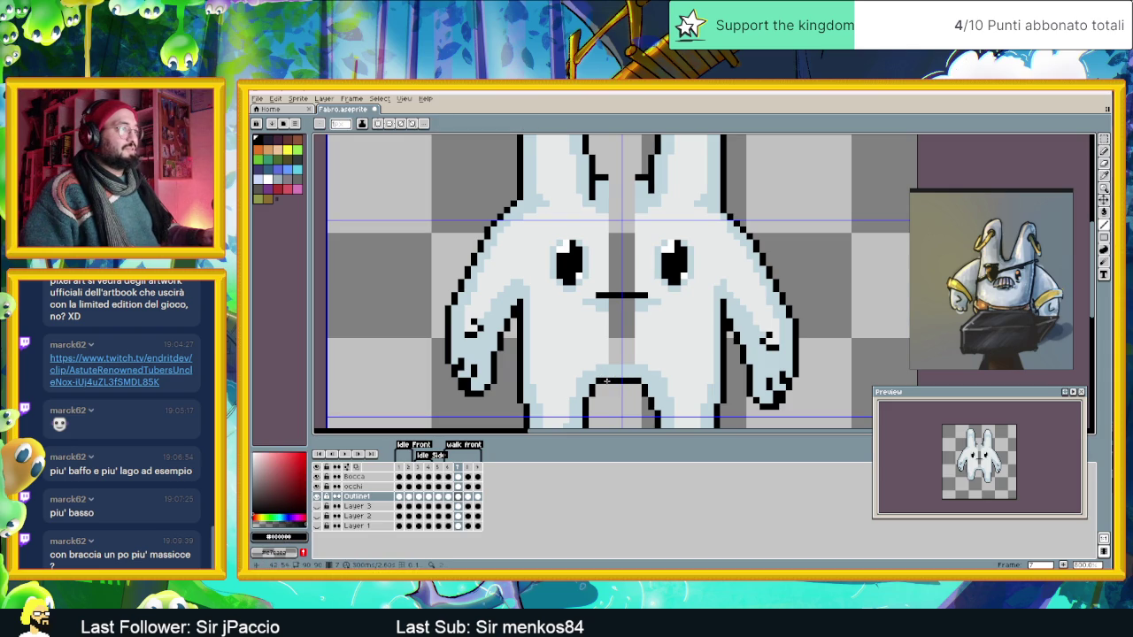
left_click(637, 305, "alt")
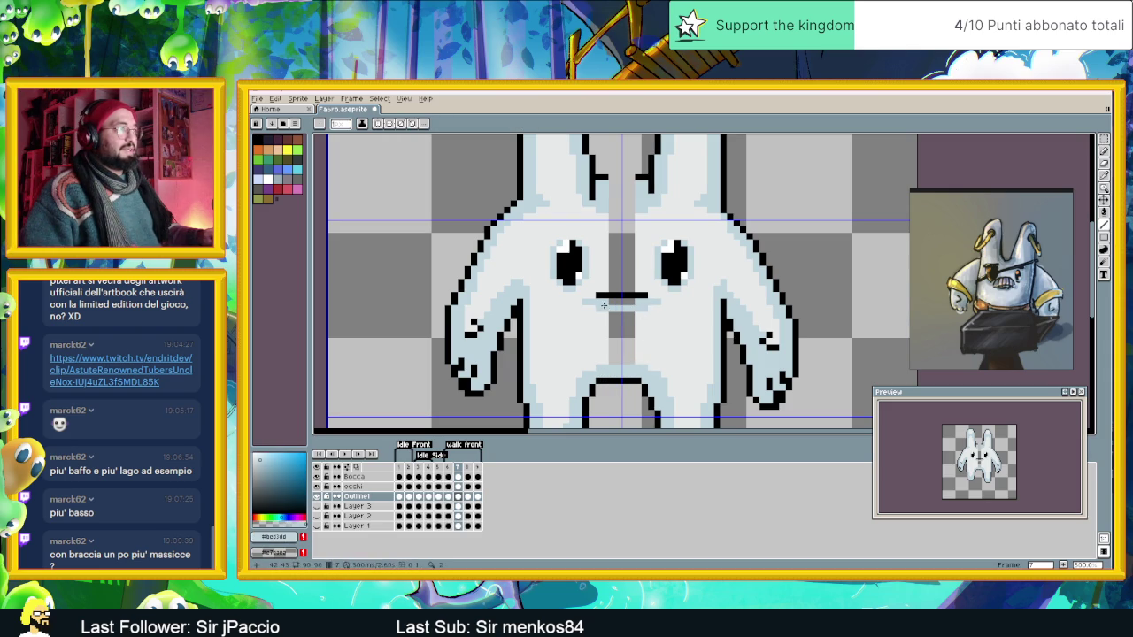
Draw a black outline bar joining the tops of the two ears.
left_click_drag(638, 229, 661, 289)
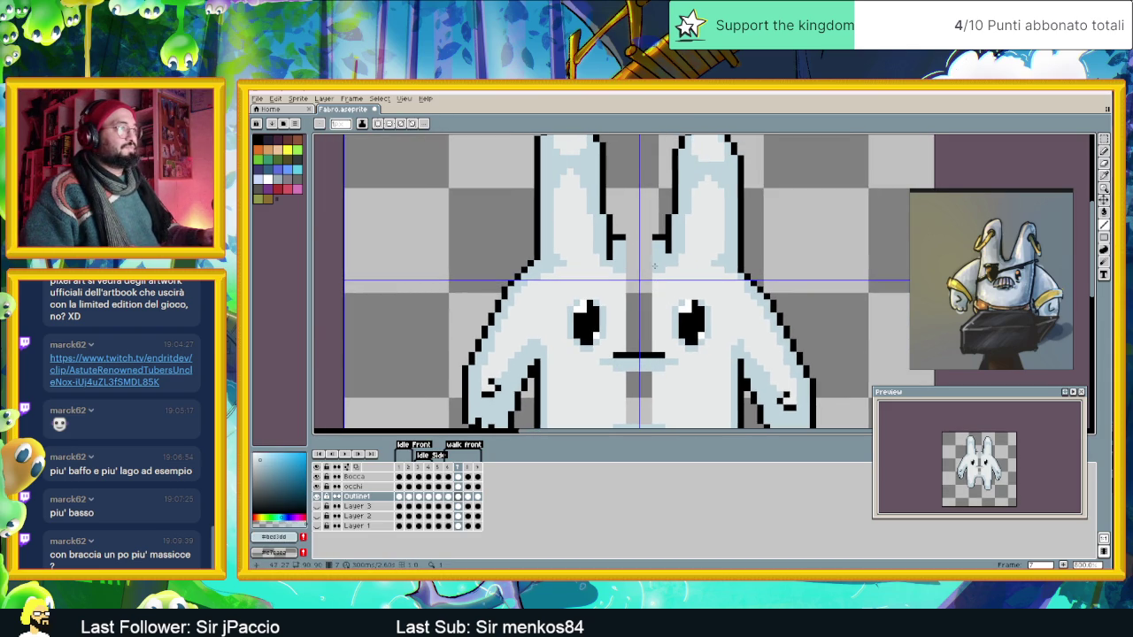
left_click(625, 238, "alt")
left_click_drag(625, 237, 654, 237)
left_click(620, 261, "alt")
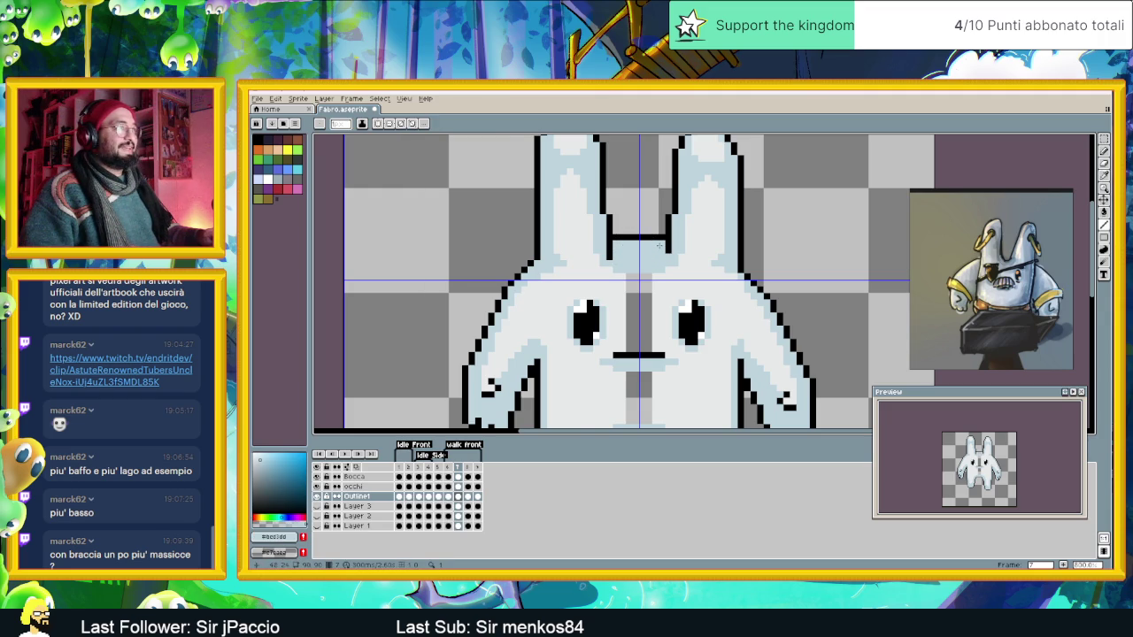
Zoom out and switch to frame 8 of the animation.
scroll(661, 246, "down", 1)
scroll(664, 265, "down", 1)
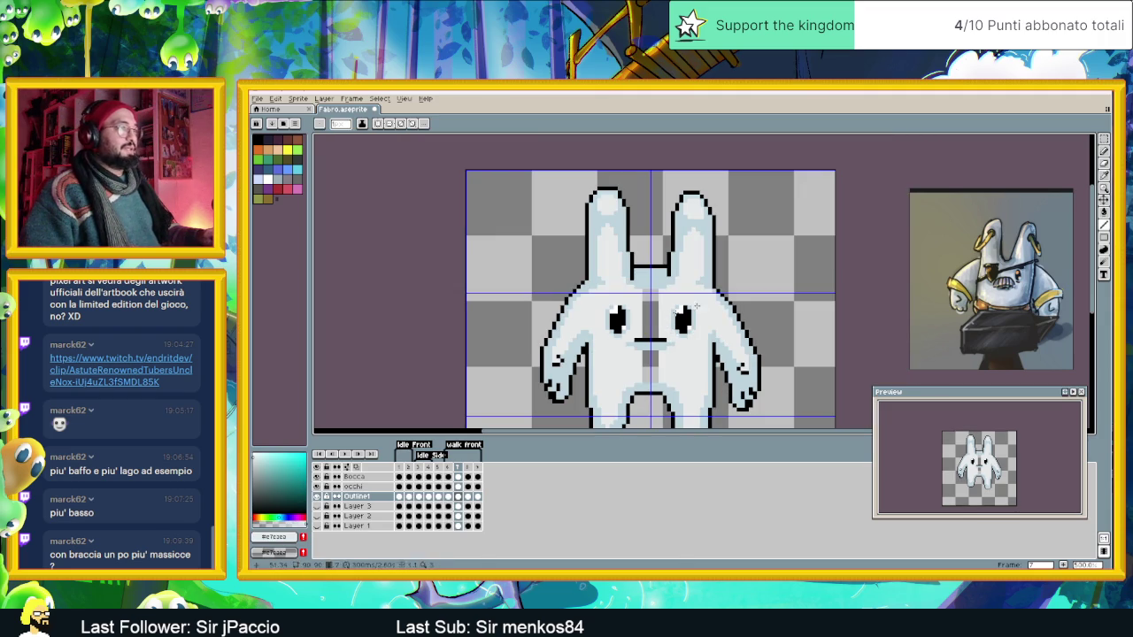
key("g")
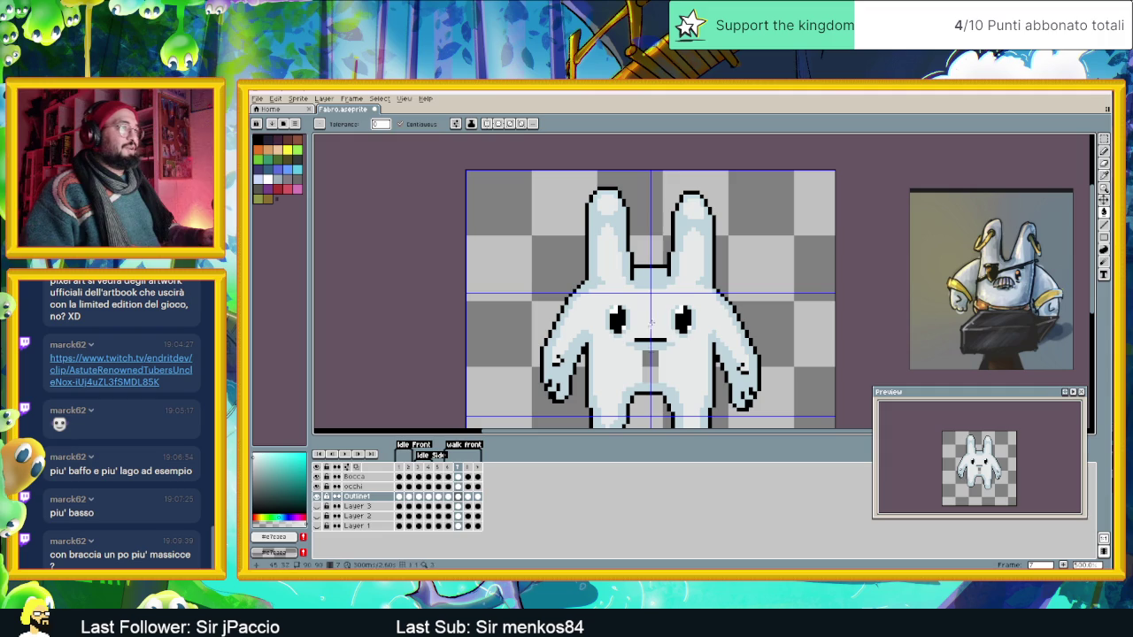
scroll(655, 371, "down", 1)
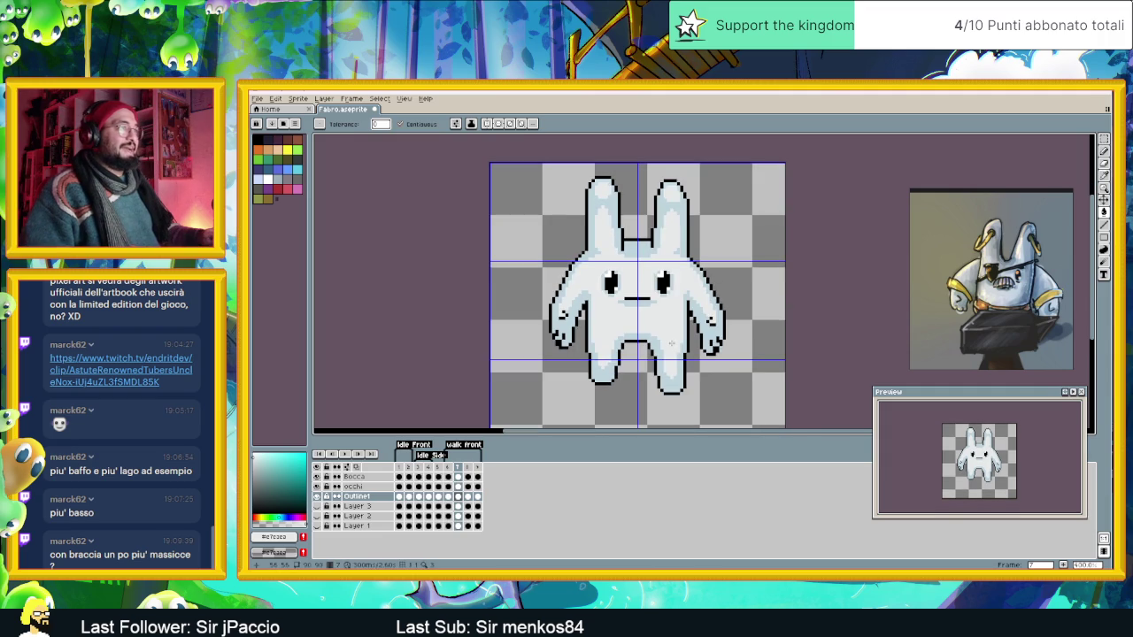
left_click(471, 498)
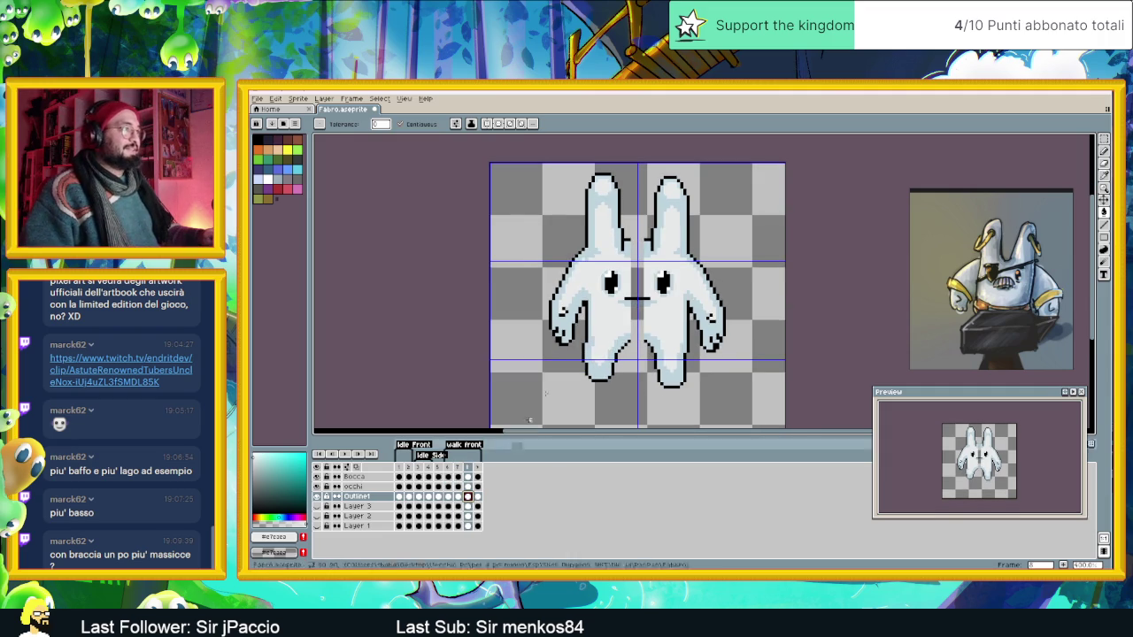
On frame 8, bridge the ears with a black bar and fill the body light blue.
scroll(633, 206, "up", 1)
key("i")
left_click(634, 205)
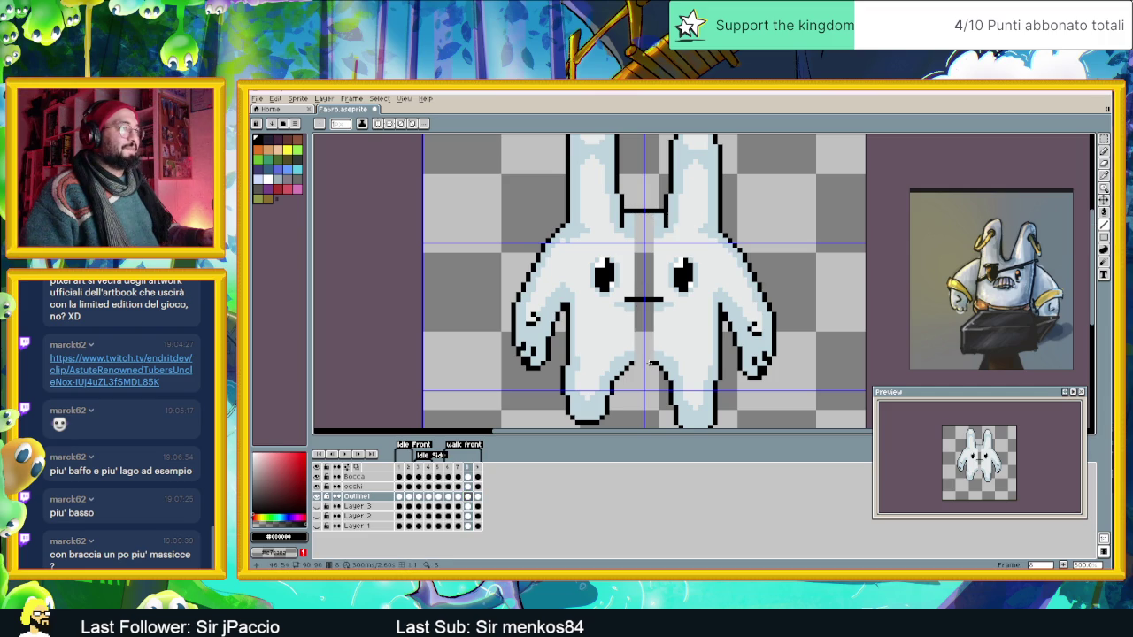
left_click(631, 355, "alt")
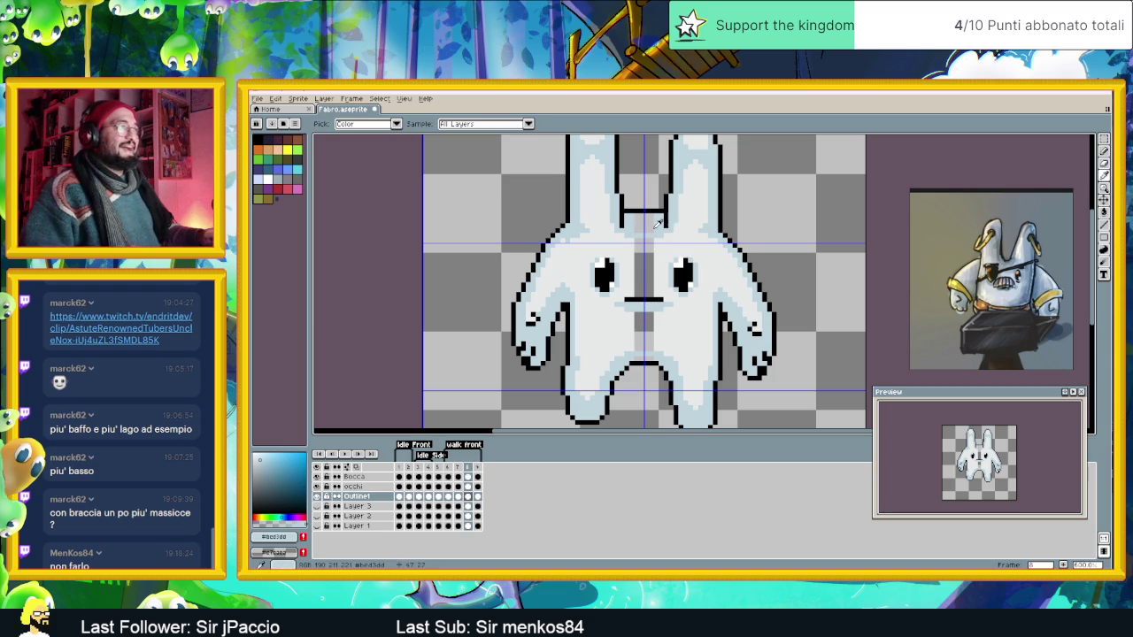
left_click(1104, 211)
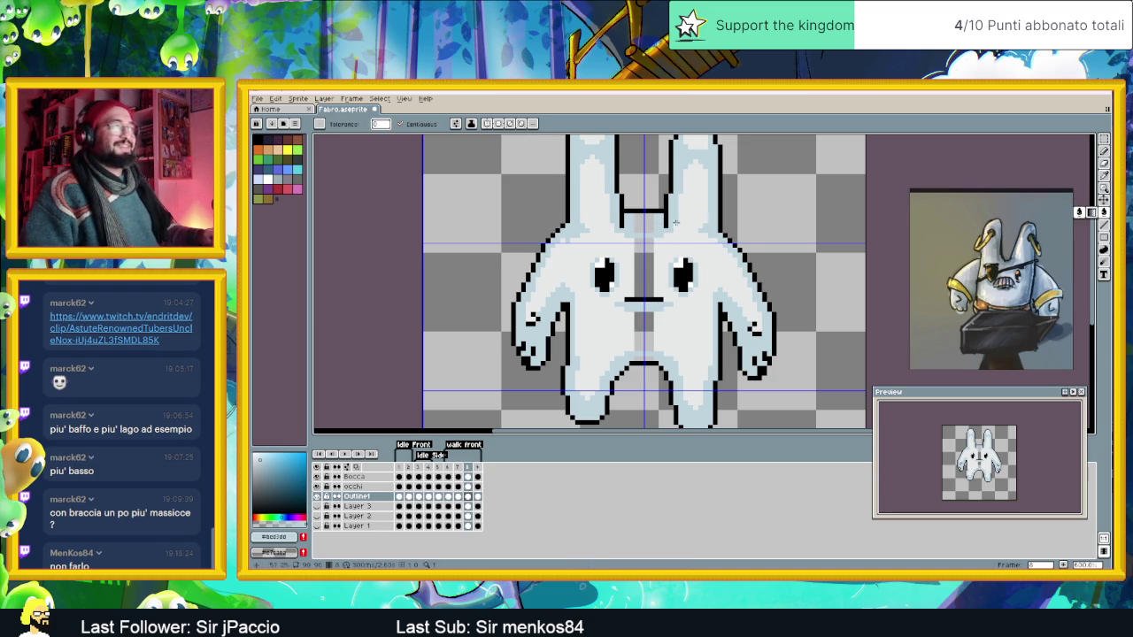
left_click(645, 339, "alt")
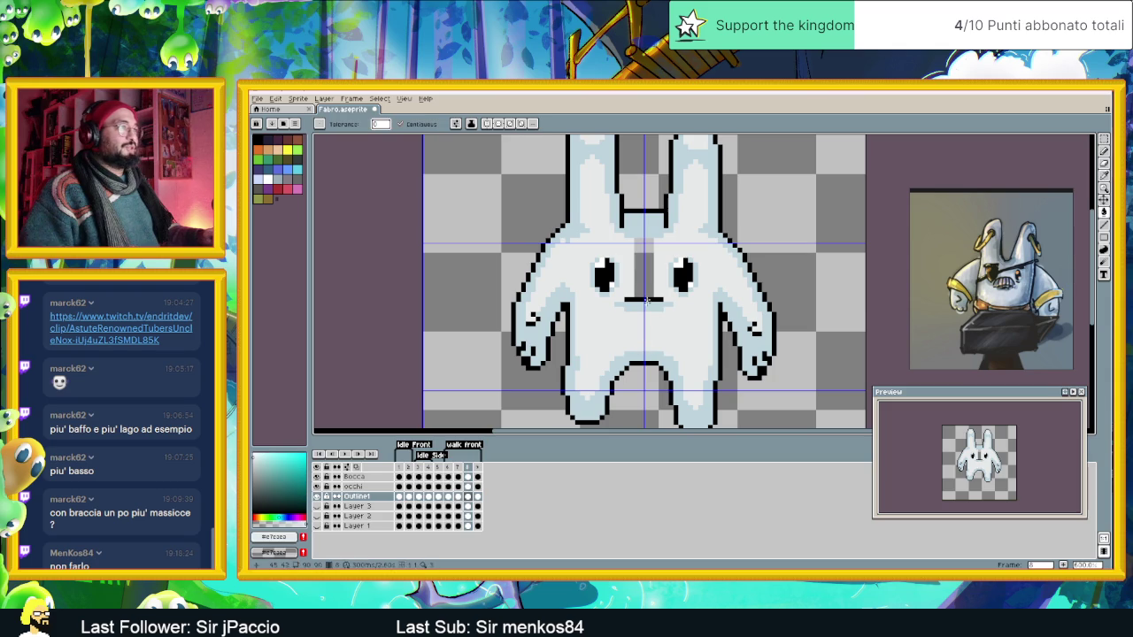
On frame 9, draw the black ear bar and leg arch with the pencil.
left_click(479, 496)
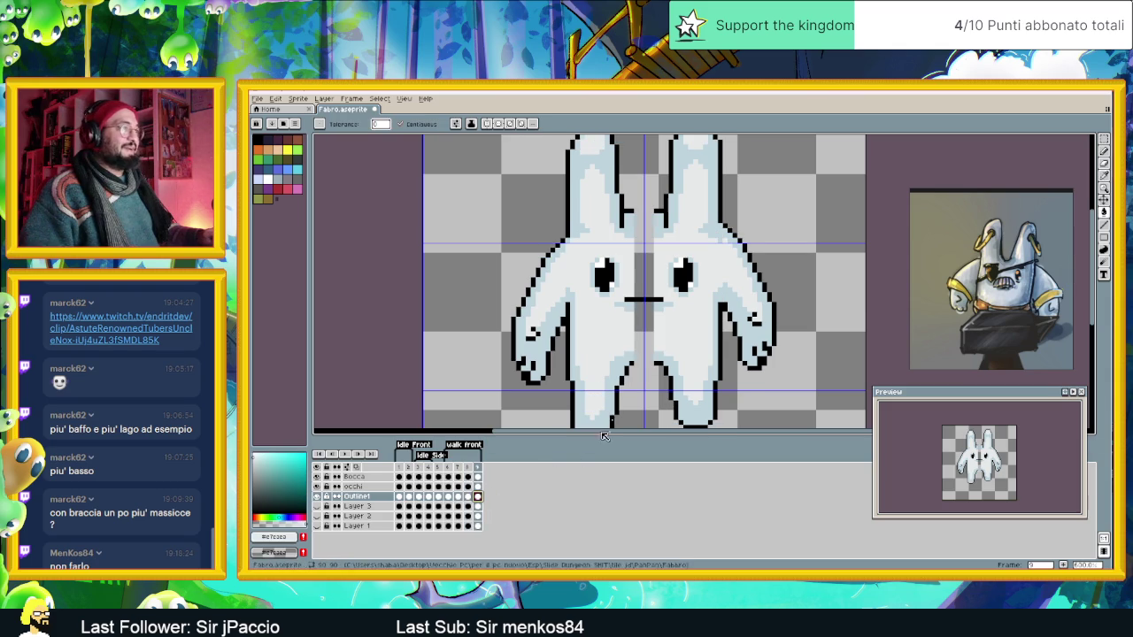
left_click(1105, 226)
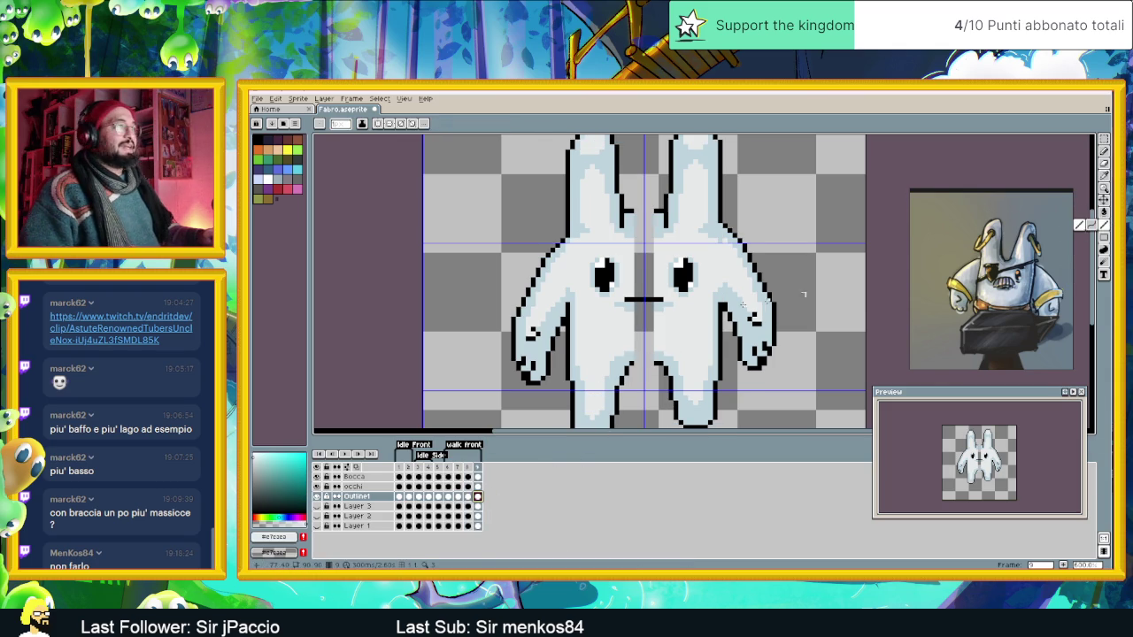
scroll(650, 366, "up", 1)
left_click(625, 360, "alt")
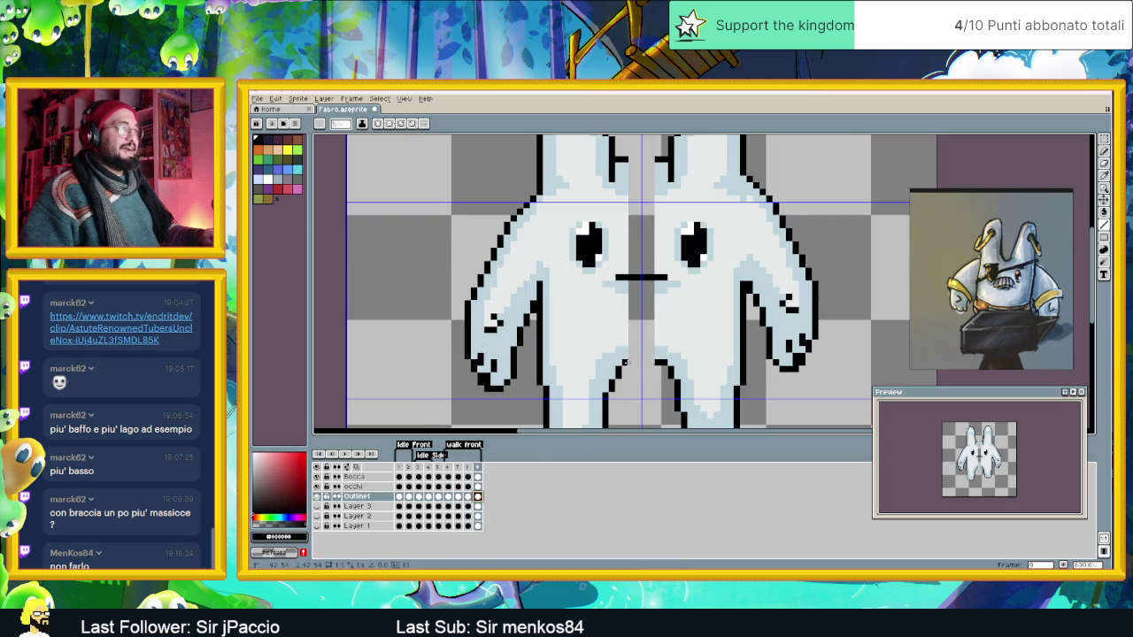
left_click(625, 351, "alt")
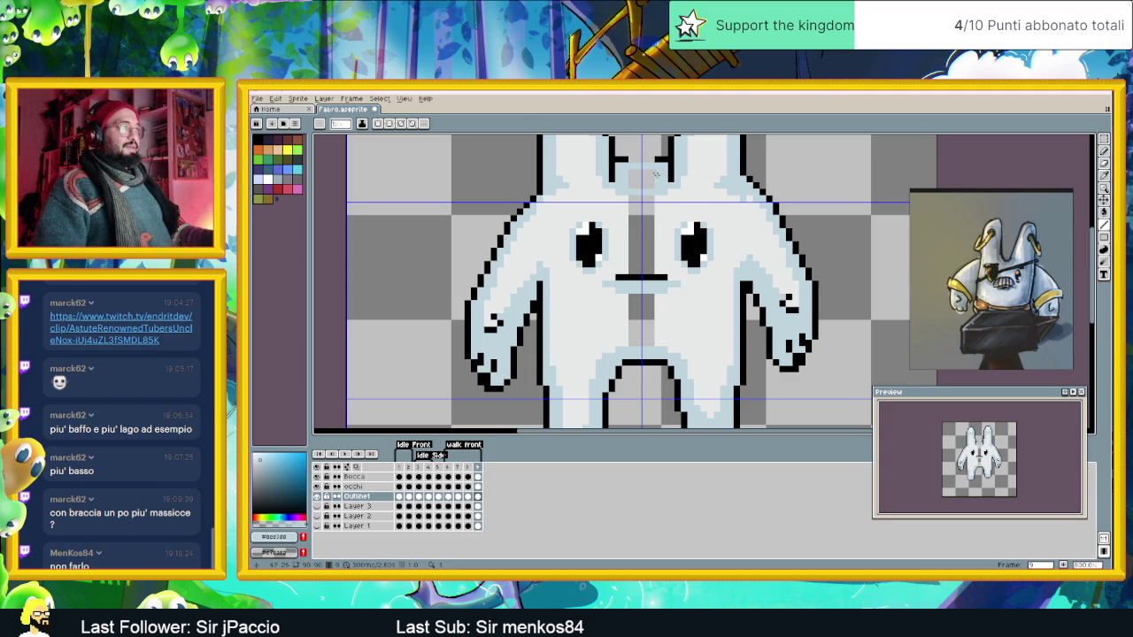
left_click(625, 159, "alt")
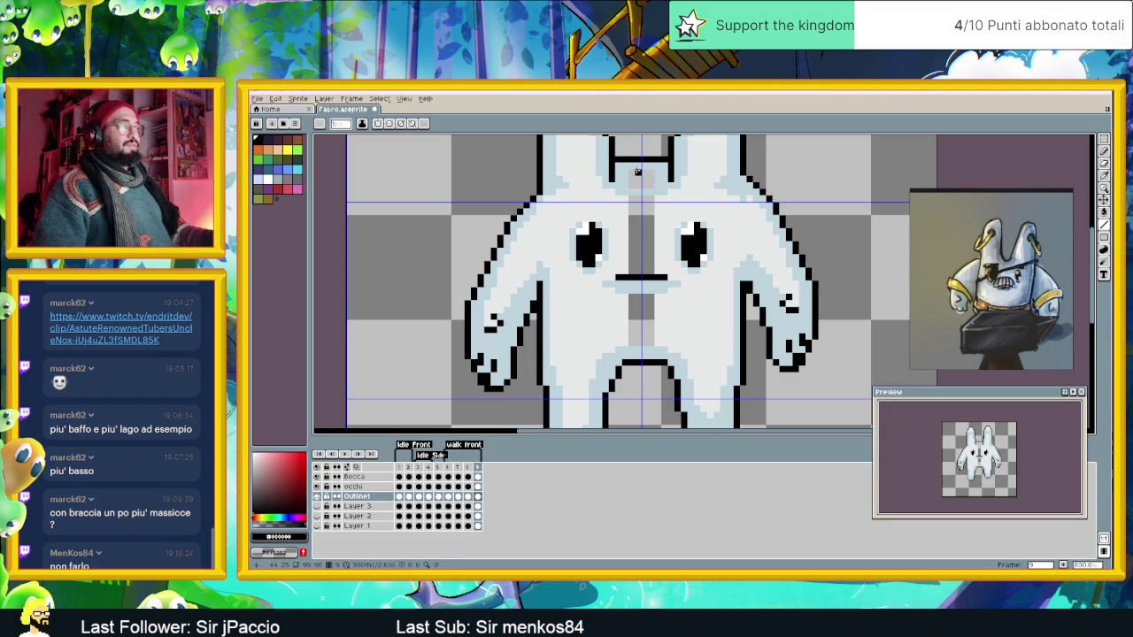
Fill frame 9's grey centre strip with the light whitish body tone, then play the animation.
key("g")
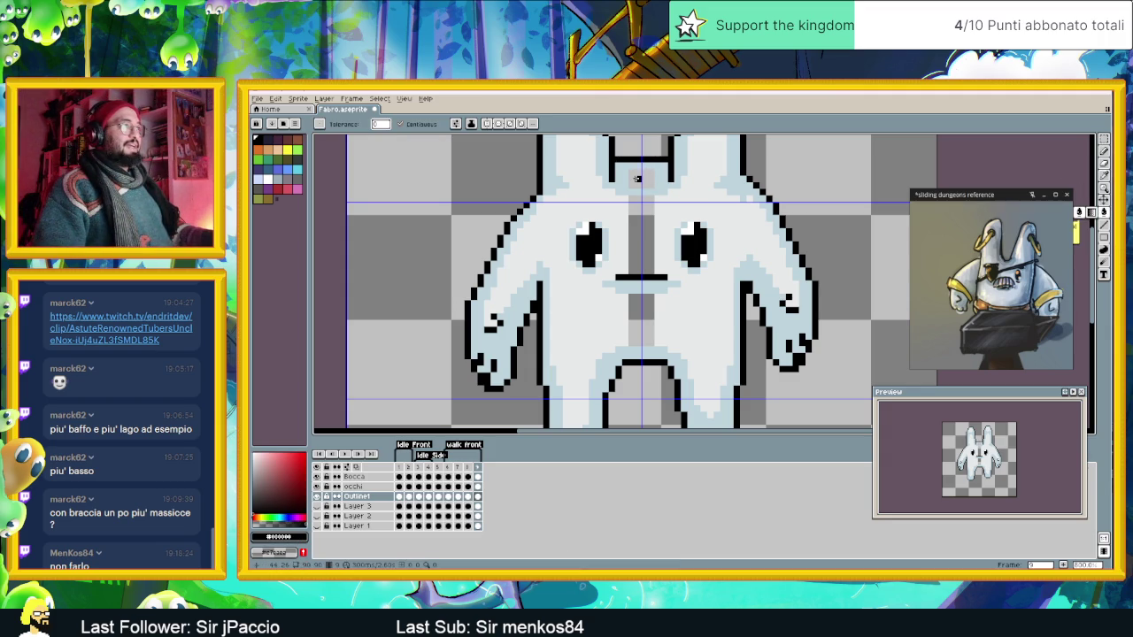
left_click(637, 177, "alt")
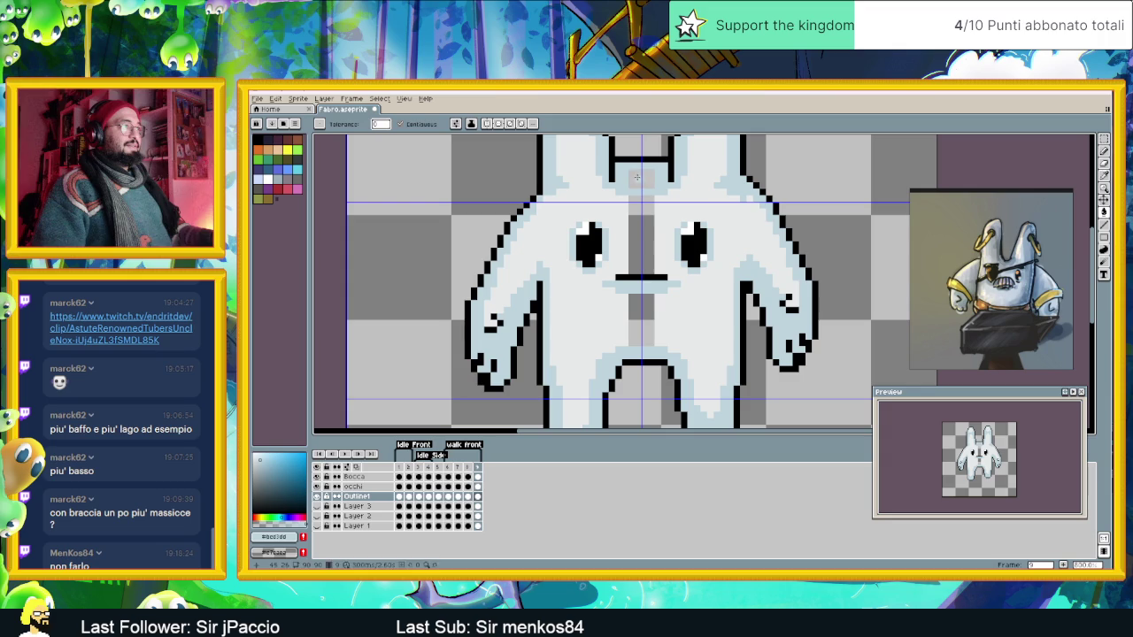
left_click(656, 286, "alt")
left_click(654, 282)
left_click(637, 312)
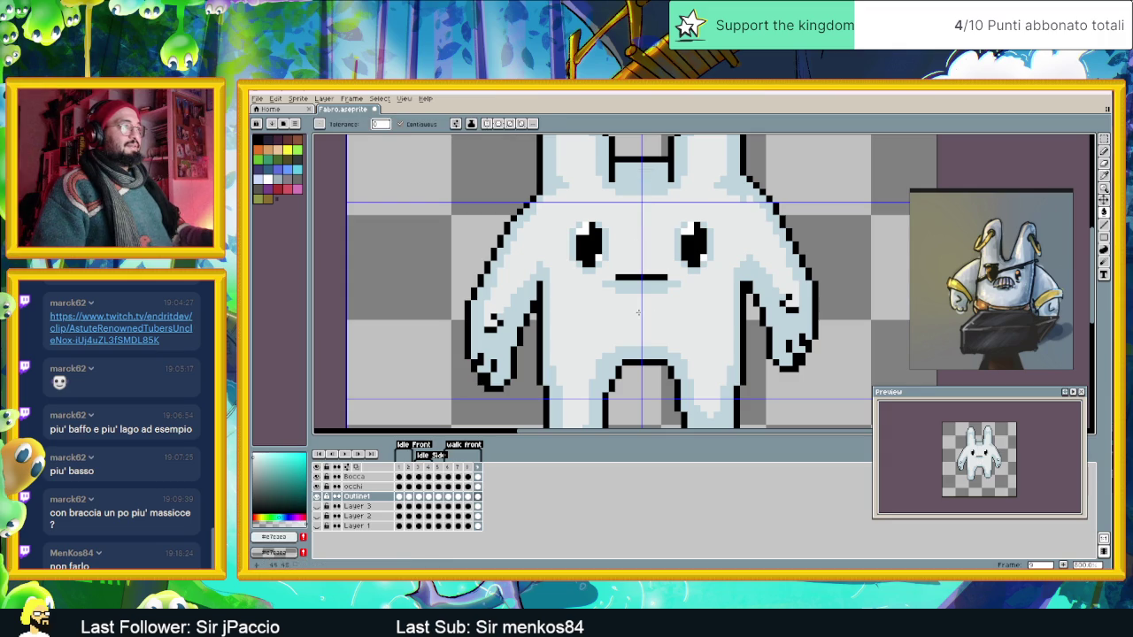
scroll(710, 310, "down", 4)
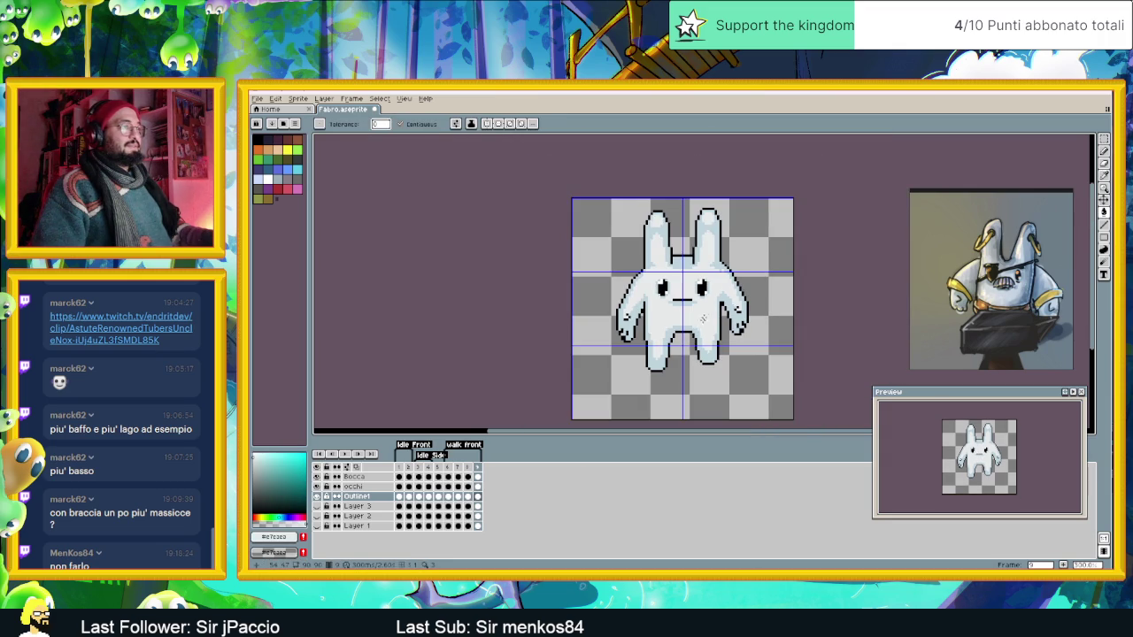
left_click(345, 453)
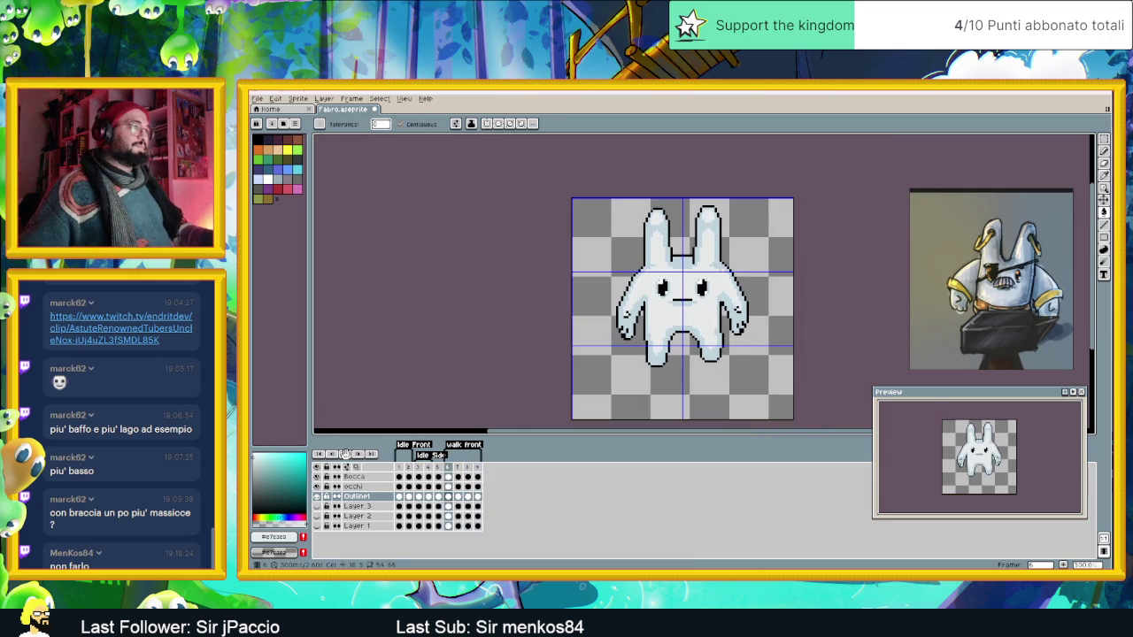
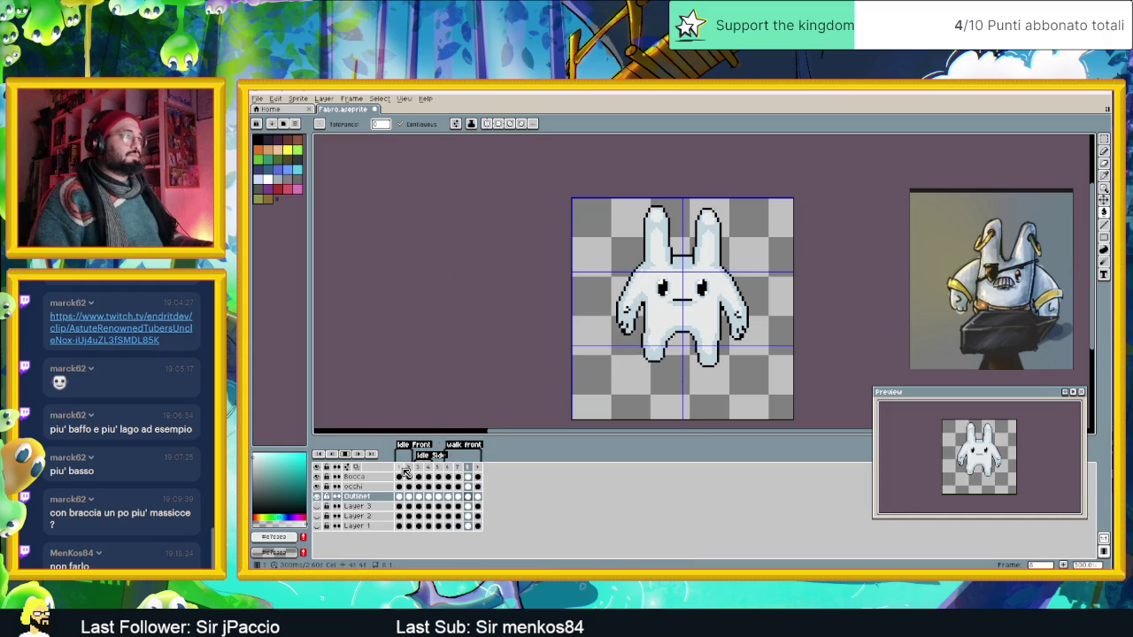
Hide the grid, then play the bunny's animation from frame 1 and stop it.
left_click(404, 98)
mouse_move(412, 150)
left_click(529, 168)
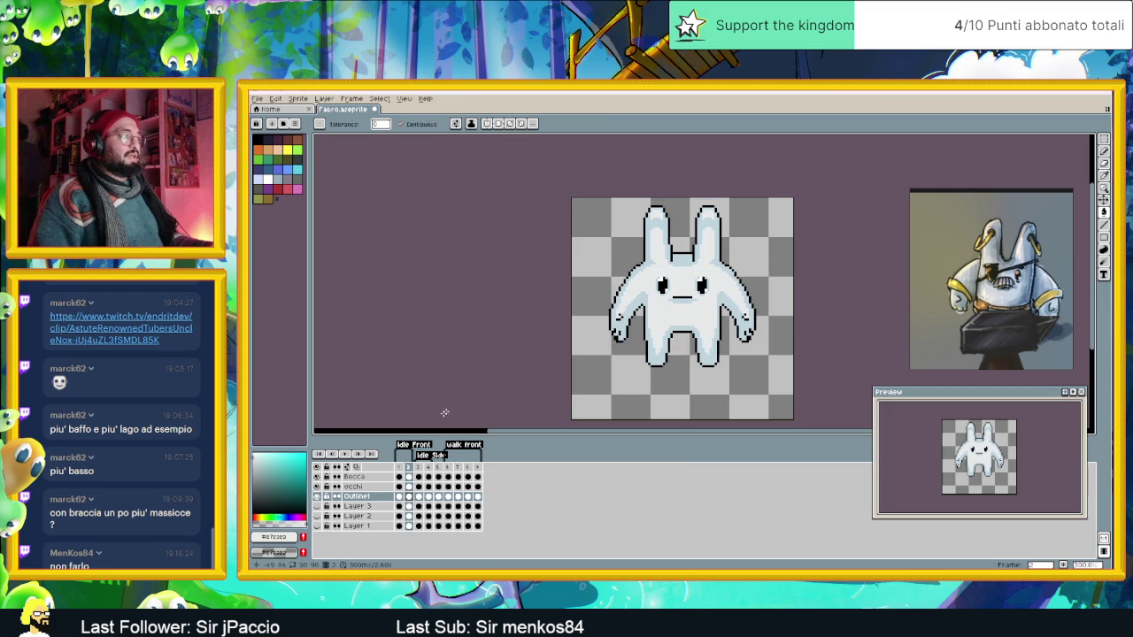
left_click(398, 467)
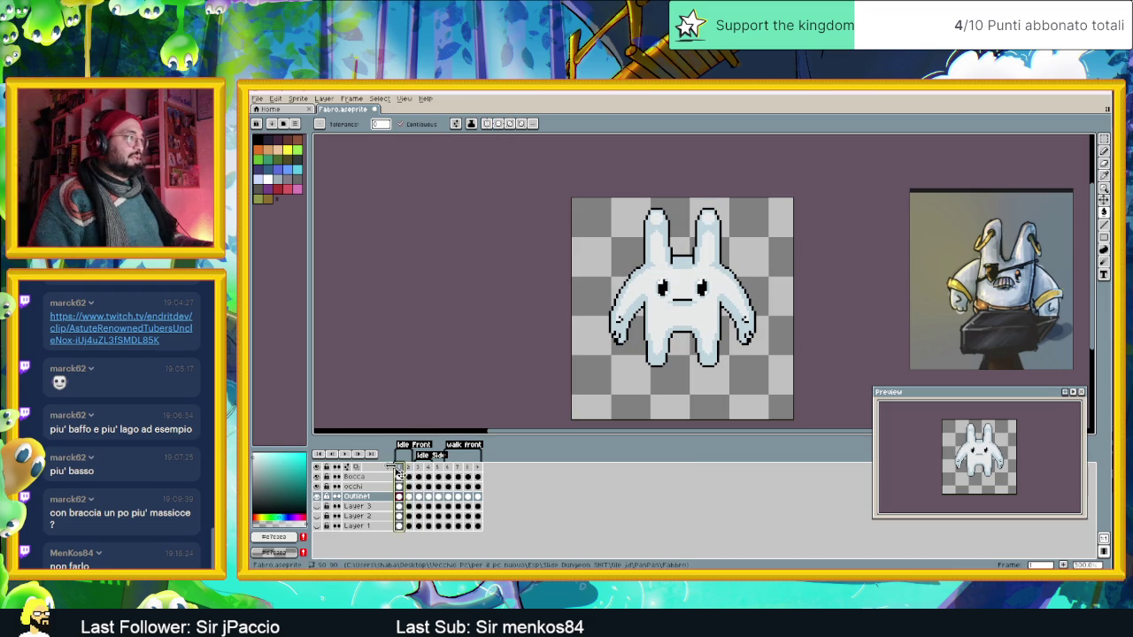
left_click(344, 453)
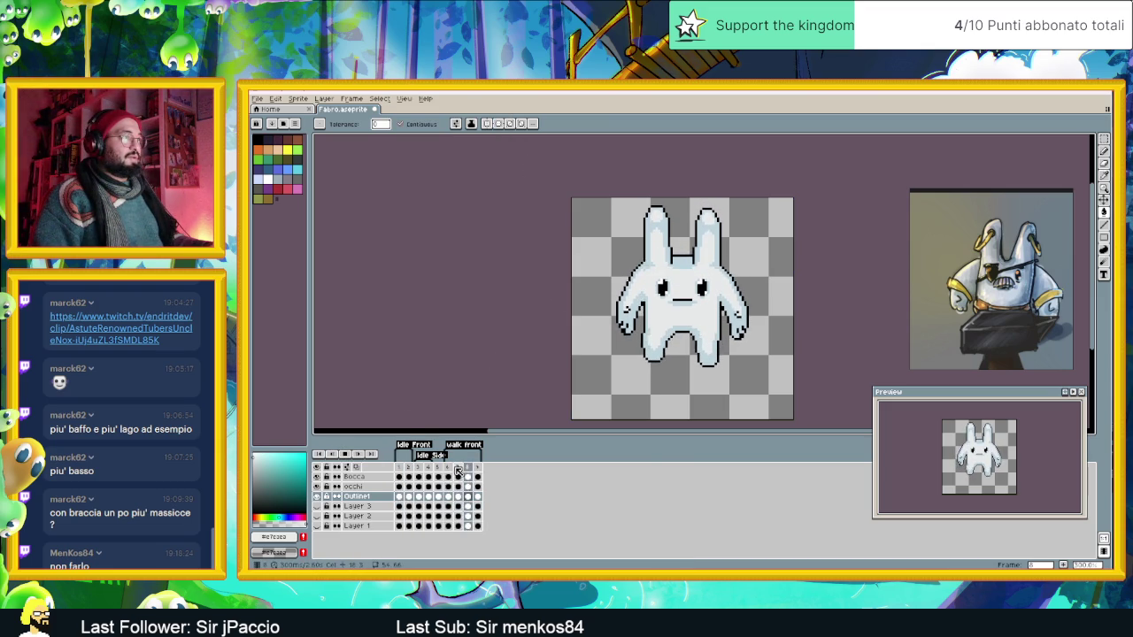
key("Return")
Step through frame 2 to frame 3, the side-facing pose.
key("Right")
key("Right")
key("Right")
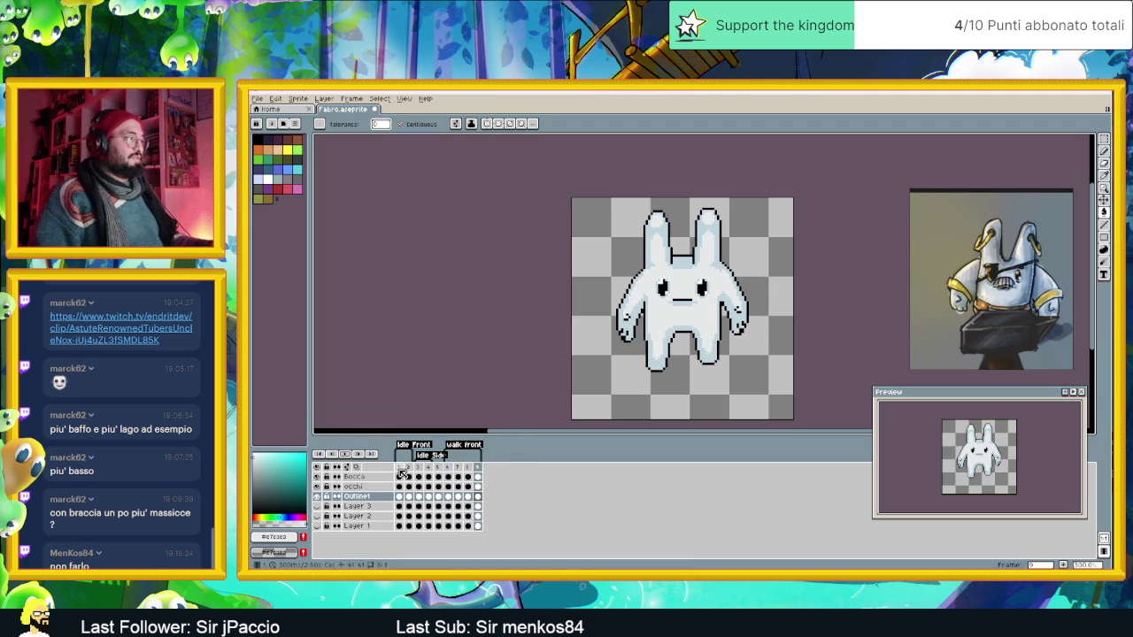
left_click(408, 467)
left_click(420, 468)
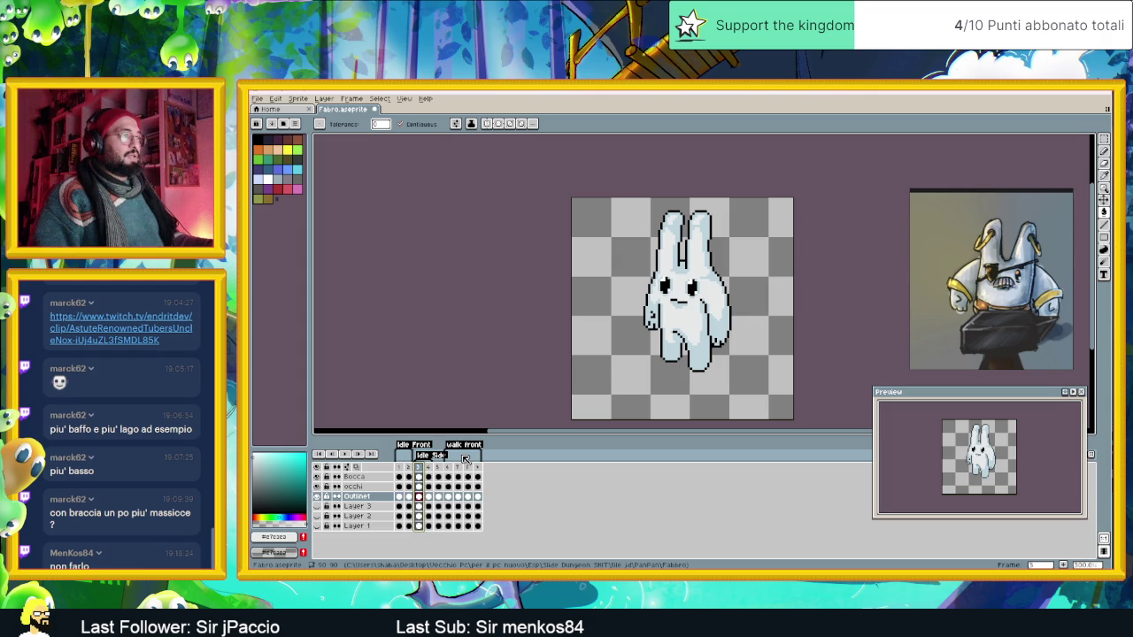
Check frame 4, return to frame 3, zoom in and turn the grid back on.
left_click(423, 469)
left_click(421, 469)
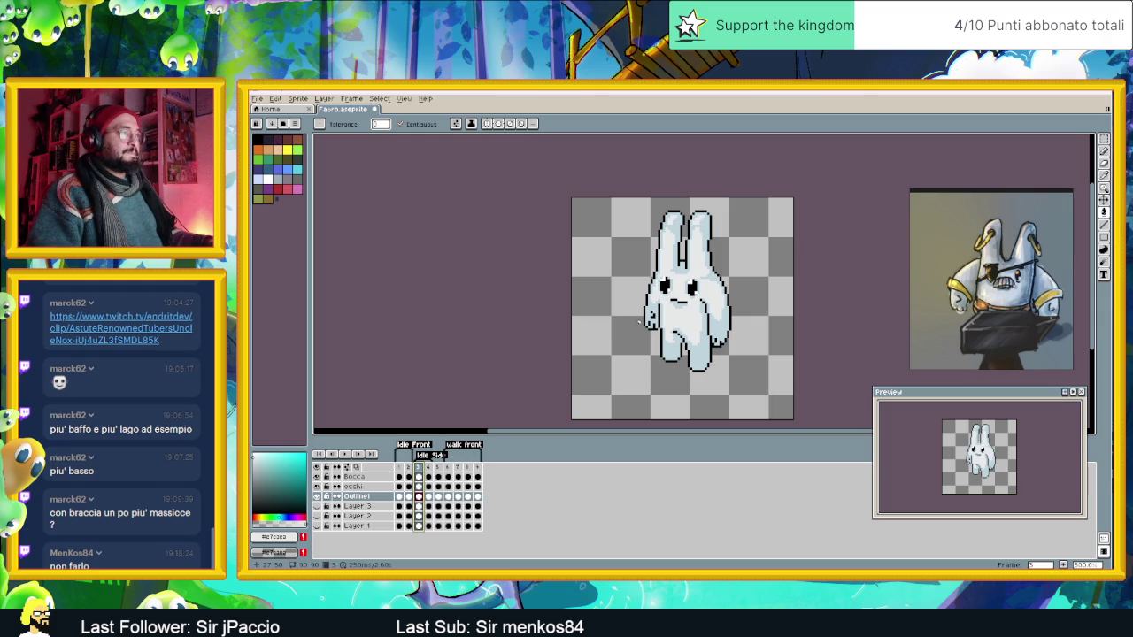
scroll(683, 305, "up", 1)
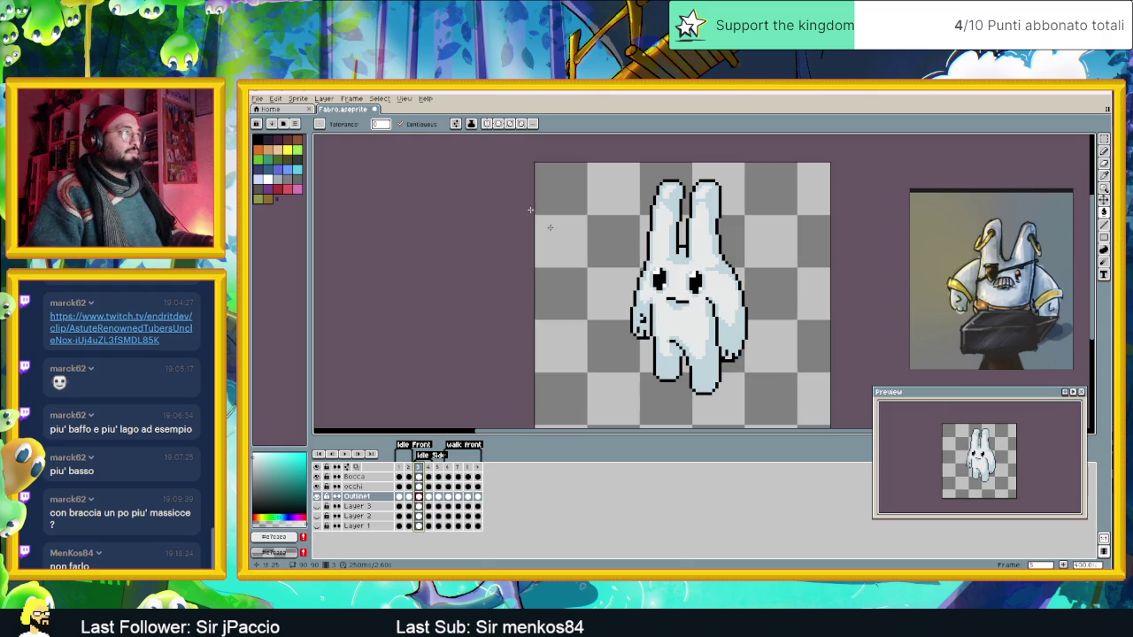
left_click(379, 98)
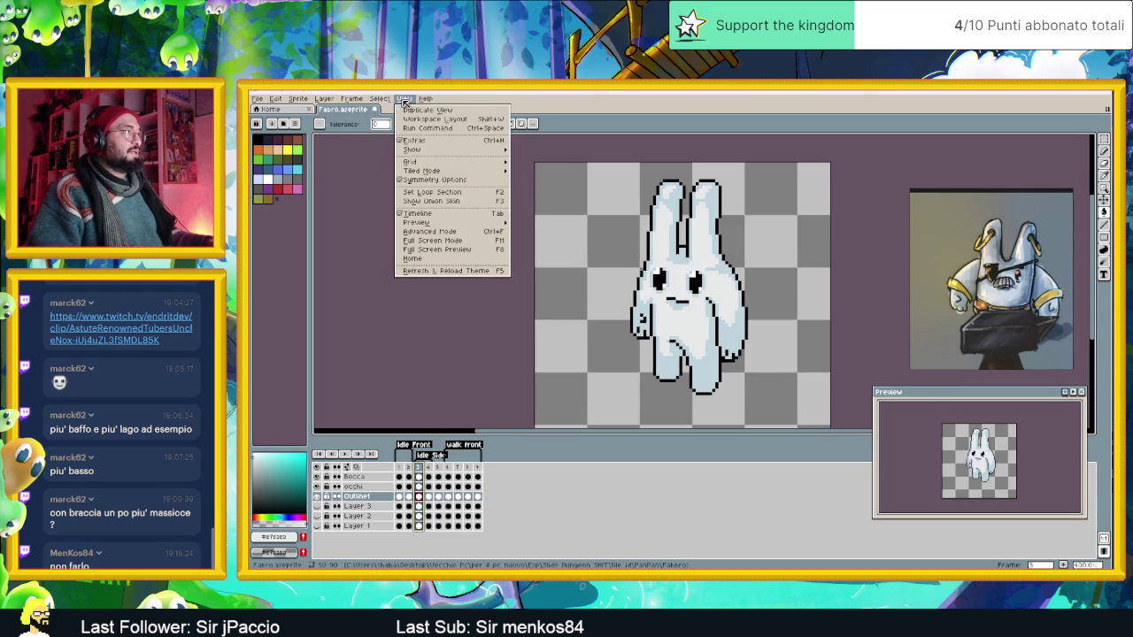
mouse_move(413, 150)
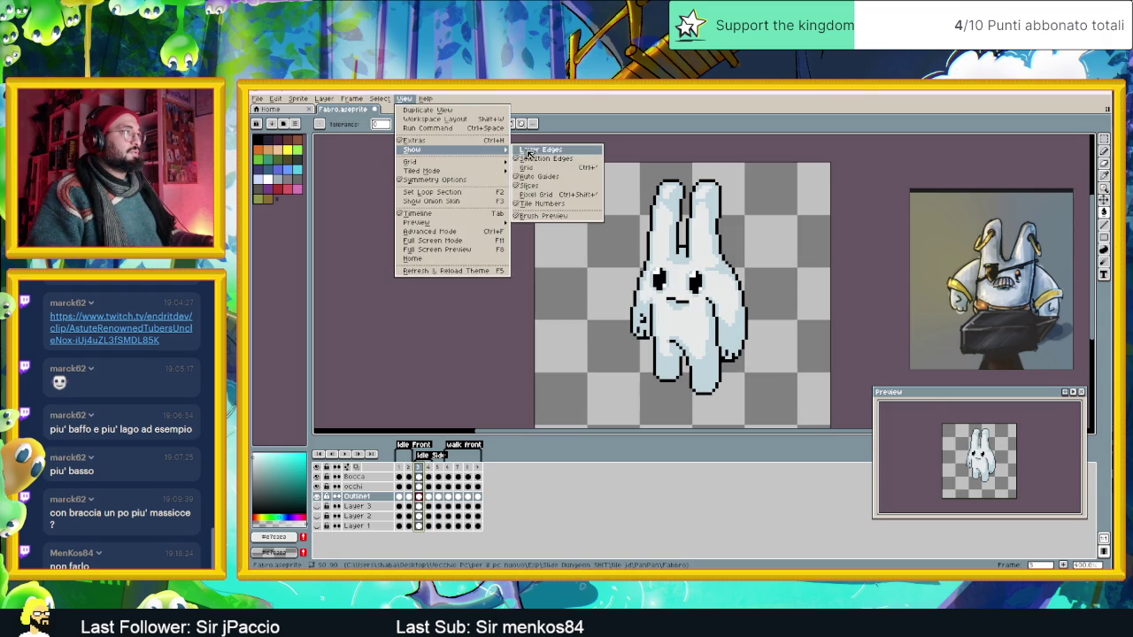
left_click(527, 167)
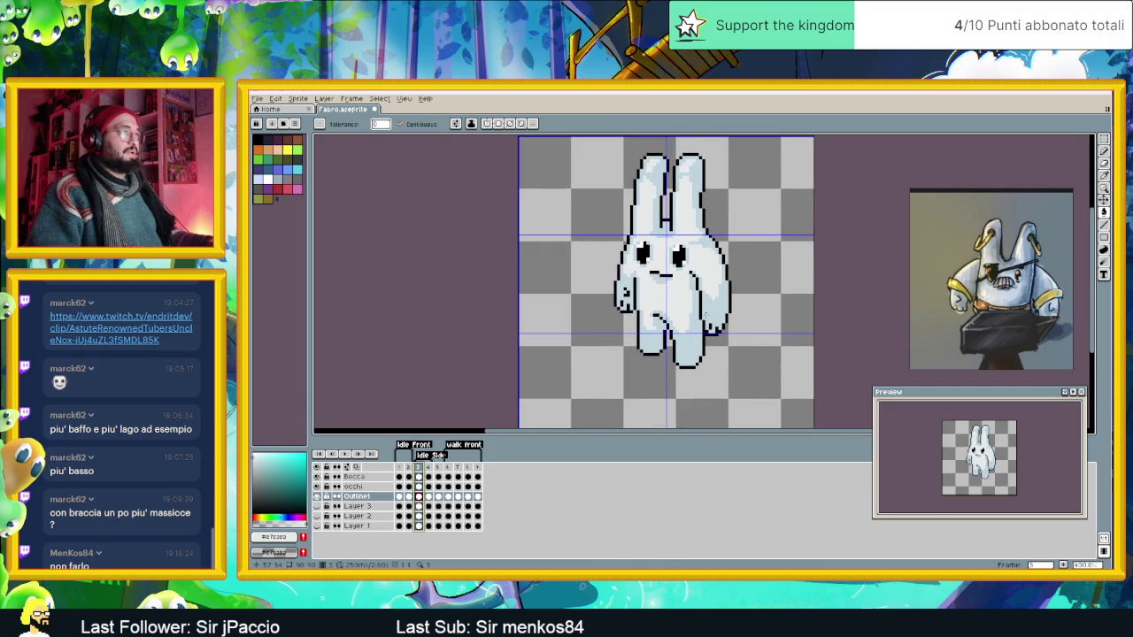
Marquee-select the bunny's right half and nudge it one pixel right.
left_click(1104, 140)
left_click_drag(746, 148, 664, 393)
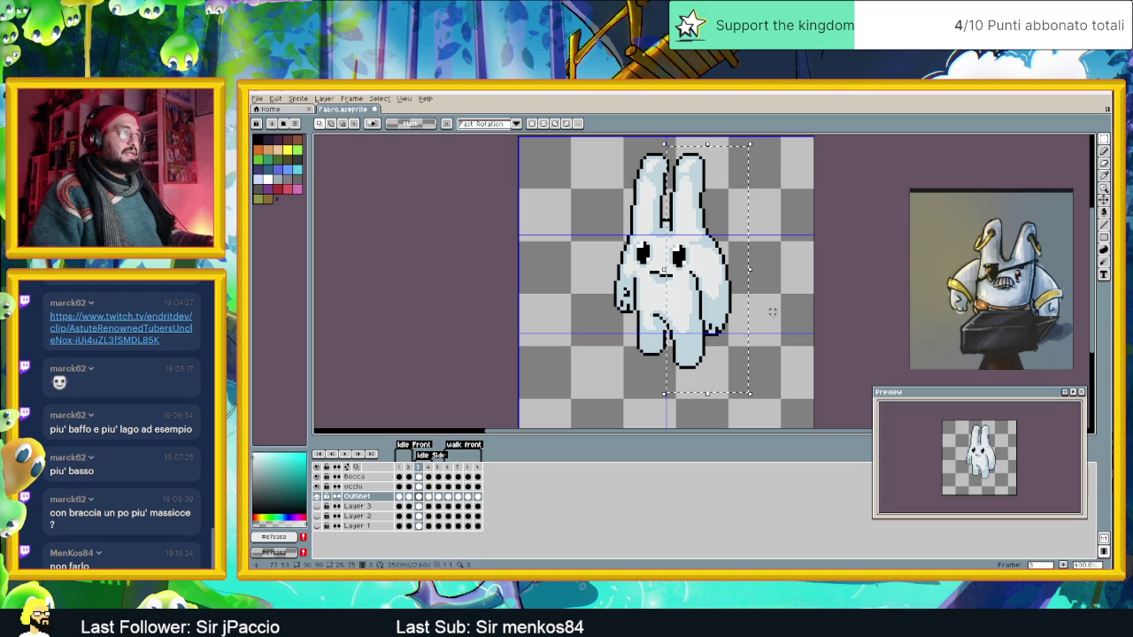
key("Right")
key("Right")
left_click(560, 284)
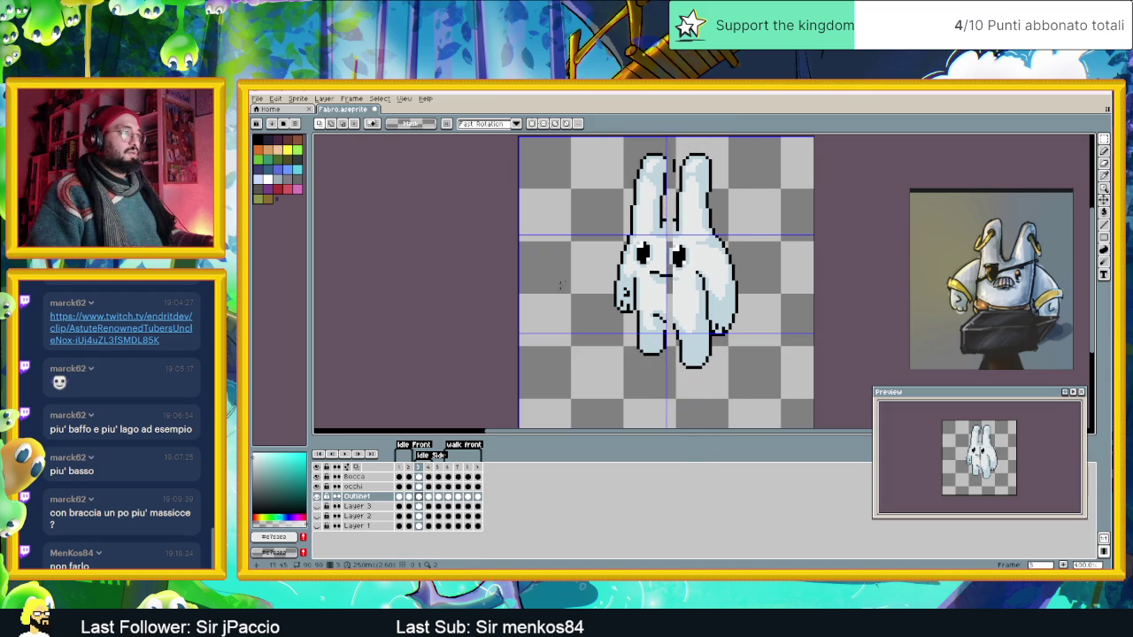
Select the bunny's whole left half and nudge it one pixel left.
left_click(676, 173)
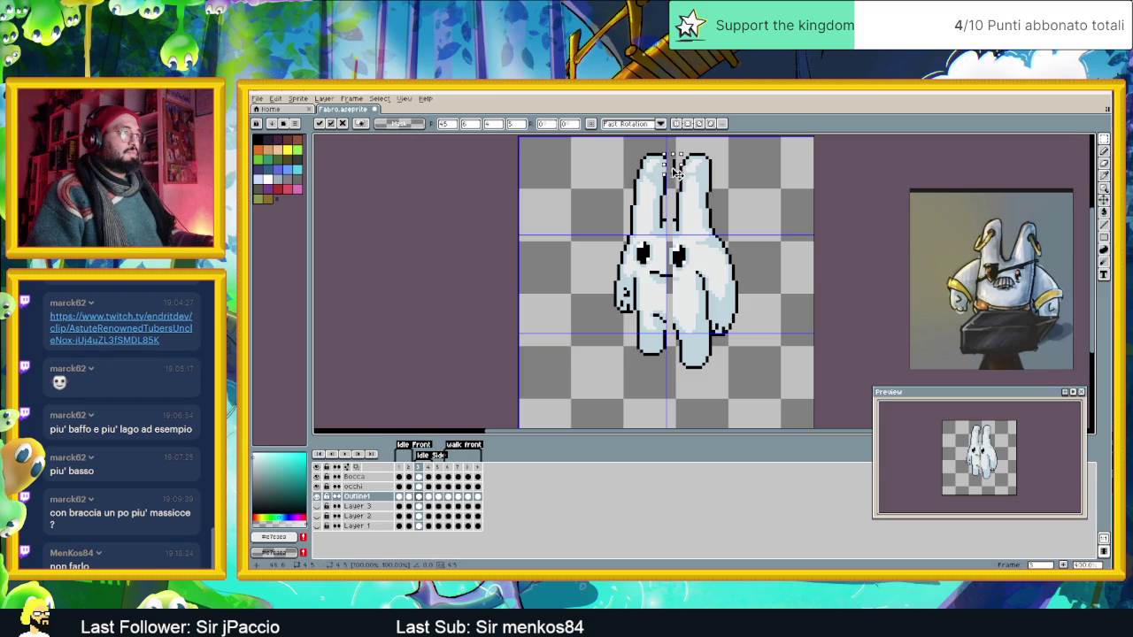
left_click(588, 150)
left_click_drag(592, 144, 669, 400)
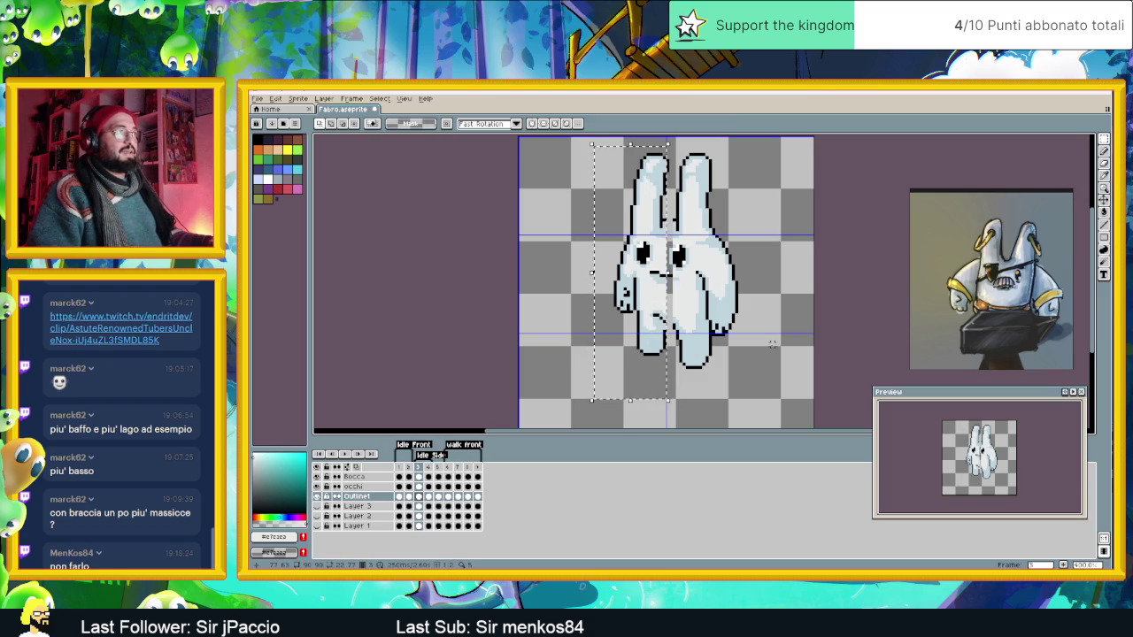
left_click_drag(676, 146, 660, 177)
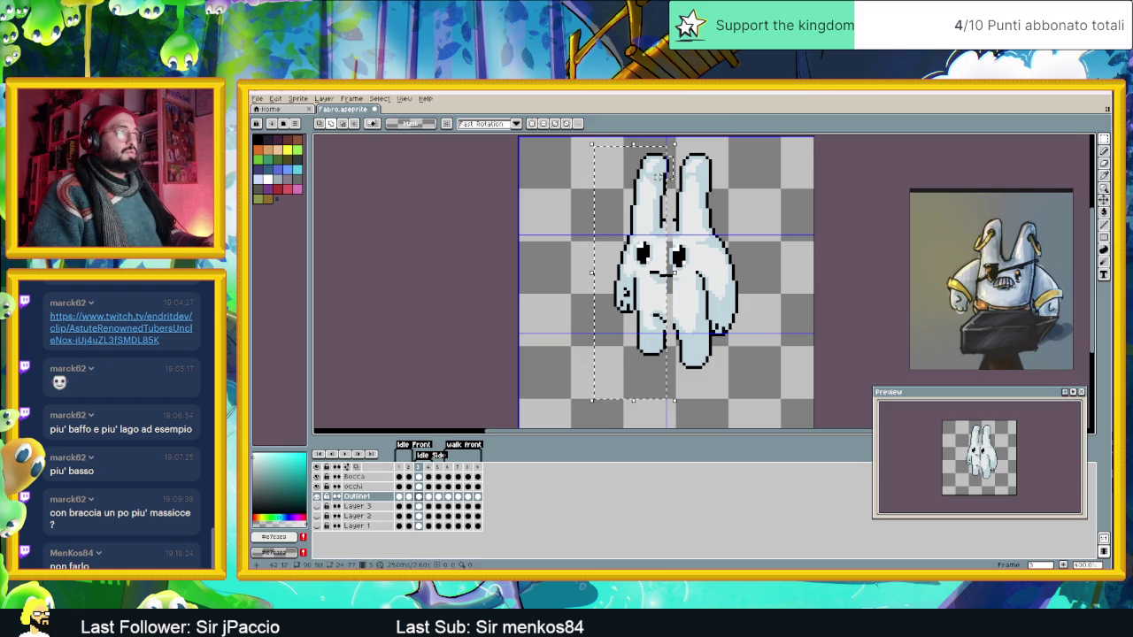
key("Left")
key("Left")
key("Left")
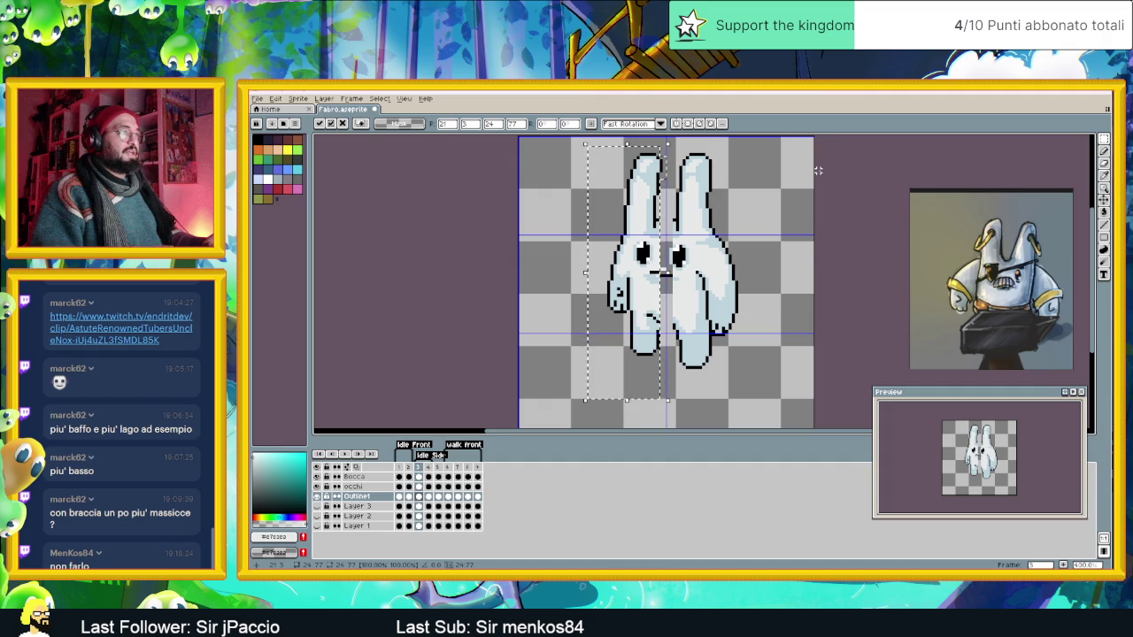
left_click(805, 186)
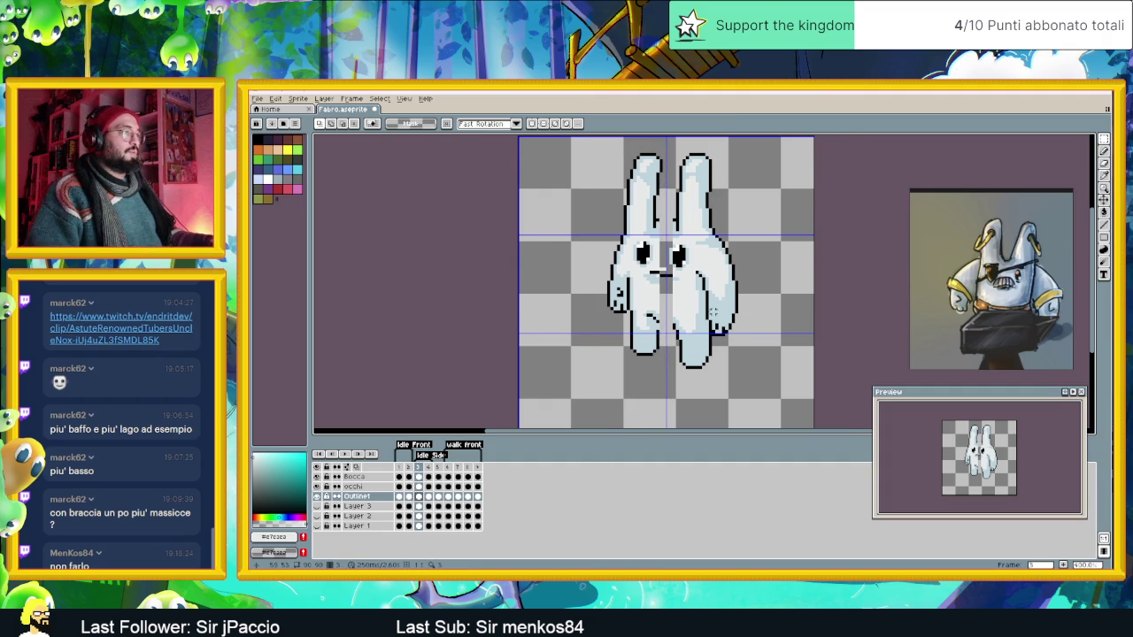
With the Pencil, restore the black pixel in the leg's diagonal outline.
scroll(665, 285, "up", 1)
scroll(666, 285, "up", 1)
scroll(666, 285, "up", 1)
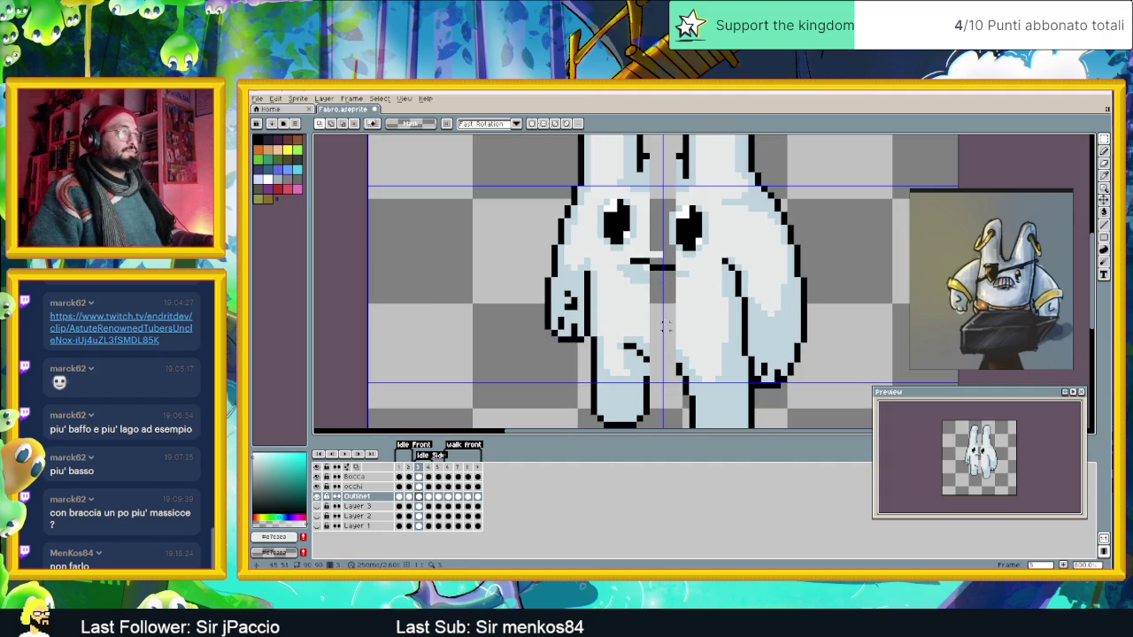
scroll(684, 379, "down", 1)
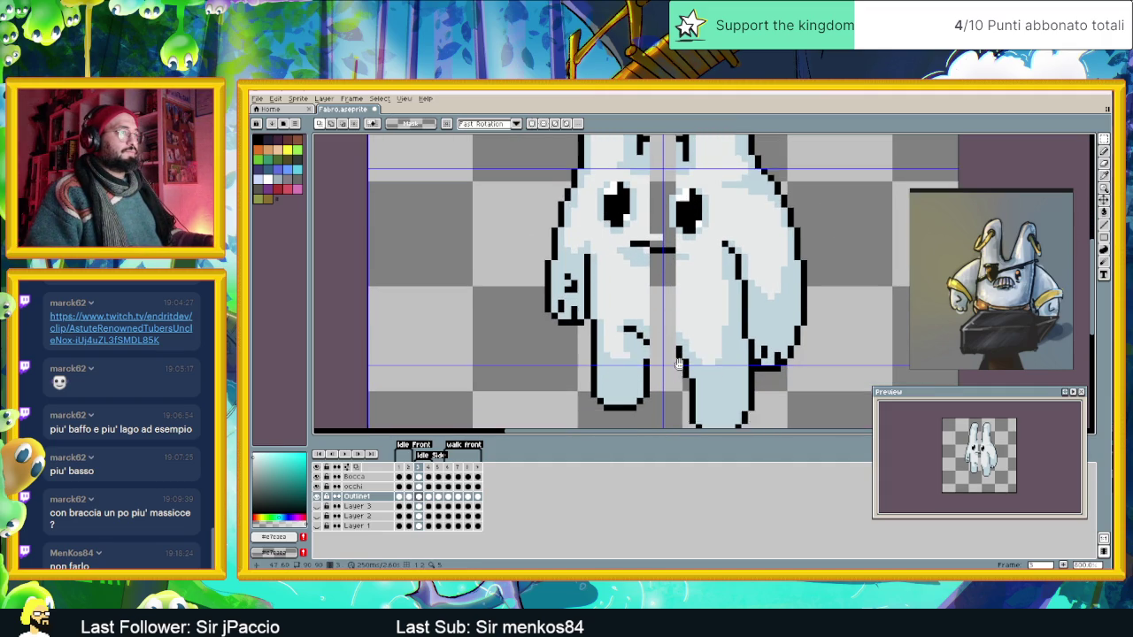
scroll(684, 379, "down", 1)
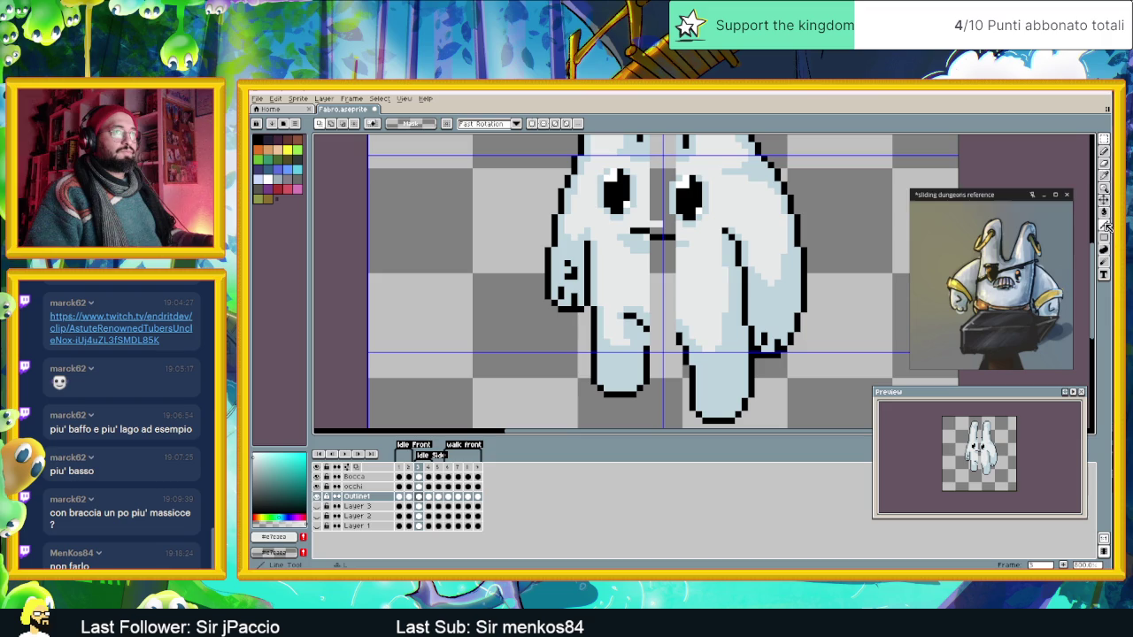
left_click(1104, 150)
scroll(648, 342, "up", 1)
scroll(648, 341, "up", 1)
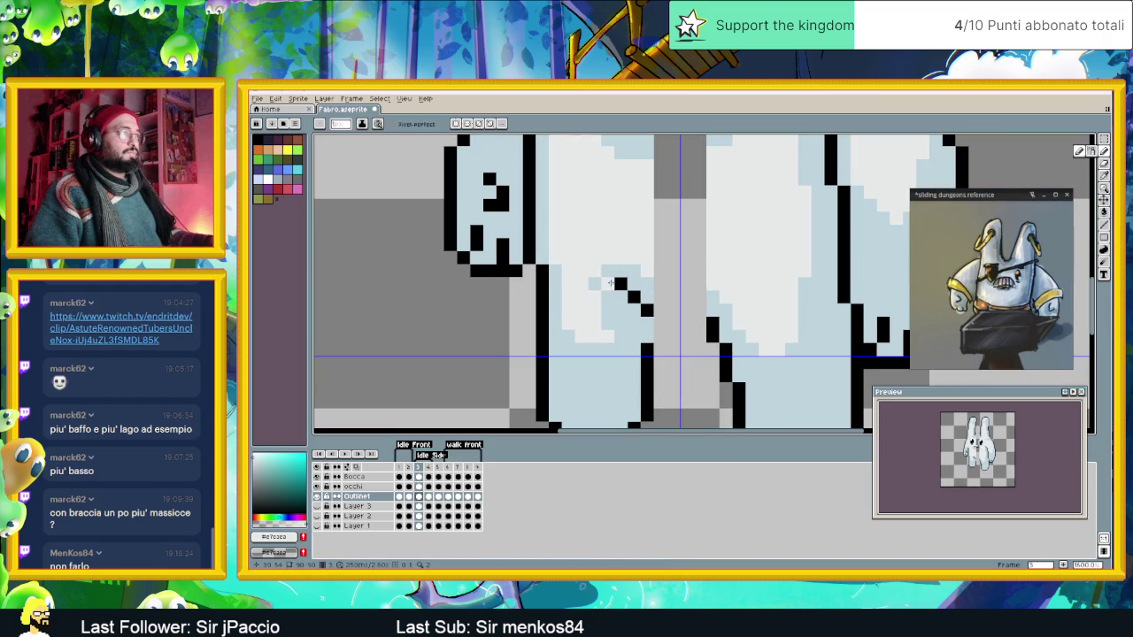
left_click(620, 284)
left_click(615, 283, "alt")
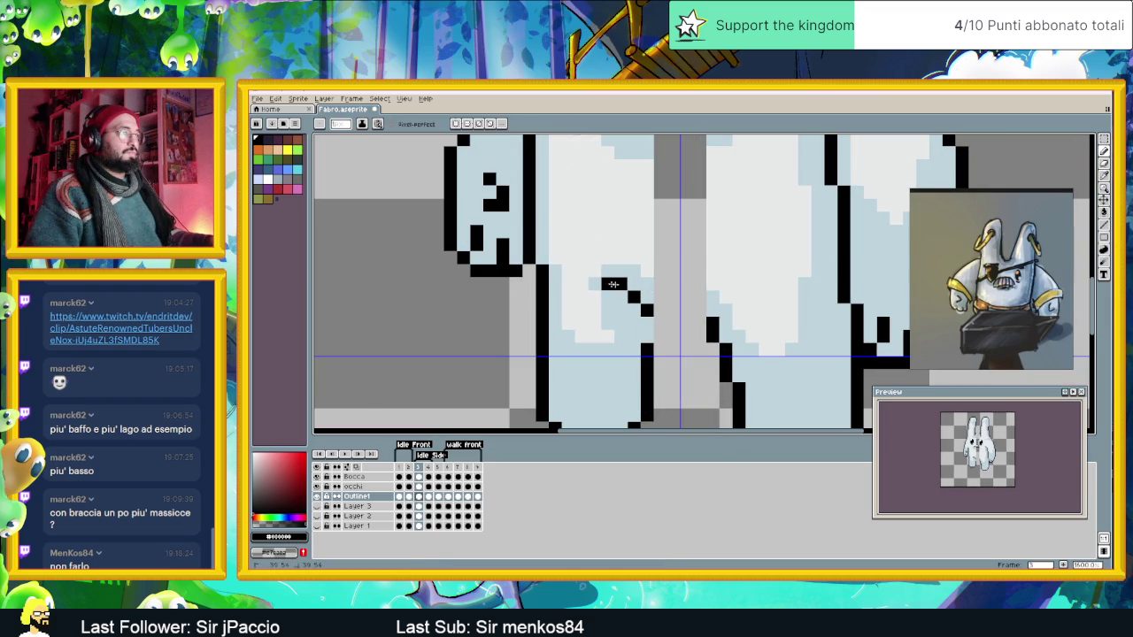
left_click(624, 284)
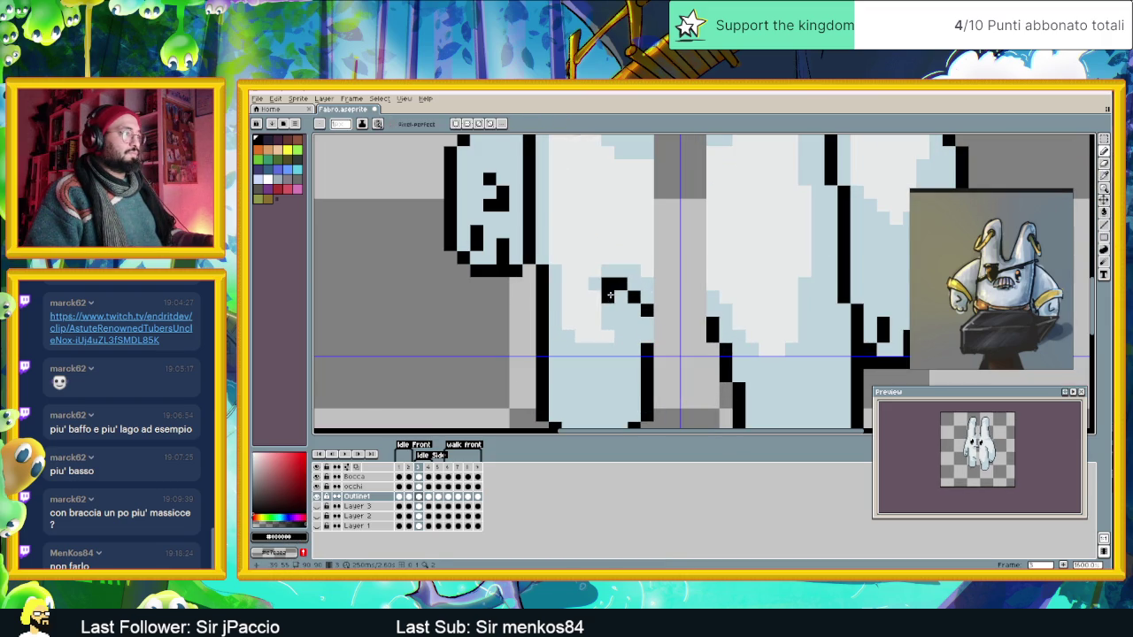
Paint the stray outline pixel with the light blue body colour.
scroll(612, 286, "down", 2)
scroll(616, 287, "down", 1)
scroll(619, 290, "down", 1)
scroll(623, 293, "down", 1)
scroll(623, 295, "up", 1)
scroll(625, 295, "up", 1)
scroll(629, 296, "up", 1)
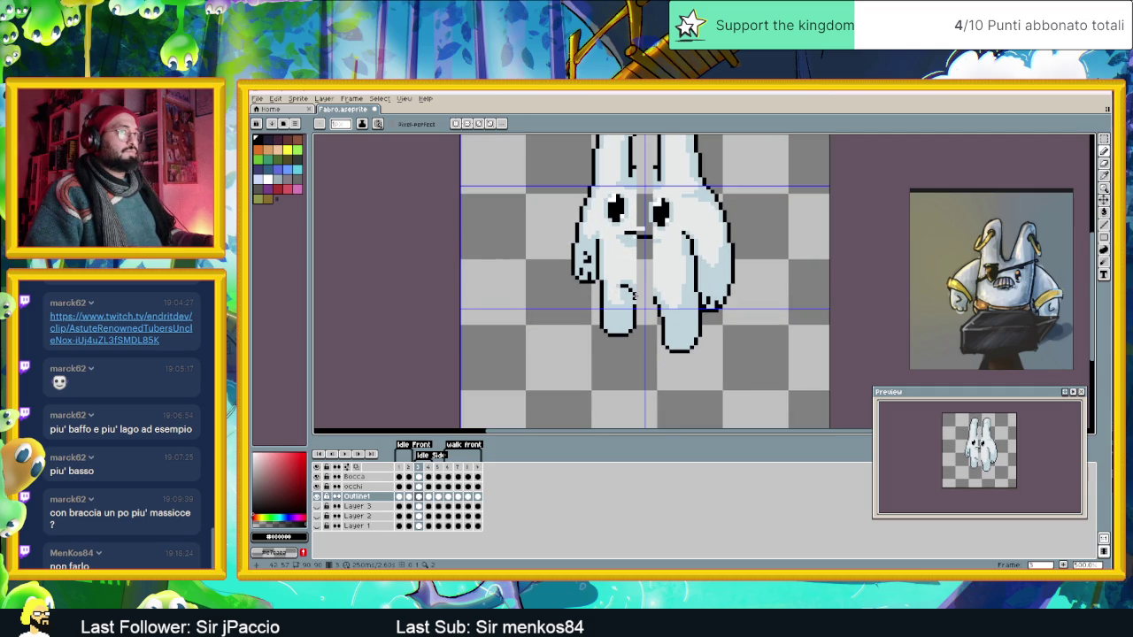
scroll(633, 295, "up", 1)
scroll(633, 296, "up", 2)
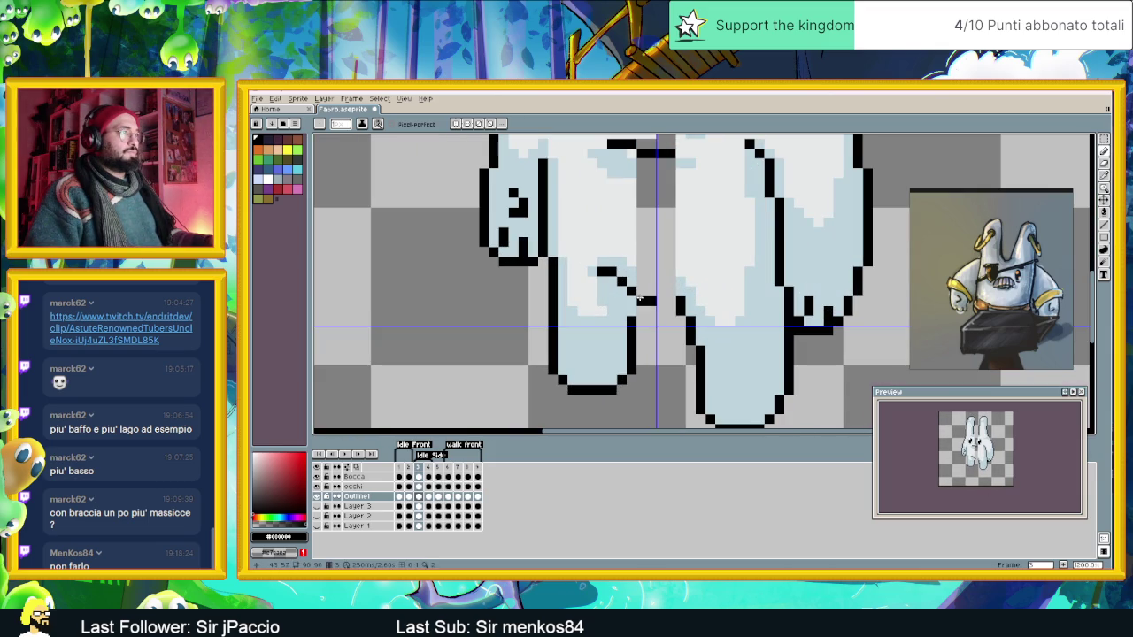
left_click(611, 282, "alt")
left_click(610, 272)
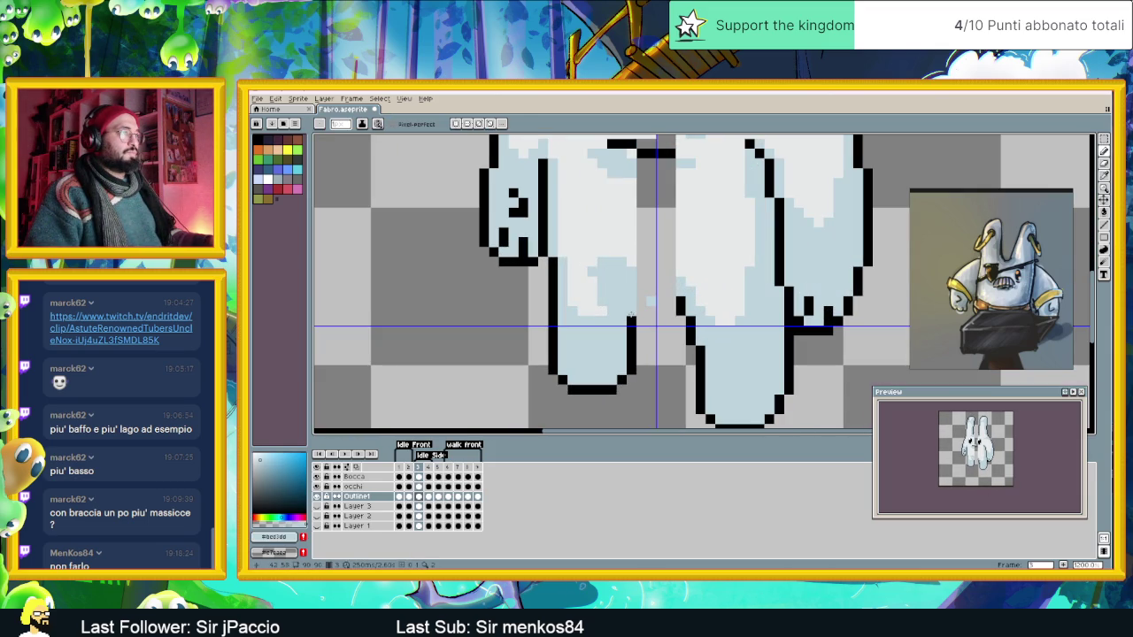
Eyedrop the near-white body colour from the bunny's body as the drawing colour.
left_click(631, 319, "alt")
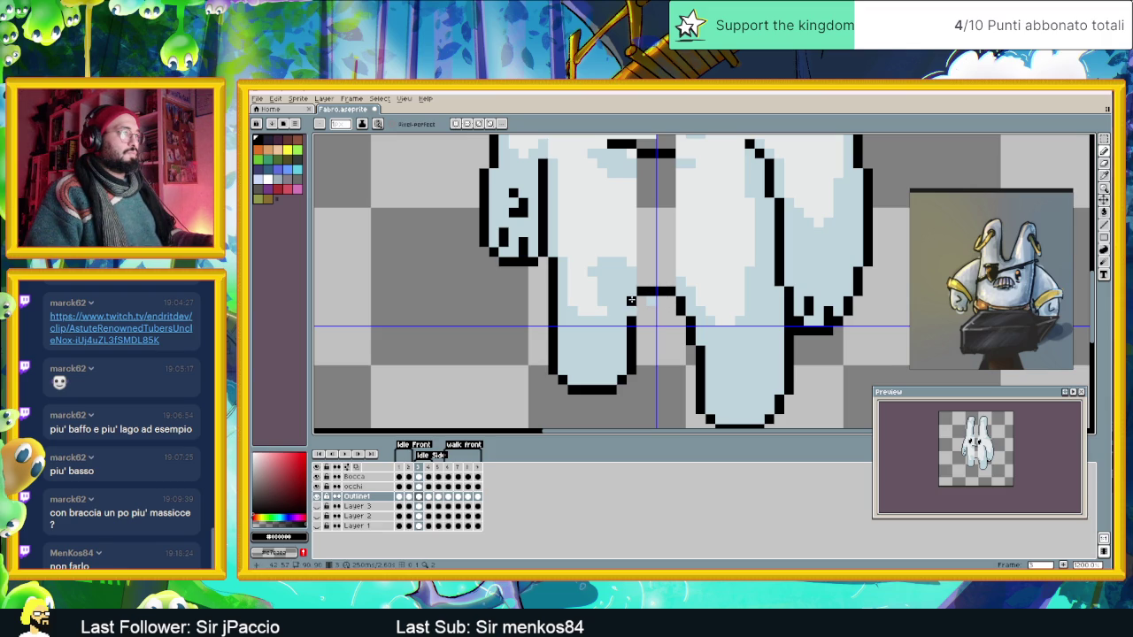
scroll(631, 308, "down", 2)
scroll(638, 301, "down", 1)
scroll(647, 296, "down", 1)
scroll(657, 290, "up", 1)
scroll(657, 291, "up", 1)
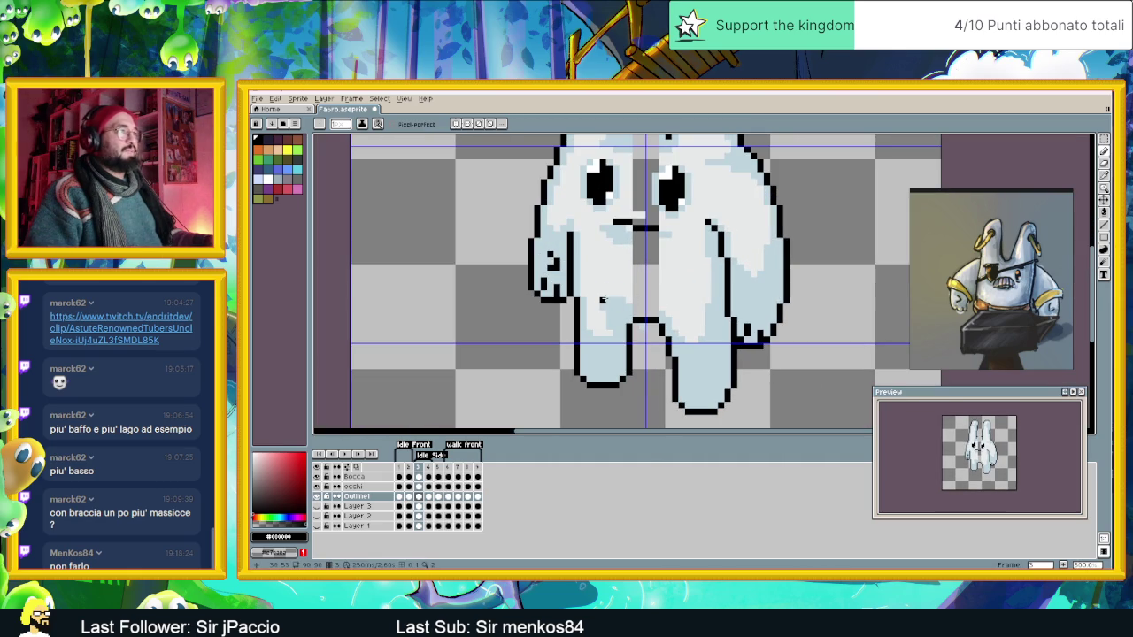
scroll(654, 286, "down", 1)
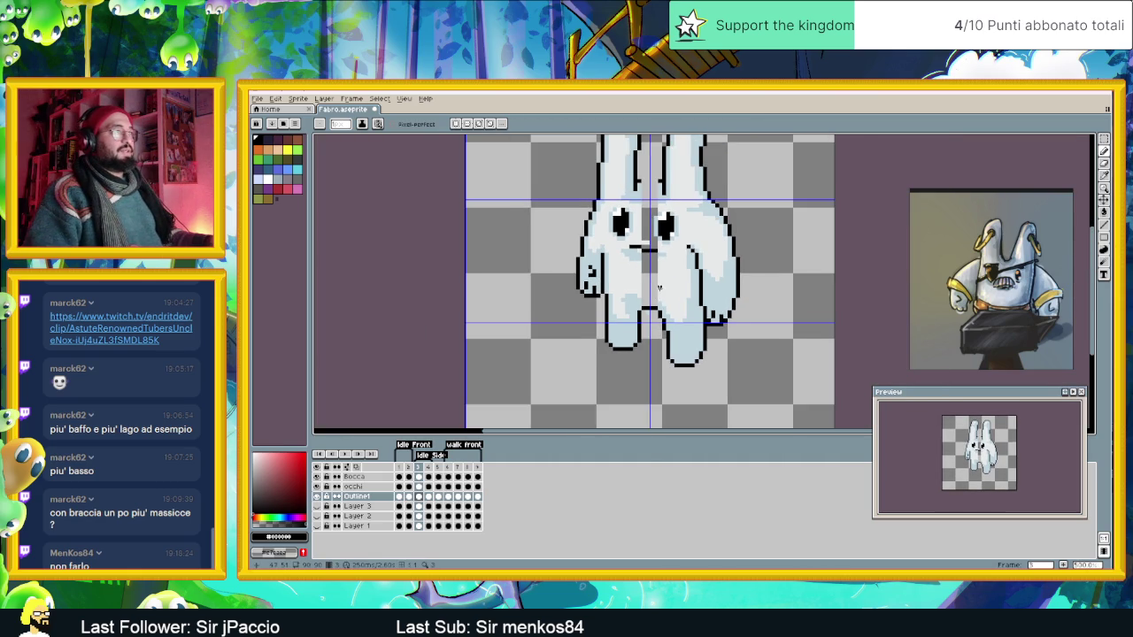
scroll(638, 295, "up", 1)
scroll(616, 304, "up", 1)
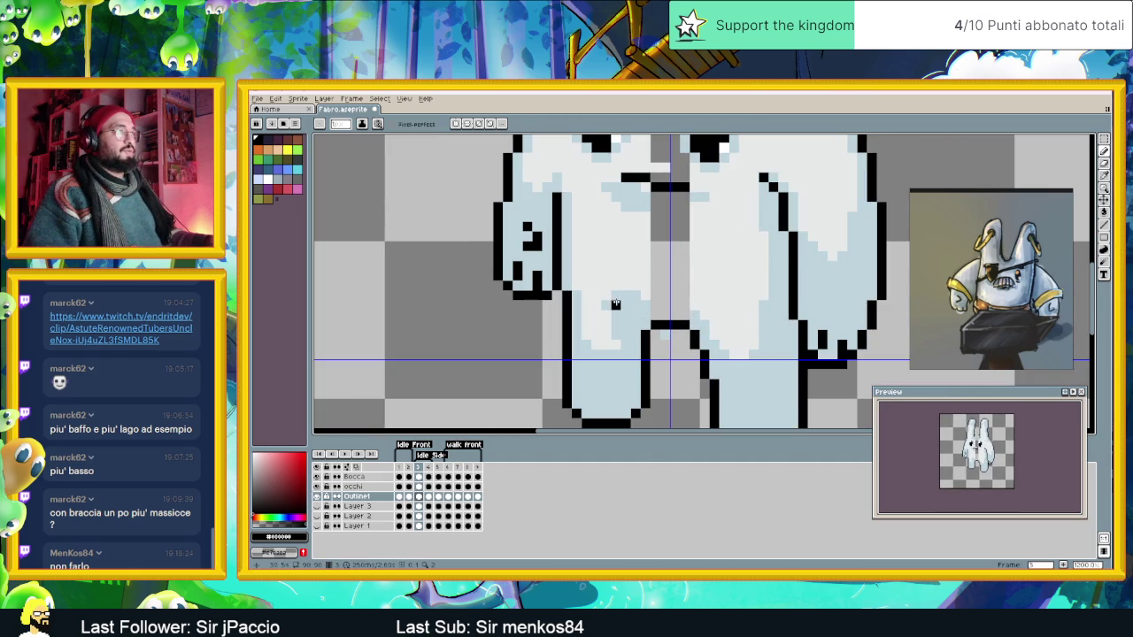
left_click(616, 304, "alt")
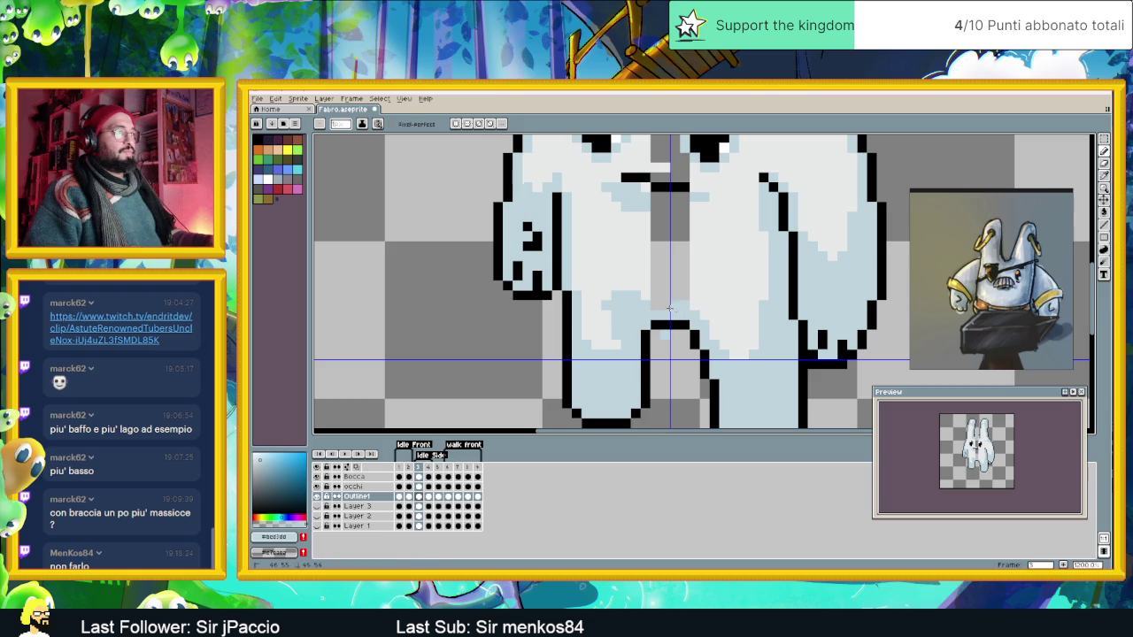
left_click(639, 289, "alt")
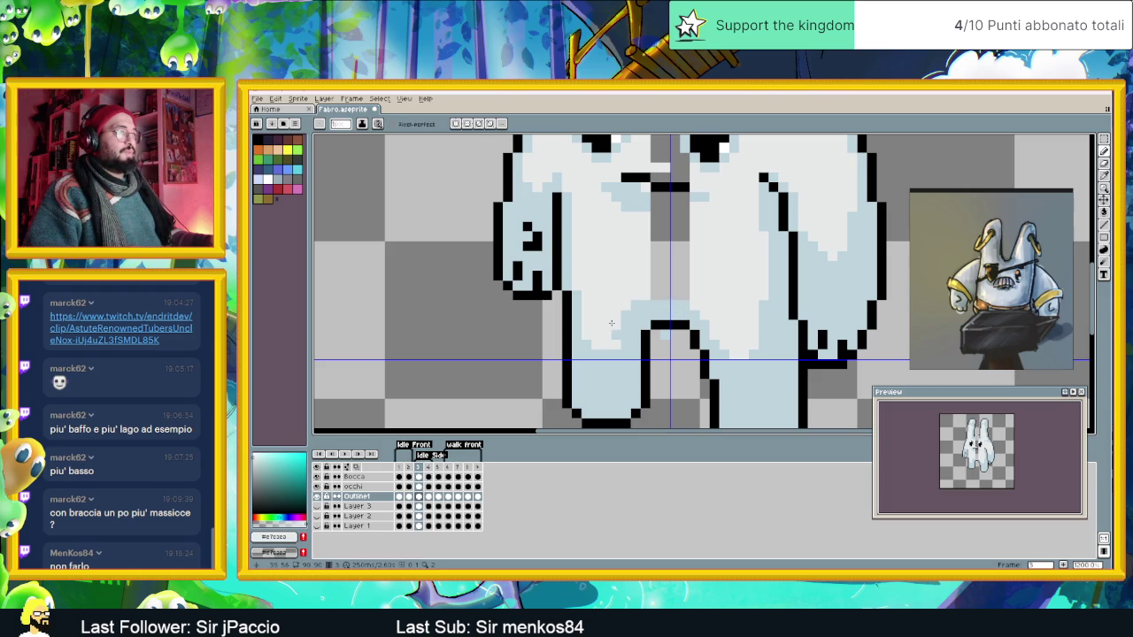
key("alt")
left_click(638, 301, "alt")
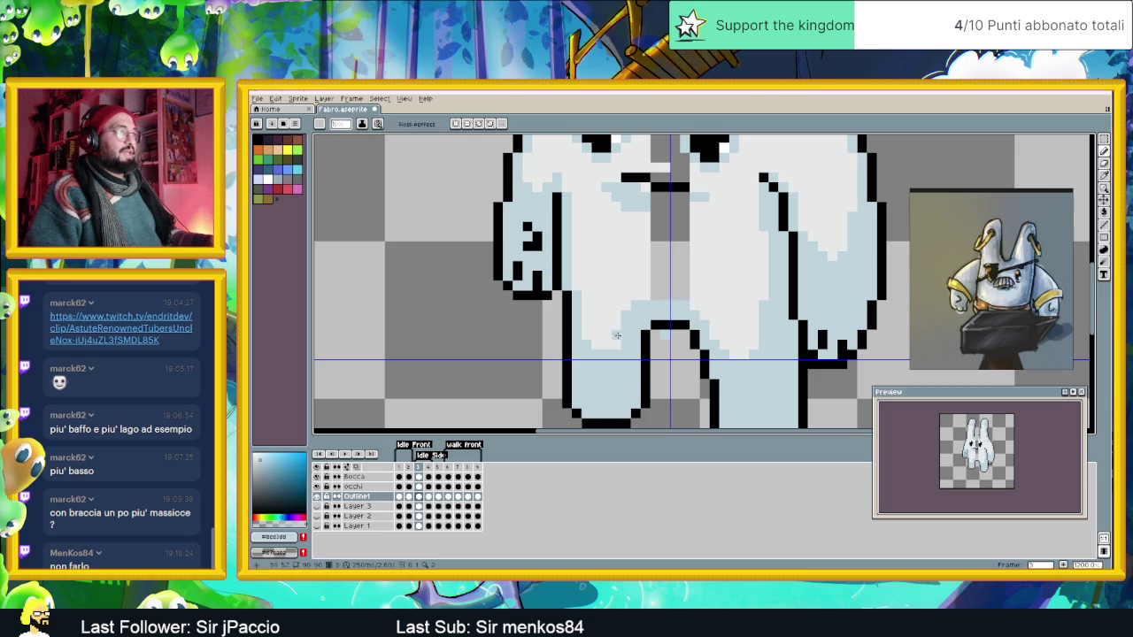
scroll(618, 340, "down", 2)
scroll(637, 310, "down", 1)
scroll(666, 273, "up", 1)
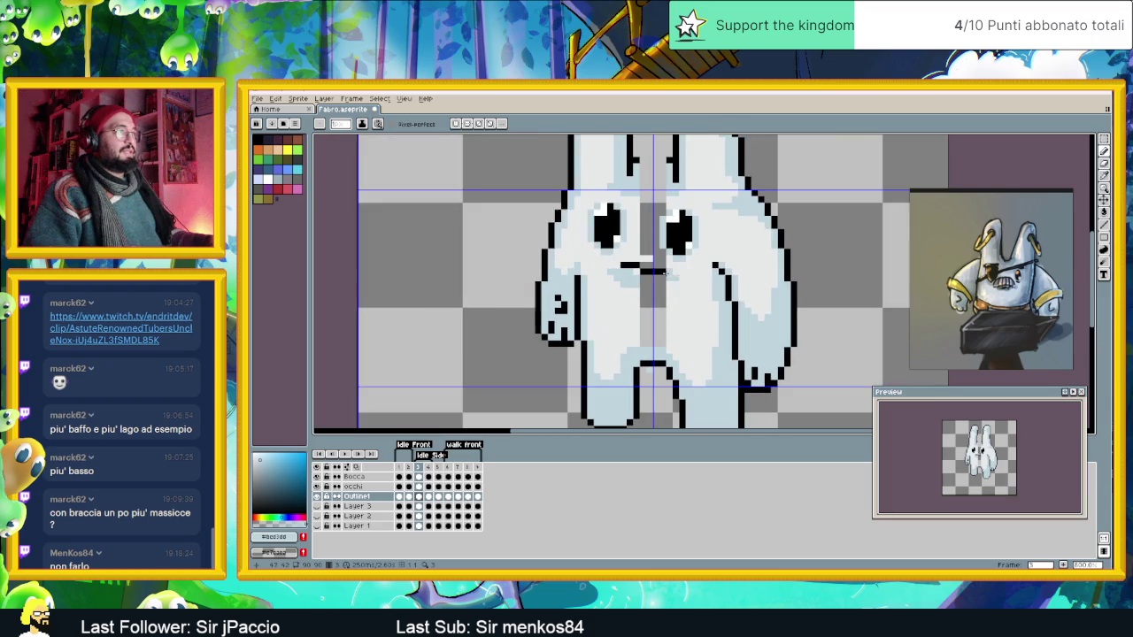
scroll(645, 266, "up", 2)
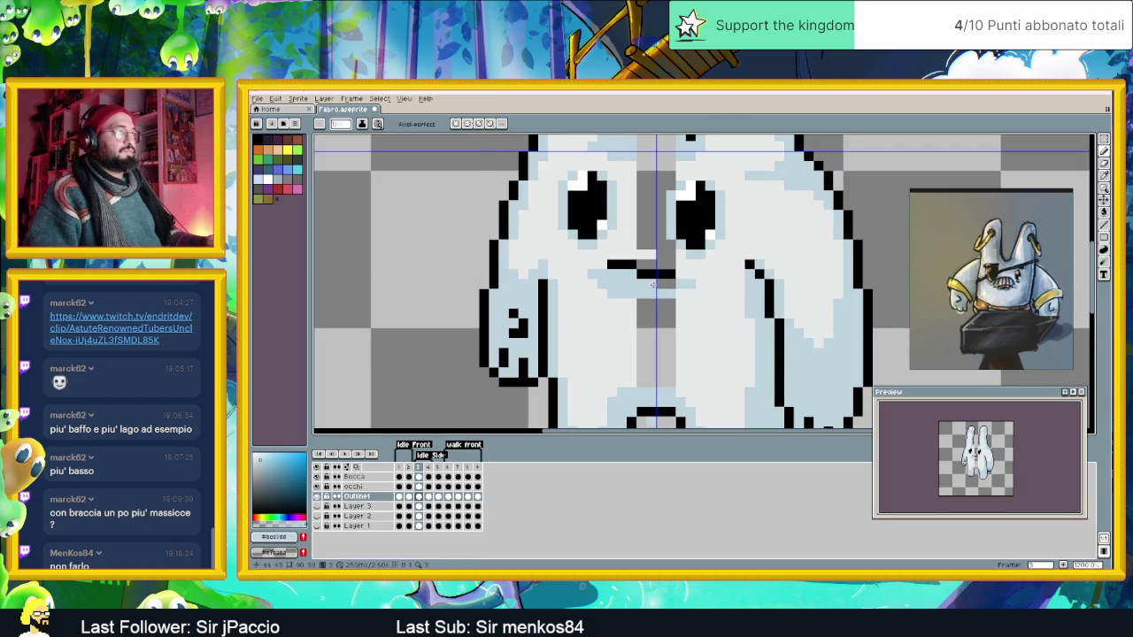
scroll(653, 285, "down", 2)
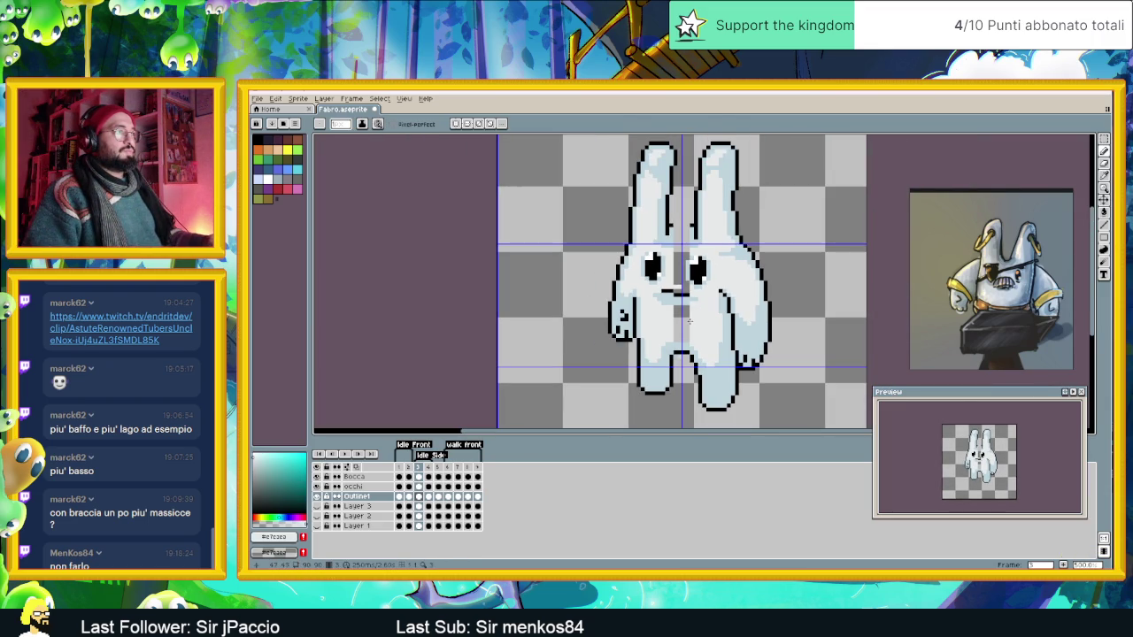
Draw a black bar linking the bunny's two ears.
scroll(689, 282, "up", 2)
left_click(700, 214, "alt")
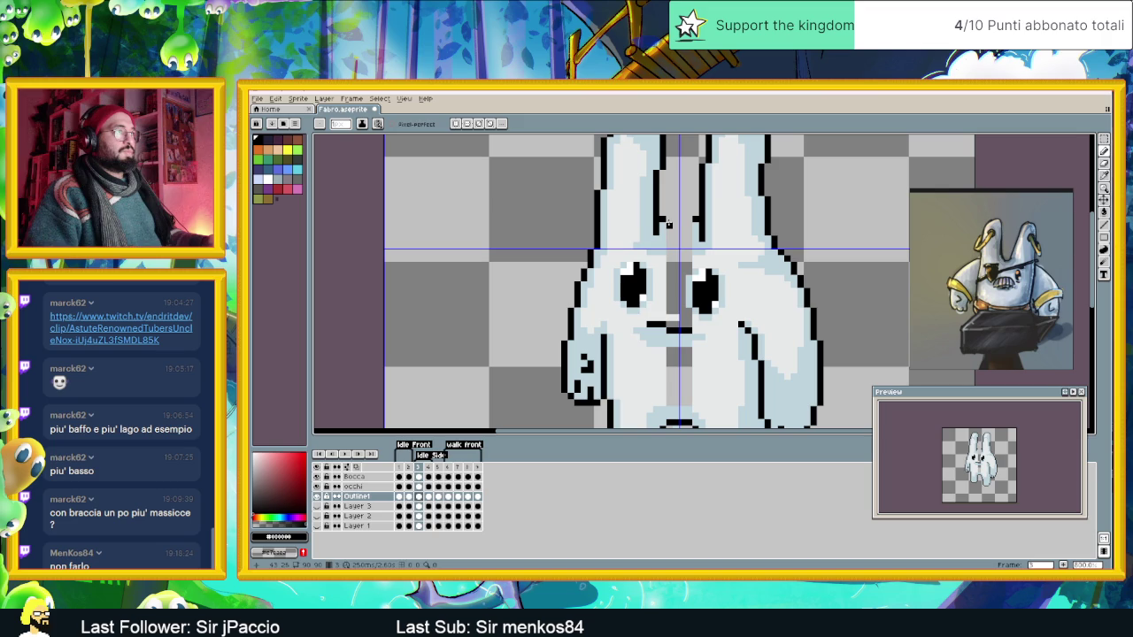
left_click(677, 234, "alt")
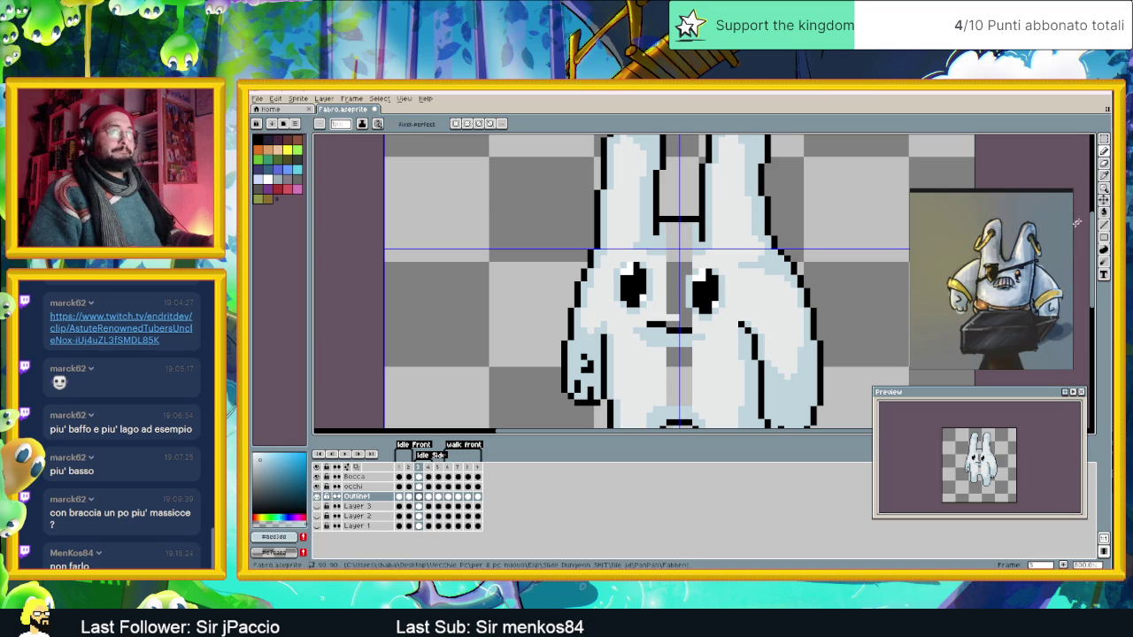
Paint-bucket fill the transparent gap in the bunny's face.
left_click(1105, 213)
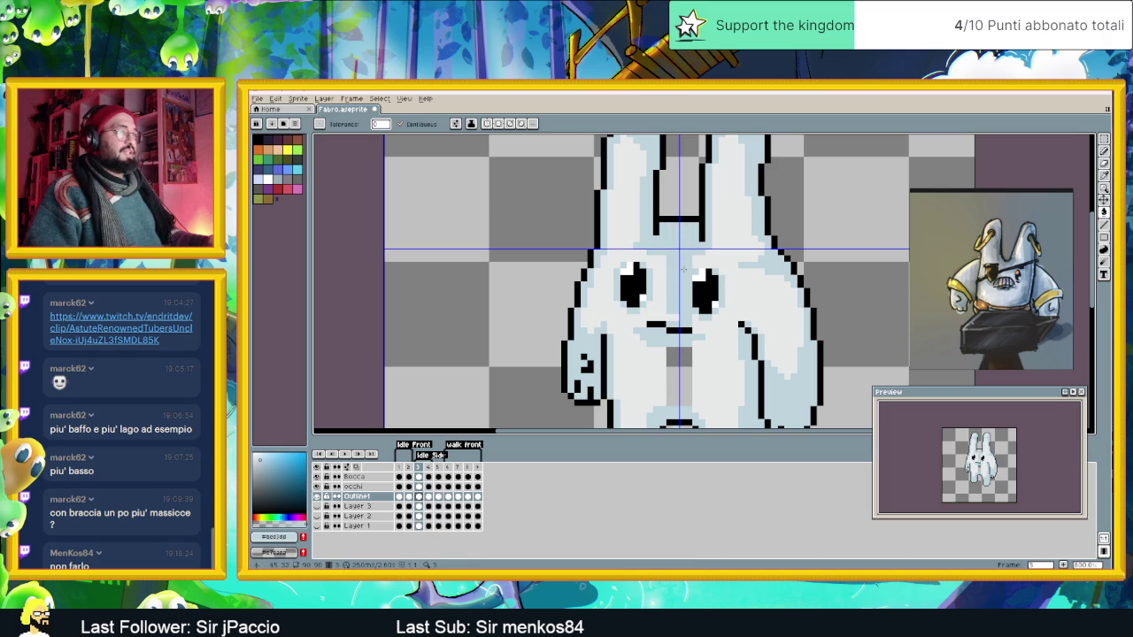
left_click(682, 268)
left_click(1105, 152)
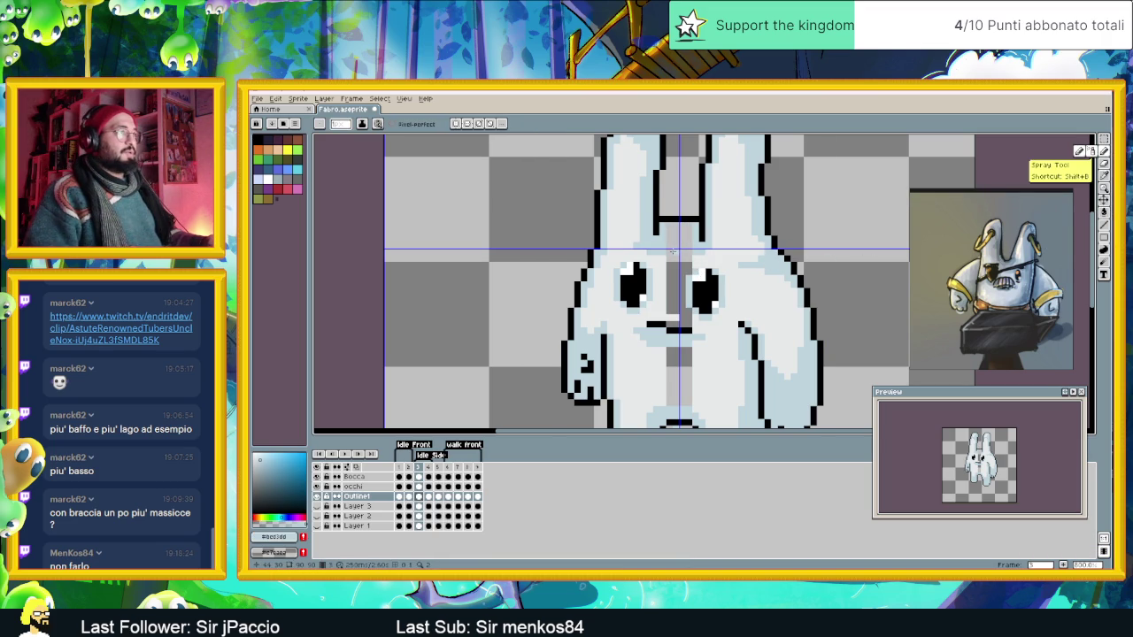
Fill the remaining grey gaps between the eyes with the light body colour.
key("g")
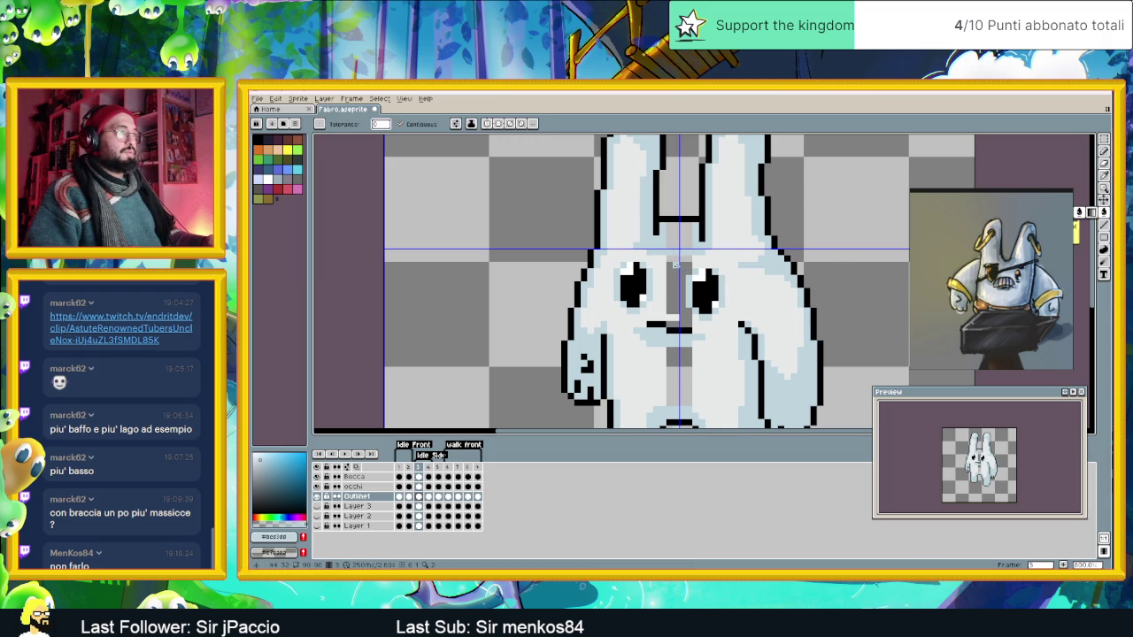
left_click(741, 291, "alt")
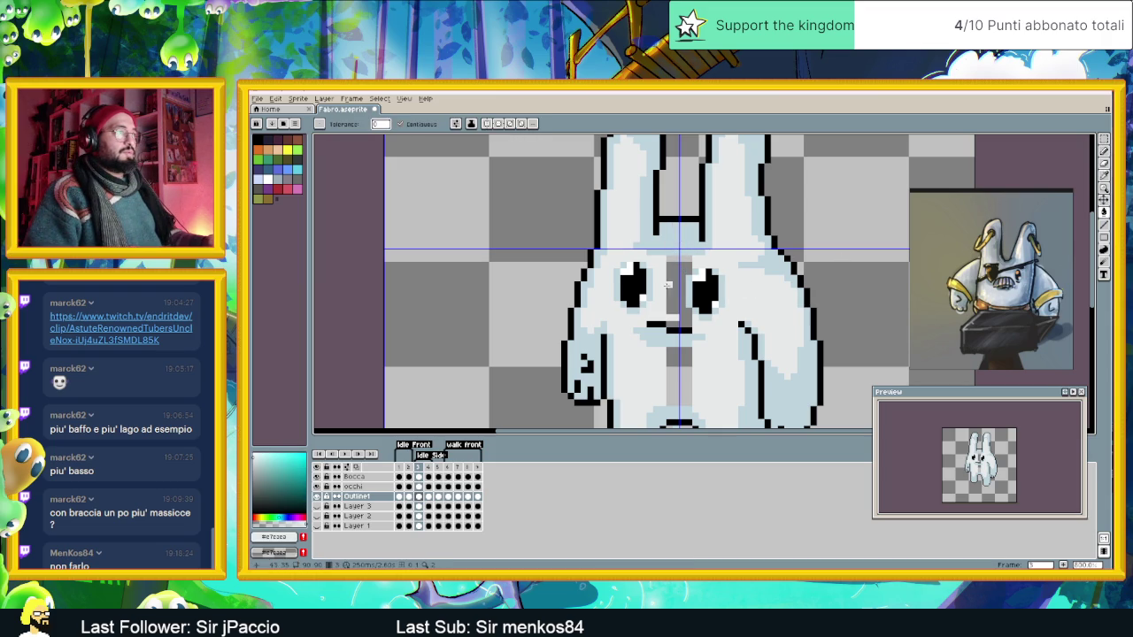
left_click(678, 292)
left_click(679, 376)
scroll(718, 379, "down", 3)
scroll(718, 379, "up", 2)
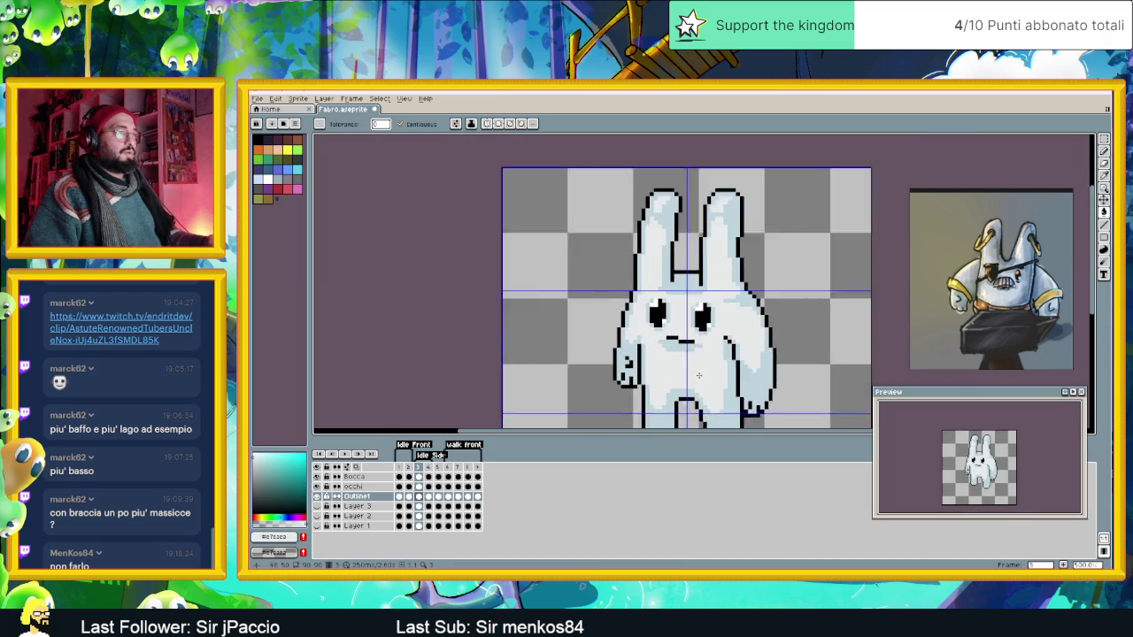
scroll(698, 373, "down", 1)
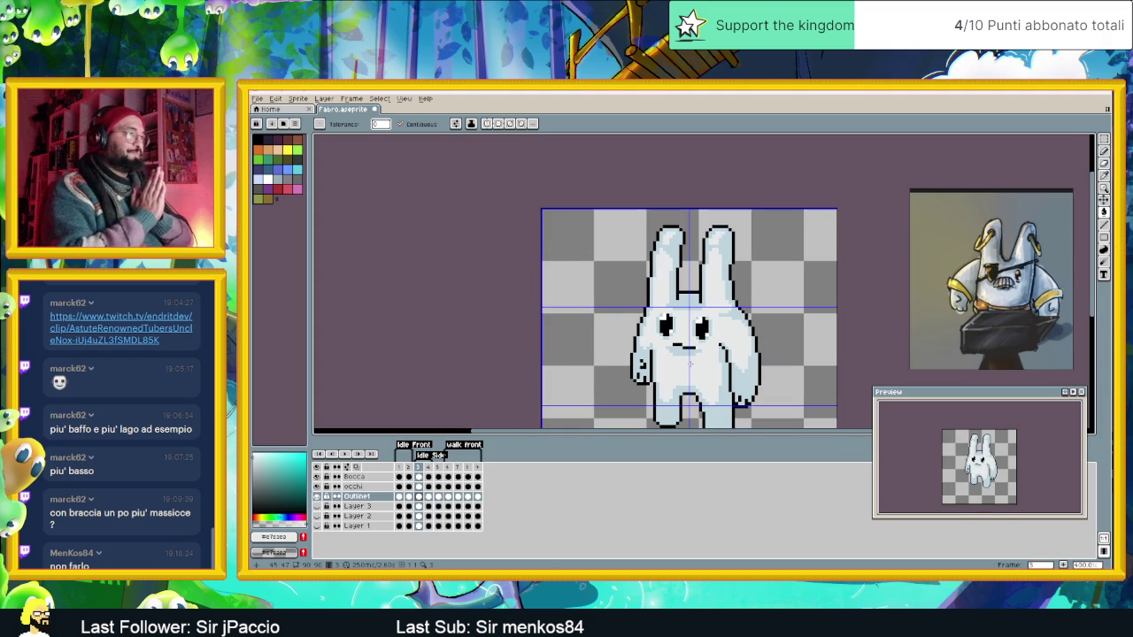
scroll(690, 364, "down", 1)
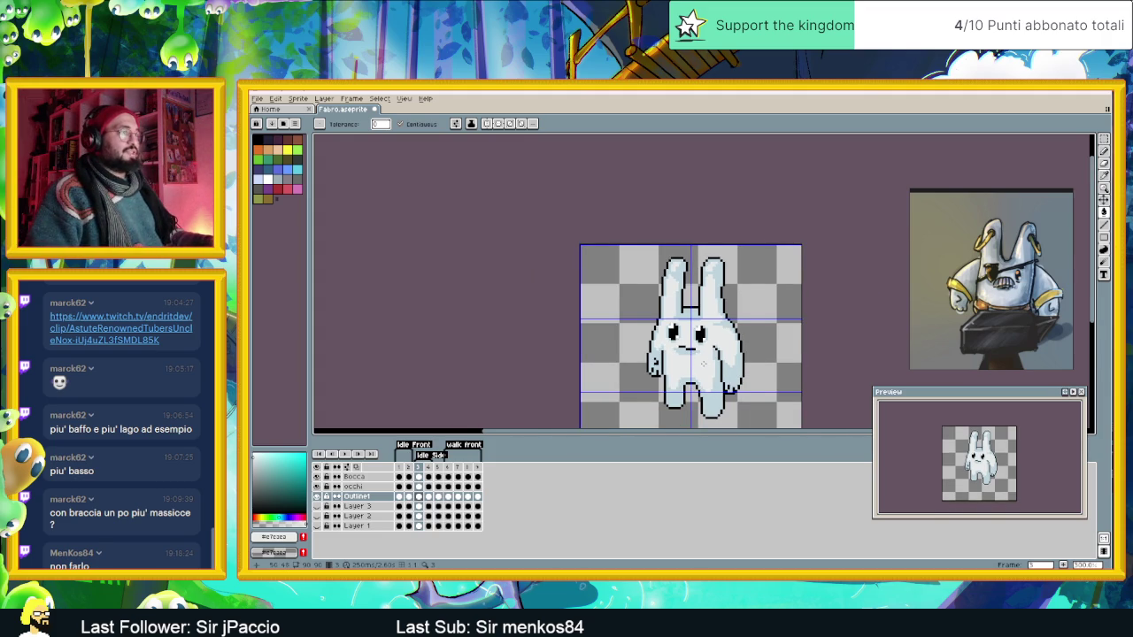
left_click_drag(704, 364, 672, 309)
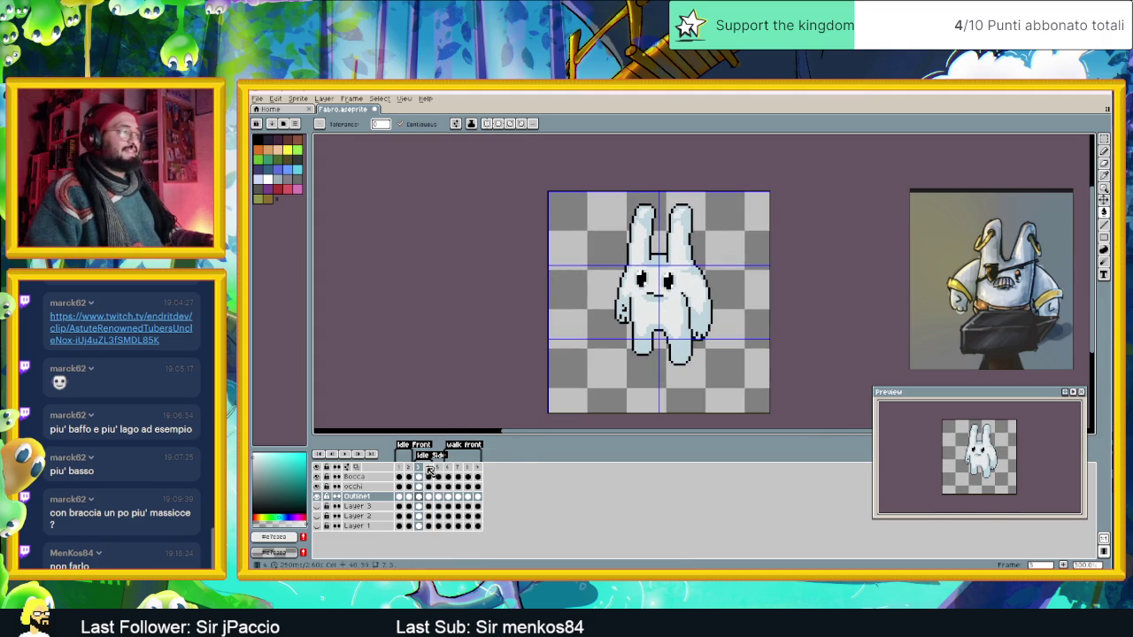
scroll(708, 312, "up", 1)
left_click(708, 312)
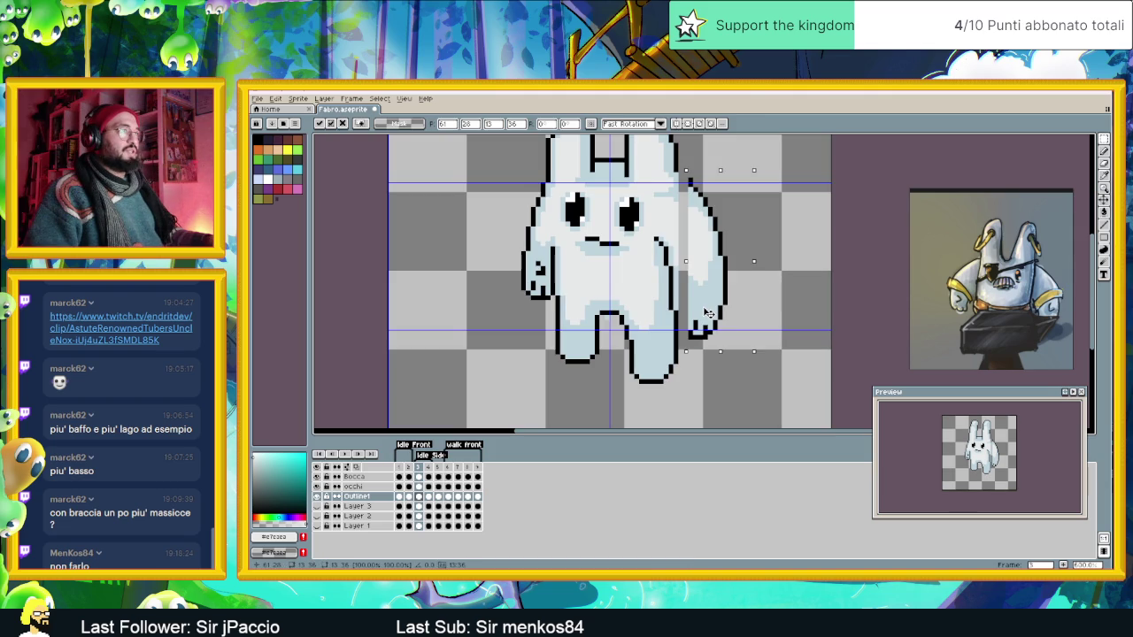
left_click(778, 248)
scroll(668, 283, "up", 1)
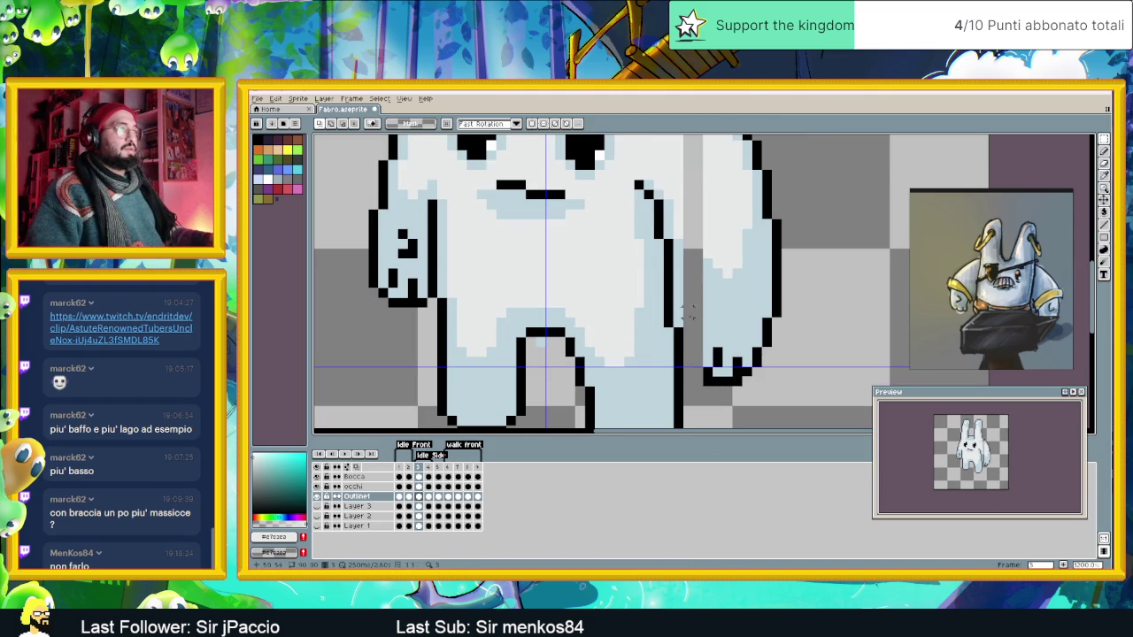
scroll(675, 301, "down", 1)
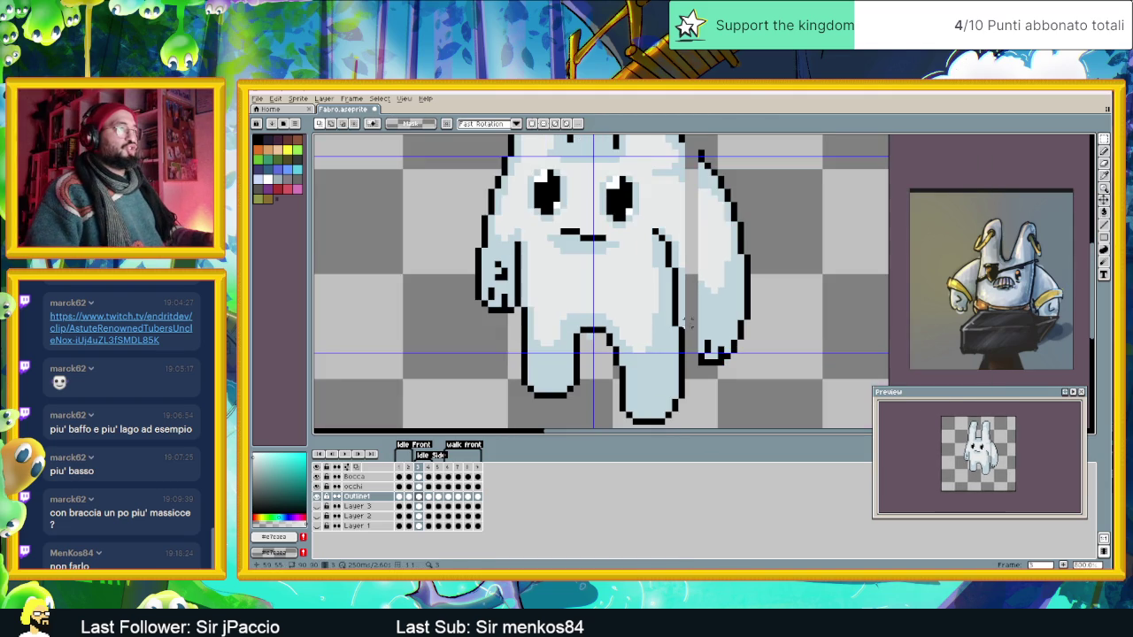
left_click(1104, 152)
scroll(707, 202, "up", 2)
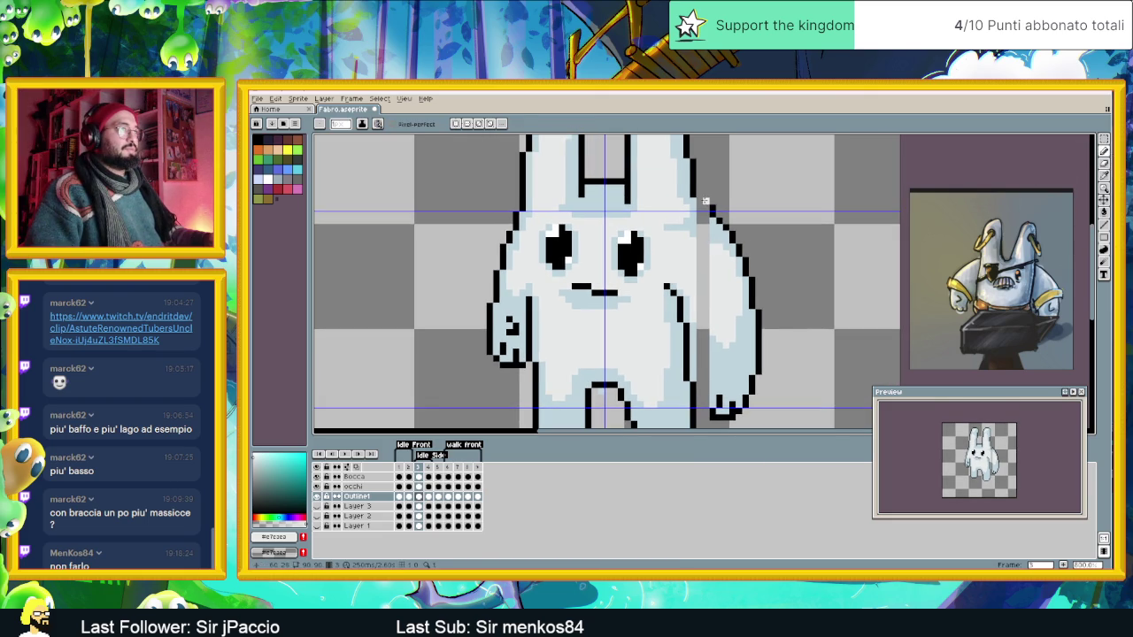
left_click(699, 200, "alt")
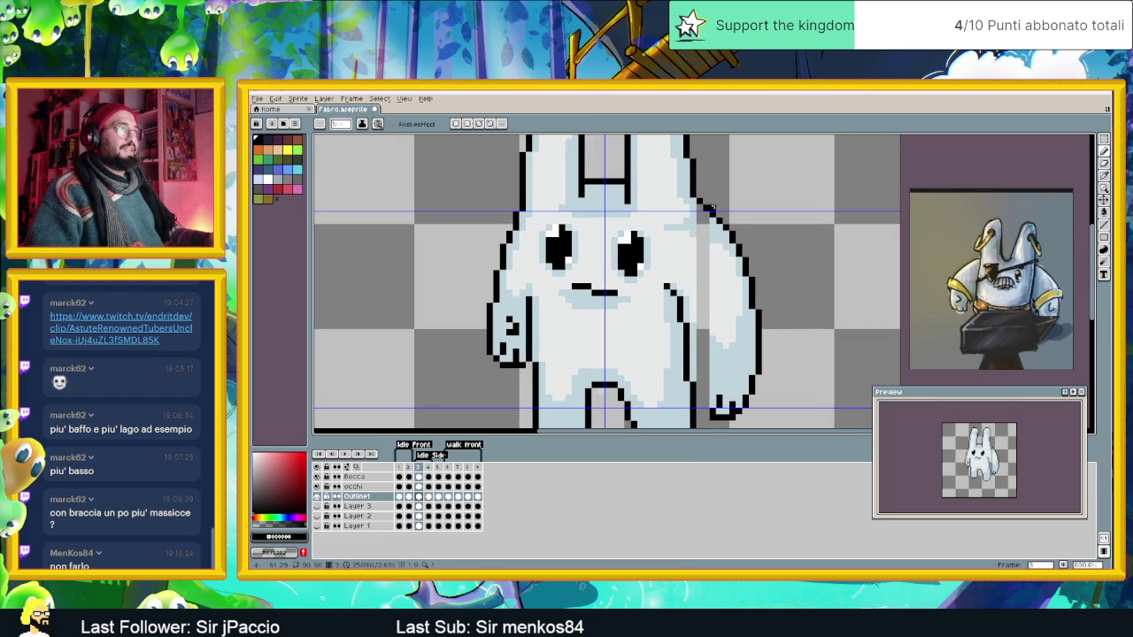
scroll(728, 259, "down", 2)
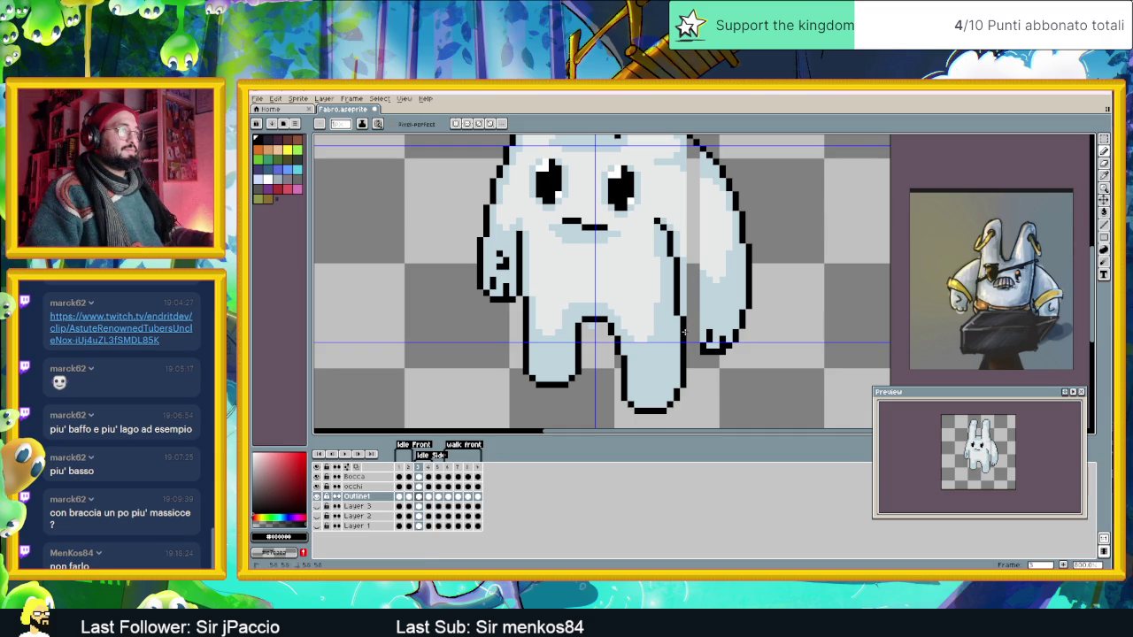
left_click_drag(687, 340, 698, 347)
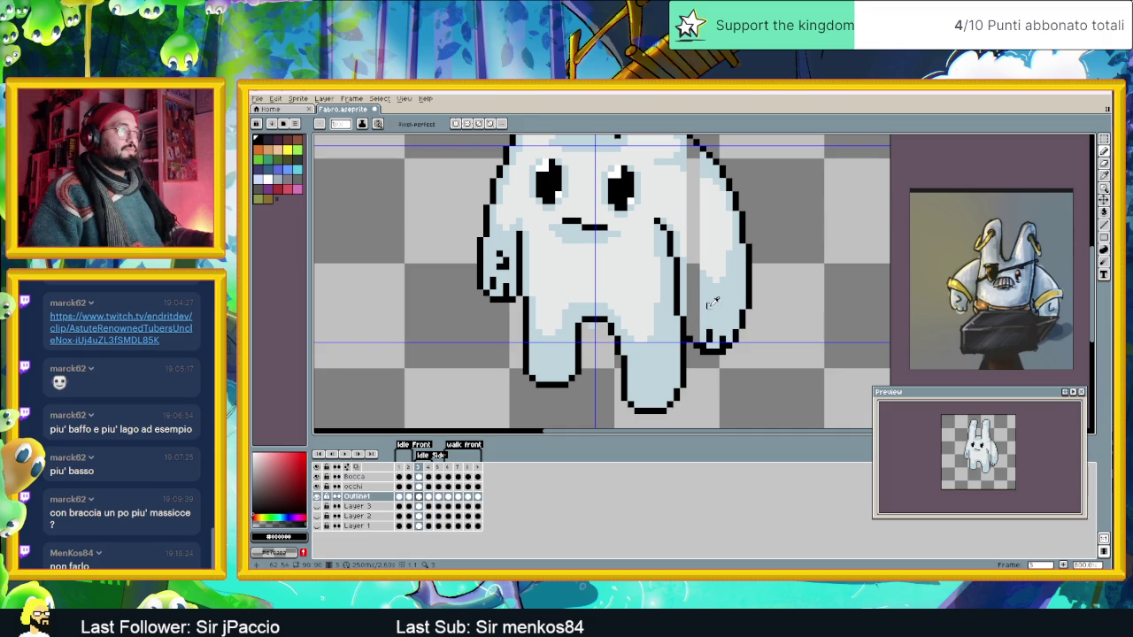
left_click(711, 303, "alt")
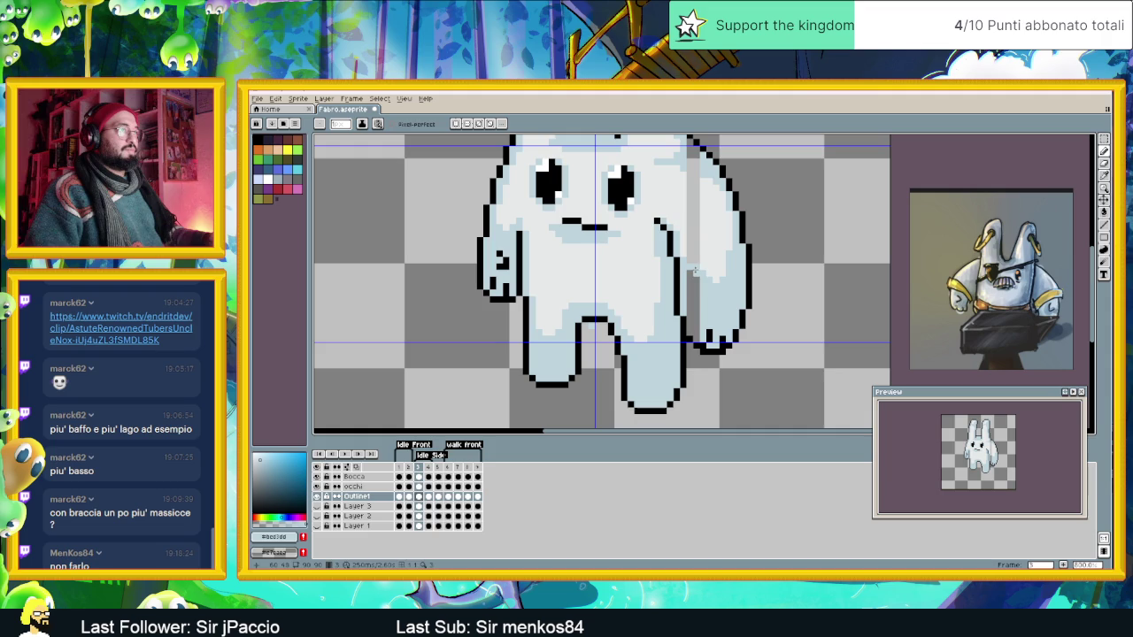
key("i")
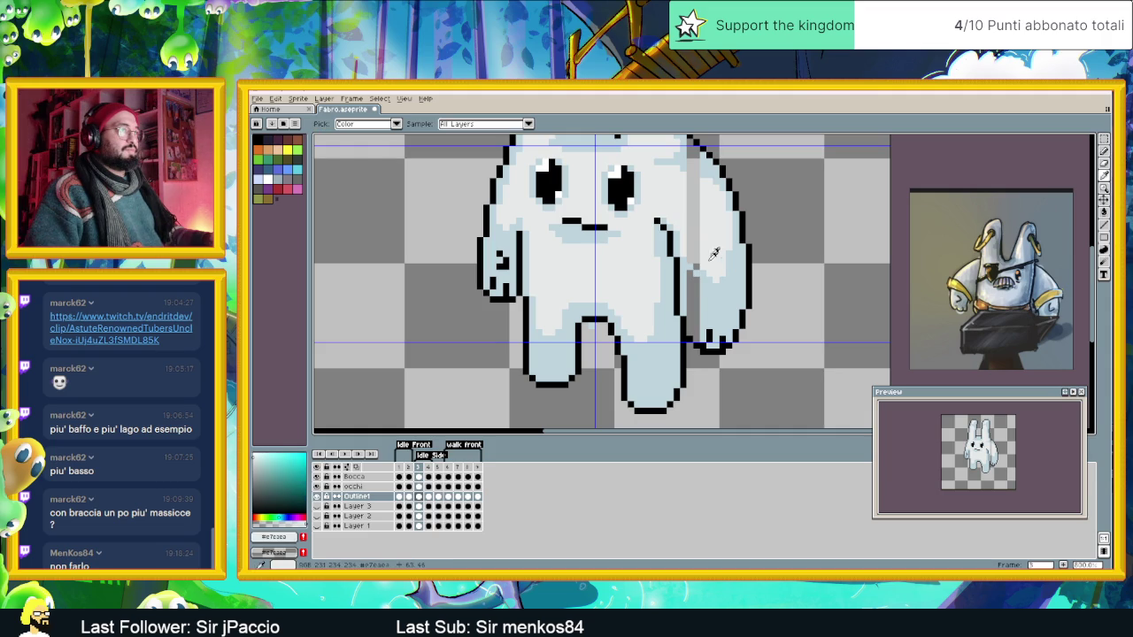
key("g")
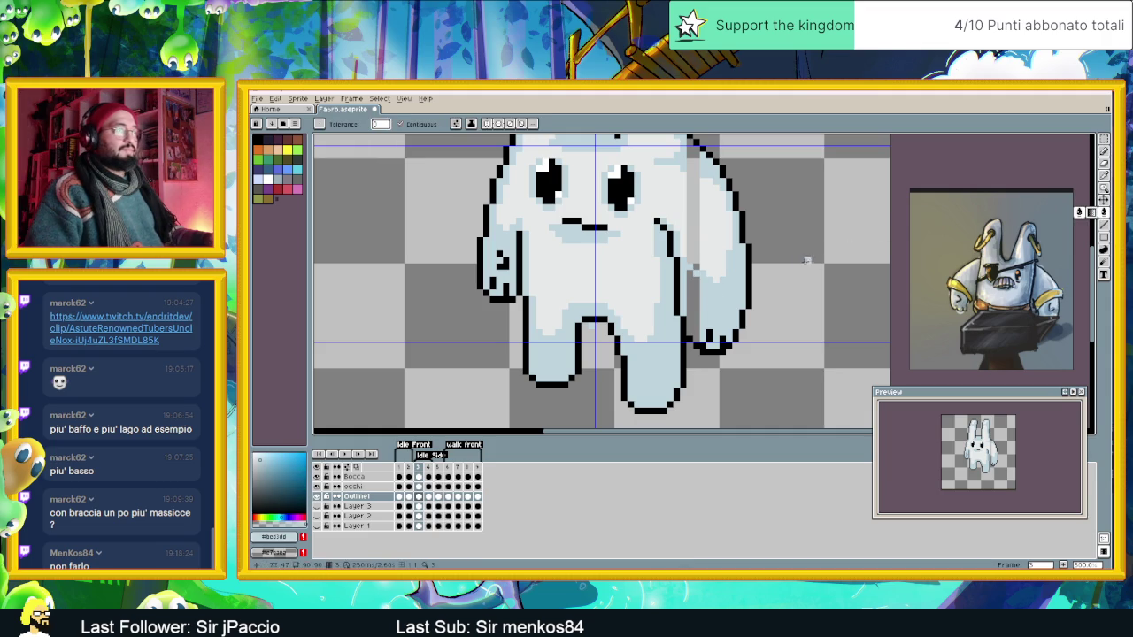
left_click(703, 298)
left_click(729, 257, "alt")
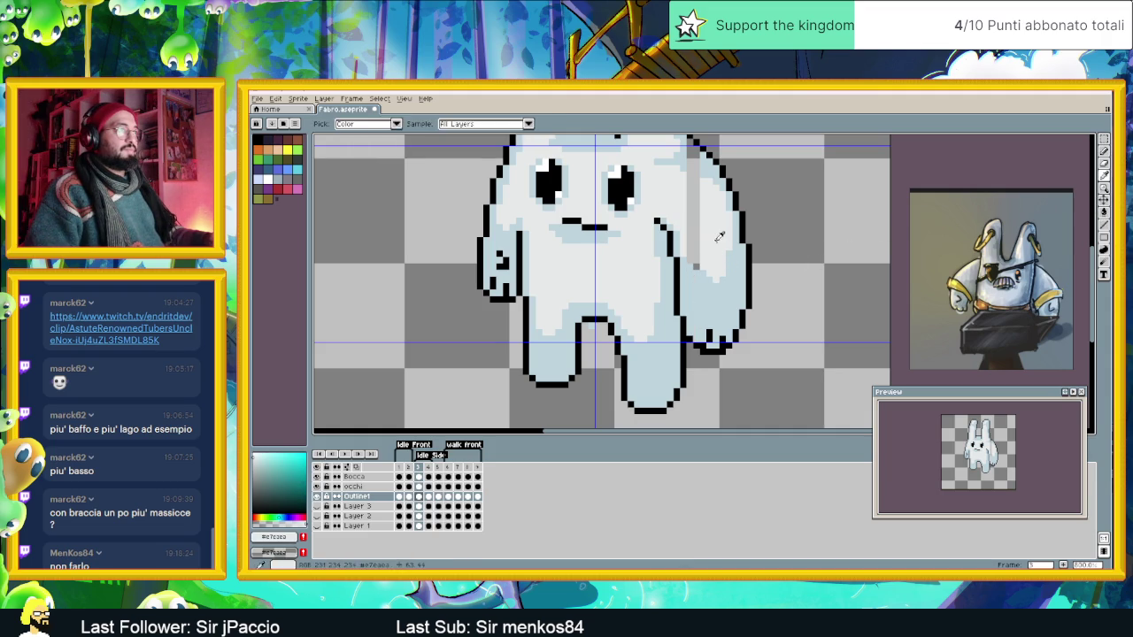
scroll(721, 266, "up", 5)
left_click(717, 283, "alt")
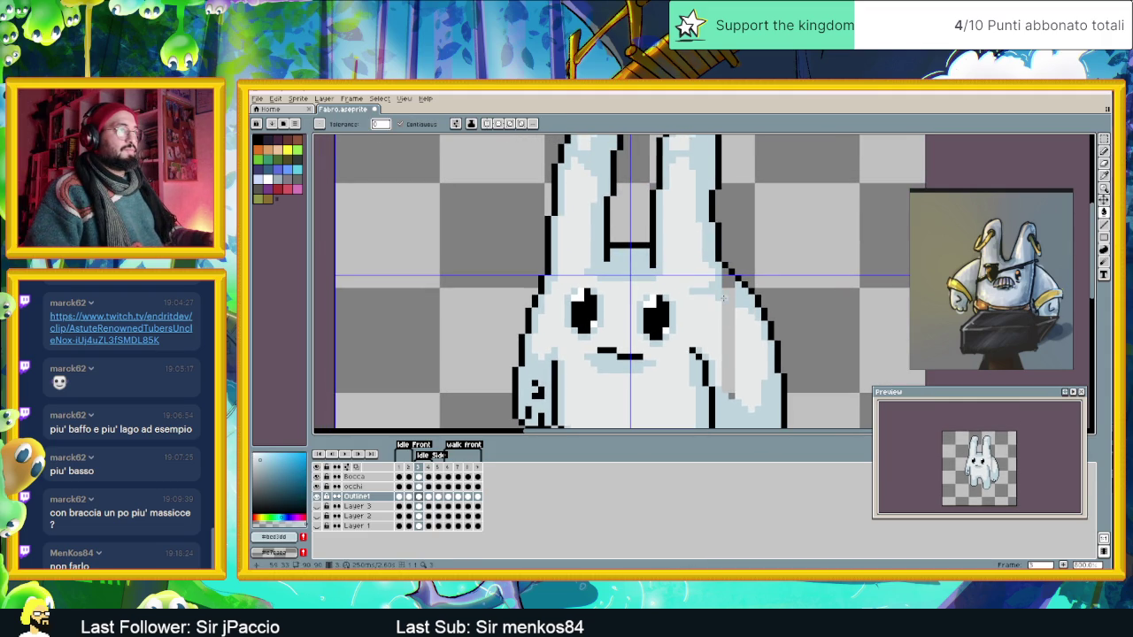
left_click(726, 292)
key("ctrl+z")
left_click(1104, 150)
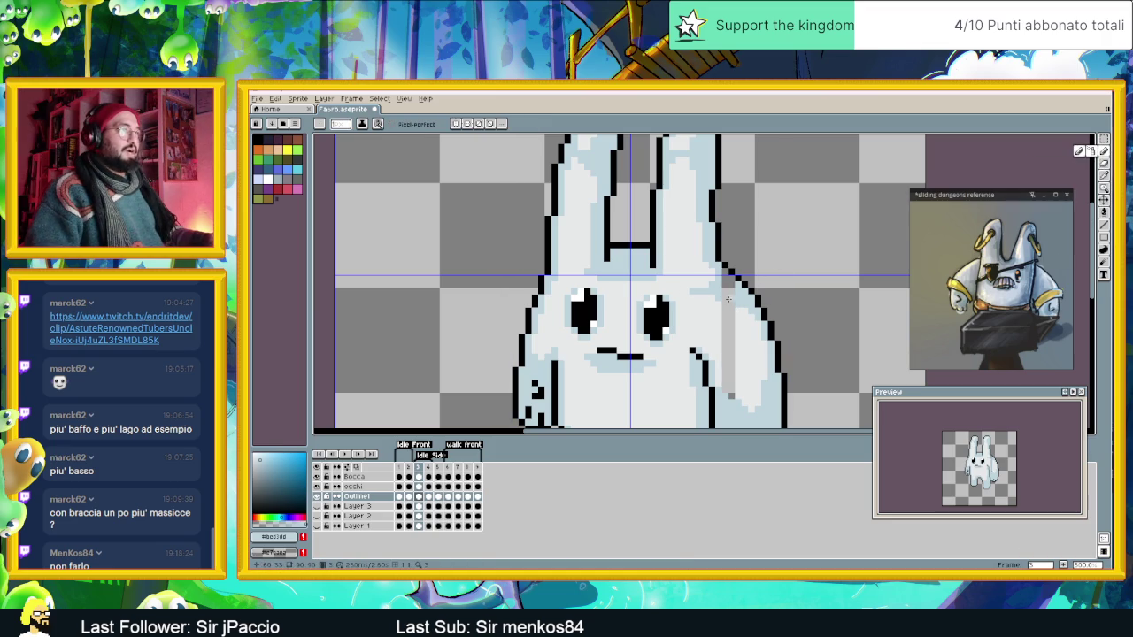
key("alt")
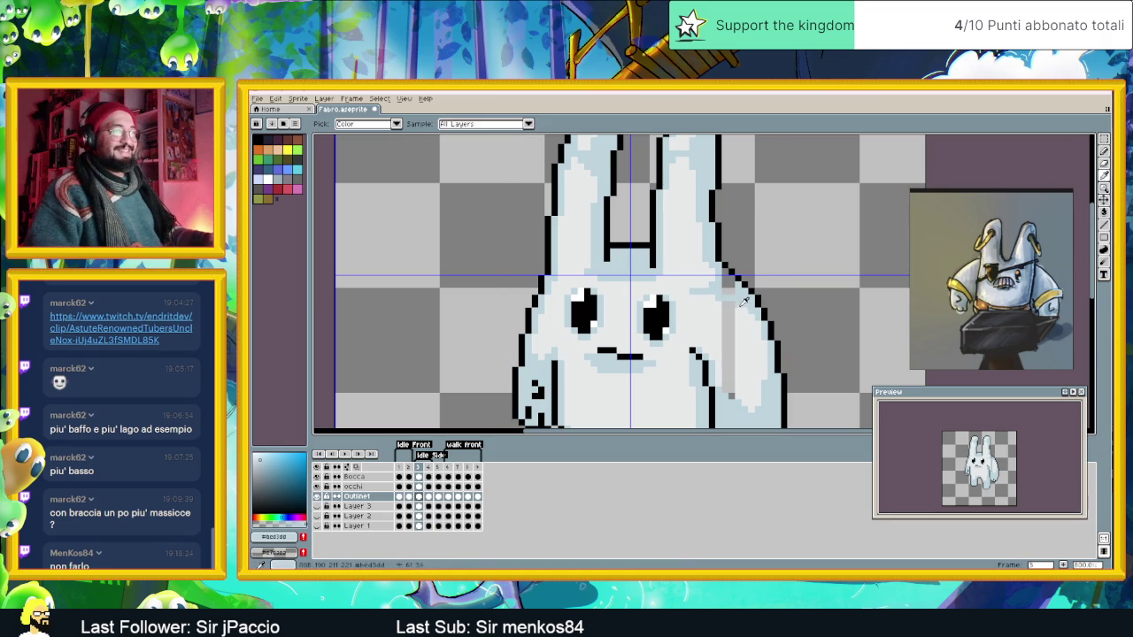
key("g")
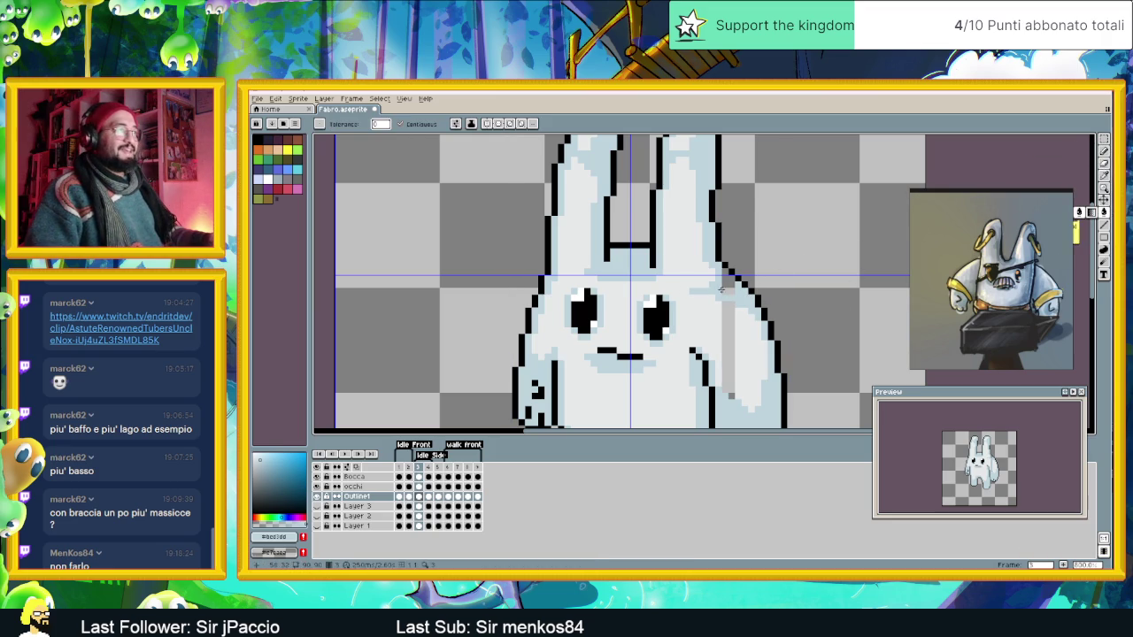
scroll(742, 311, "down", 2)
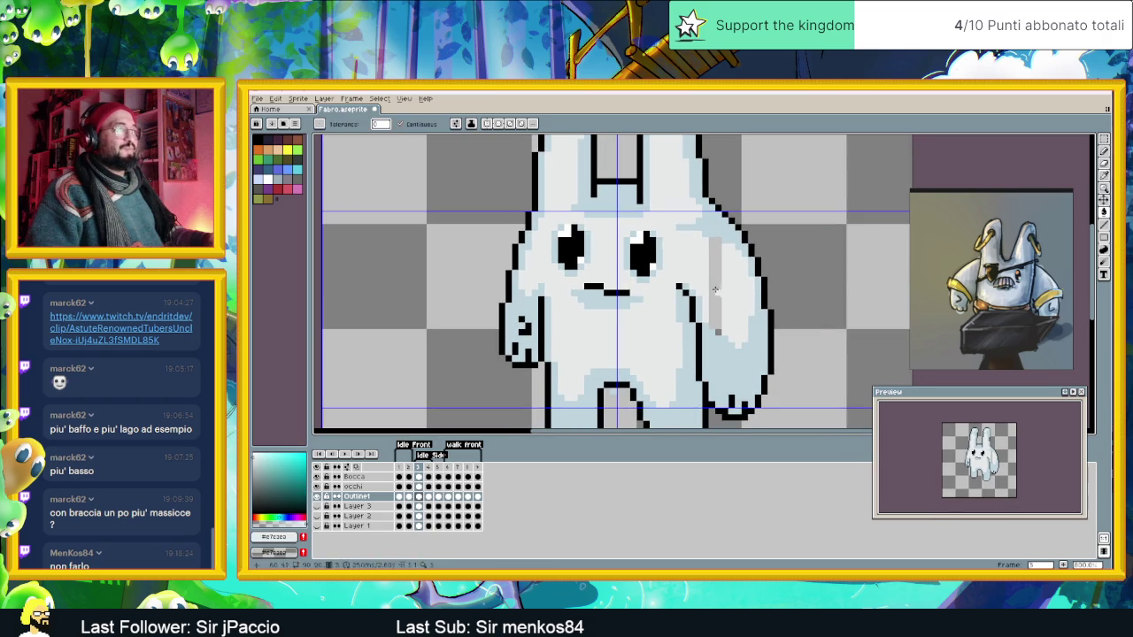
scroll(722, 298, "down", 2)
scroll(697, 273, "down", 1)
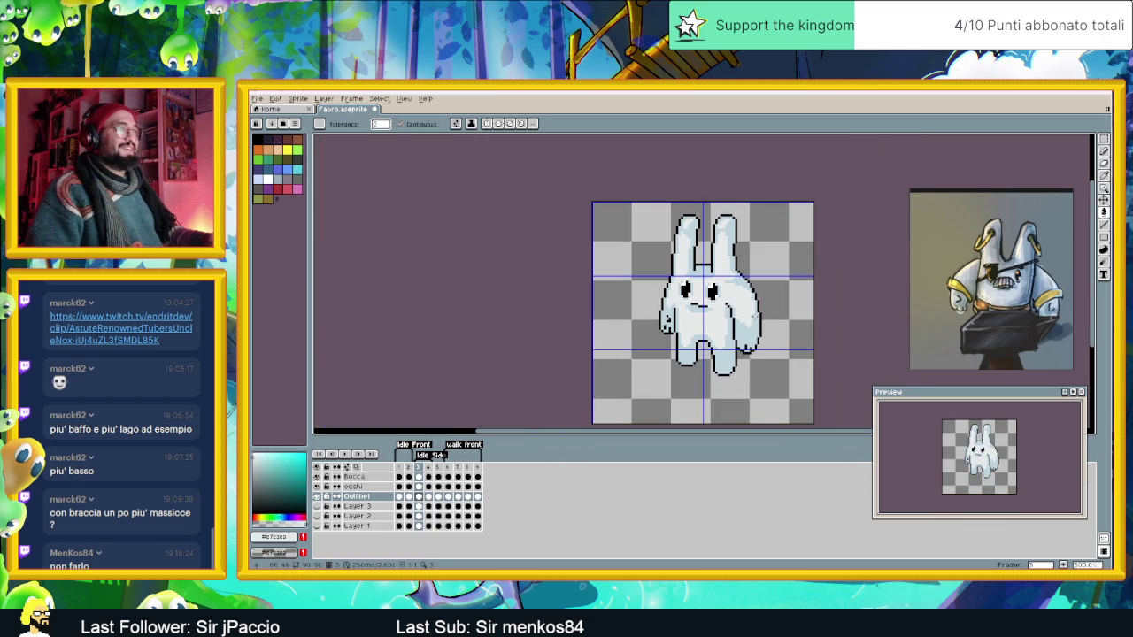
Marquee-select the bunny's left arm, briefly comparing with the next frame.
scroll(698, 274, "up", 2)
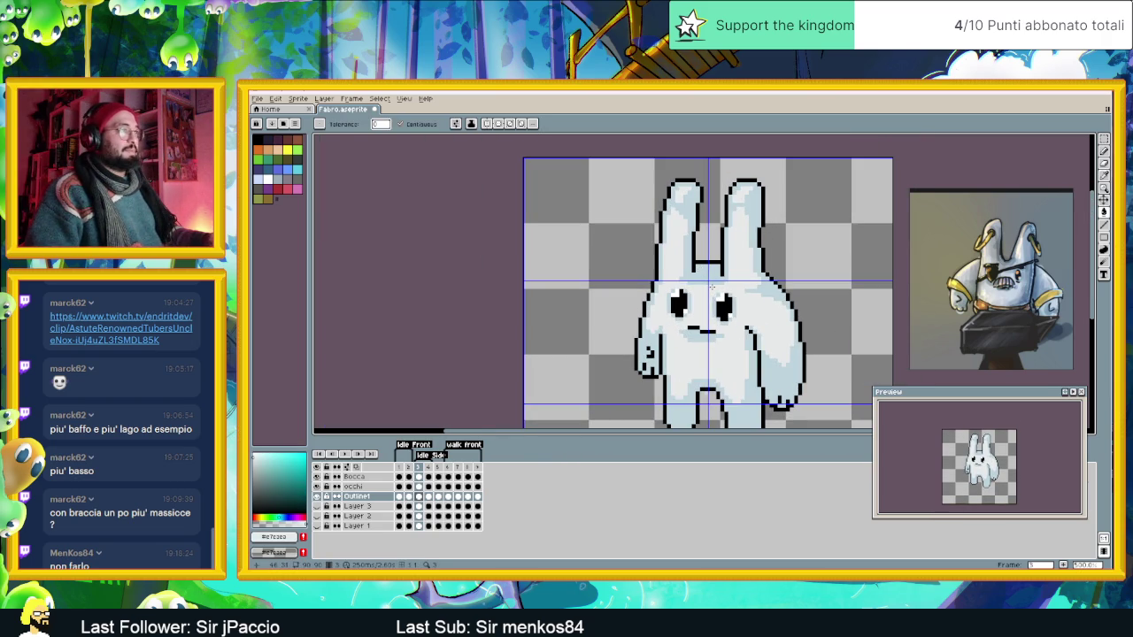
left_click_drag(711, 346, 725, 324)
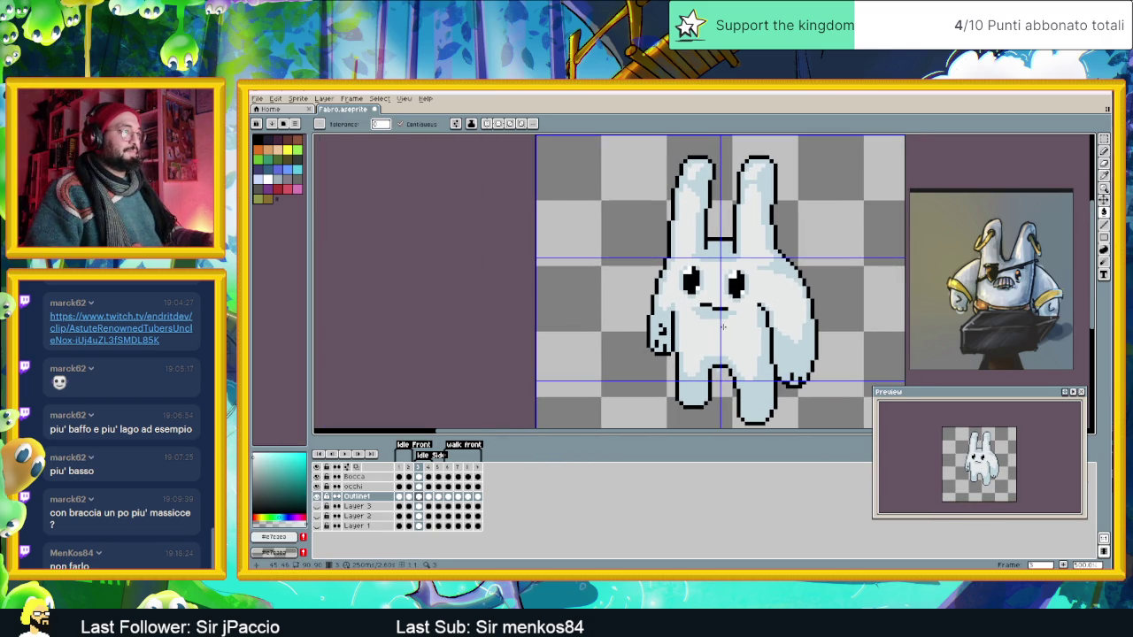
scroll(722, 327, "up", 1)
scroll(744, 331, "down", 1)
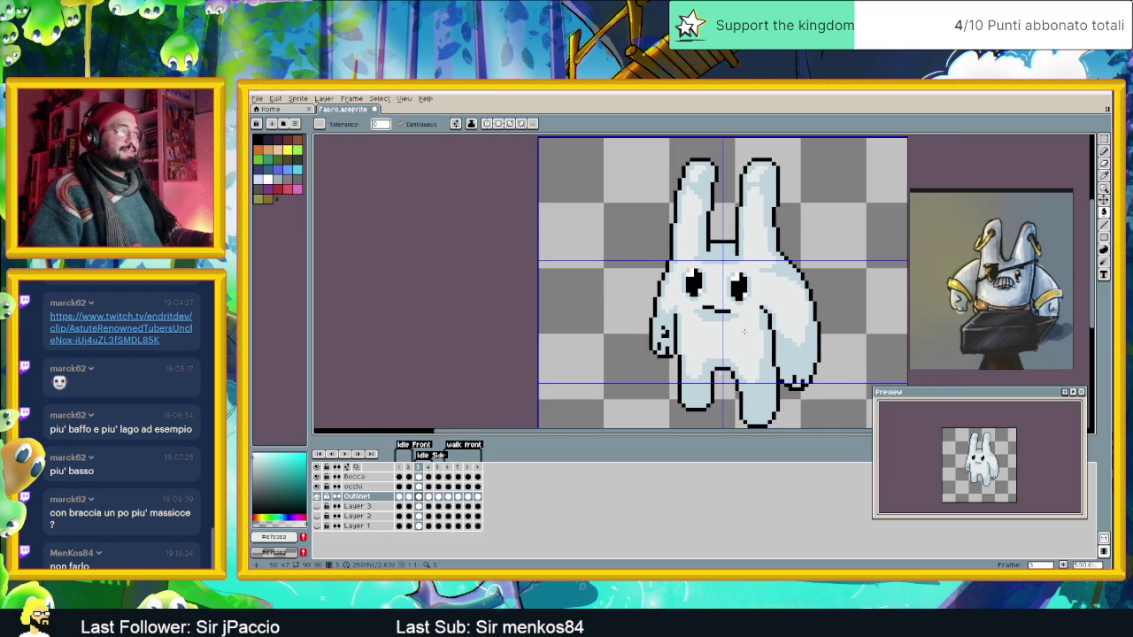
scroll(737, 357, "down", 1)
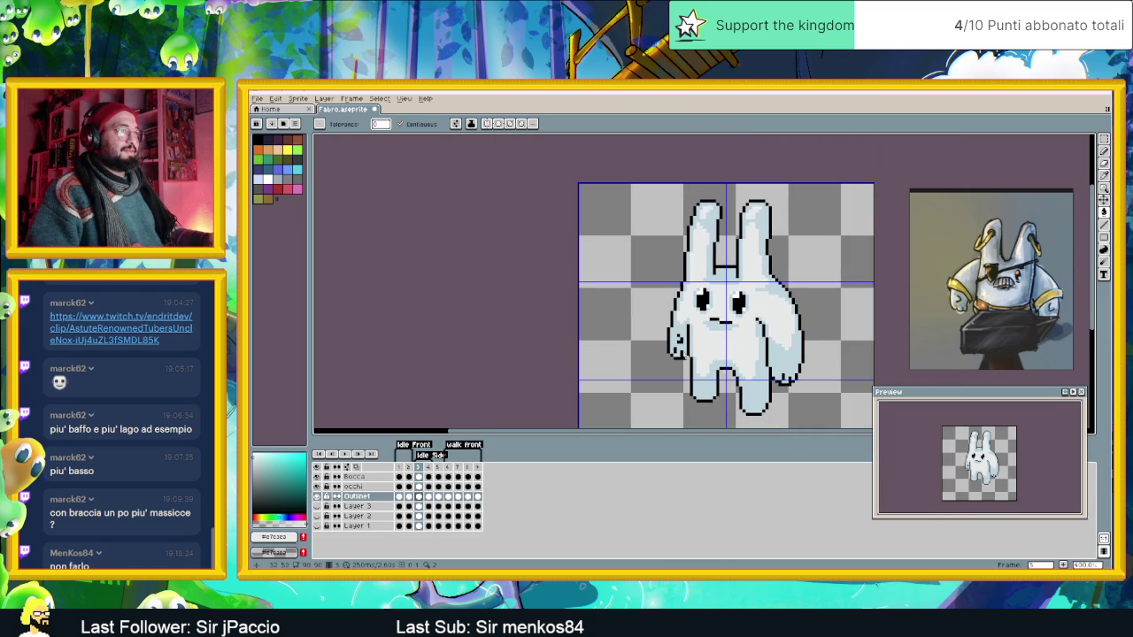
scroll(676, 345, "up", 1)
scroll(676, 346, "up", 1)
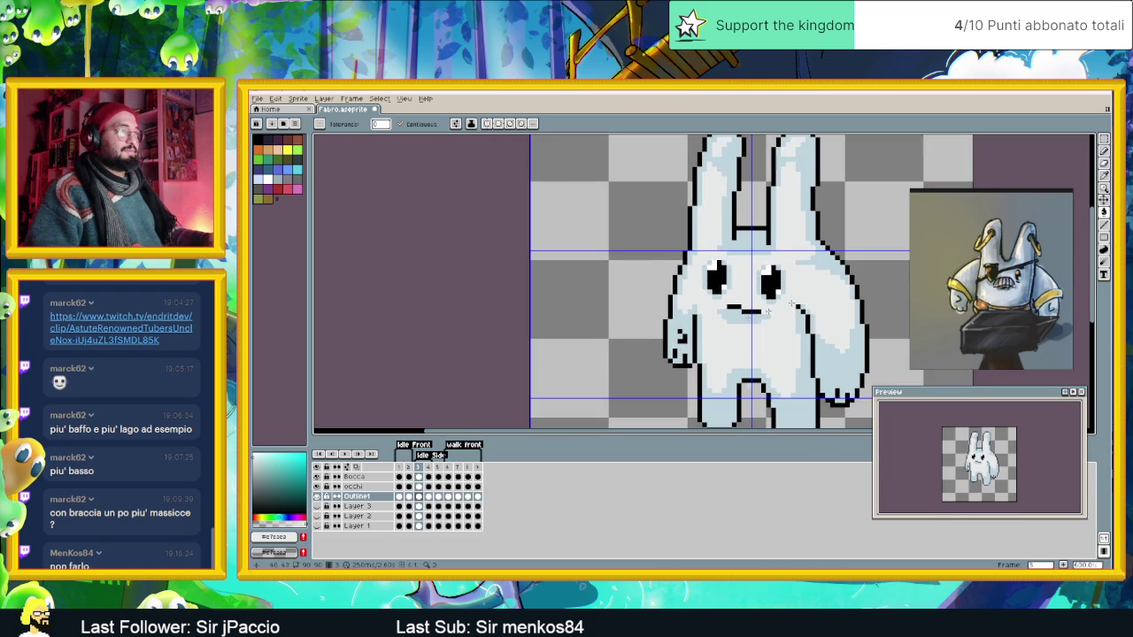
left_click(1108, 144)
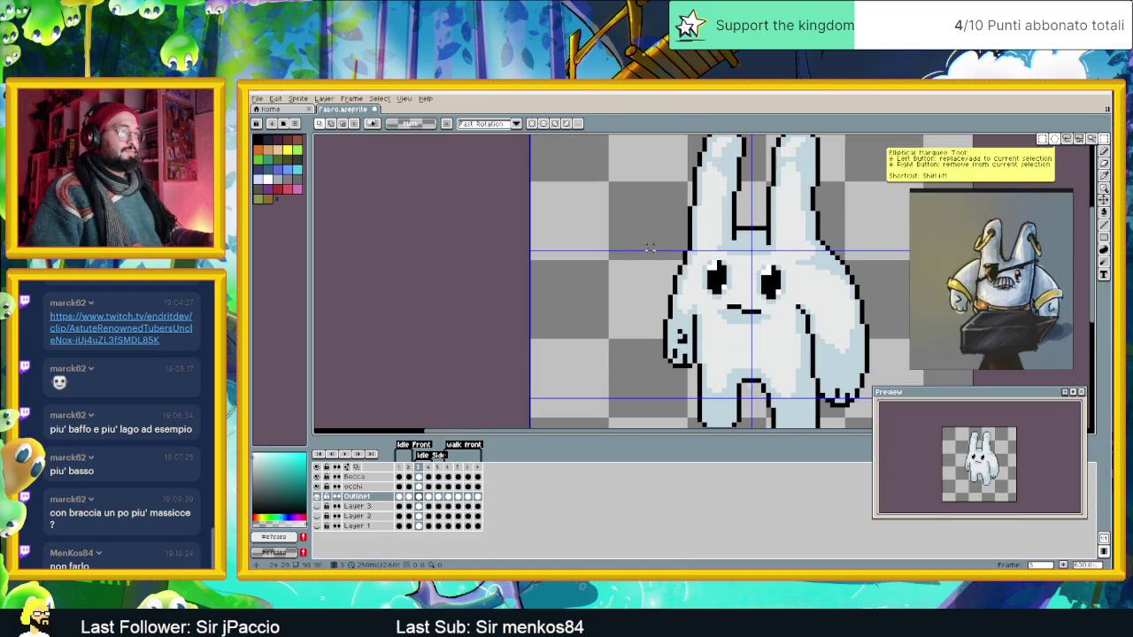
left_click_drag(650, 249, 682, 379)
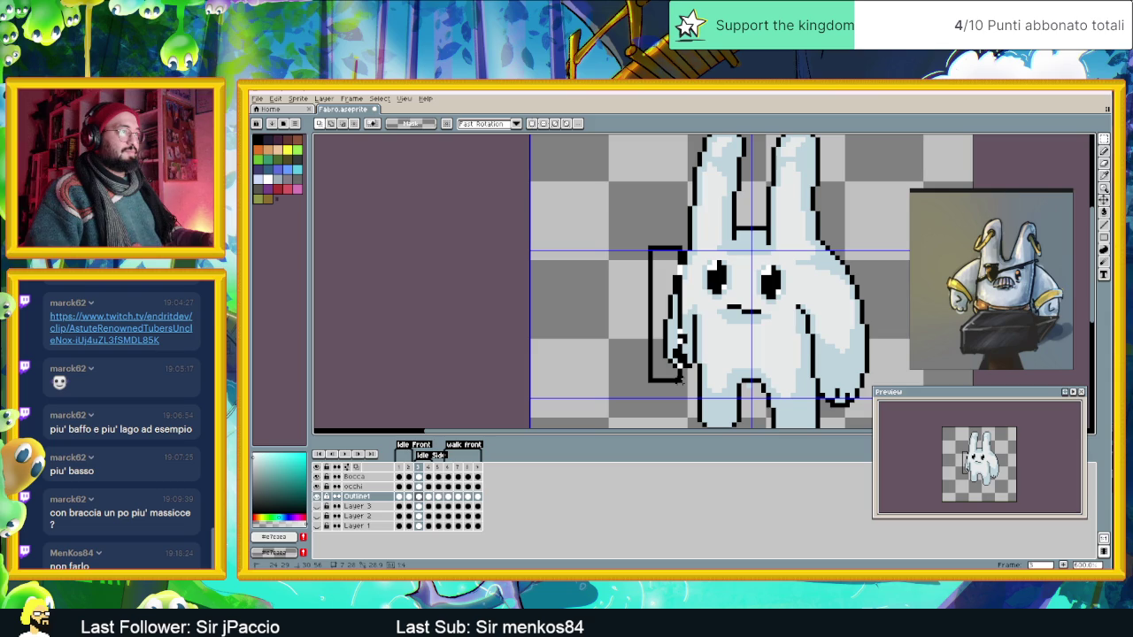
left_click_drag(691, 391, 670, 330)
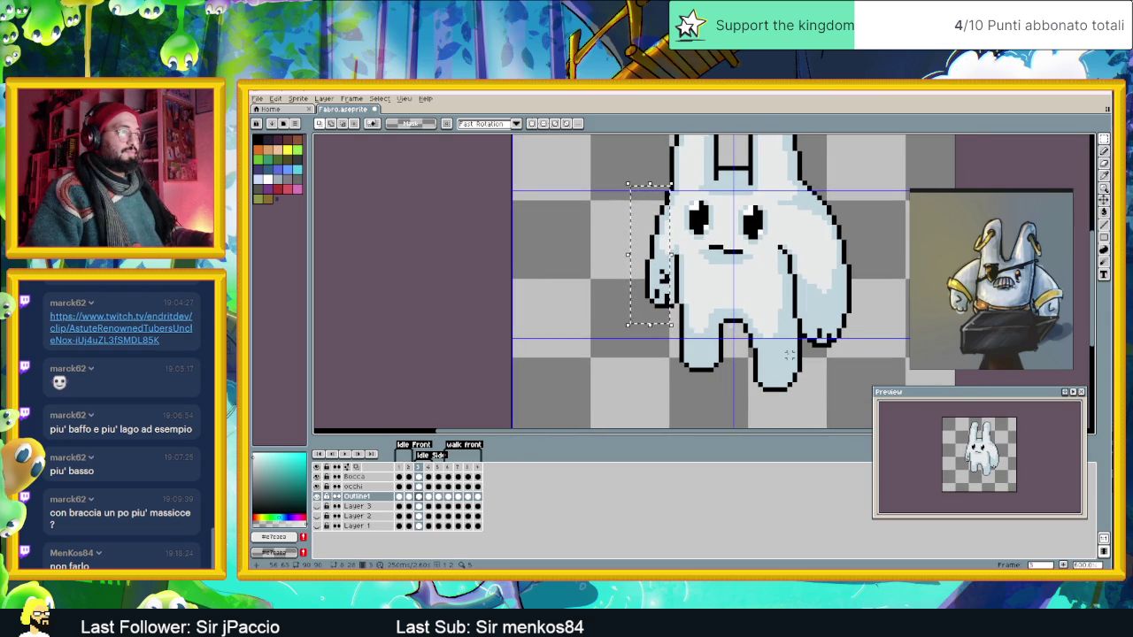
left_click(429, 497)
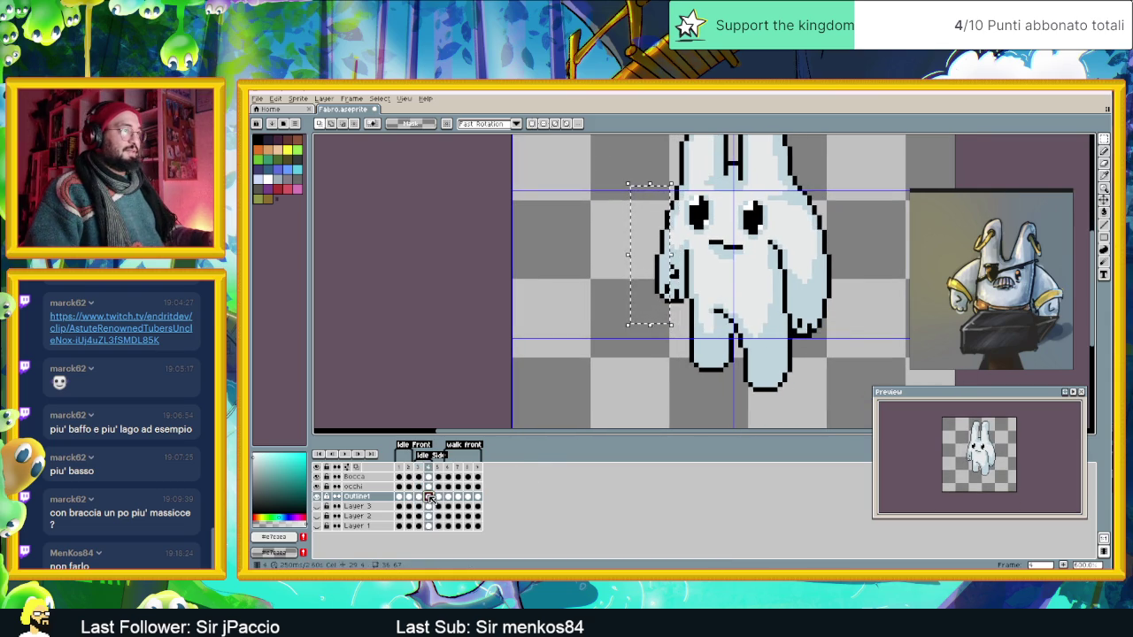
key("ctrl+d")
left_click_drag(679, 340, 692, 301)
left_click(420, 496)
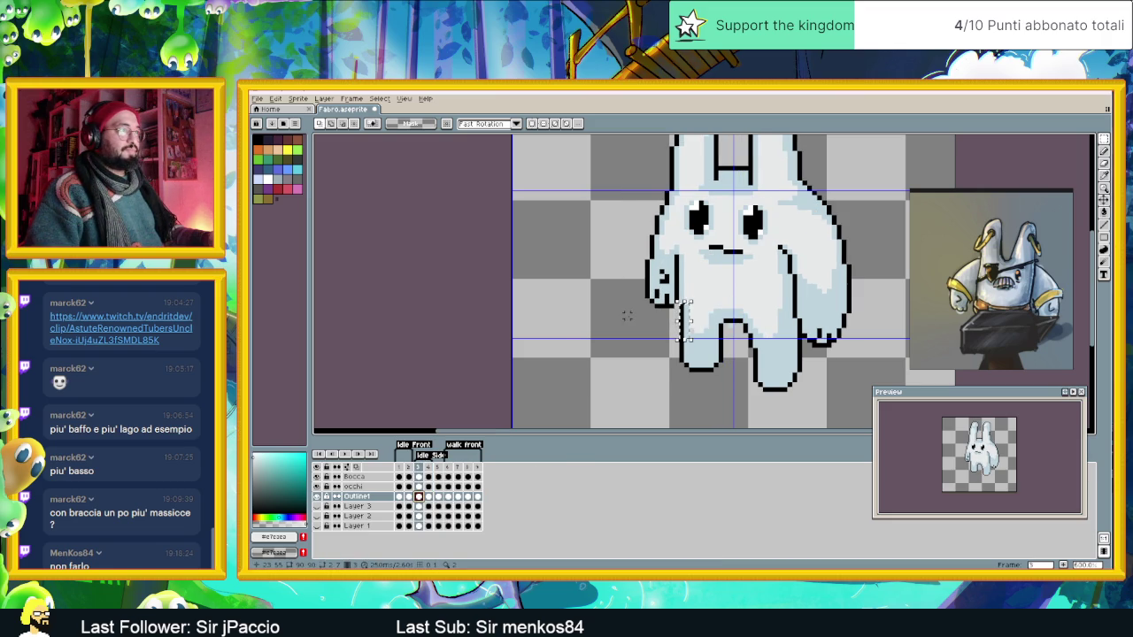
scroll(703, 334, "up", 1)
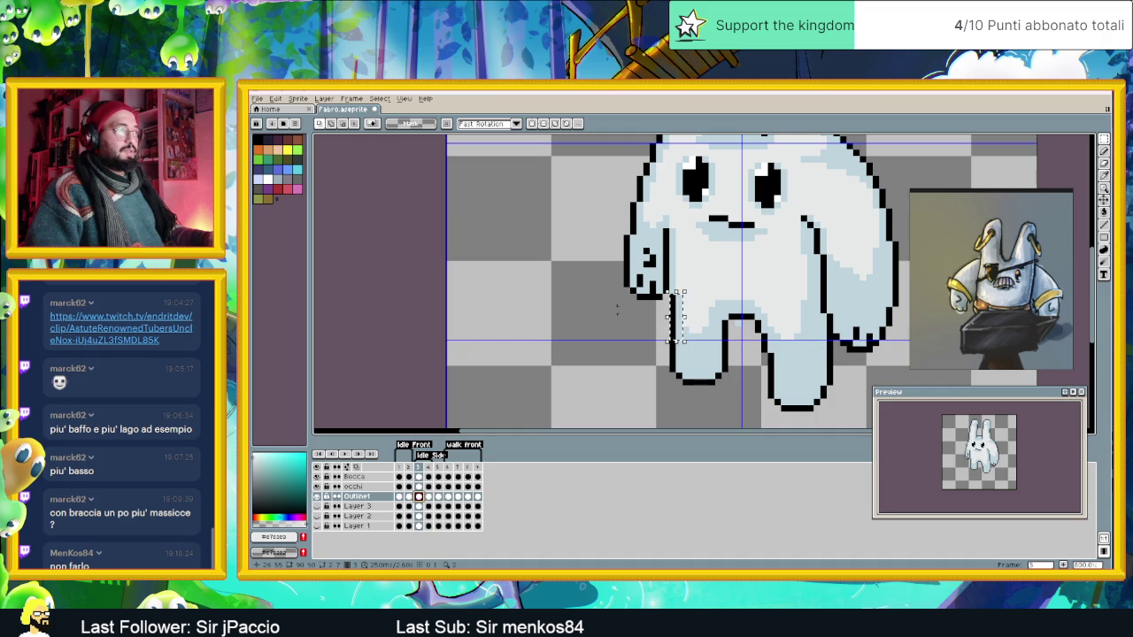
Reselect the left arm, nudge it one pixel left and down, then deselect.
key("ctrl+d")
left_click_drag(593, 165, 664, 315)
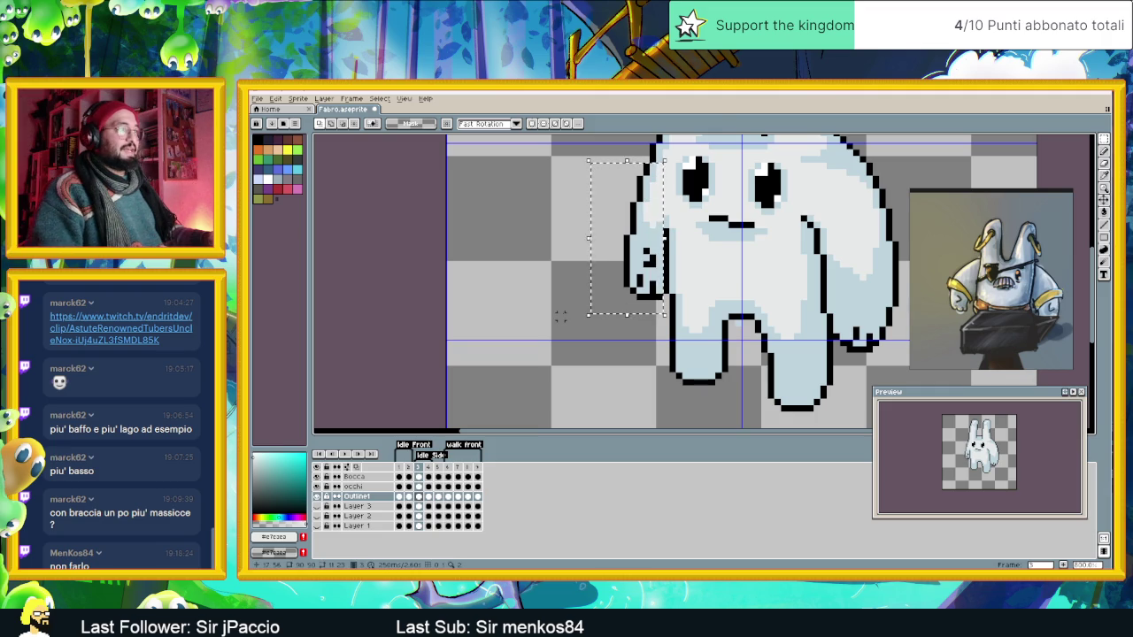
key("Left")
key("Left")
key("Down")
key("Down")
key("ctrl+d")
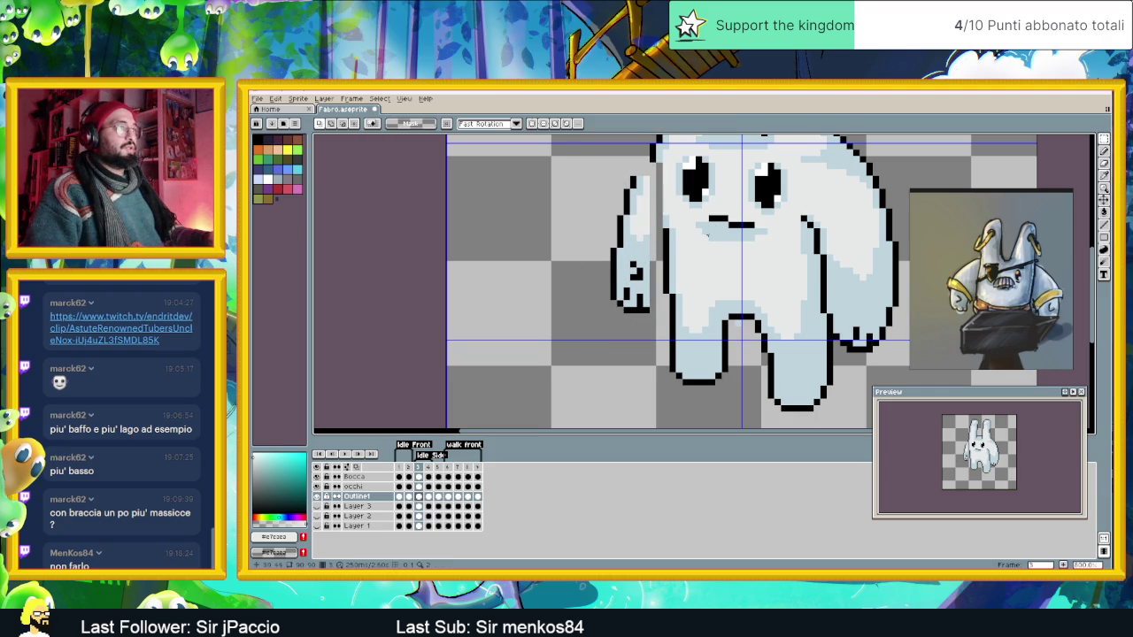
scroll(708, 232, "up", 2)
scroll(752, 292, "up", 1)
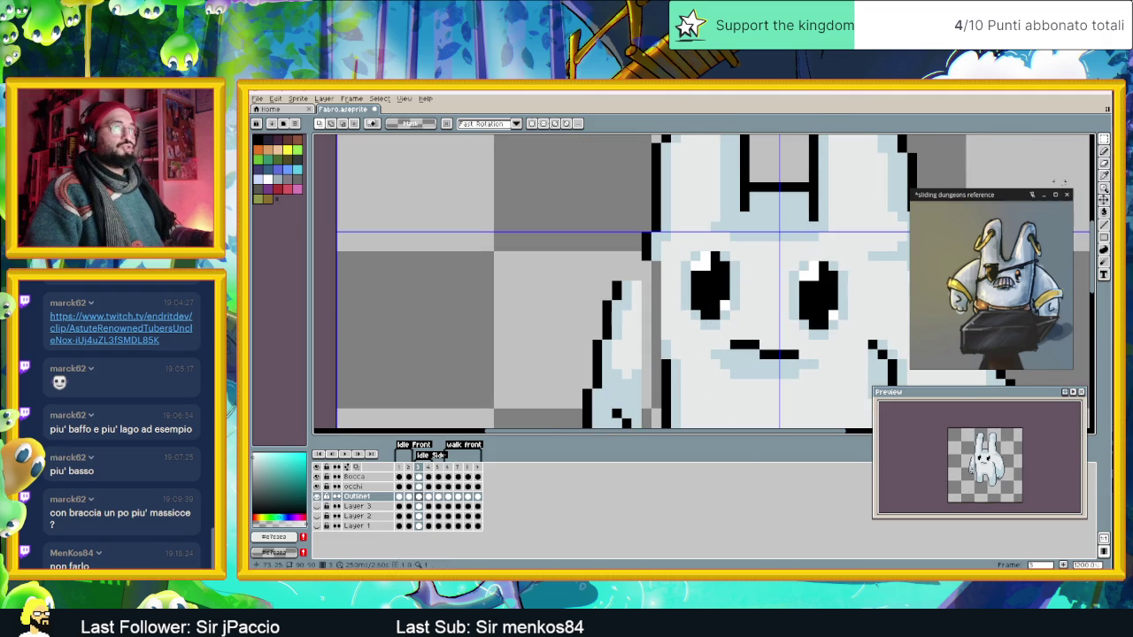
Eyedrop black from the outline and add black pixels at the arm's corner.
key("i")
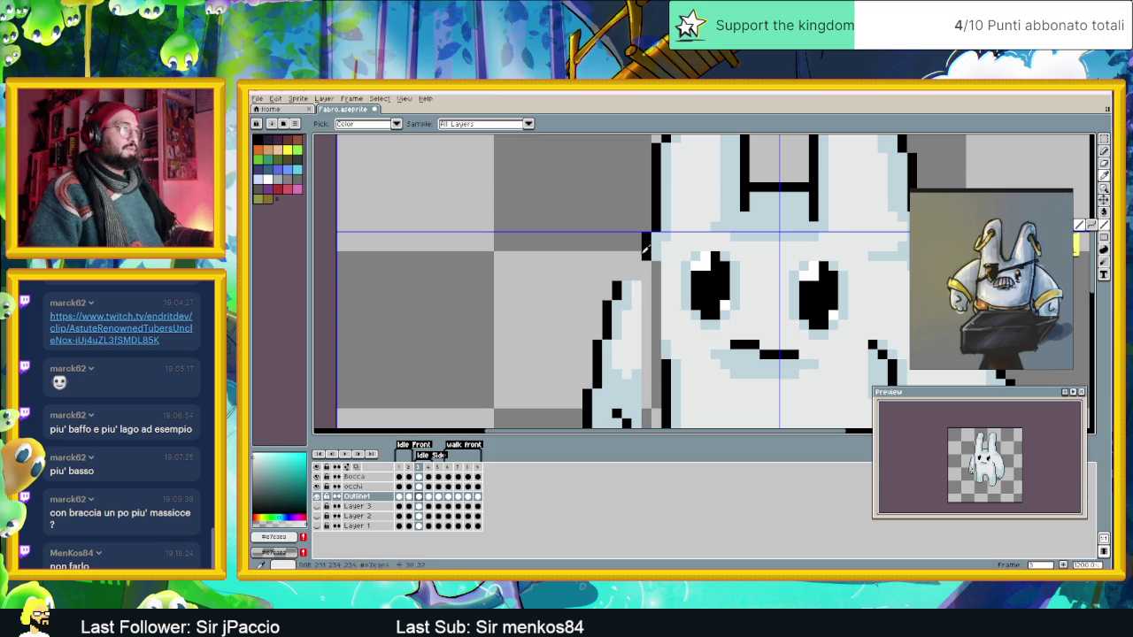
left_click(645, 248)
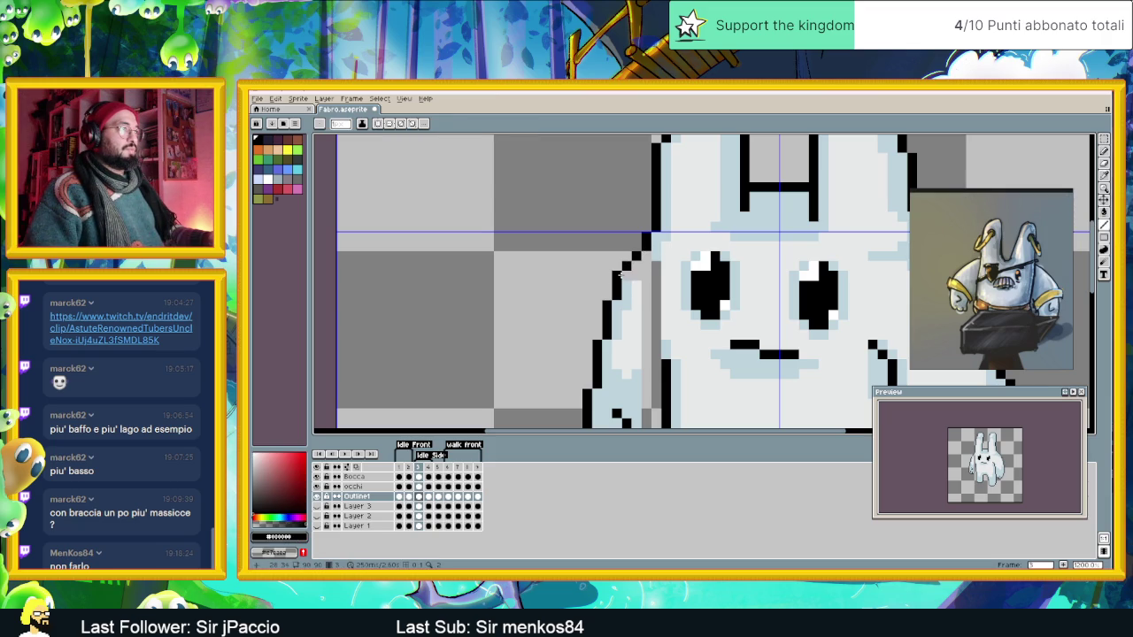
scroll(625, 275, "down", 3)
scroll(647, 327, "up", 1)
scroll(650, 336, "up", 1)
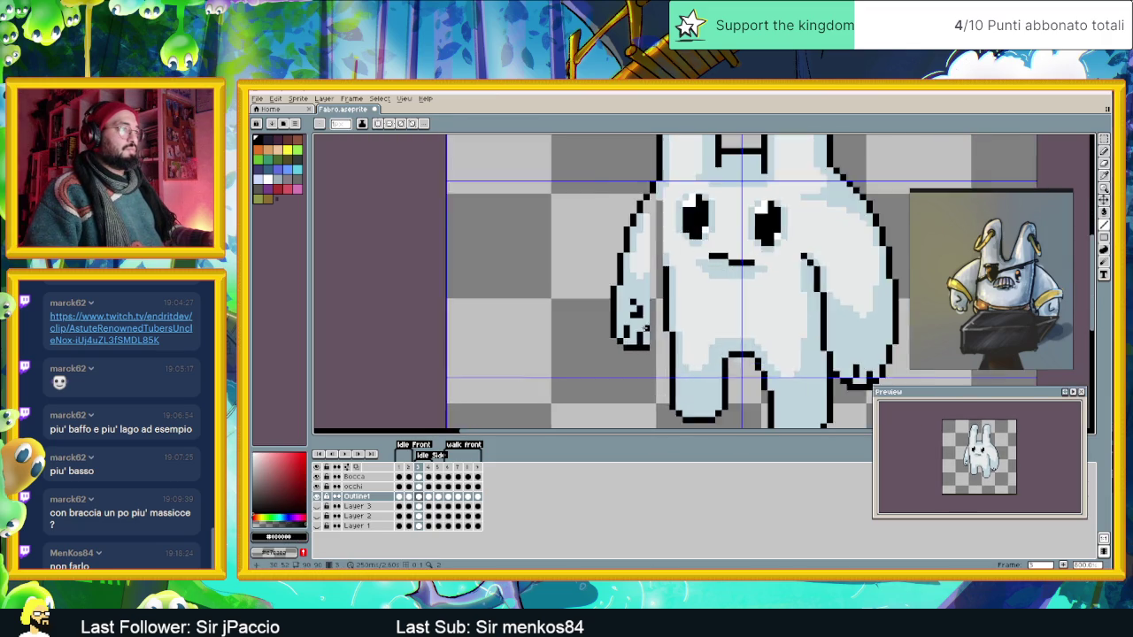
scroll(655, 345, "up", 1)
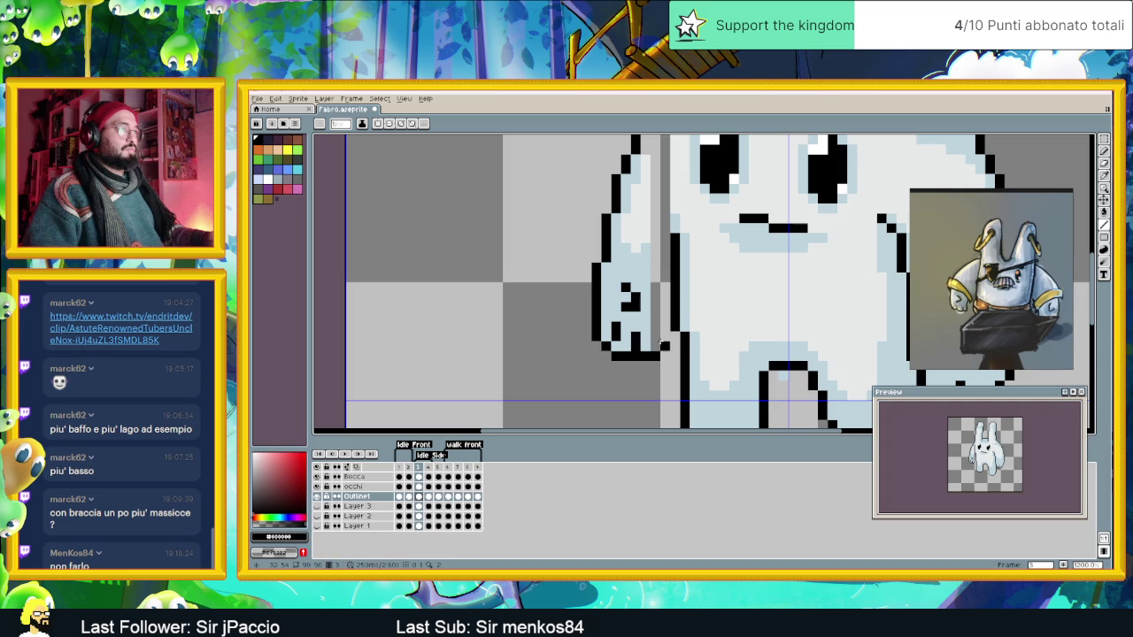
left_click_drag(654, 348, 661, 339)
Fill the grey strips on the bunny's left with the lighter body shade.
scroll(655, 307, "down", 2)
scroll(655, 319, "up", 1)
left_click(656, 327, "alt")
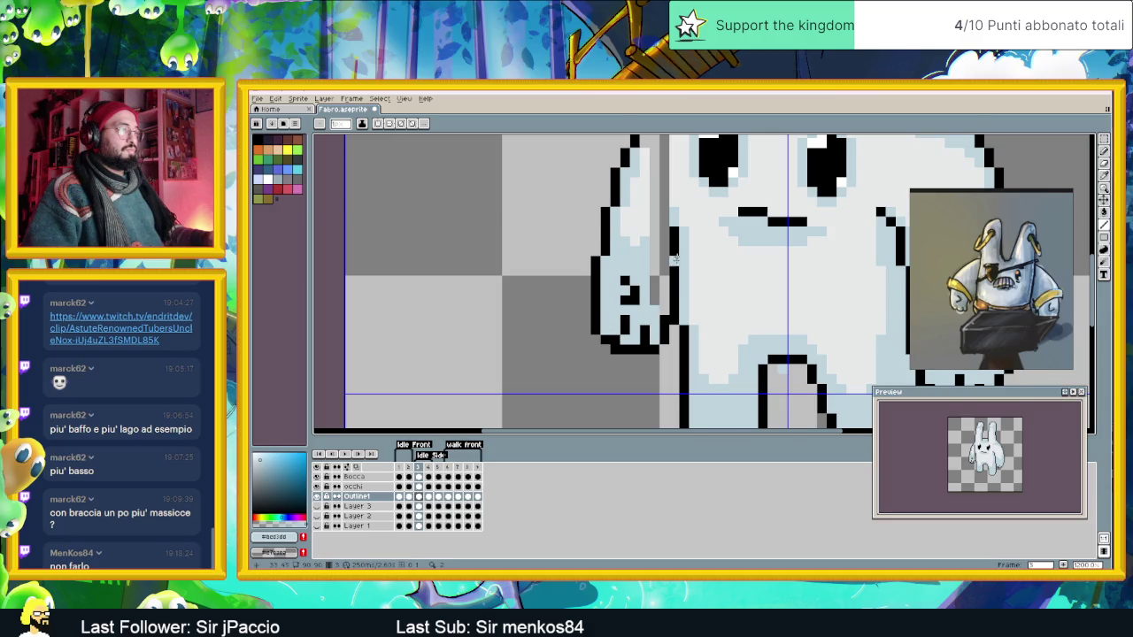
scroll(673, 324, "down", 1)
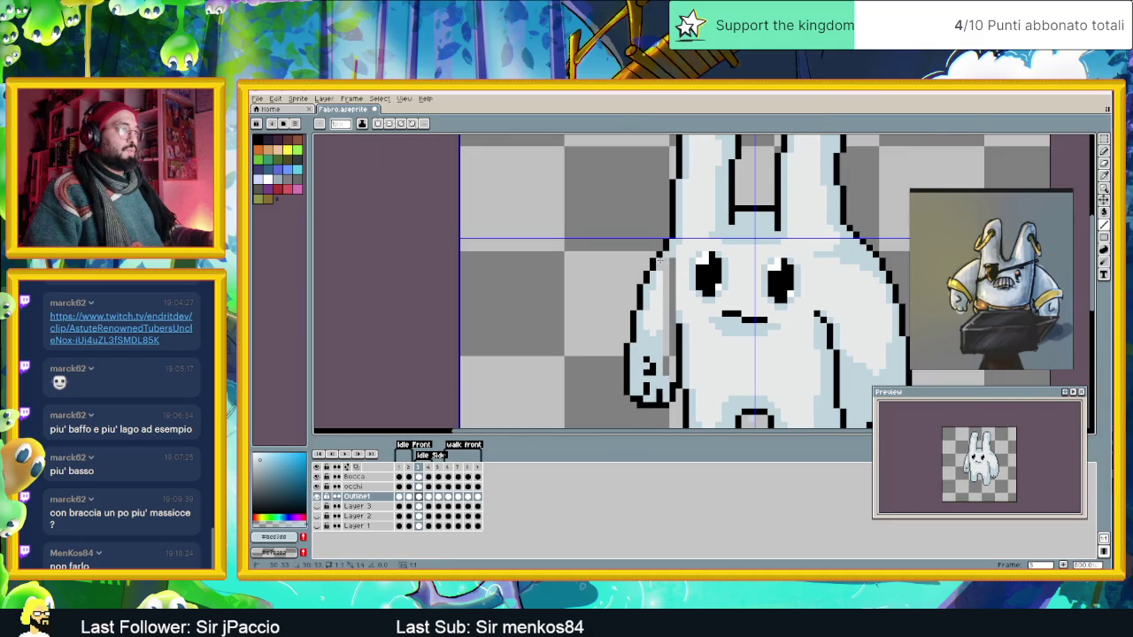
left_click(675, 256, "alt")
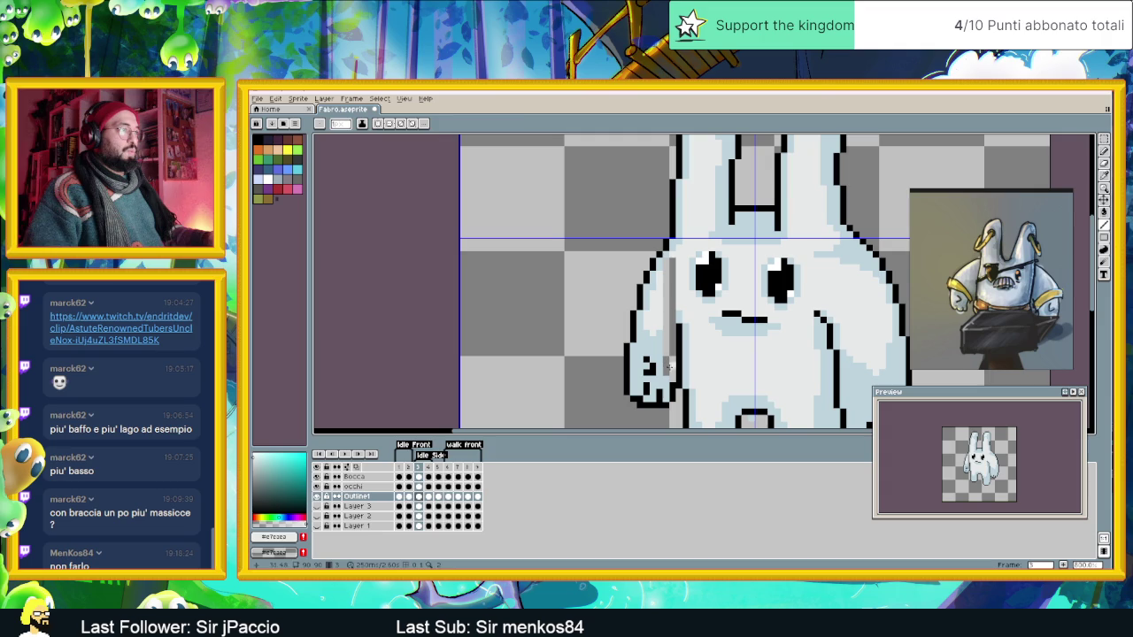
left_click(664, 327, "alt")
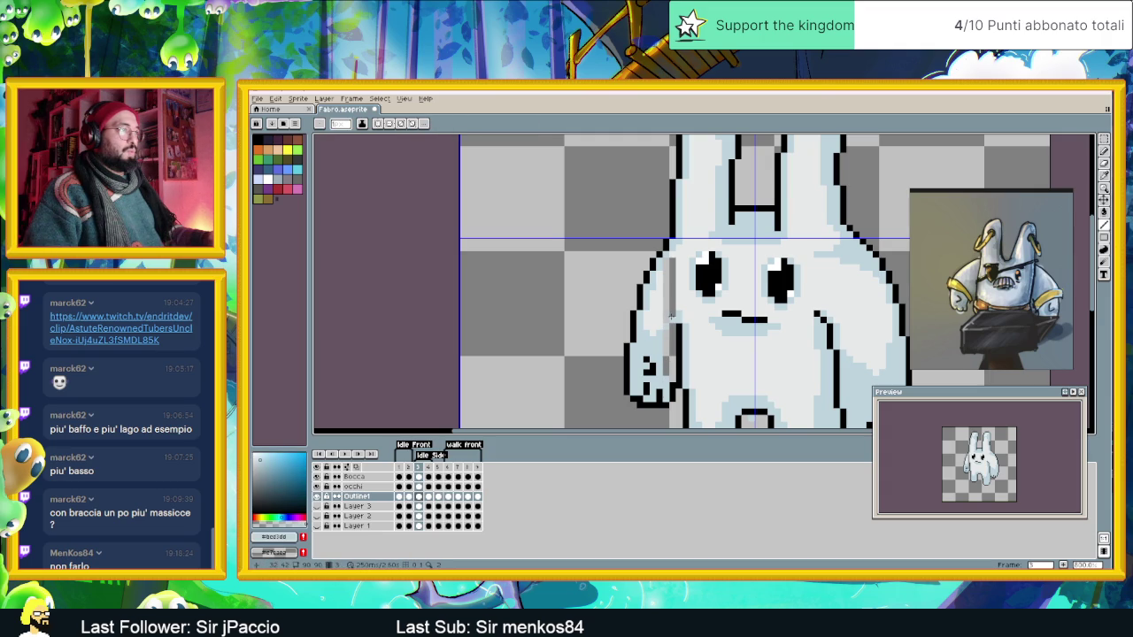
left_click(1105, 212)
left_click(669, 352)
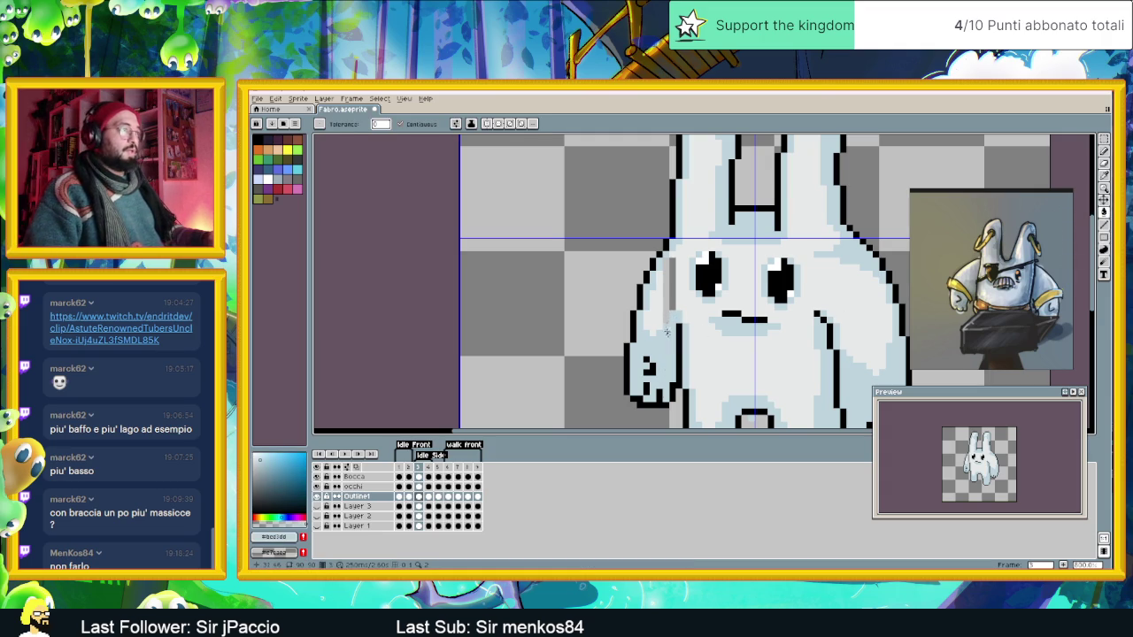
left_click(684, 288, "alt")
left_click(671, 292)
Add a black outline pixel at the arm's bottom edge, undoing misplaced attempts.
scroll(708, 337, "down", 1)
scroll(726, 350, "down", 1)
left_click_drag(777, 368, 671, 352)
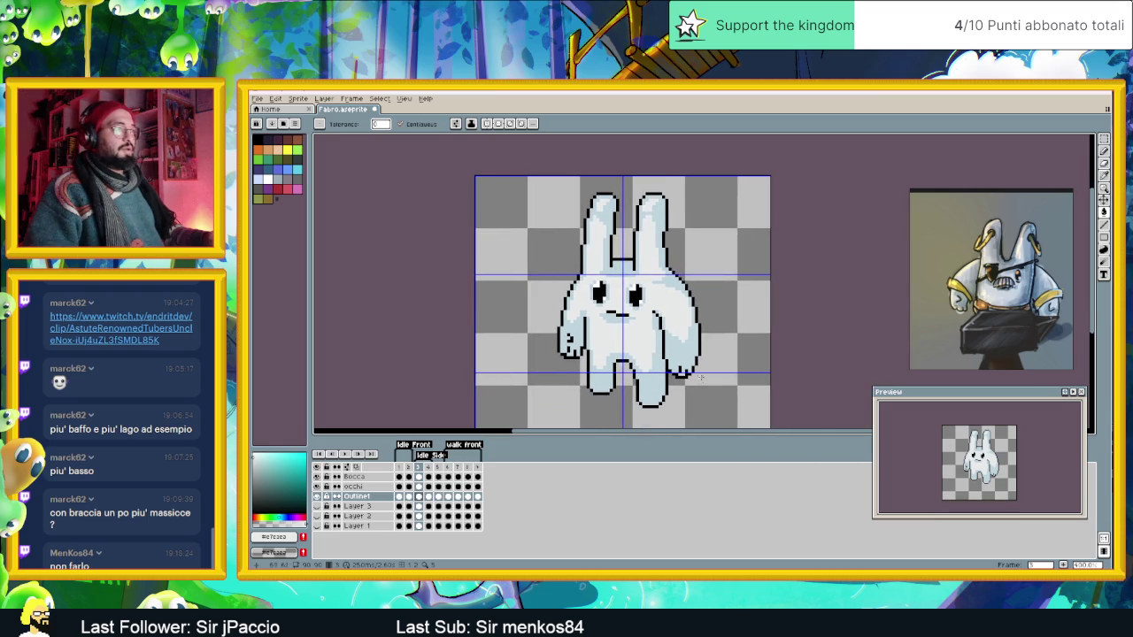
scroll(573, 358, "up", 2)
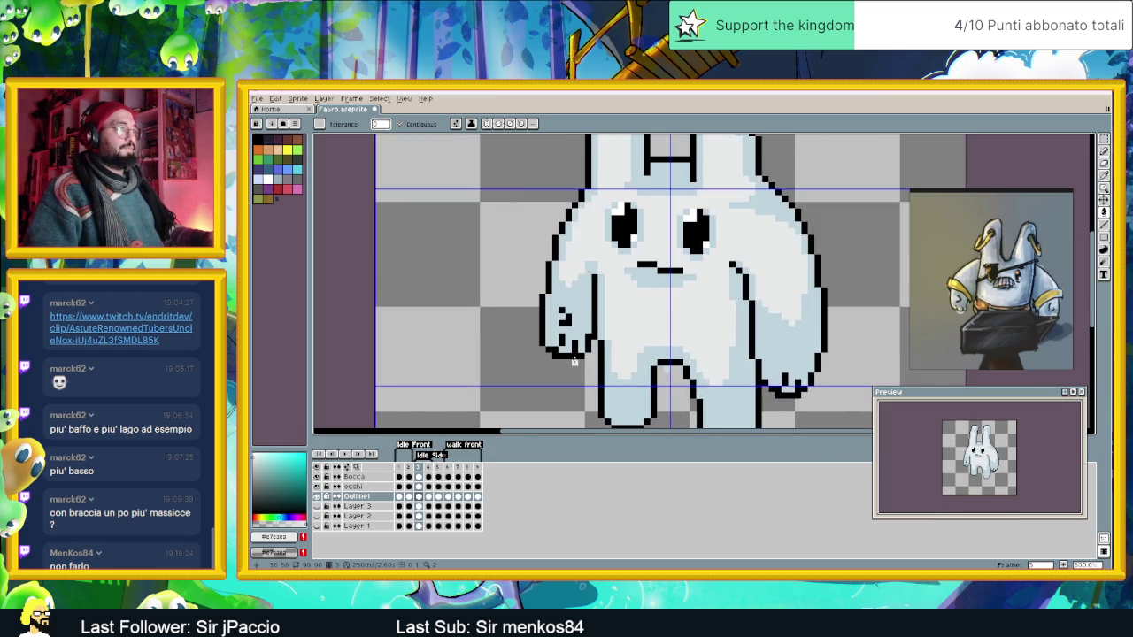
scroll(573, 358, "up", 1)
scroll(573, 357, "up", 1)
left_click(571, 357, "alt")
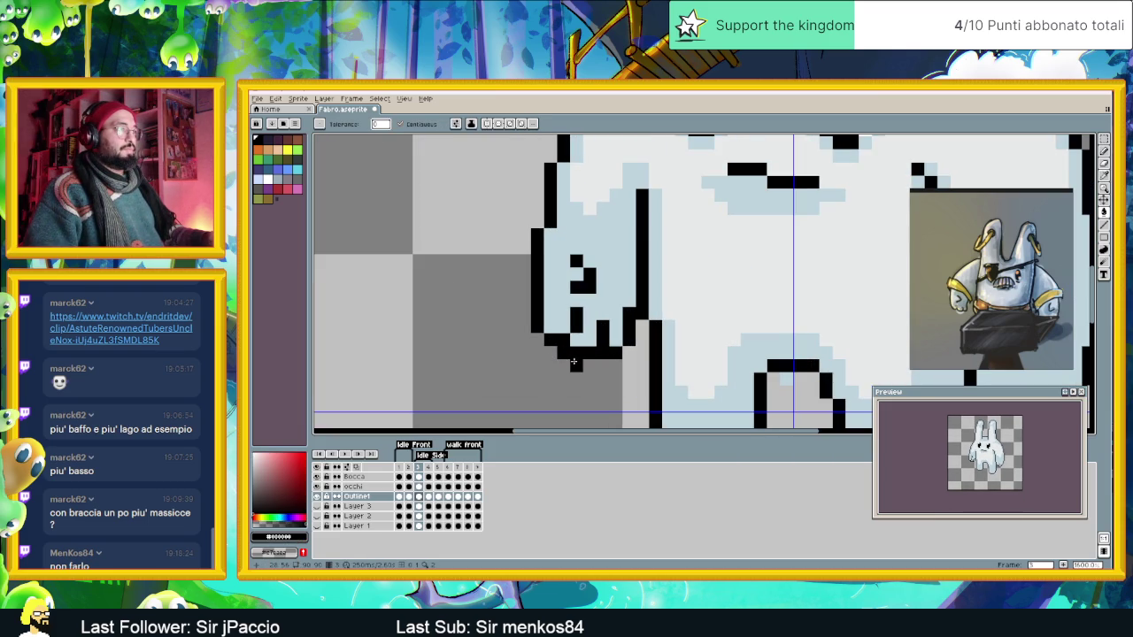
left_click(573, 361)
key("ctrl+z")
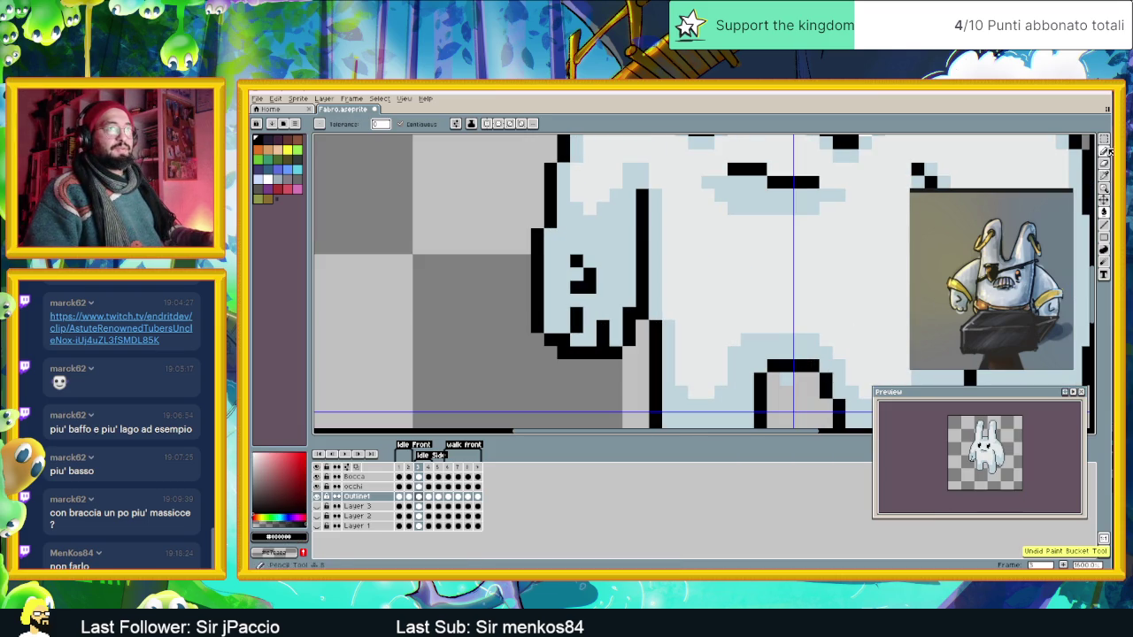
left_click(1105, 151)
left_click(582, 365)
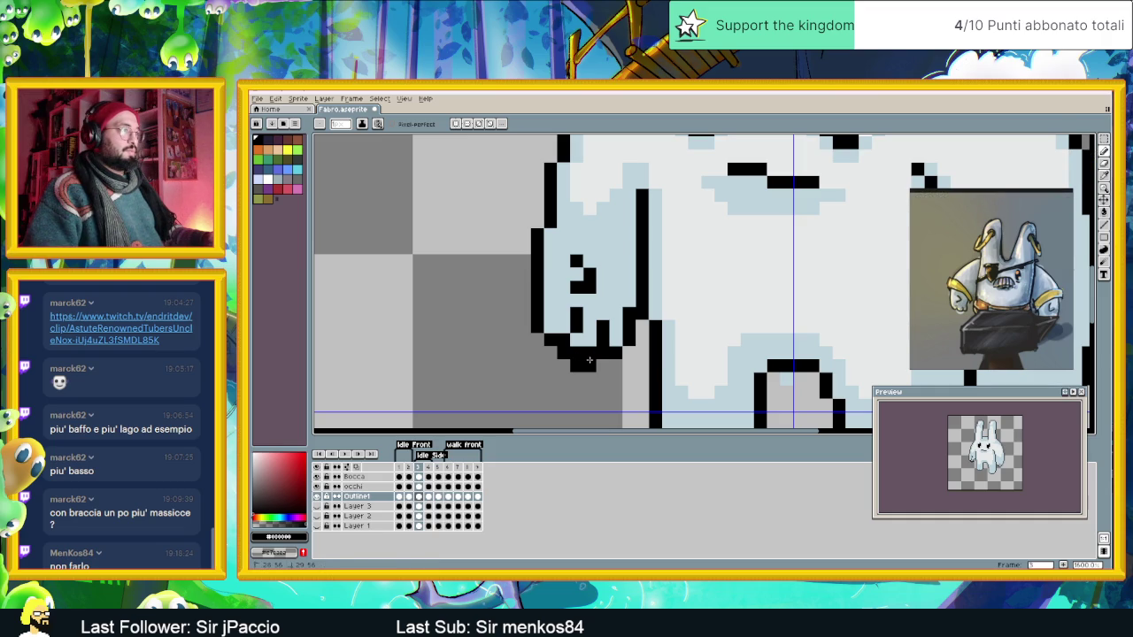
key("ctrl+z")
left_click_drag(577, 355, 601, 368)
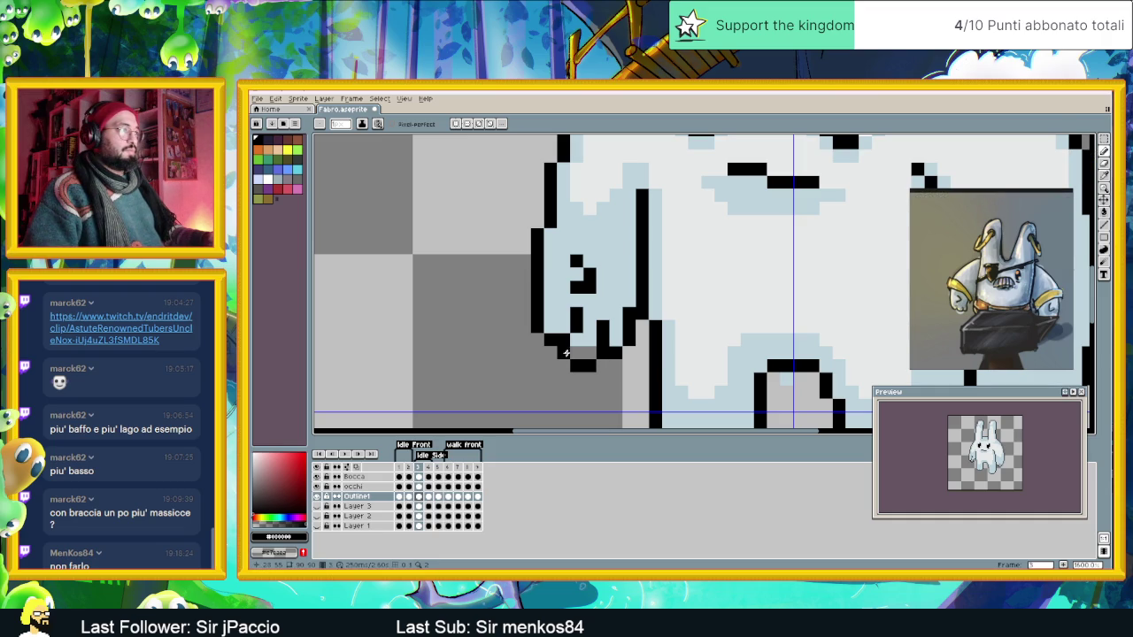
Zoom out and pan across the rabbit's body until the whole sprite shows.
scroll(630, 372, "down", 1)
scroll(655, 394, "down", 1)
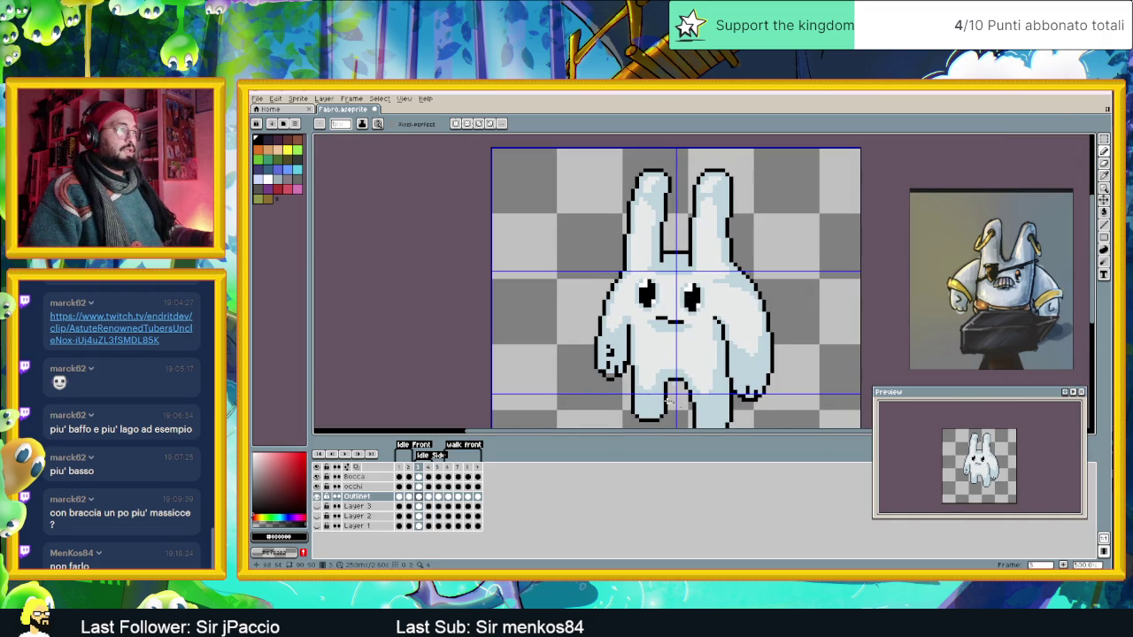
left_click_drag(669, 402, 627, 361)
scroll(574, 330, "up", 1)
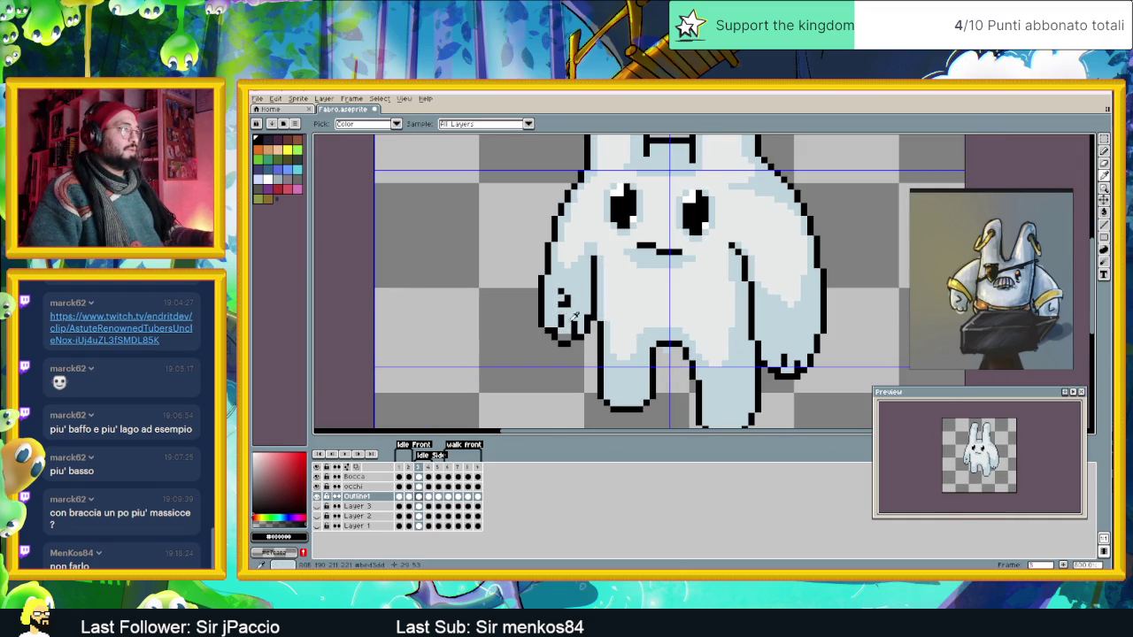
scroll(594, 348, "down", 2)
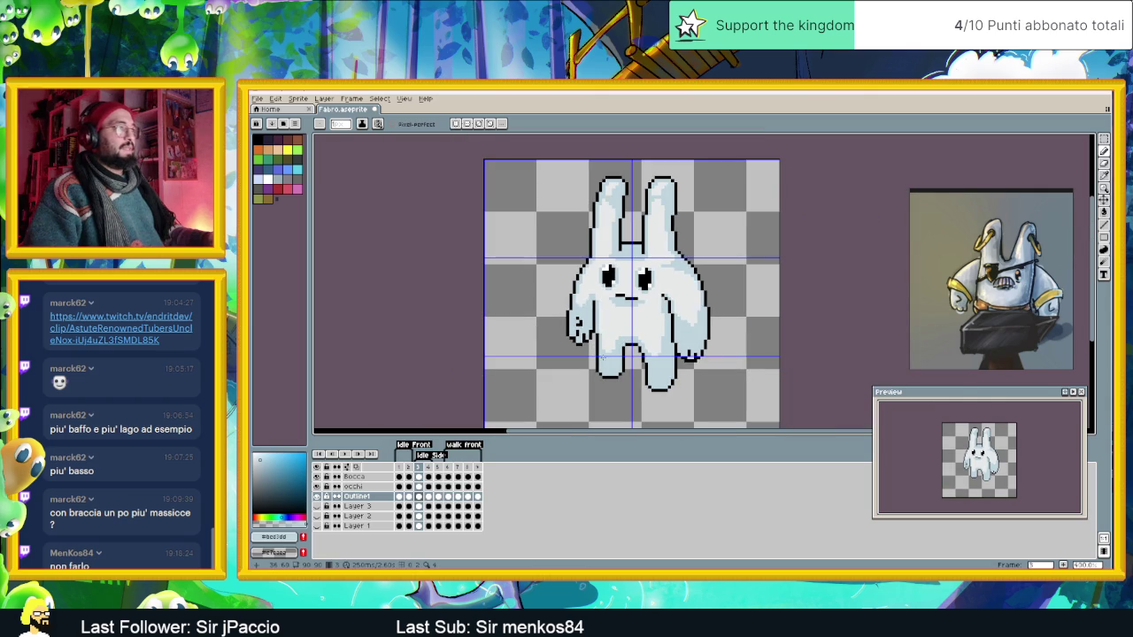
scroll(651, 332, "down", 1)
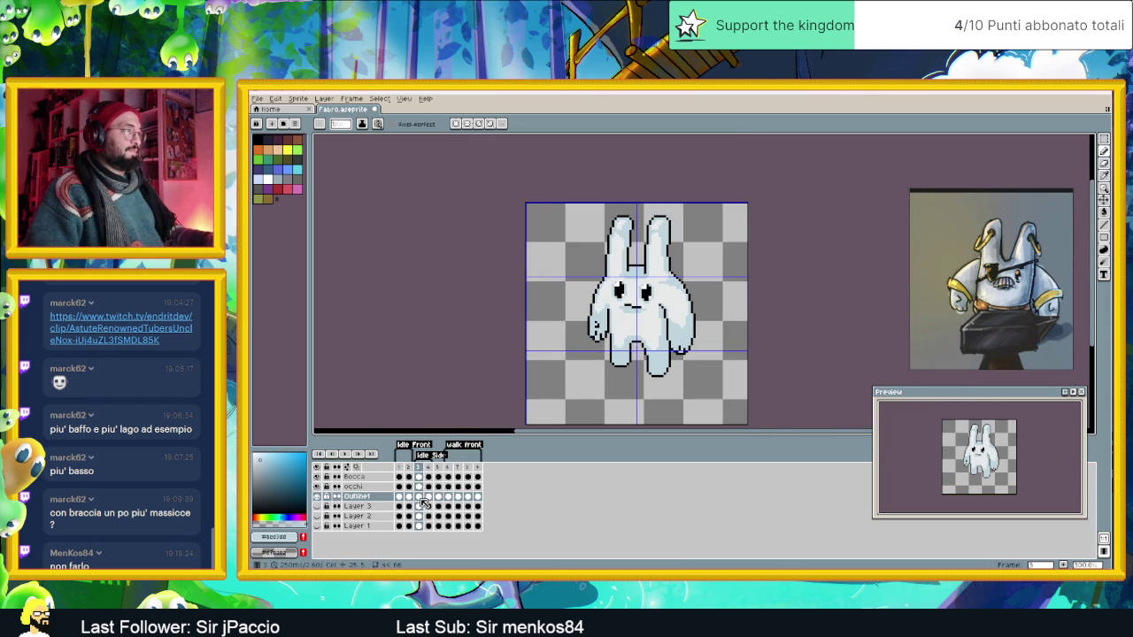
Flip through frames 4, 2 and 3 to compare the front and turned poses.
left_click(429, 498)
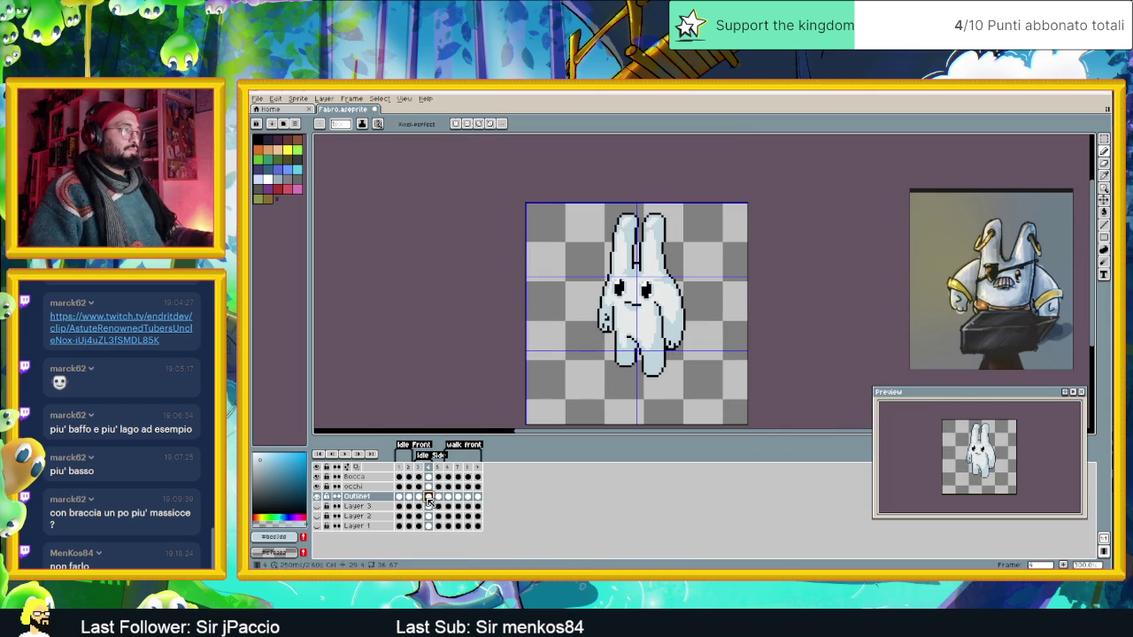
left_click(400, 498)
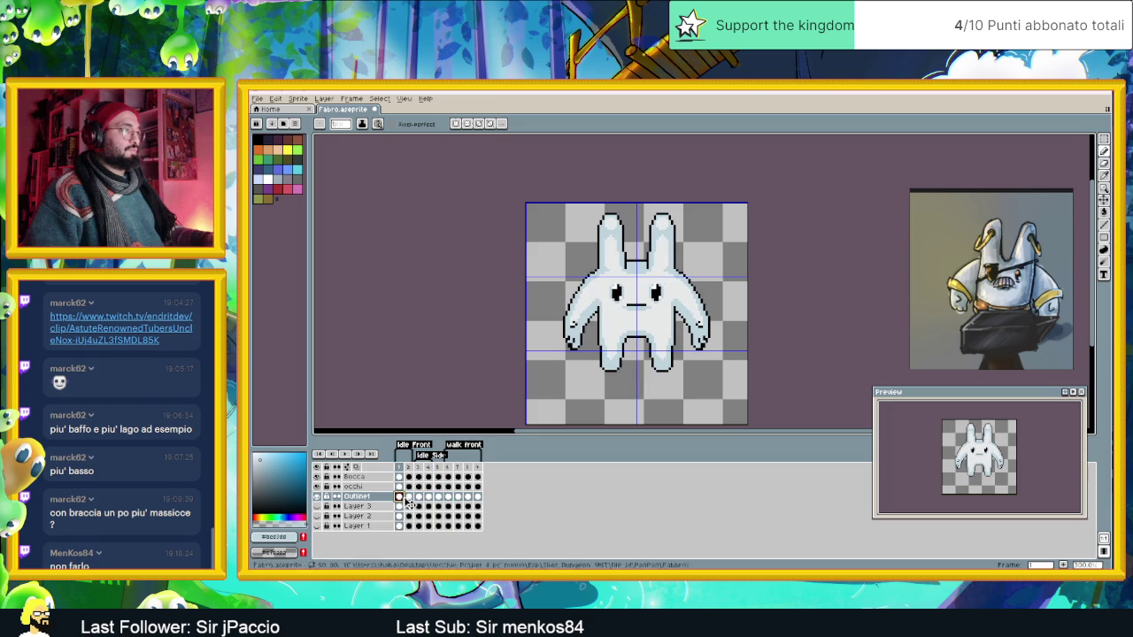
left_click(409, 499)
left_click(419, 497)
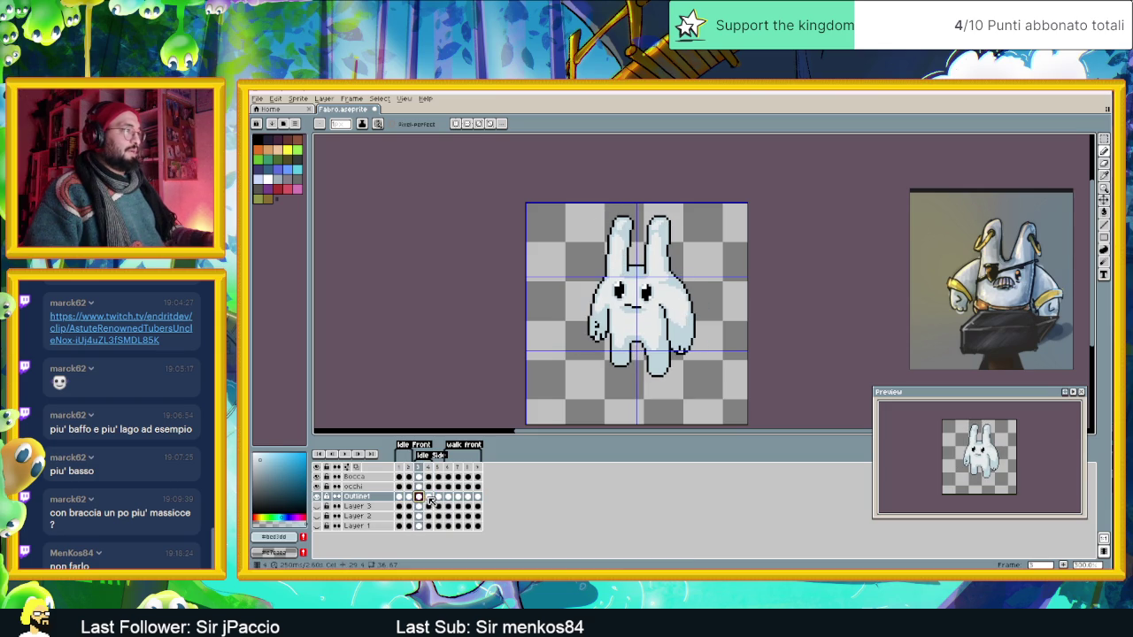
left_click(430, 499)
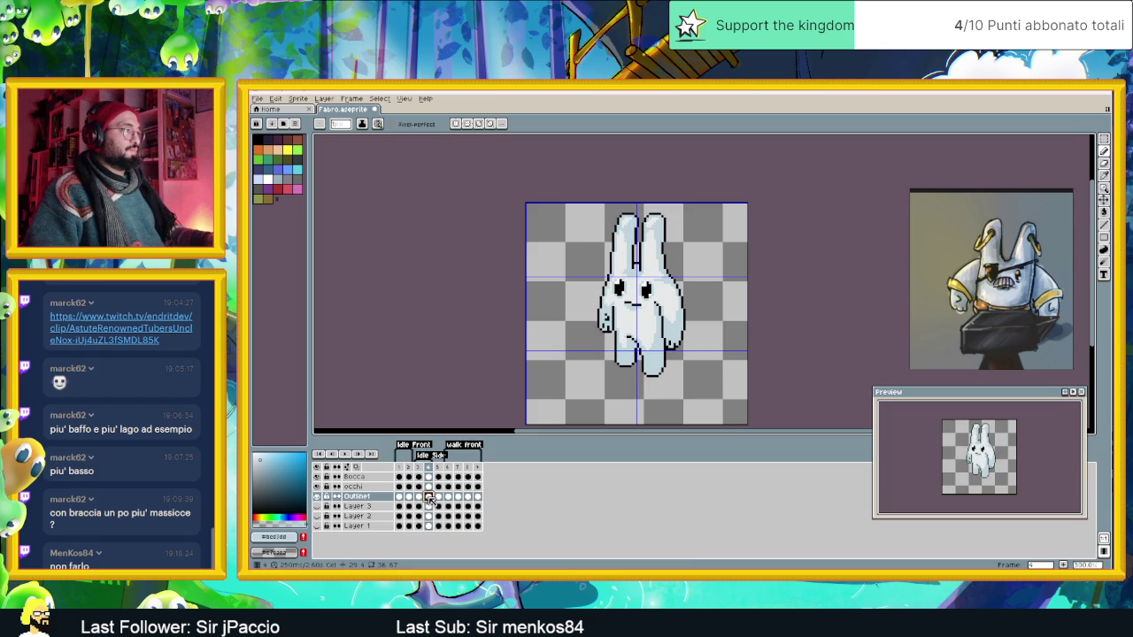
Toggle repeatedly between frames 3 and 4, settling on frame 4 for editing.
left_click(419, 498)
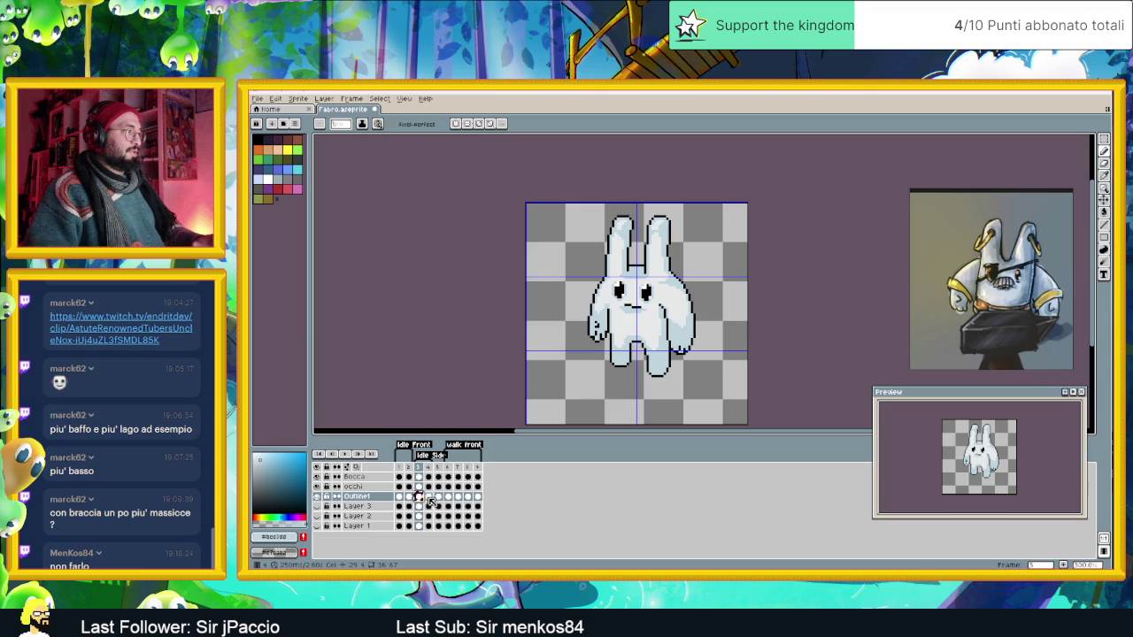
left_click(431, 498)
left_click(419, 498)
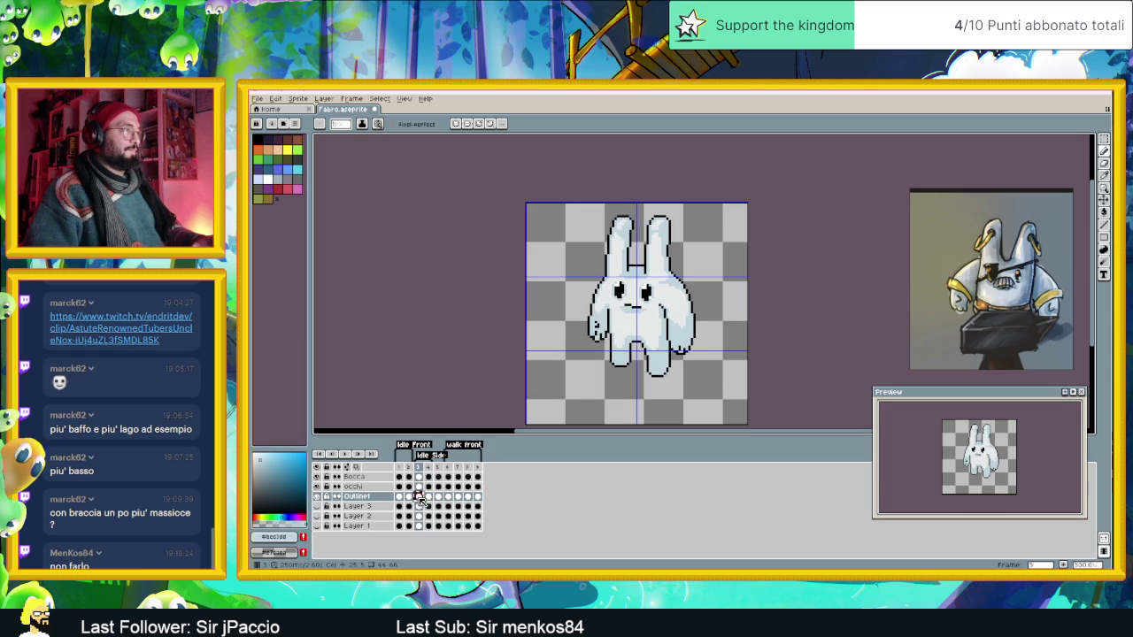
left_click(430, 498)
key("Left")
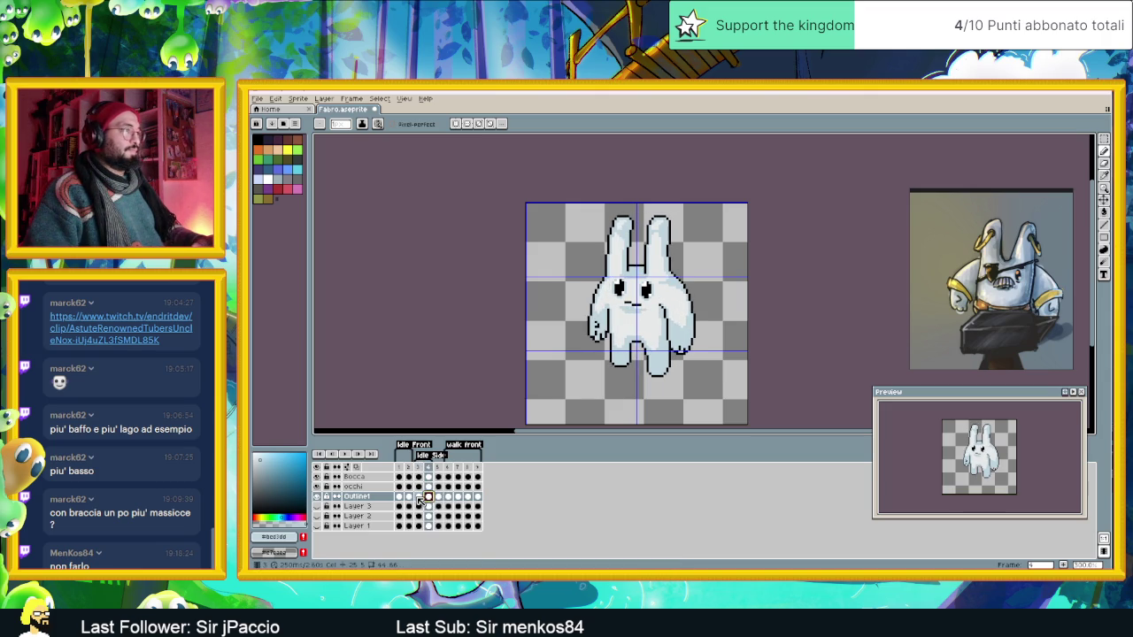
left_click(424, 499)
left_click(429, 498)
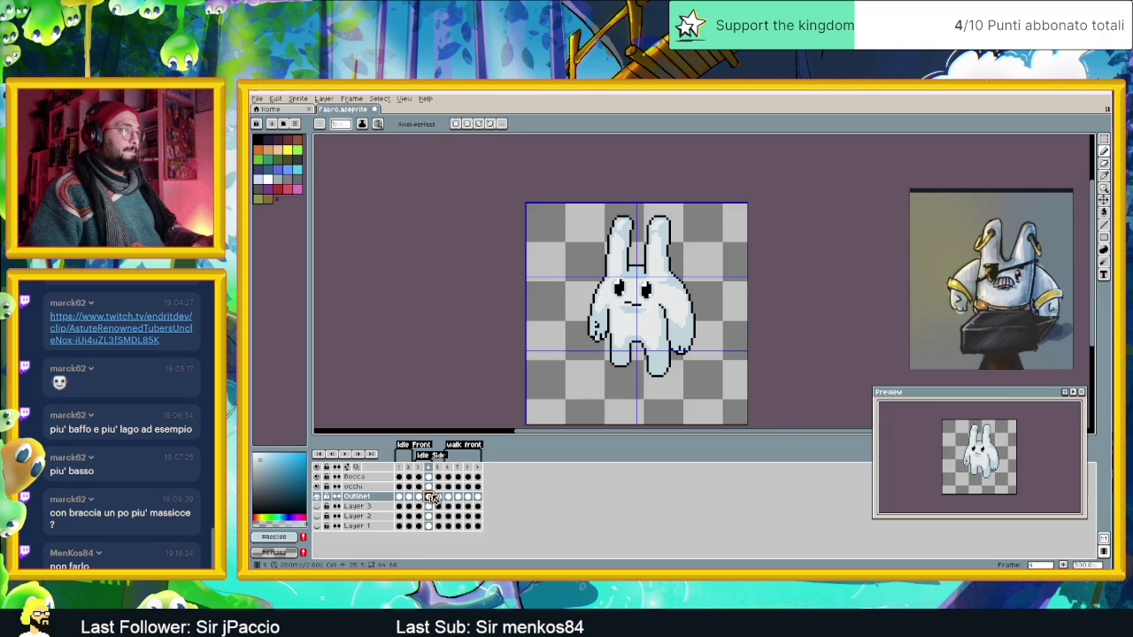
scroll(636, 339, "up", 1)
scroll(637, 339, "up", 1)
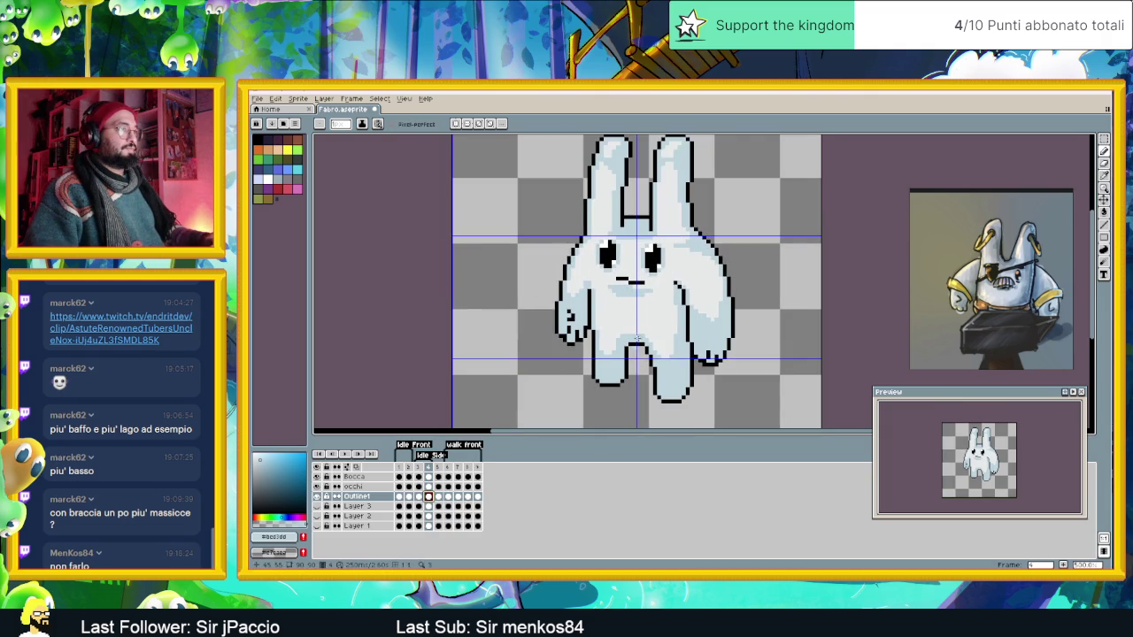
Select both of the rabbit's arms and its lower body with the rectangular marquee.
key("m")
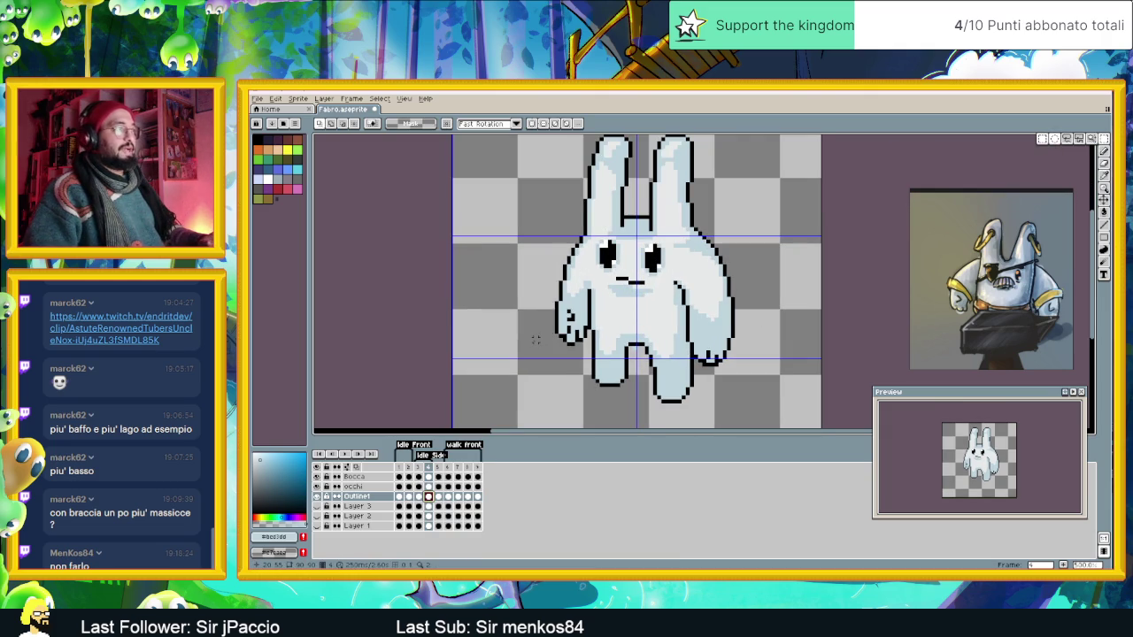
mouse_move(535, 345)
left_mouse_down()
mouse_move(590, 305)
mouse_move(591, 135)
left_mouse_up()
mouse_move(746, 387)
left_mouse_down()
mouse_move(696, 266)
mouse_move(696, 135)
left_mouse_up()
mouse_move(777, 334)
left_mouse_down()
mouse_move(531, 259)
mouse_move(524, 136)
left_mouse_up()
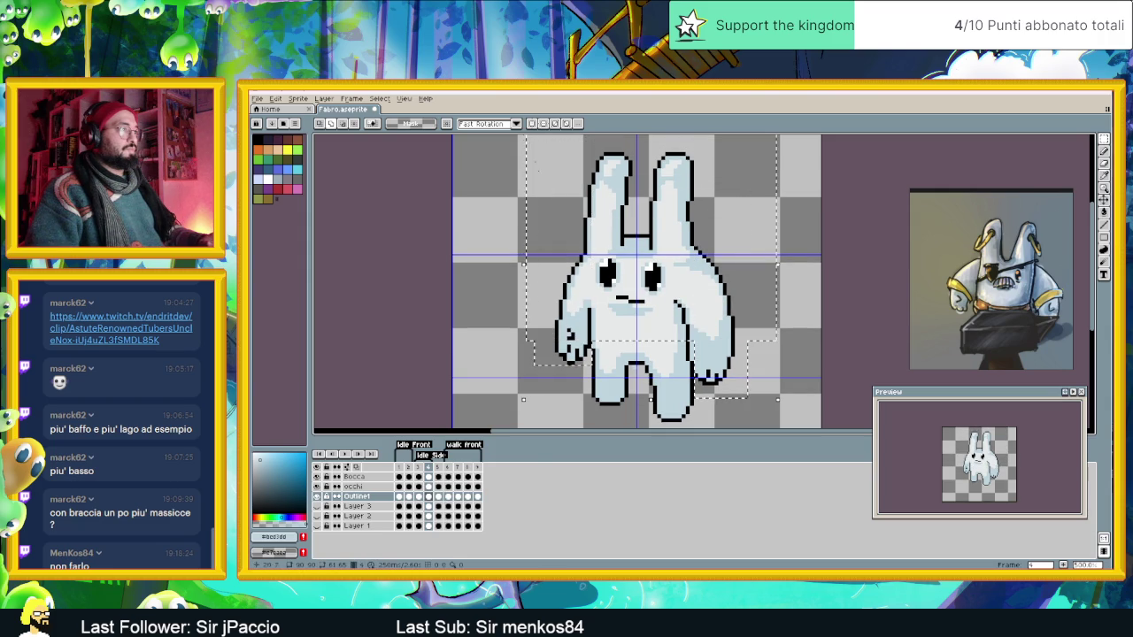
Nudge the selected arms and lower body slightly and commit the move.
left_click_drag(684, 344, 708, 376)
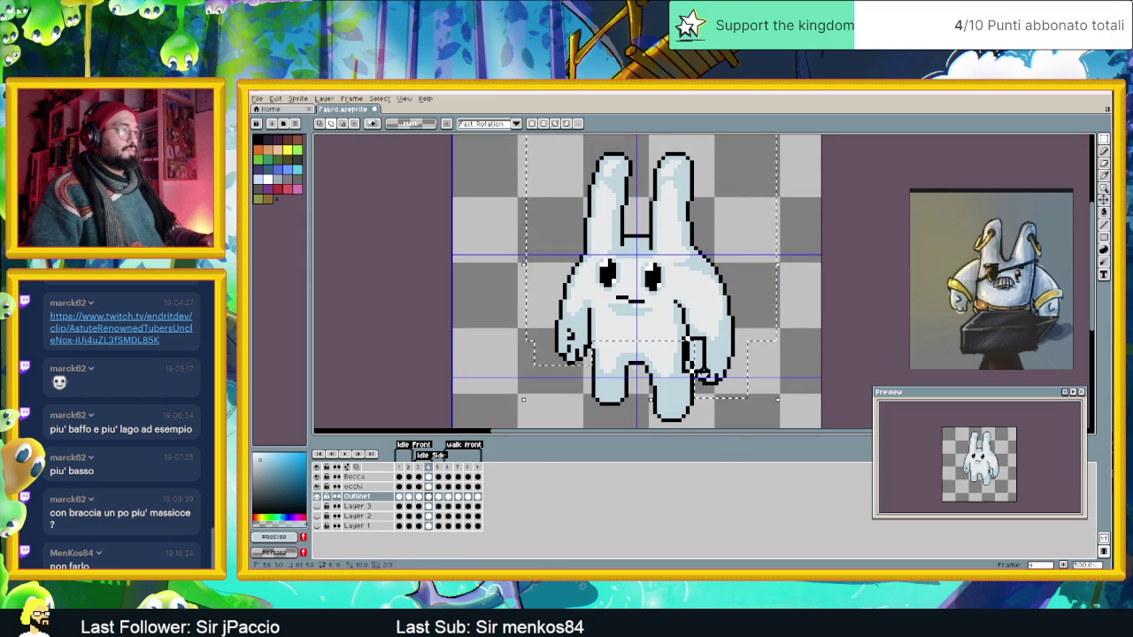
key("ctrl+z")
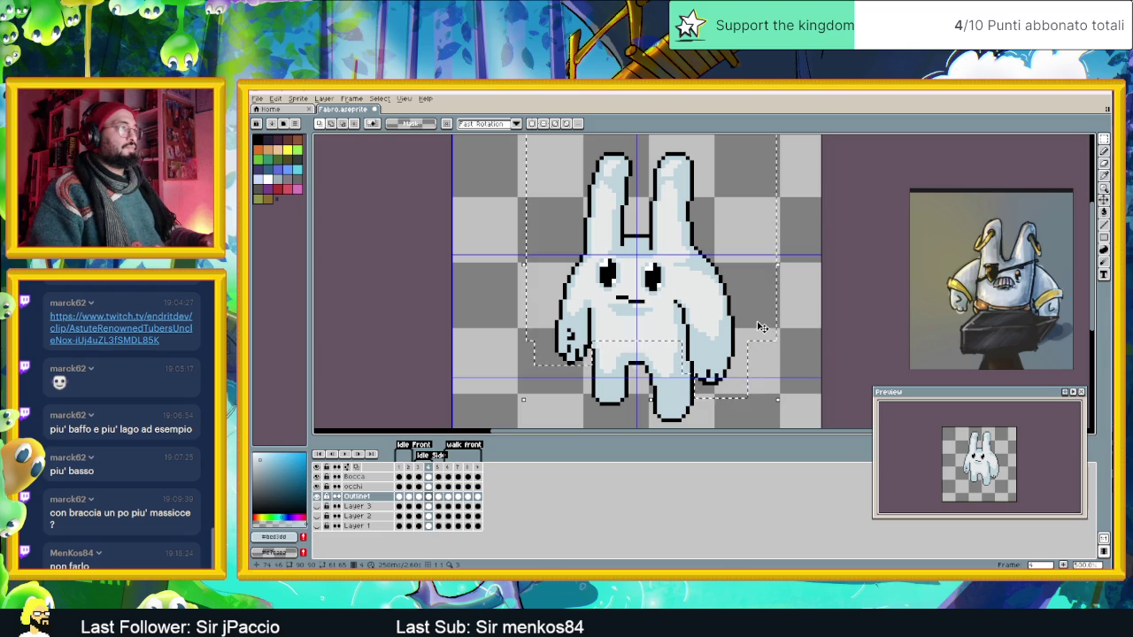
key("ctrl+t")
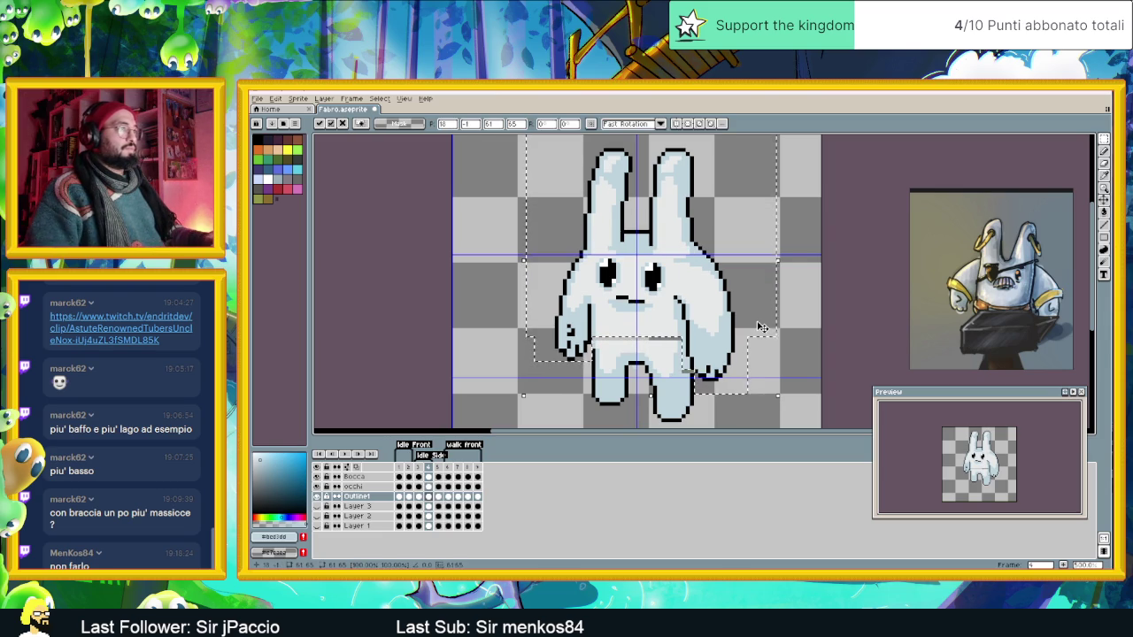
left_click(781, 321)
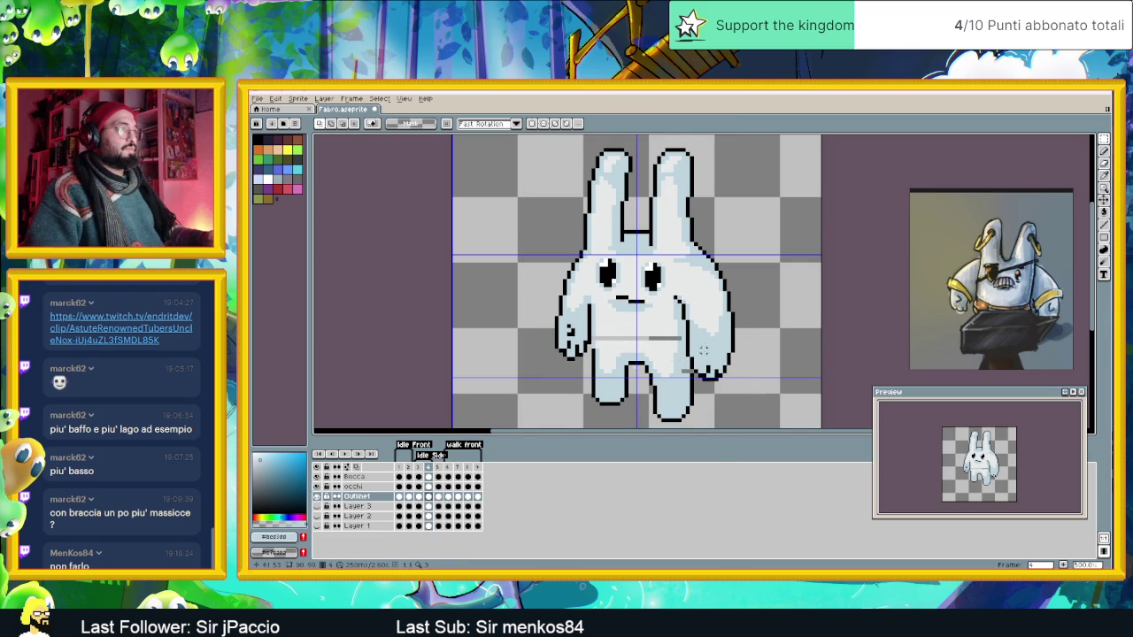
scroll(703, 351, "up", 1)
left_click(1104, 226)
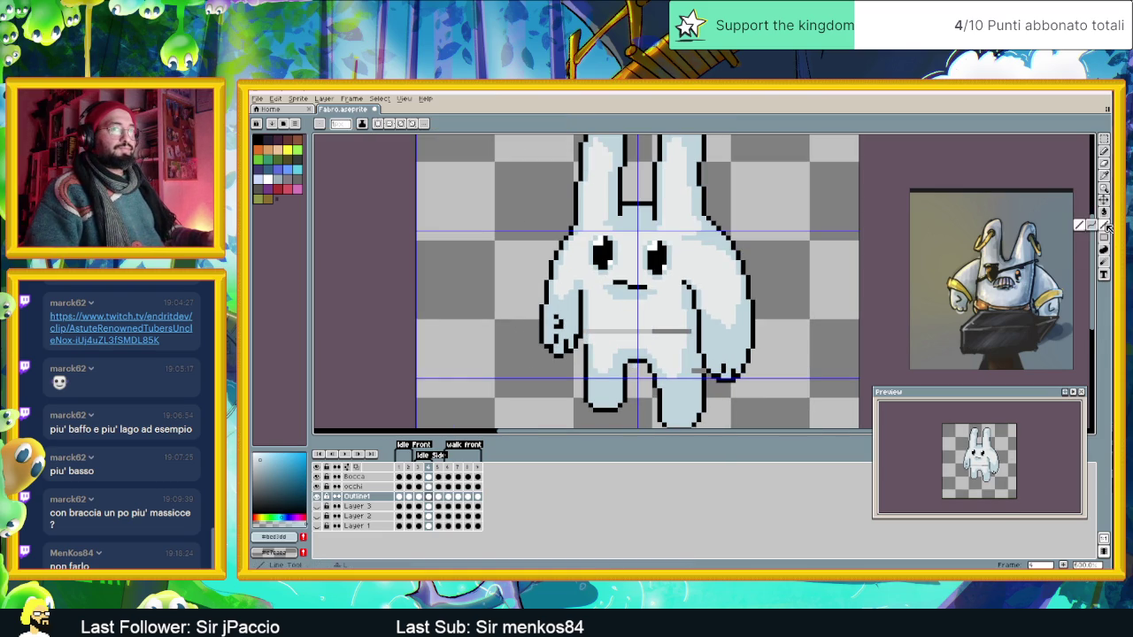
Zoom in and fill the gap in the left arm's outline with black.
scroll(602, 354, "up", 1)
scroll(569, 331, "up", 1)
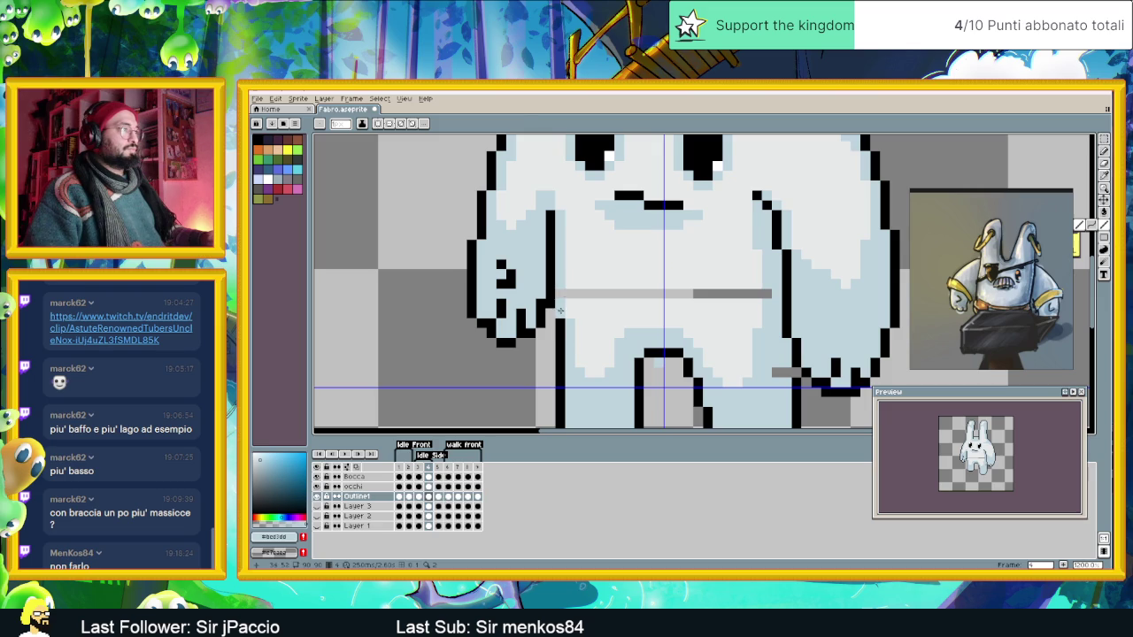
left_click(556, 311, "alt")
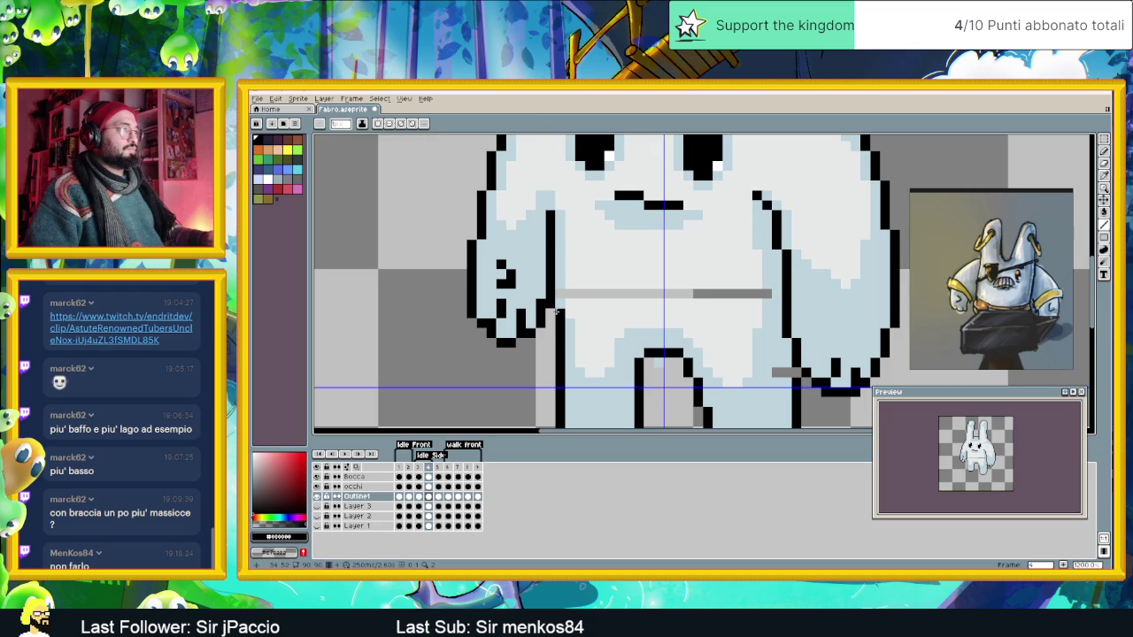
left_click(556, 308)
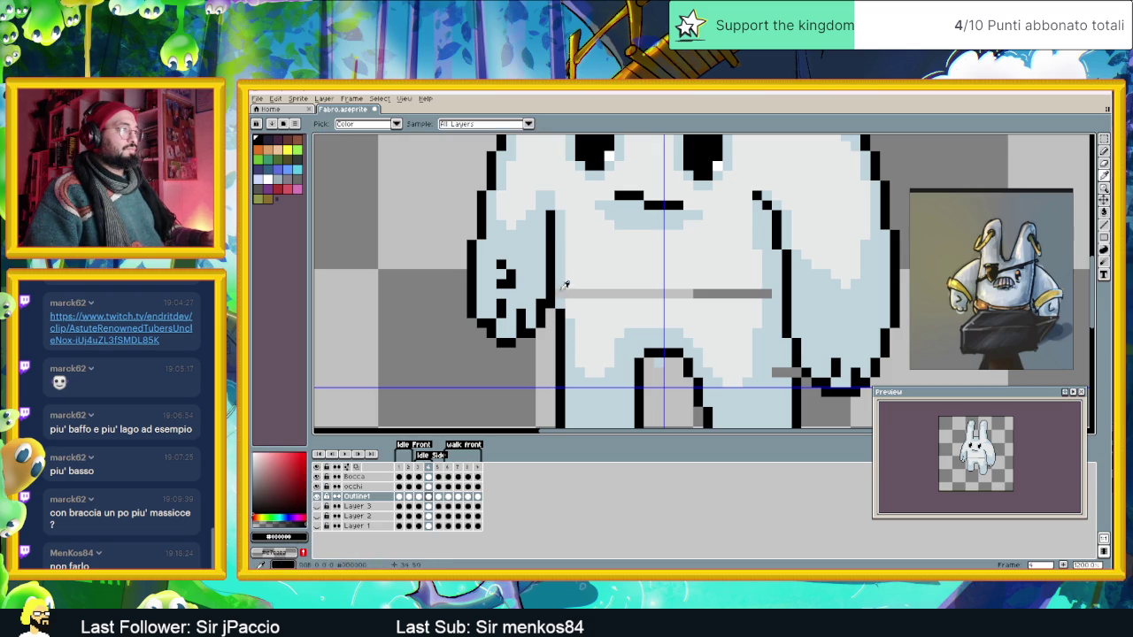
Paint a line of the light belly colour over the grey seam across the belly.
left_click(564, 283, "alt")
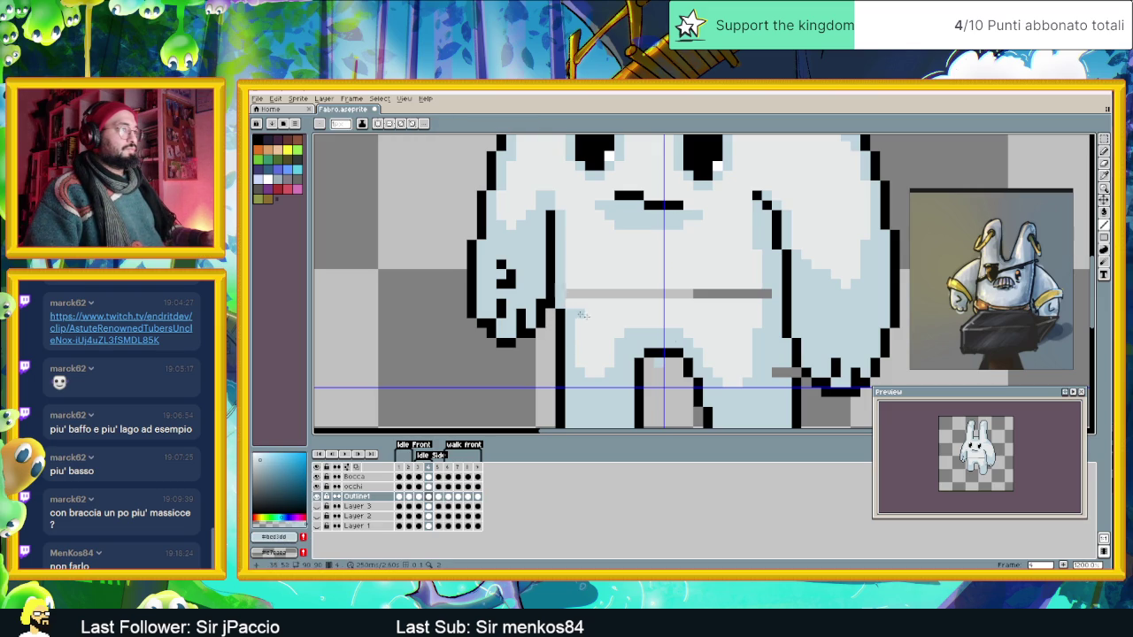
left_click(767, 294, "alt")
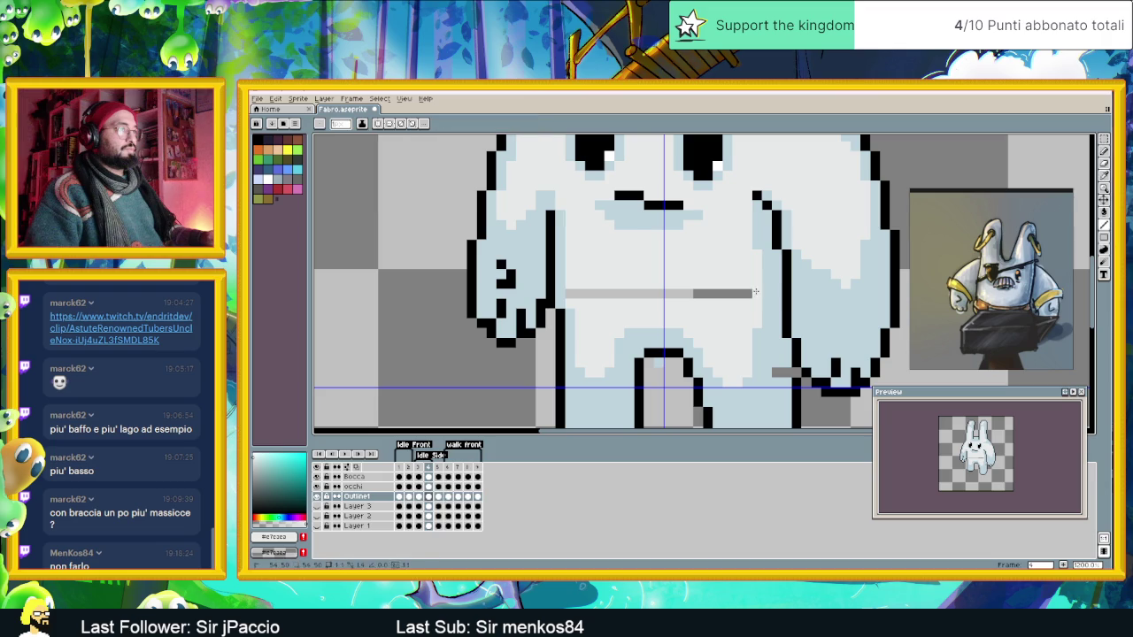
left_click_drag(764, 294, 630, 292)
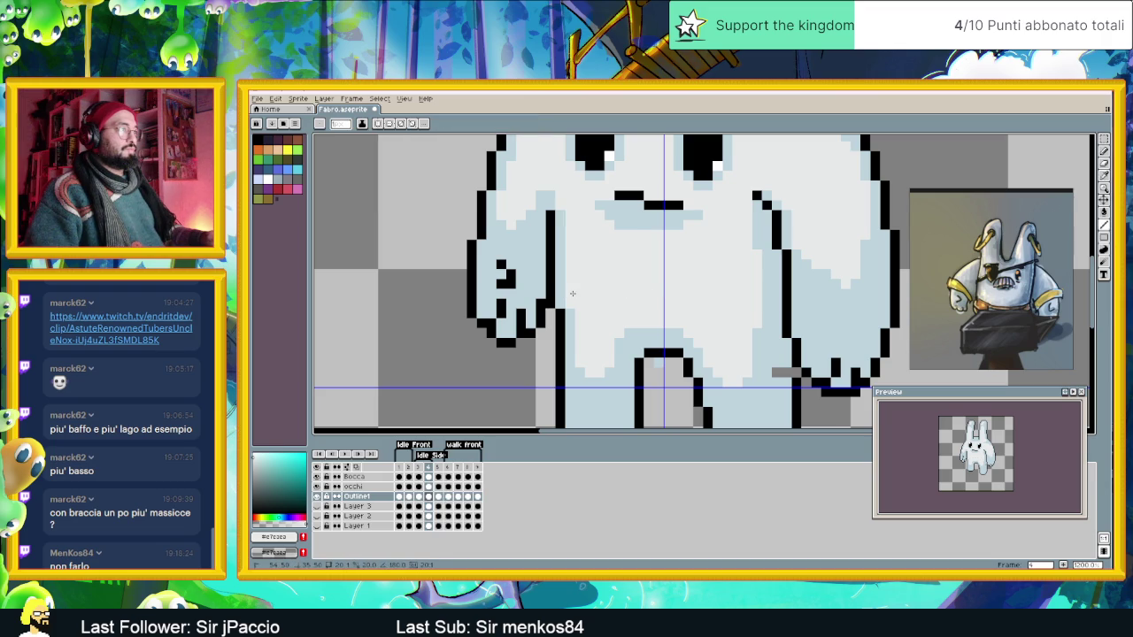
scroll(572, 293, "down", 2)
scroll(661, 326, "down", 1)
scroll(706, 341, "up", 2)
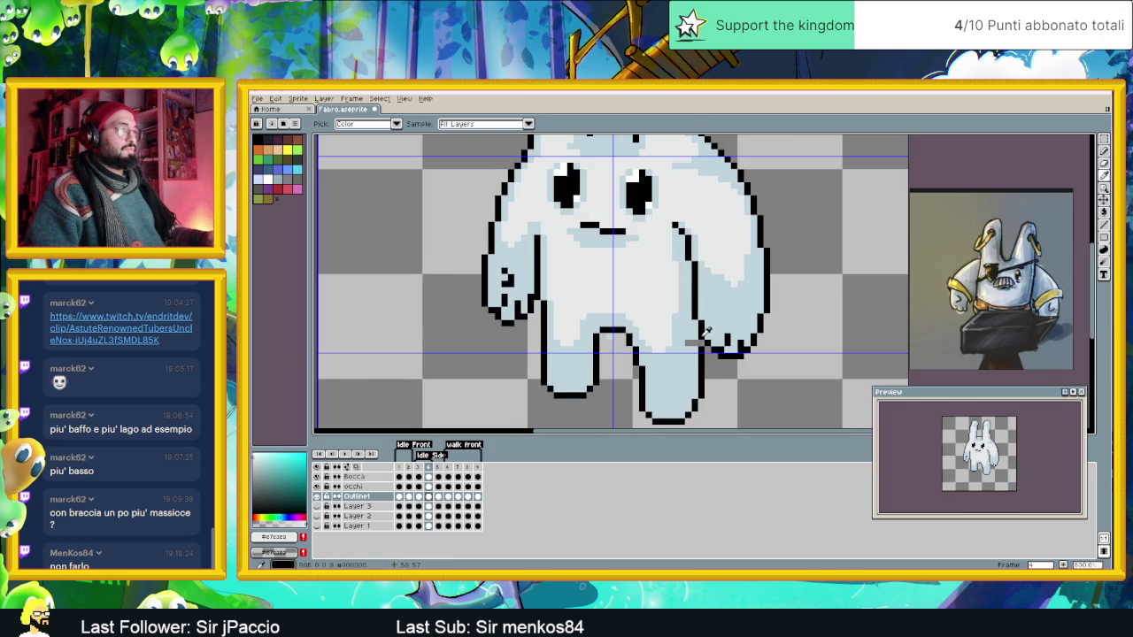
left_click(679, 342, "alt")
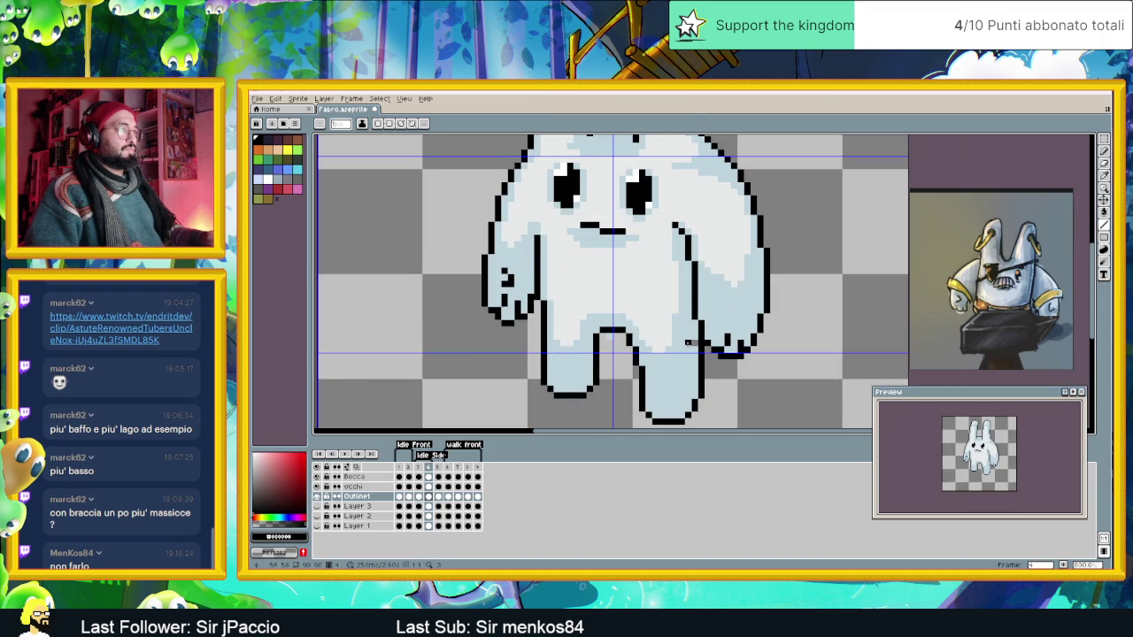
left_click(688, 343, "alt")
scroll(687, 342, "down", 2)
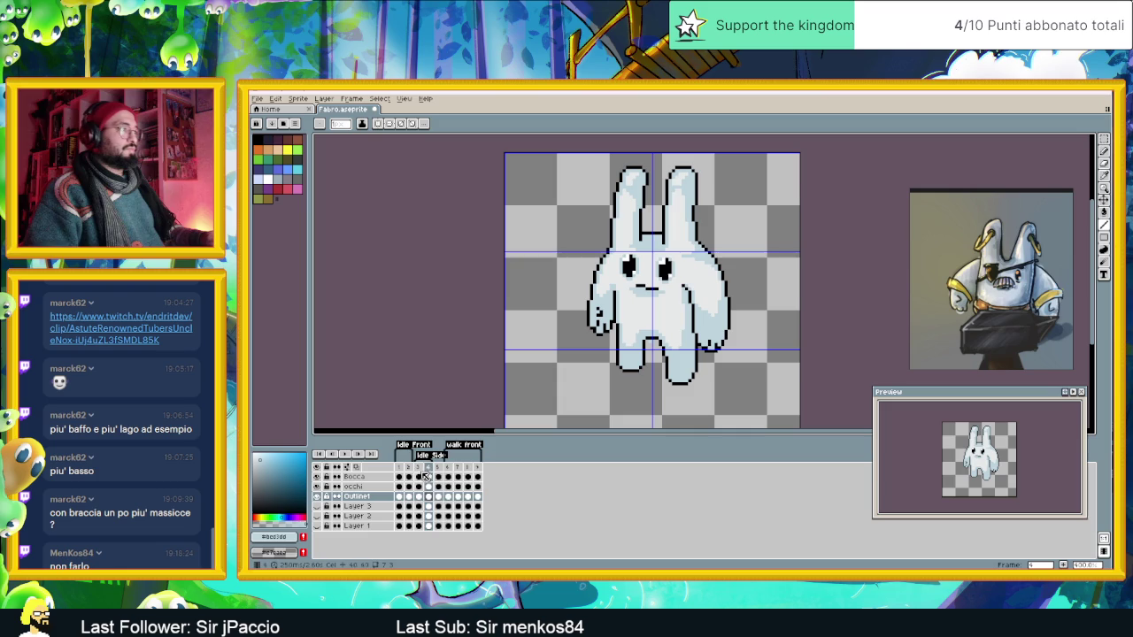
Go to frame 3, preview the animation playing, then stop playback and zoom in.
left_click(418, 466)
left_click(345, 453)
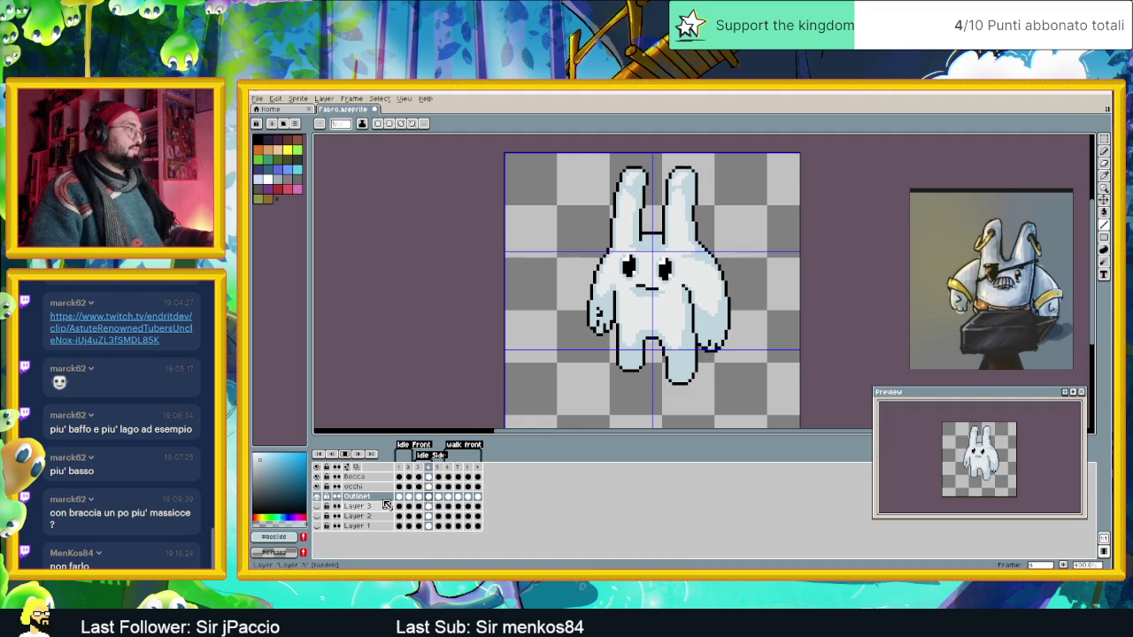
left_click(410, 473)
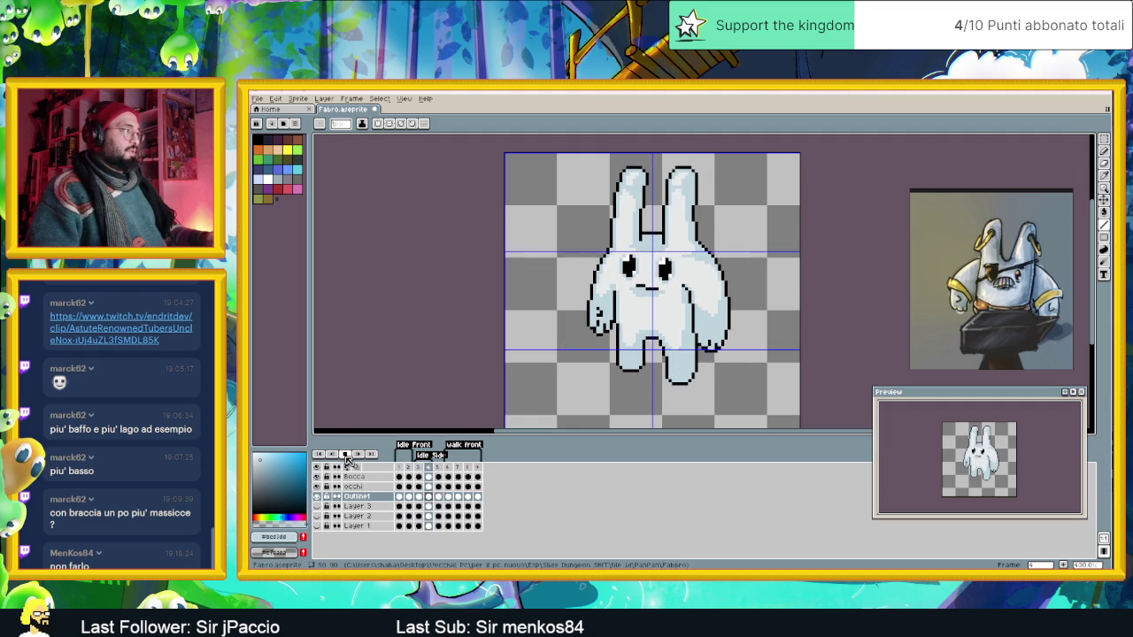
key("Return")
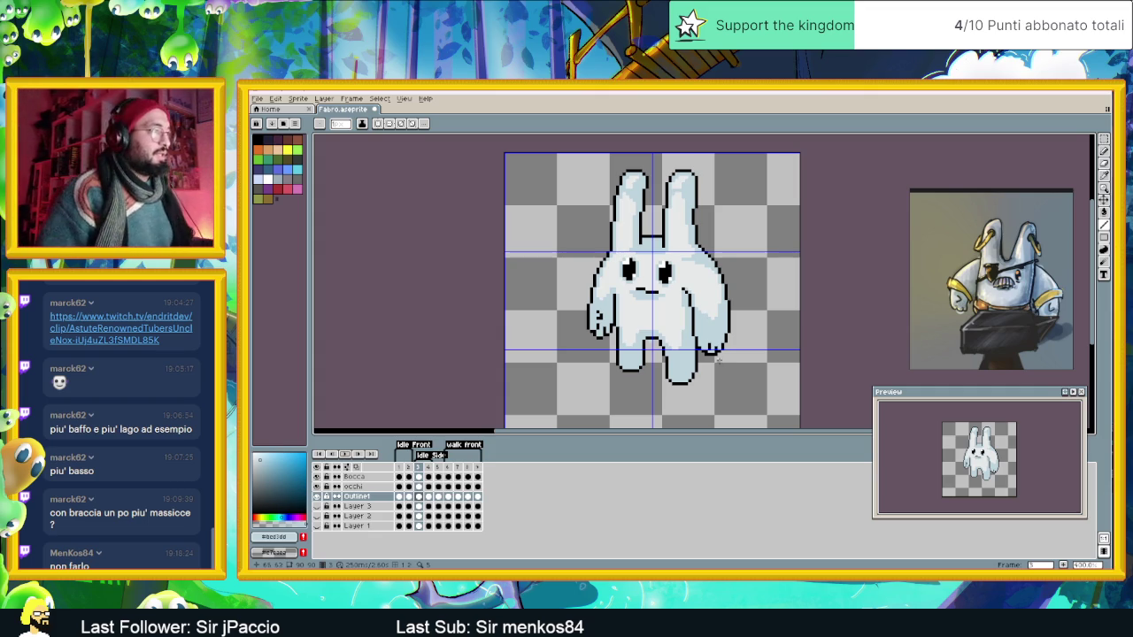
scroll(636, 327, "up", 1)
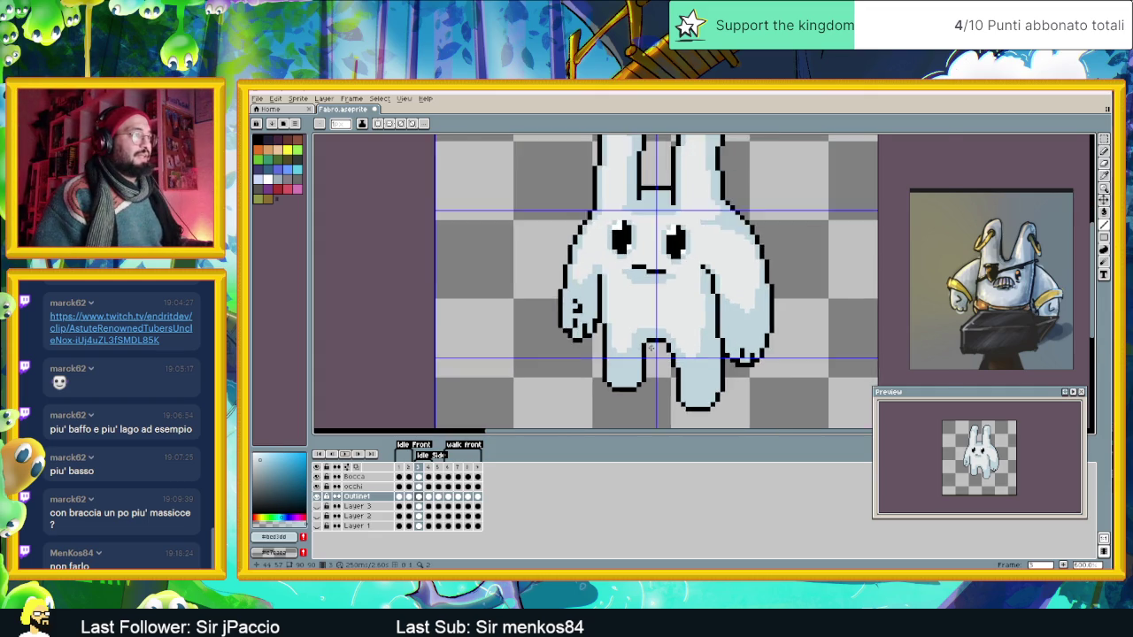
On frame 4, sample the outline black and body colour #e7eaea, then re-centre the rabbit.
scroll(655, 337, "up", 1)
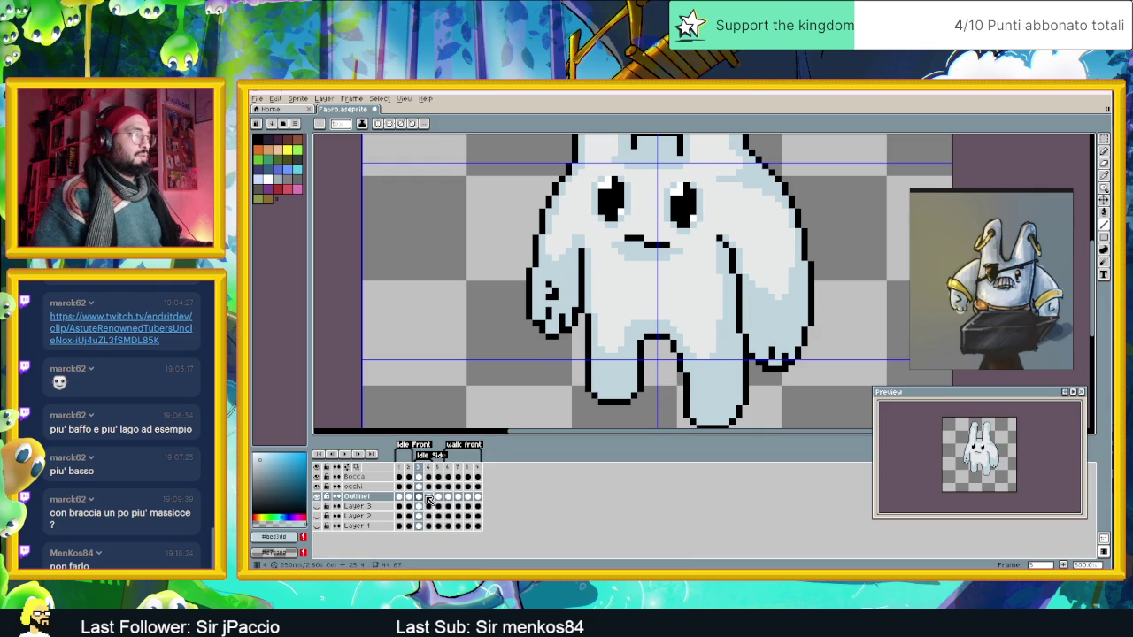
left_click(428, 500)
scroll(659, 345, "down", 1)
scroll(662, 352, "down", 1)
scroll(662, 352, "up", 2)
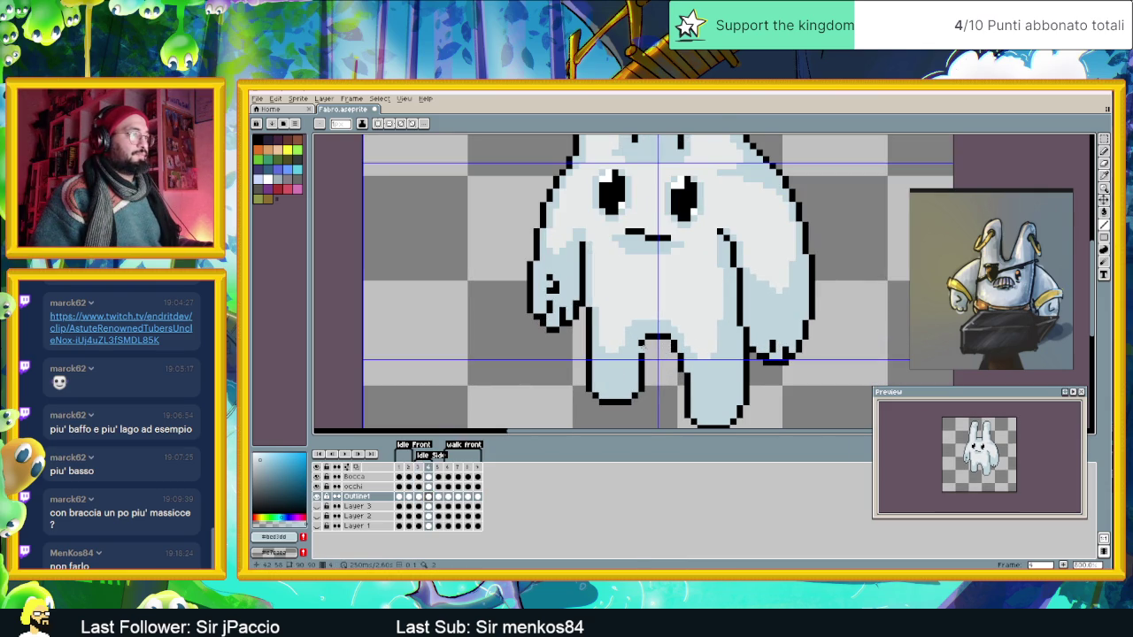
left_click(644, 351, "alt")
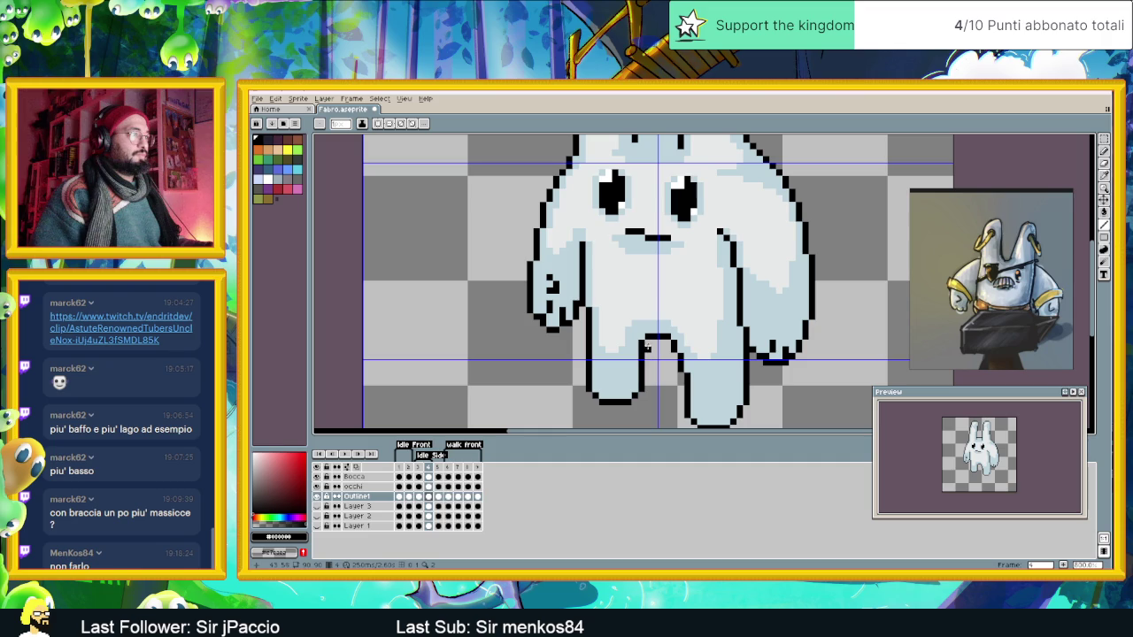
left_click(645, 341, "alt")
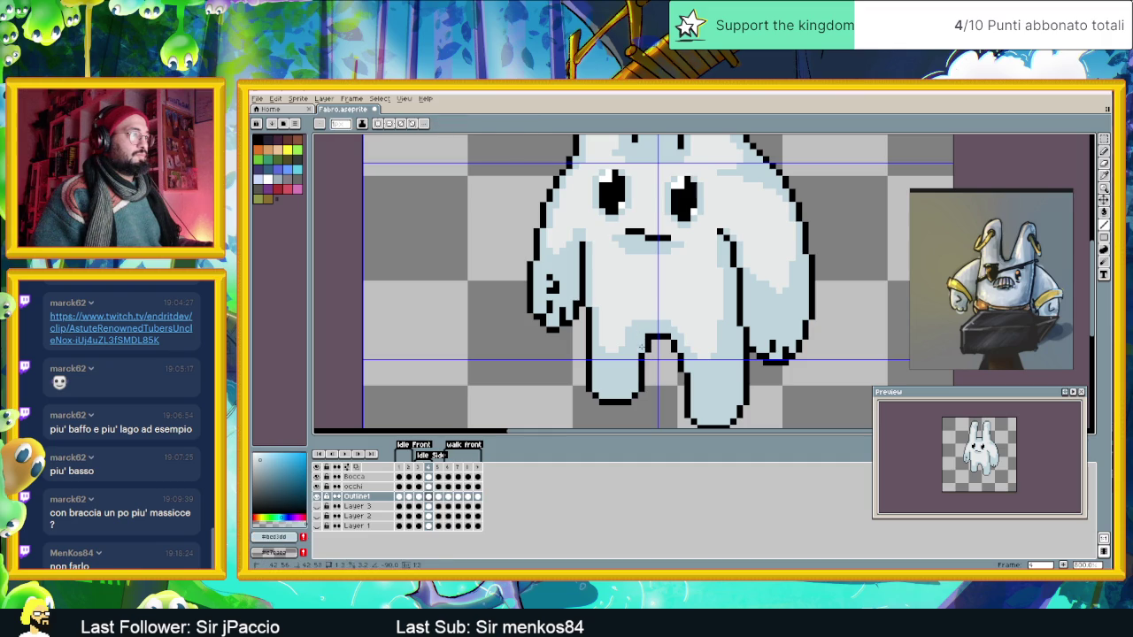
scroll(677, 372, "down", 2)
scroll(671, 369, "up", 1)
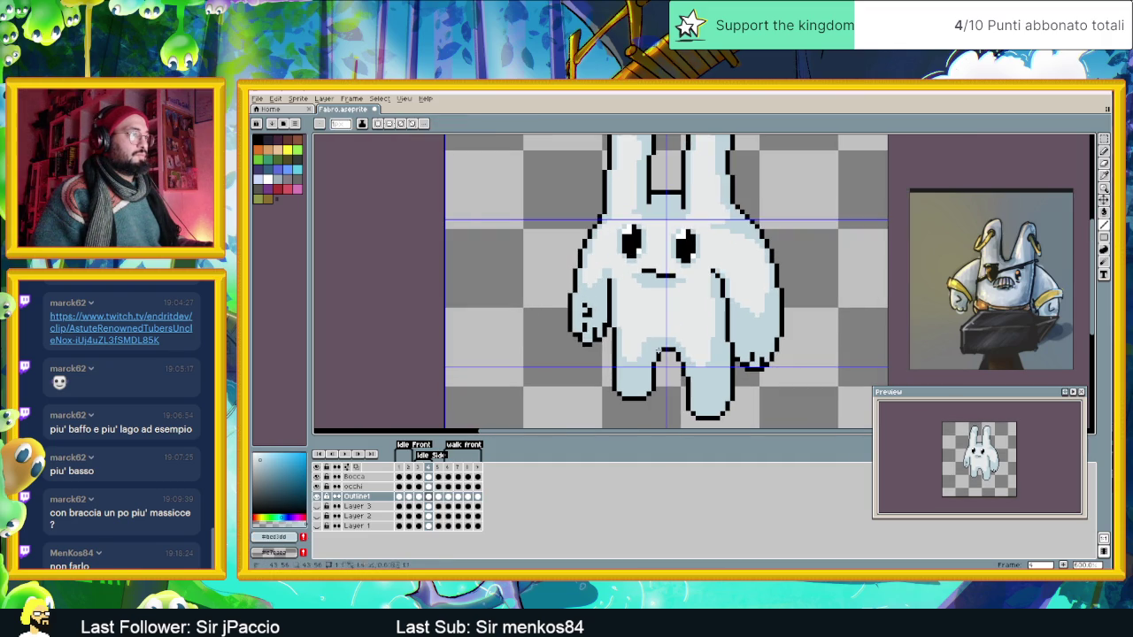
scroll(637, 385, "down", 2)
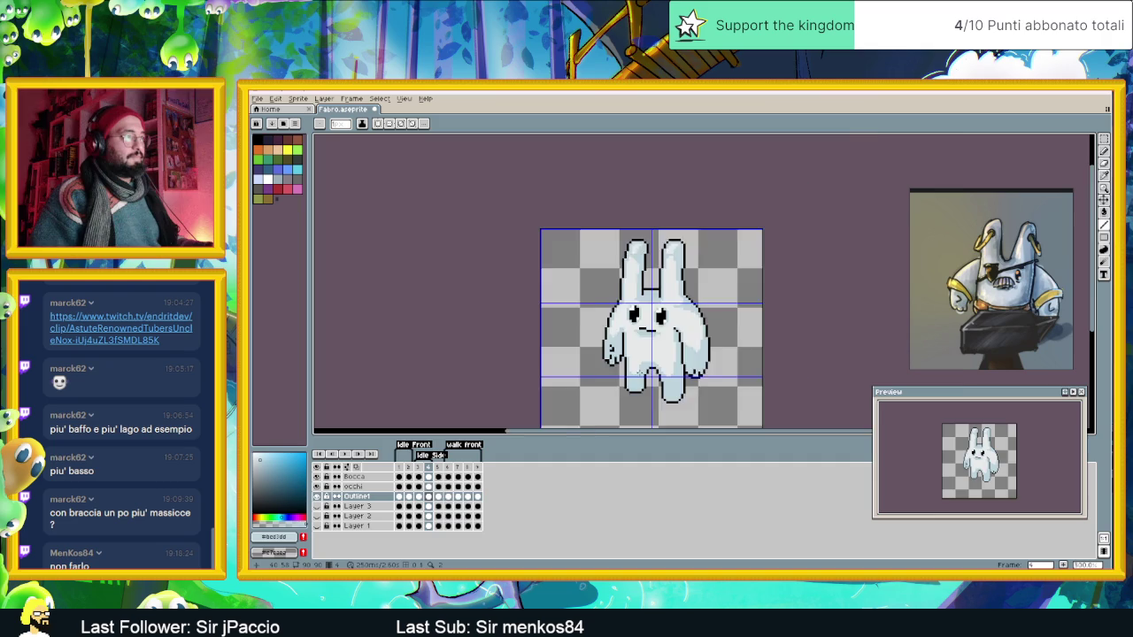
scroll(638, 385, "up", 2)
left_click(659, 331, "alt")
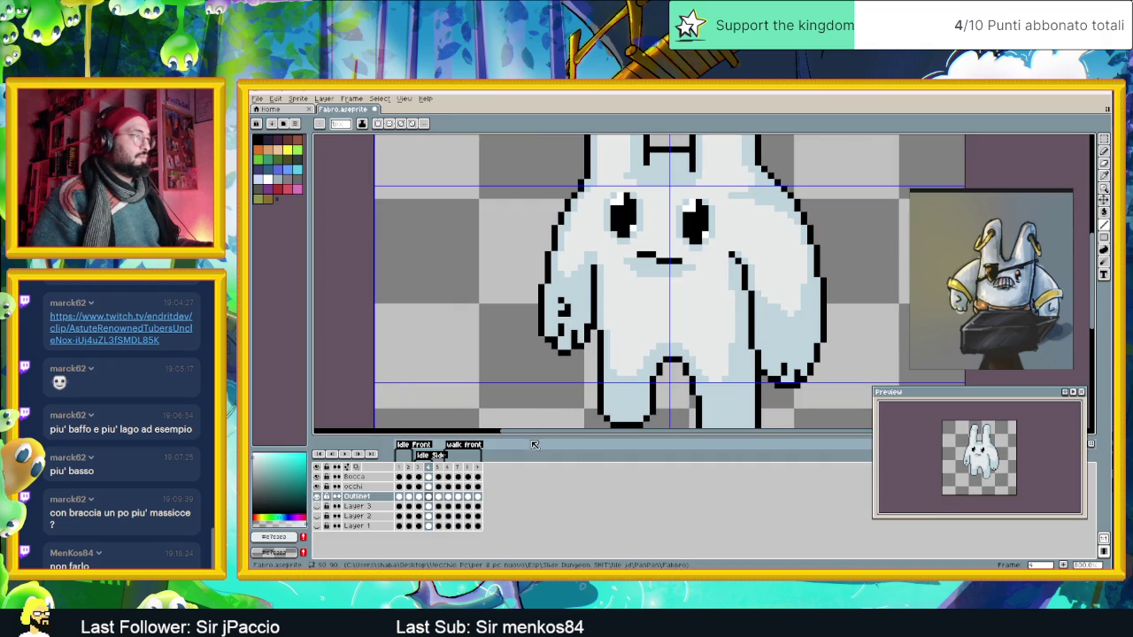
left_click(706, 379)
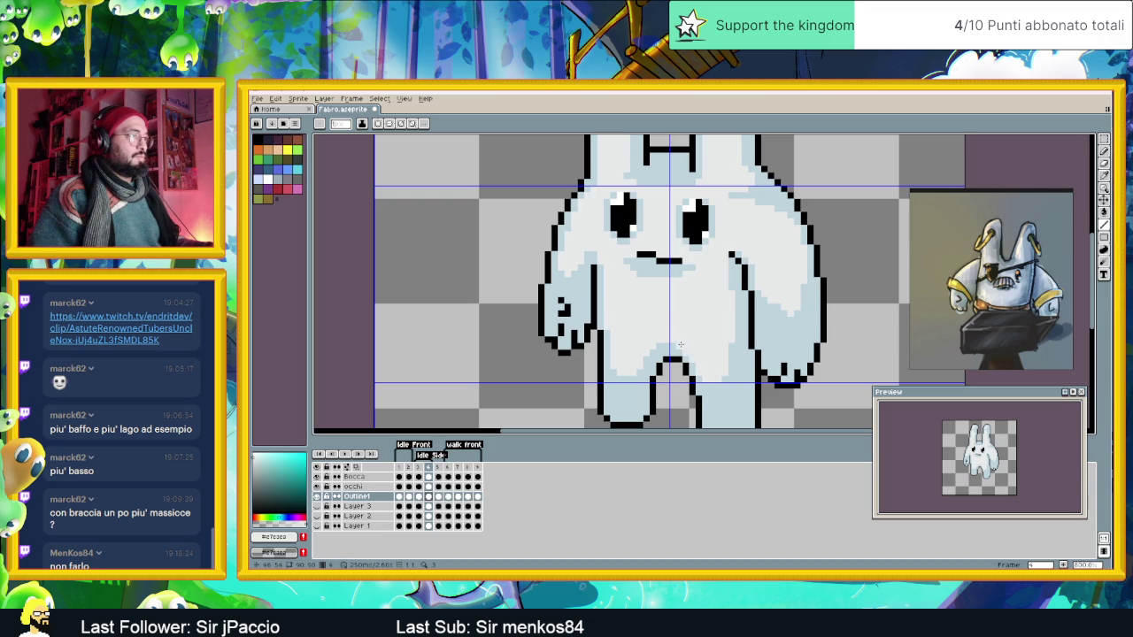
left_click_drag(719, 395, 664, 379)
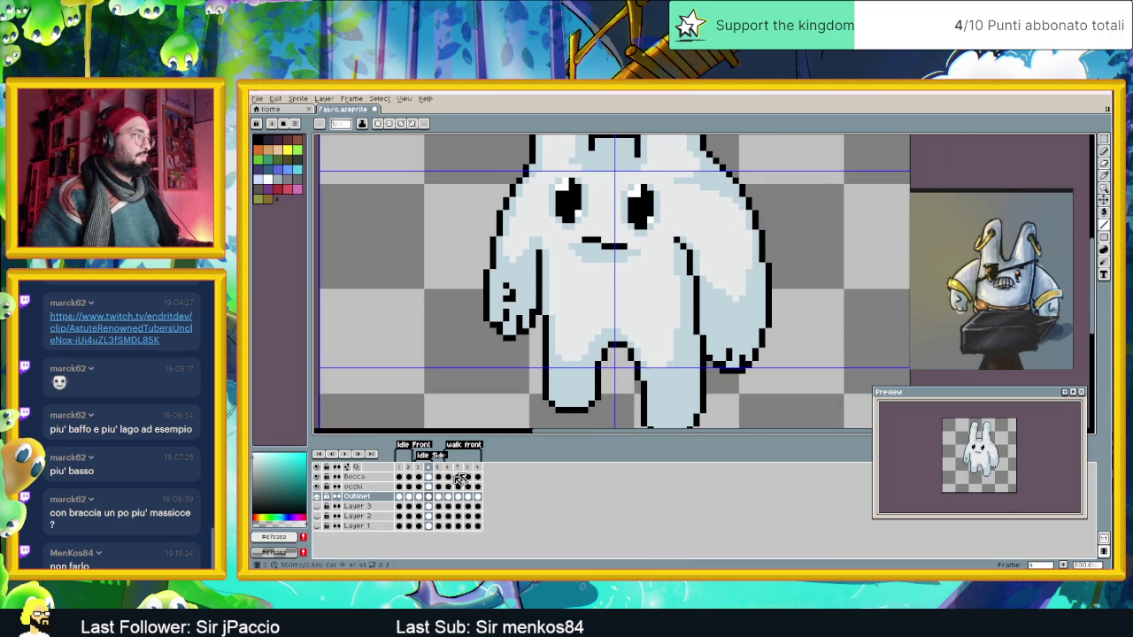
Flip between frames 3 and 4 to compare the rabbit's faces.
left_click(420, 497)
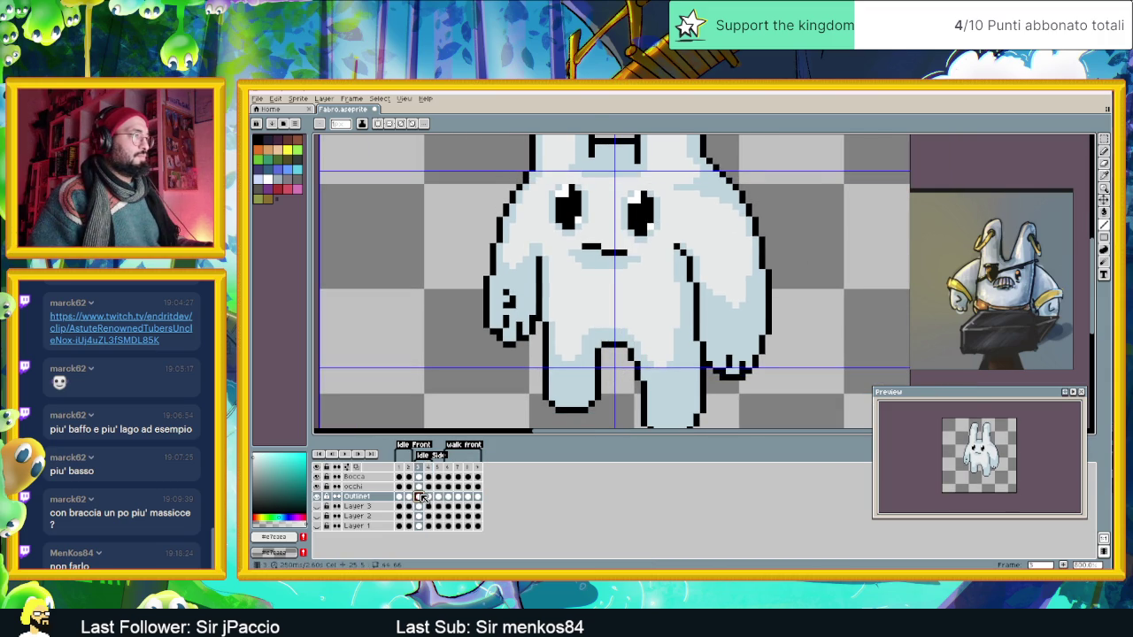
scroll(610, 335, "up", 1)
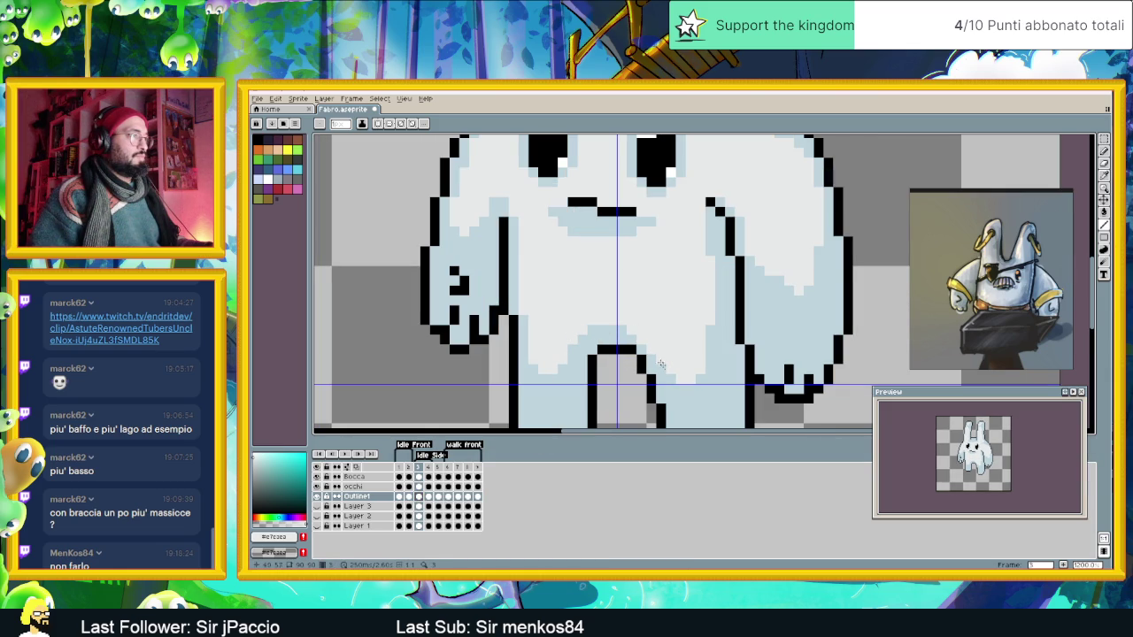
scroll(683, 381, "down", 1)
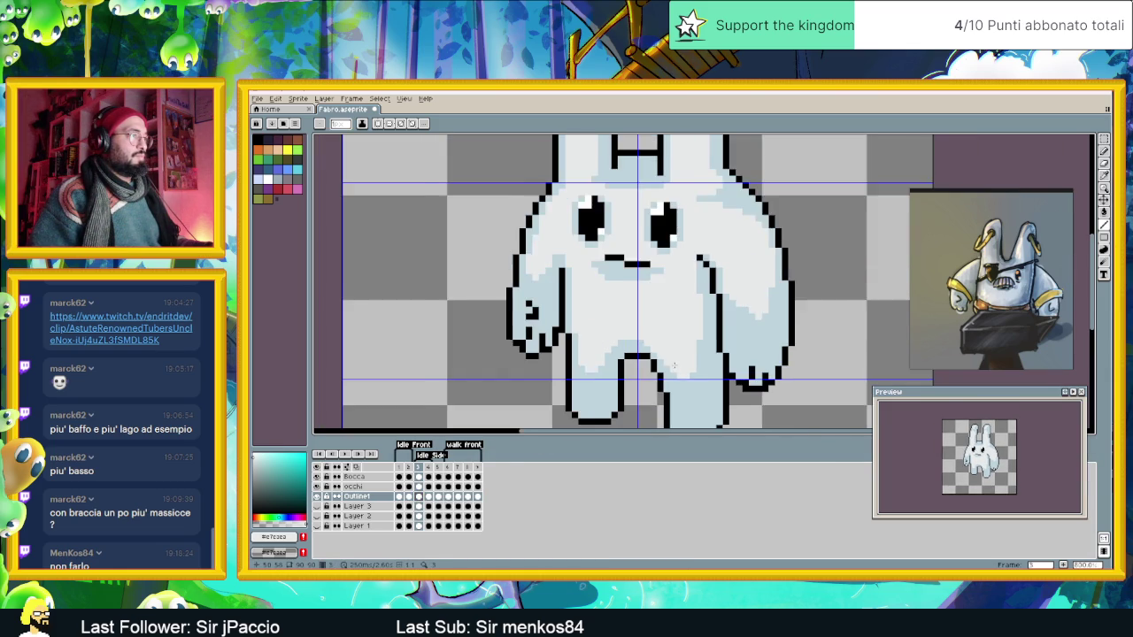
left_click(428, 496)
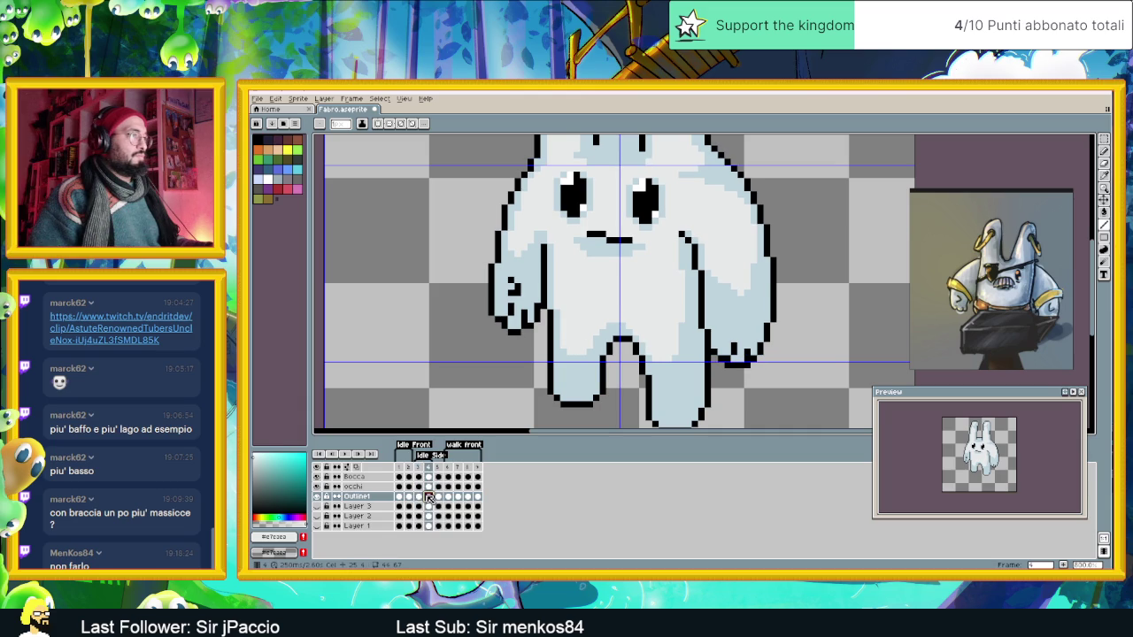
left_click(420, 496)
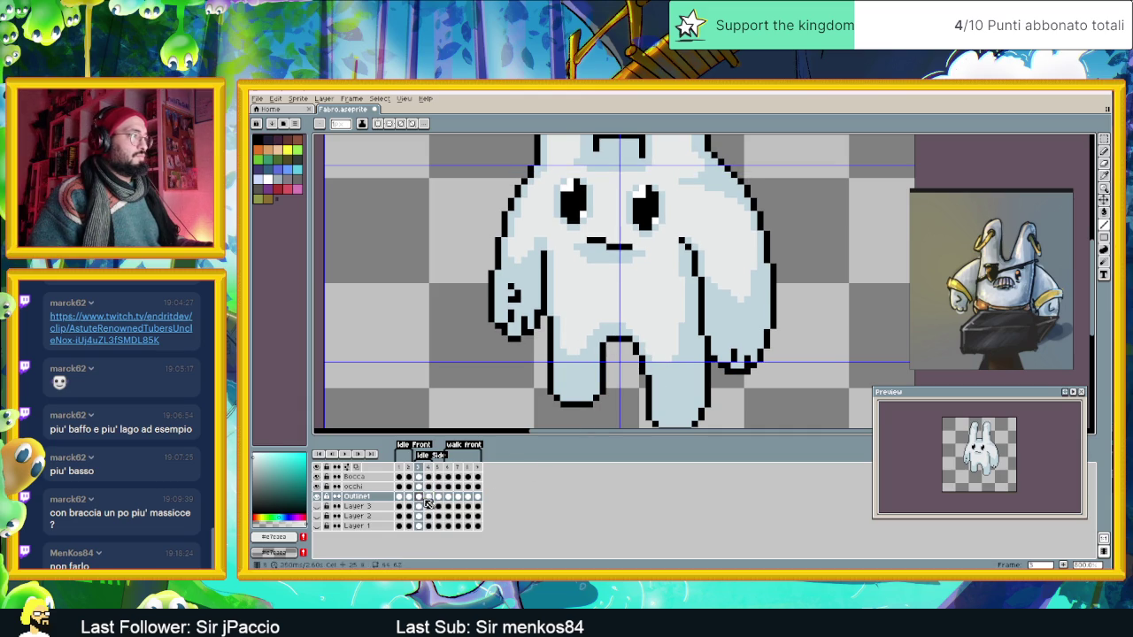
left_click(429, 497)
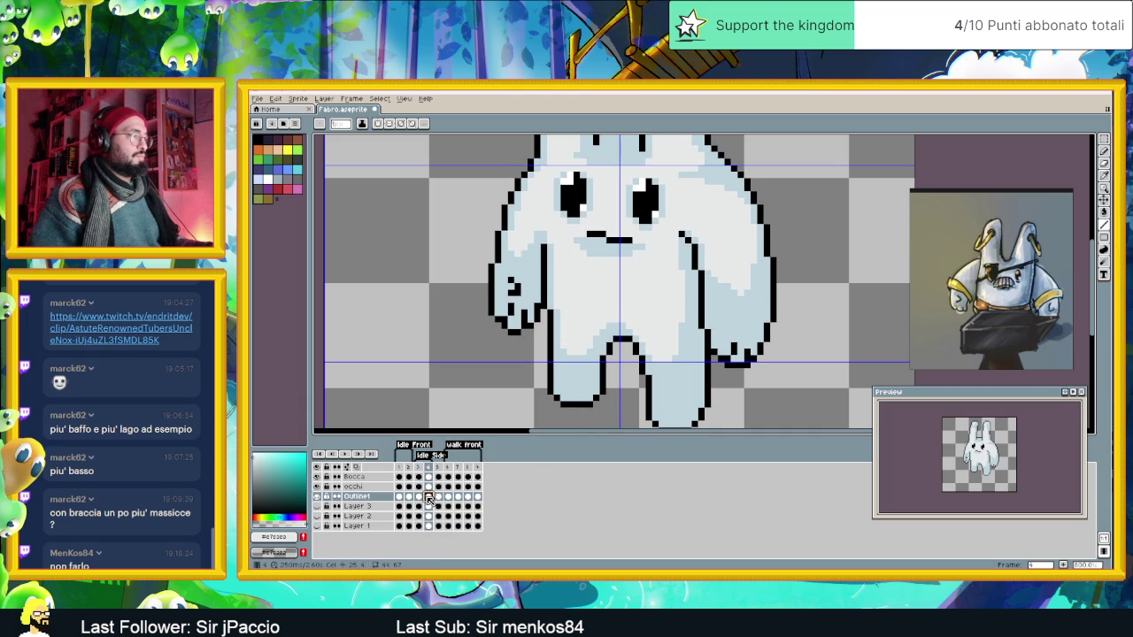
left_click(422, 498)
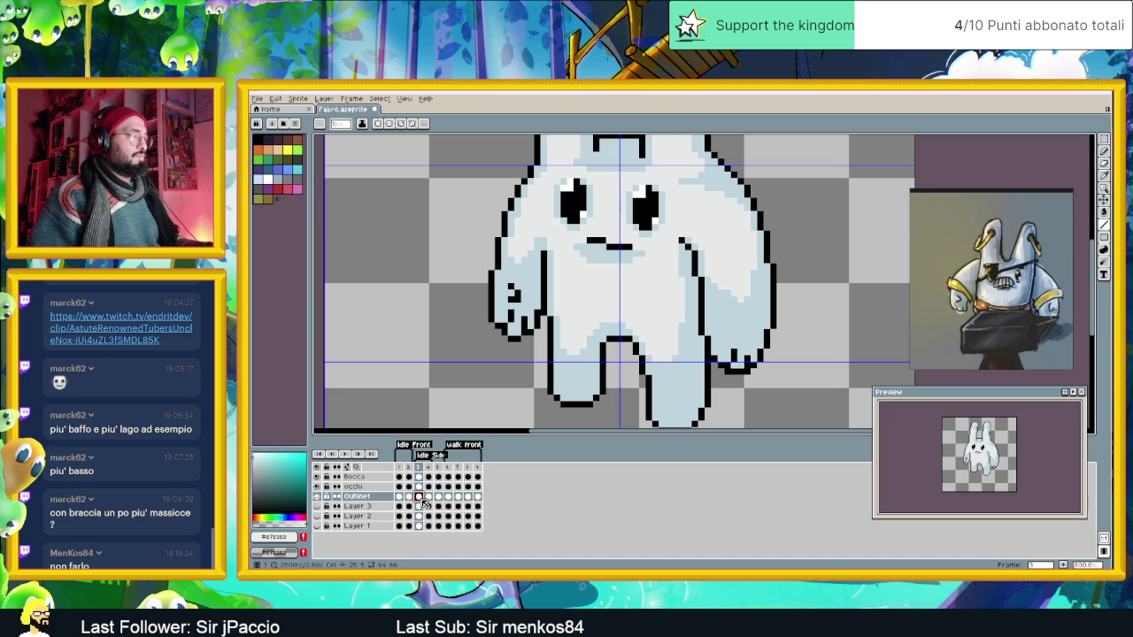
On frame 3, repaint a stray black outline pixel in the light blue body colour.
left_click(606, 339, "alt")
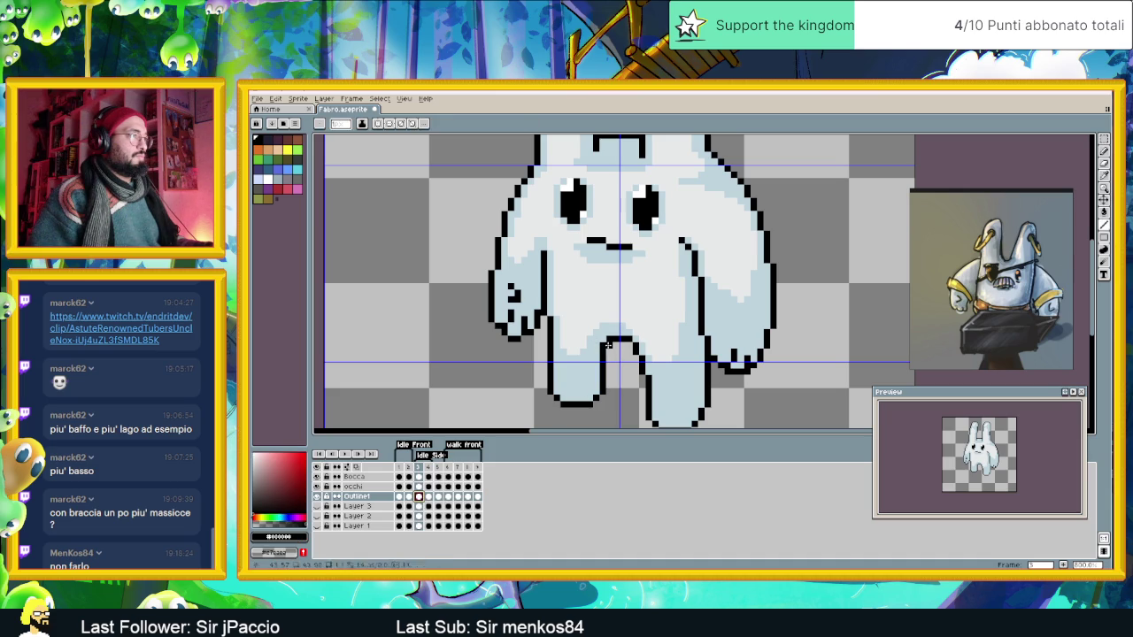
left_click(606, 333, "alt")
left_click(608, 340)
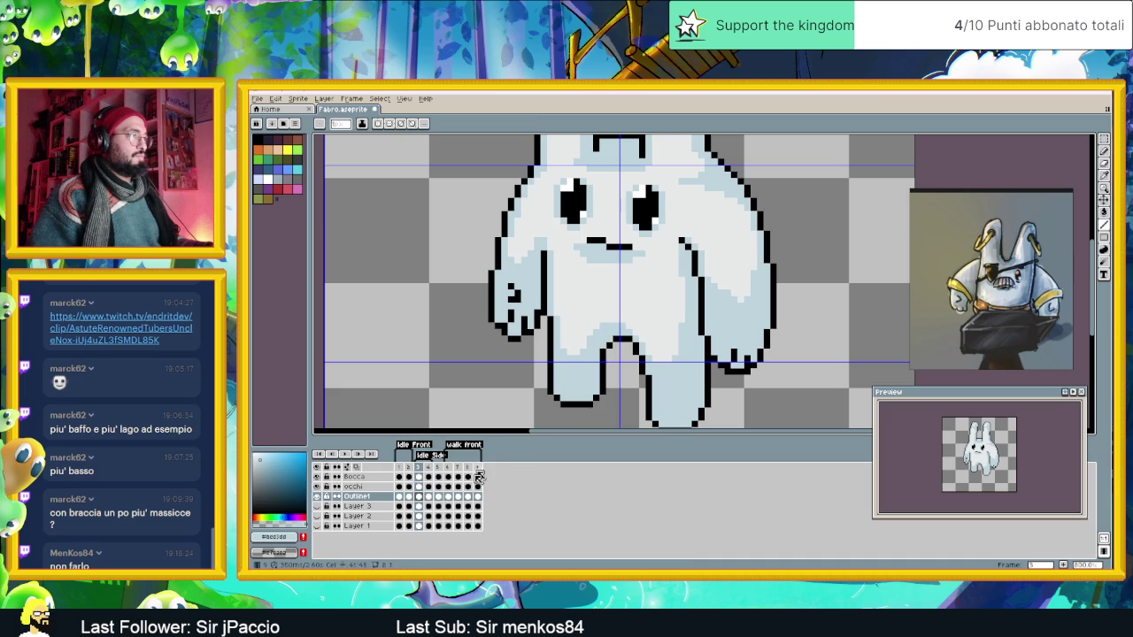
left_click(429, 498)
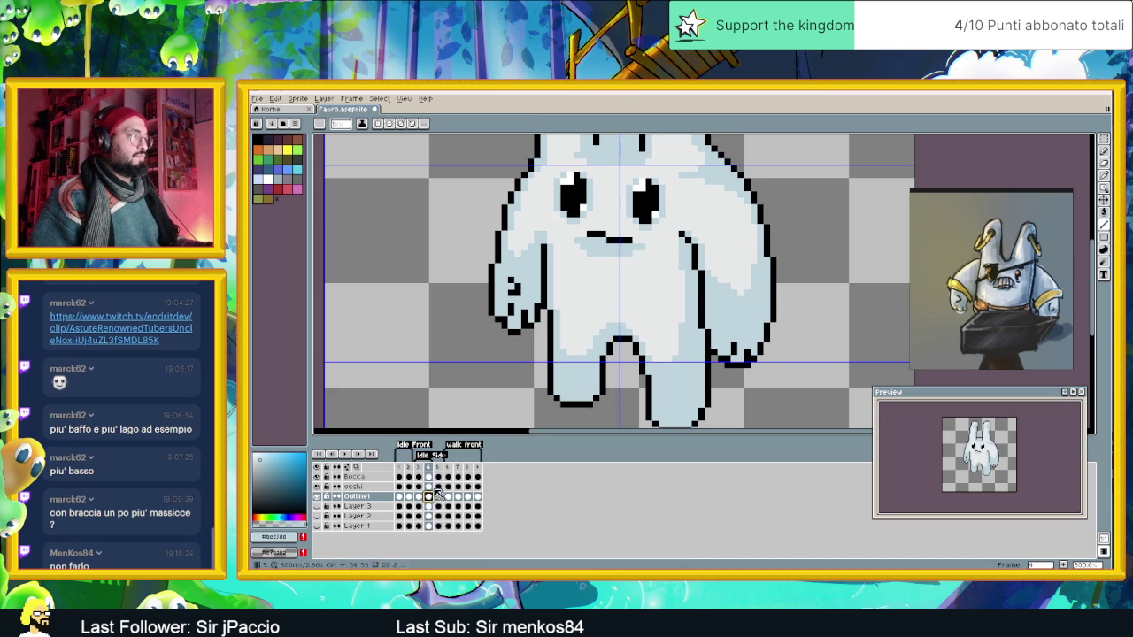
key("Left")
Resample the body colour and keep toggling frames 3 and 4, ending on frame 3.
left_click(610, 340, "alt")
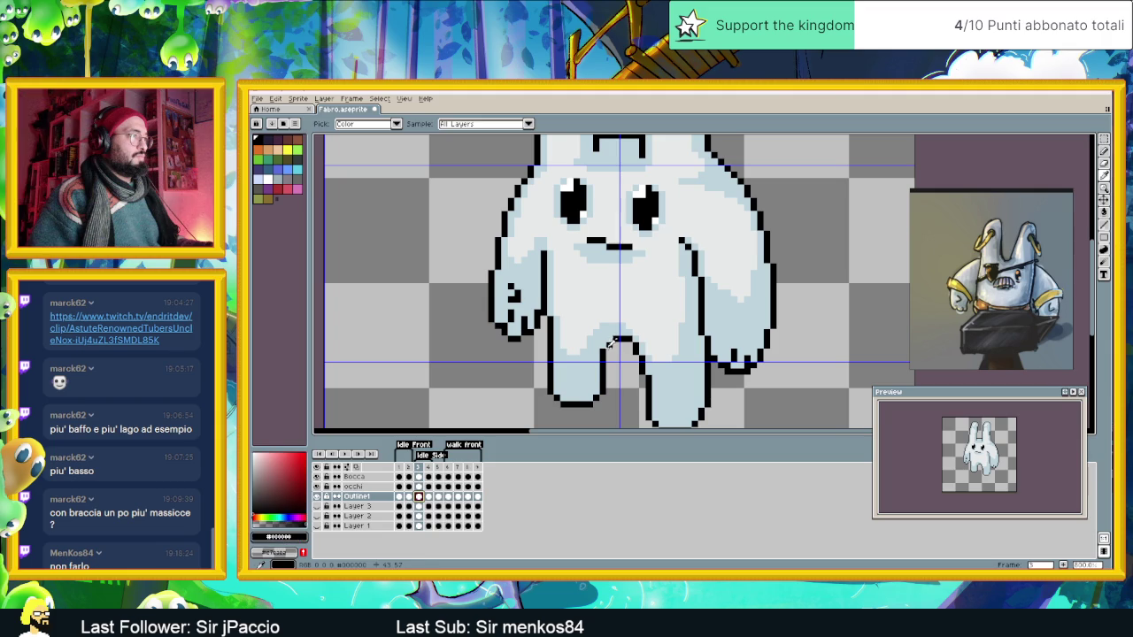
left_click(601, 349, "alt")
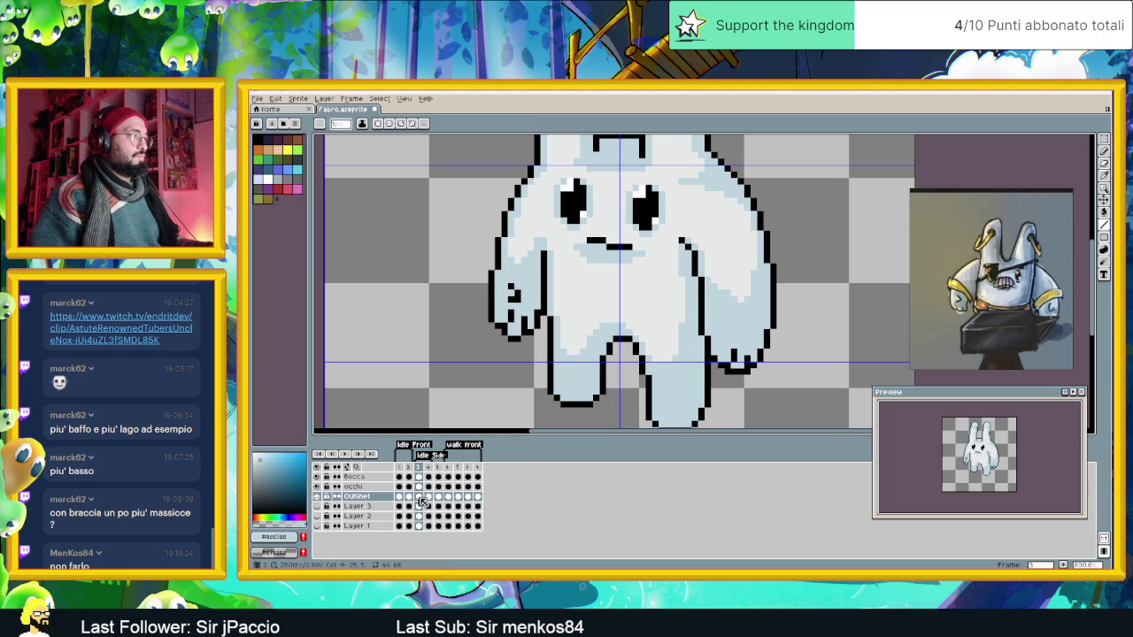
left_click(427, 499)
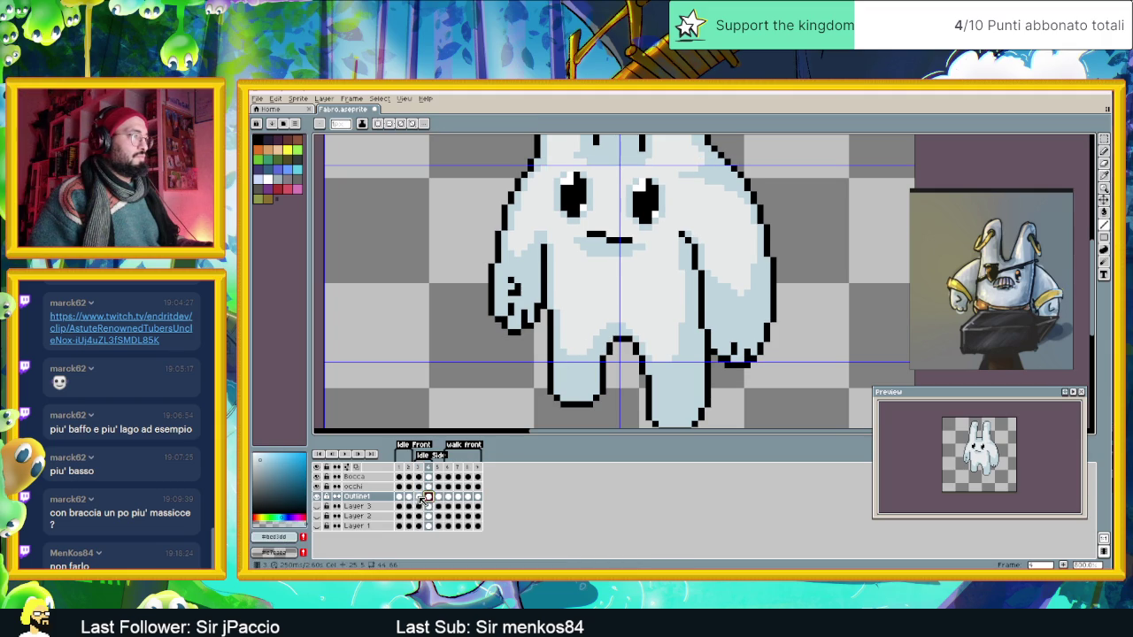
left_click(419, 498)
left_click(583, 350, "alt")
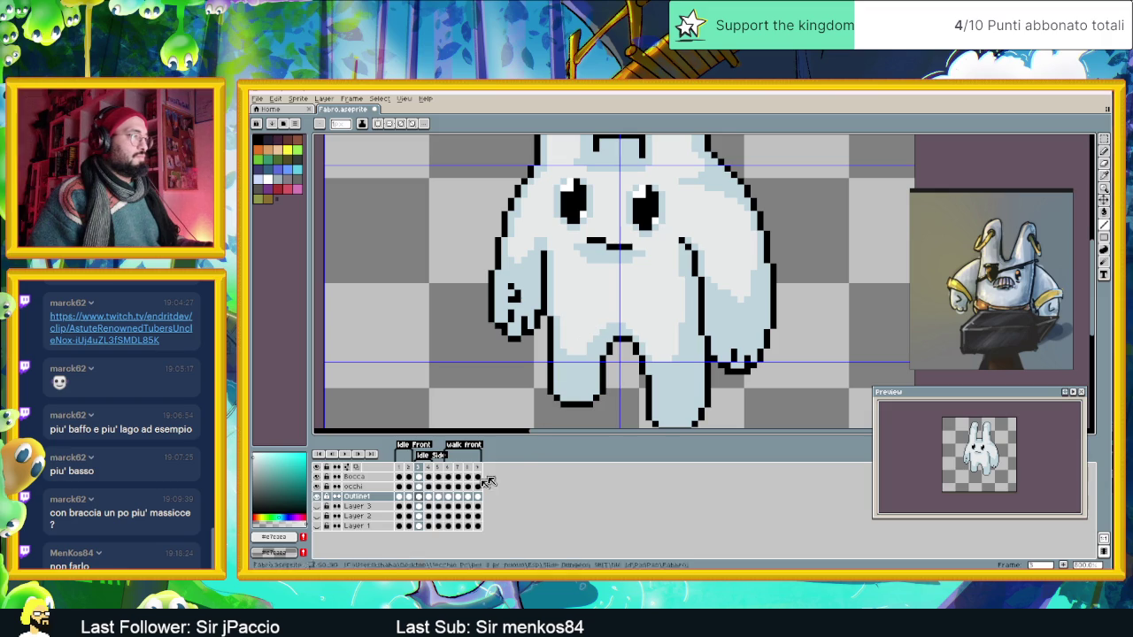
left_click(429, 497)
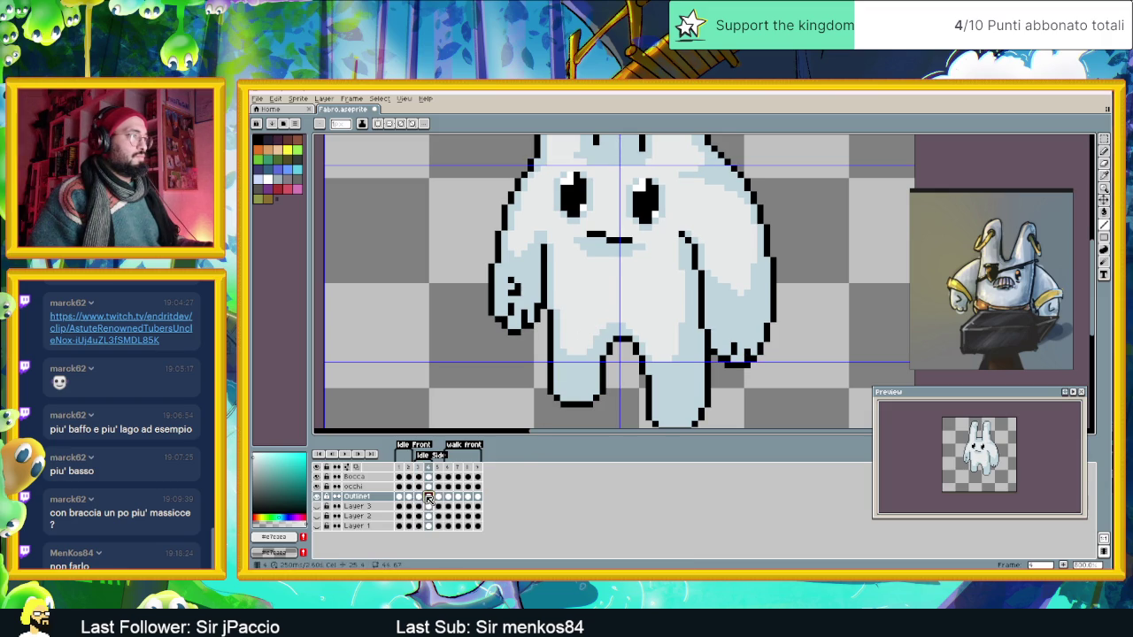
left_click(419, 496)
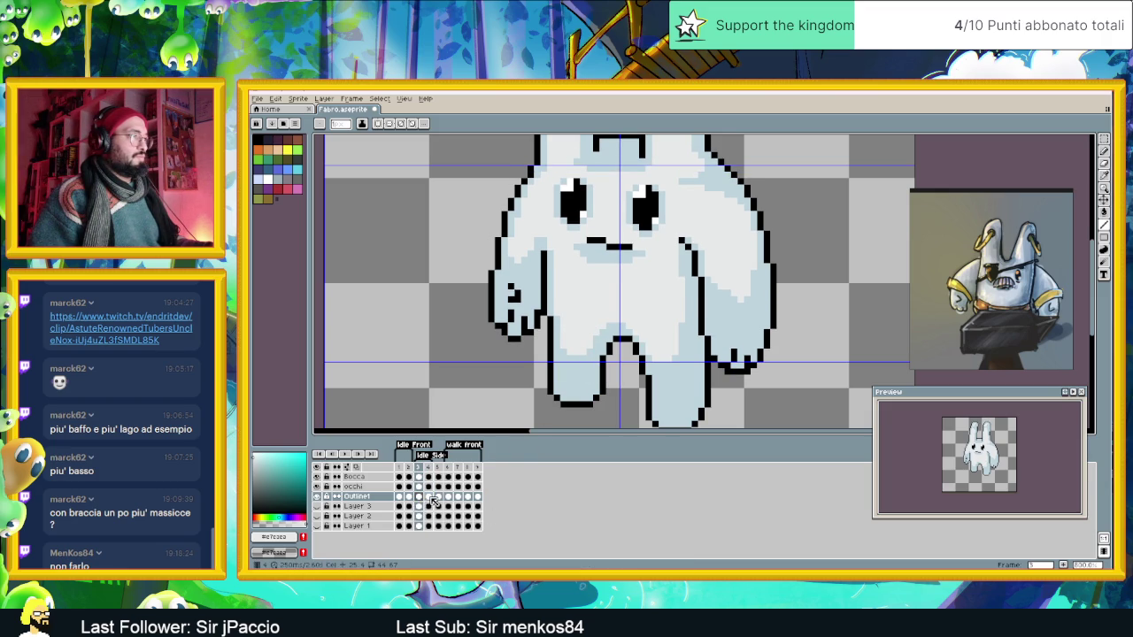
left_click(432, 498)
left_click(419, 497)
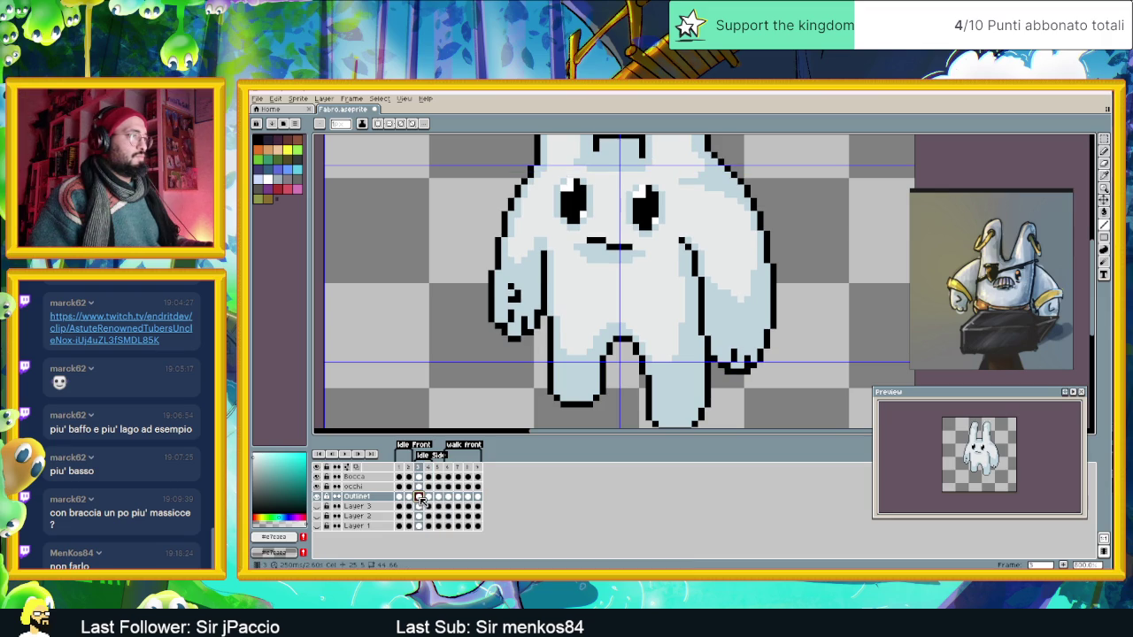
scroll(700, 341, "down", 2)
Save the sprite as Fabro.aseprite and jump back to frame 1.
scroll(699, 341, "down", 1)
key("v")
key("ctrl+s")
key("b")
scroll(694, 292, "up", 1)
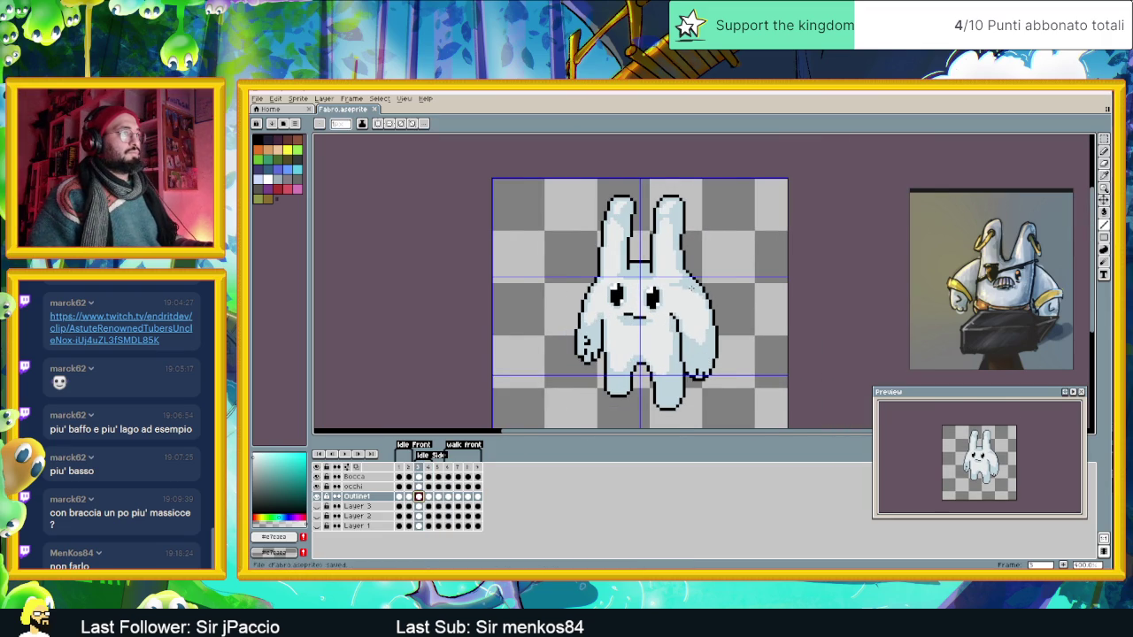
scroll(695, 301, "up", 1)
scroll(718, 317, "down", 1)
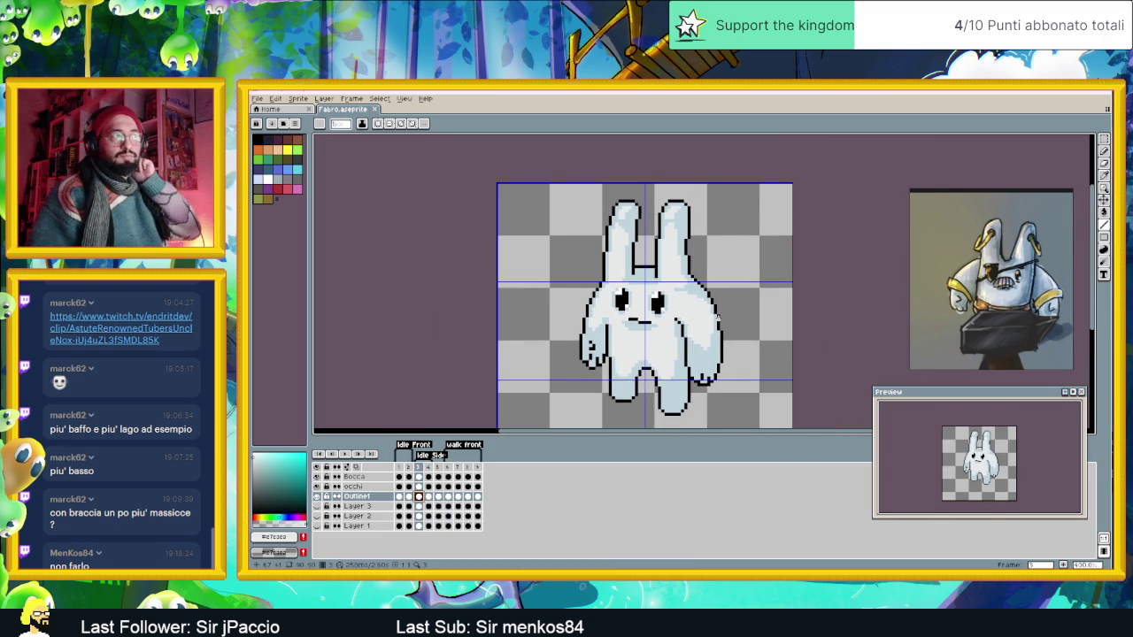
scroll(682, 328, "up", 1)
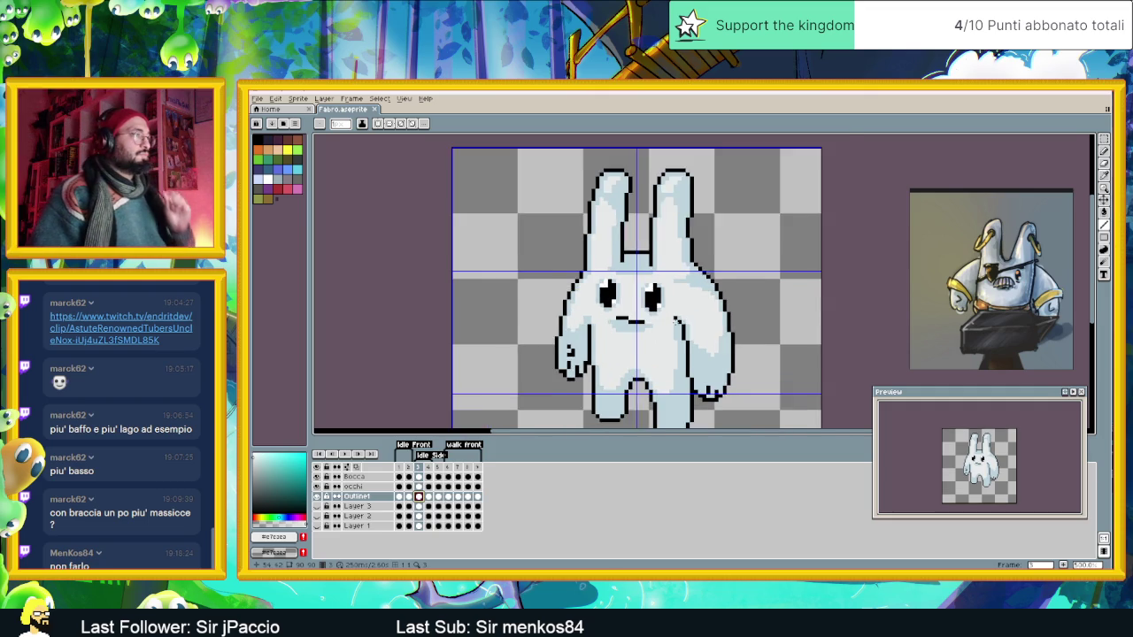
scroll(681, 328, "up", 1)
key("Home")
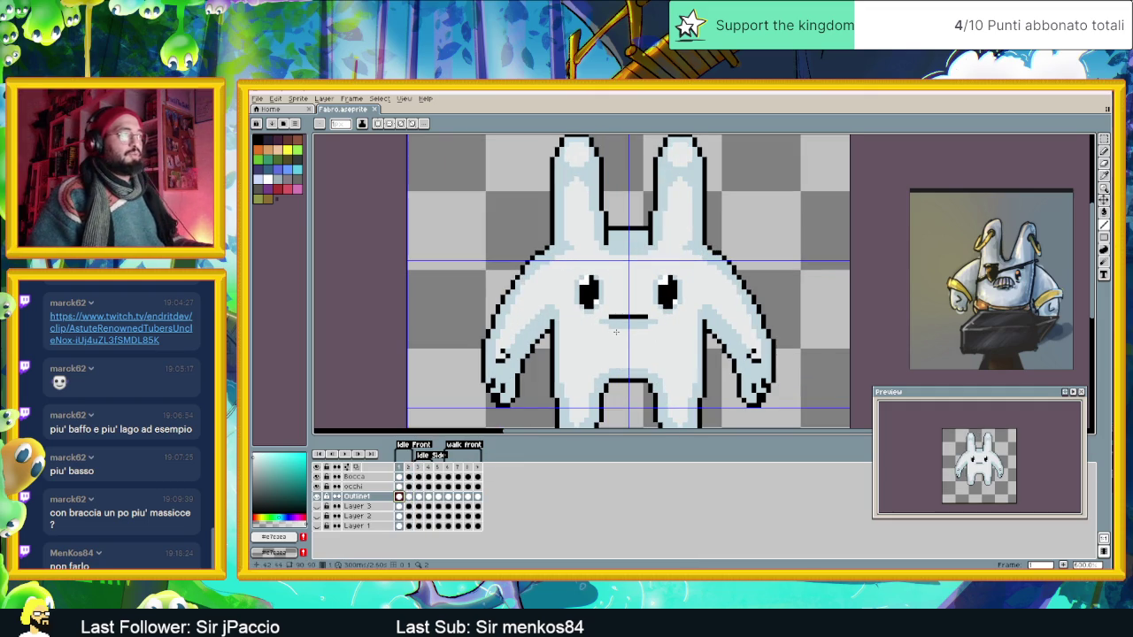
Select the Bocca layer and add a new Layer 4 above it.
left_click(358, 486)
left_click(365, 477)
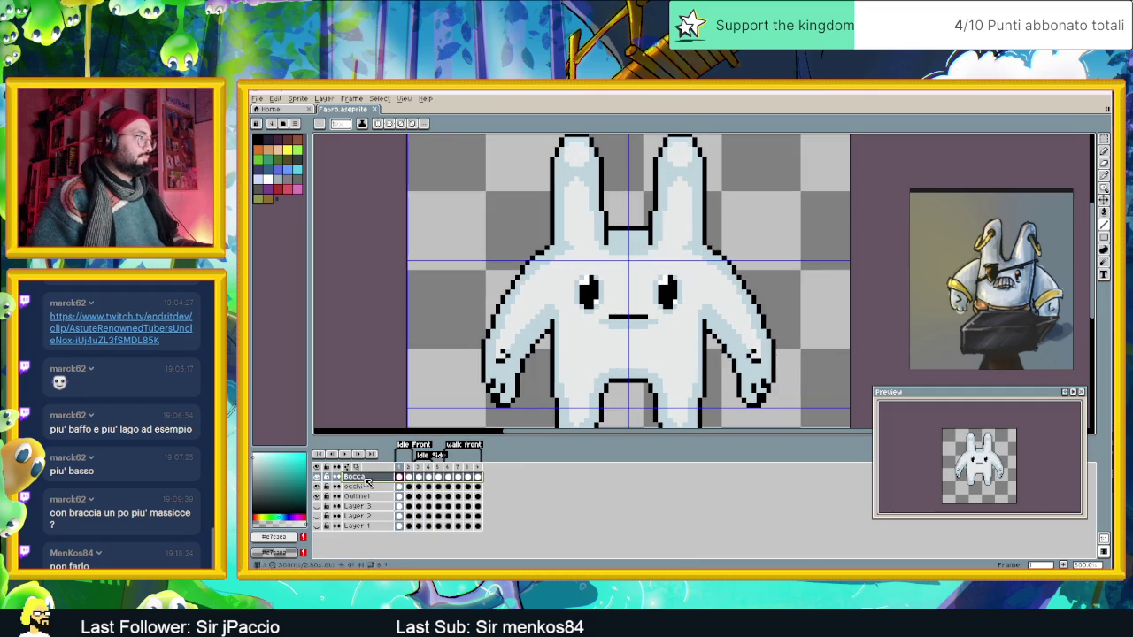
right_click(365, 479)
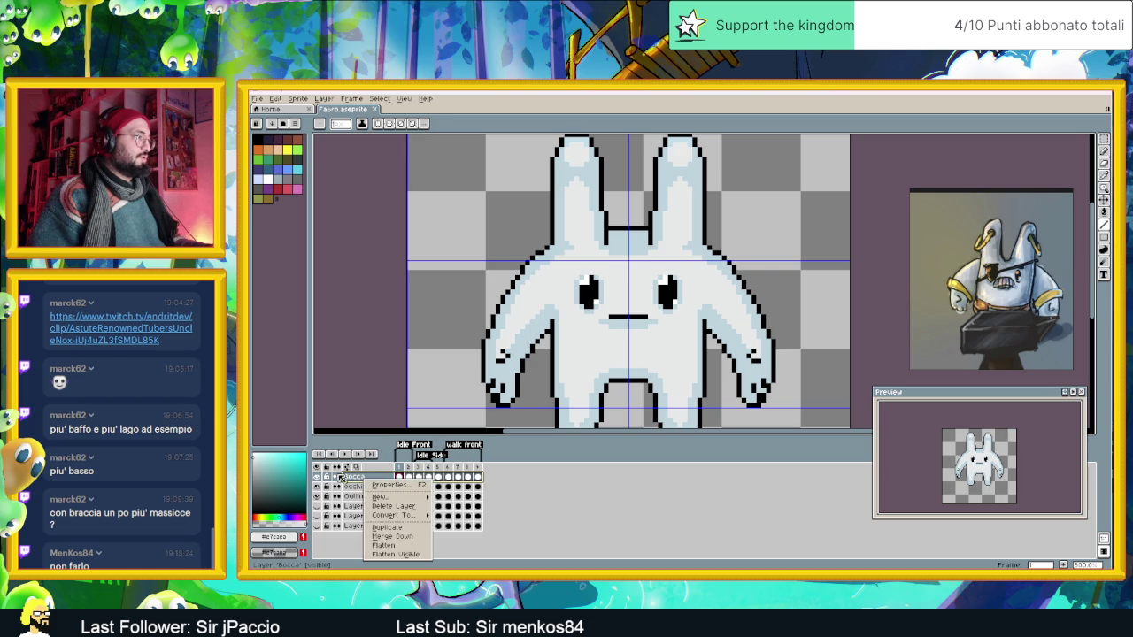
key("Escape")
key("ctrl+s")
right_click(358, 479)
mouse_move(383, 495)
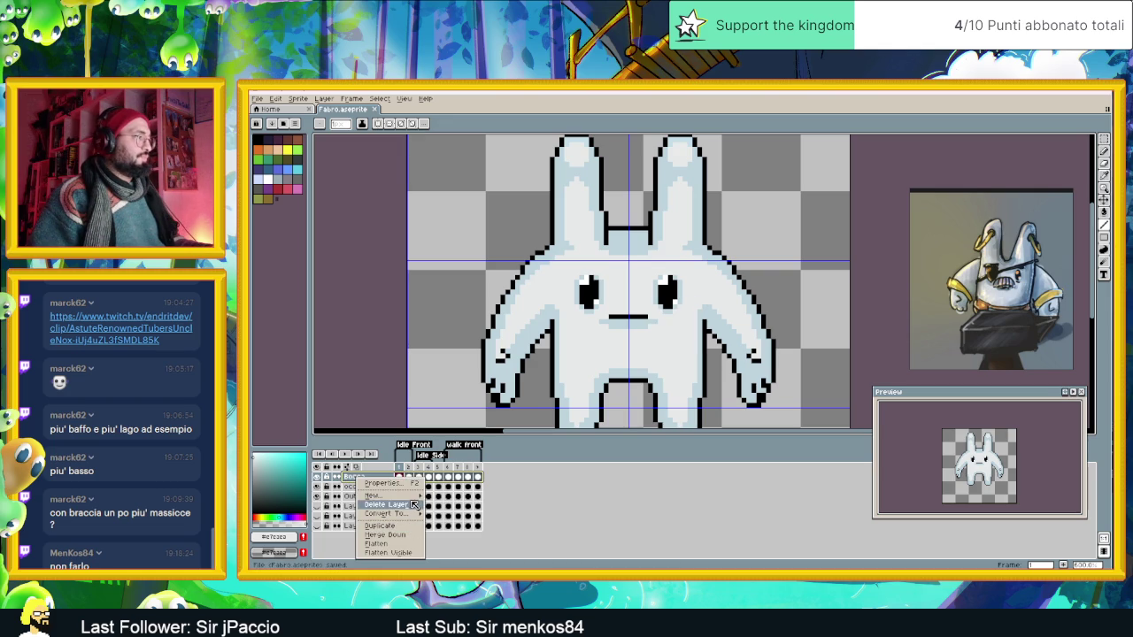
left_click(453, 495)
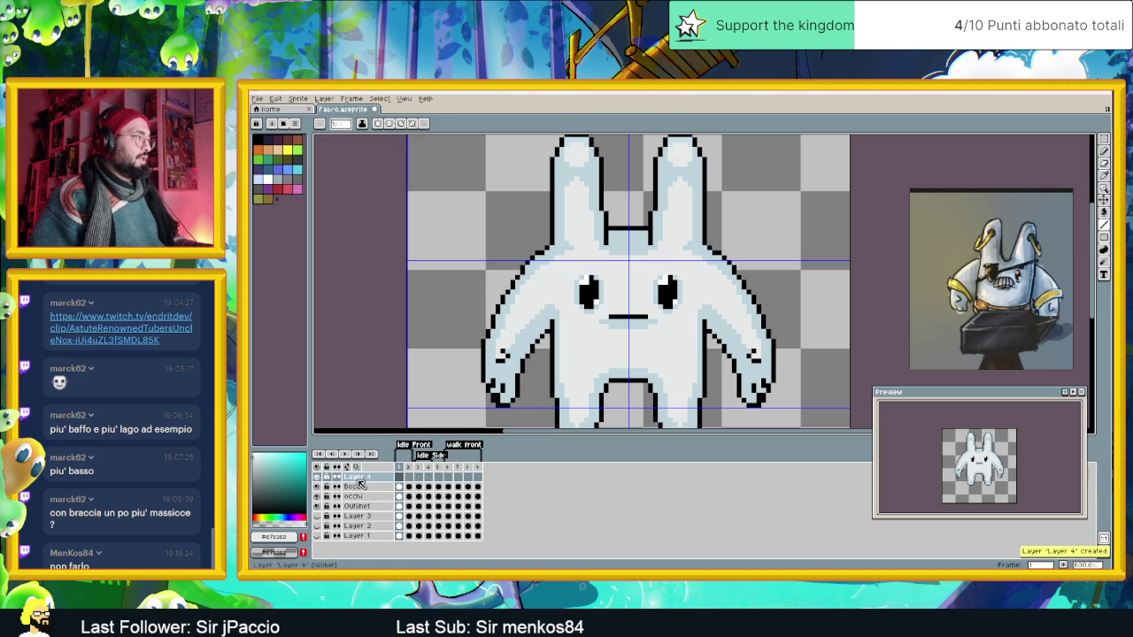
Rename Layer 4 to 'Sopraciglia' in Layer Properties.
double_click(359, 479)
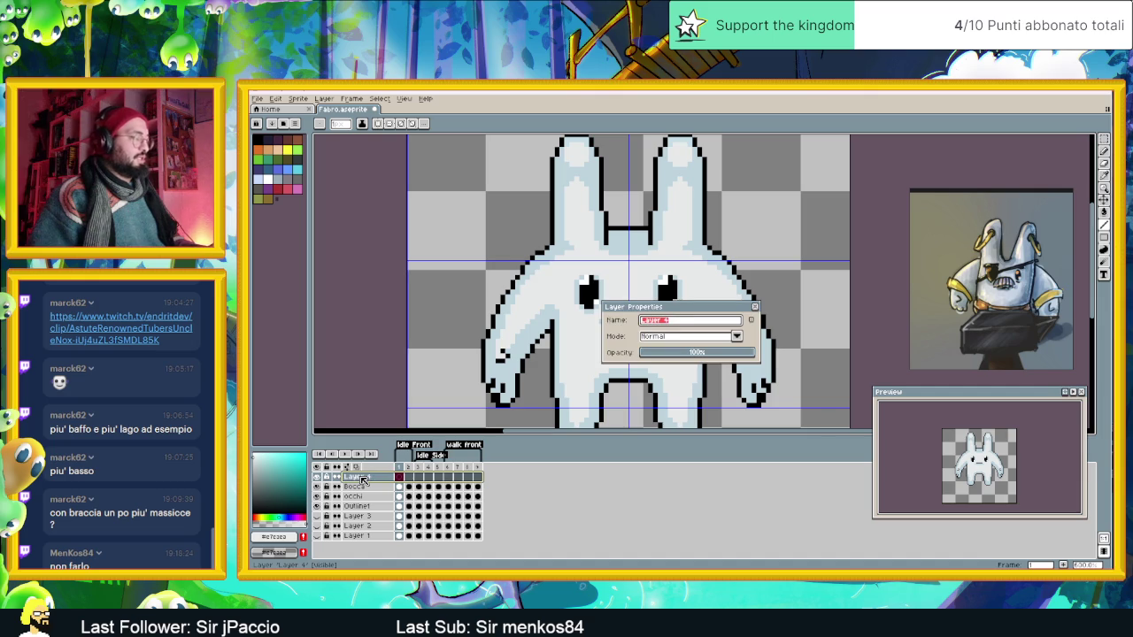
type("Sopra")
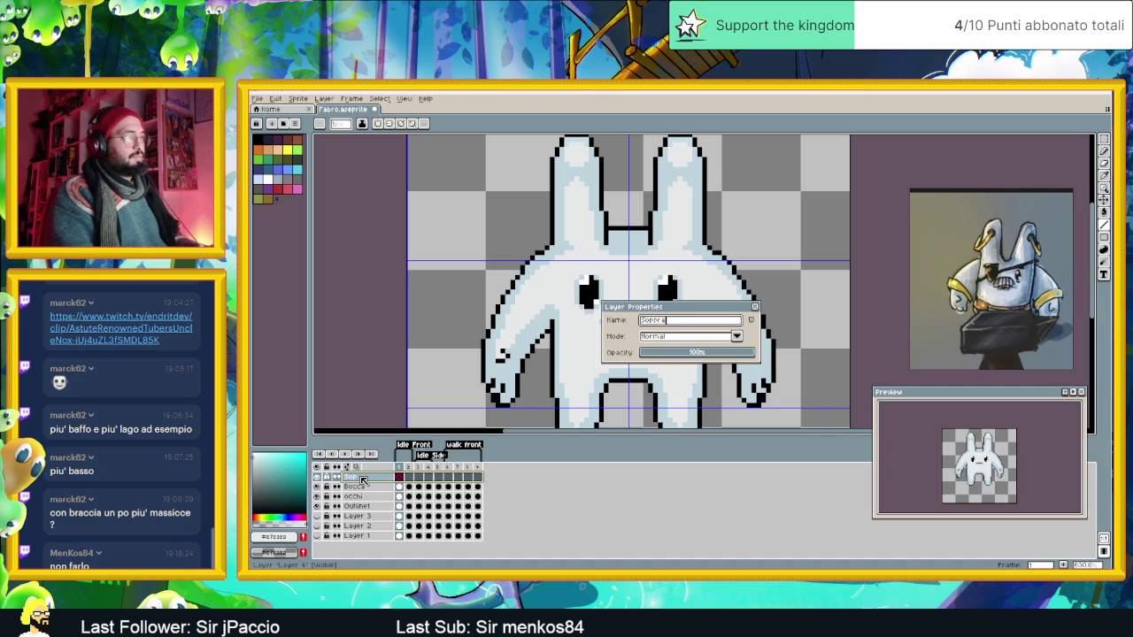
type("ciglia")
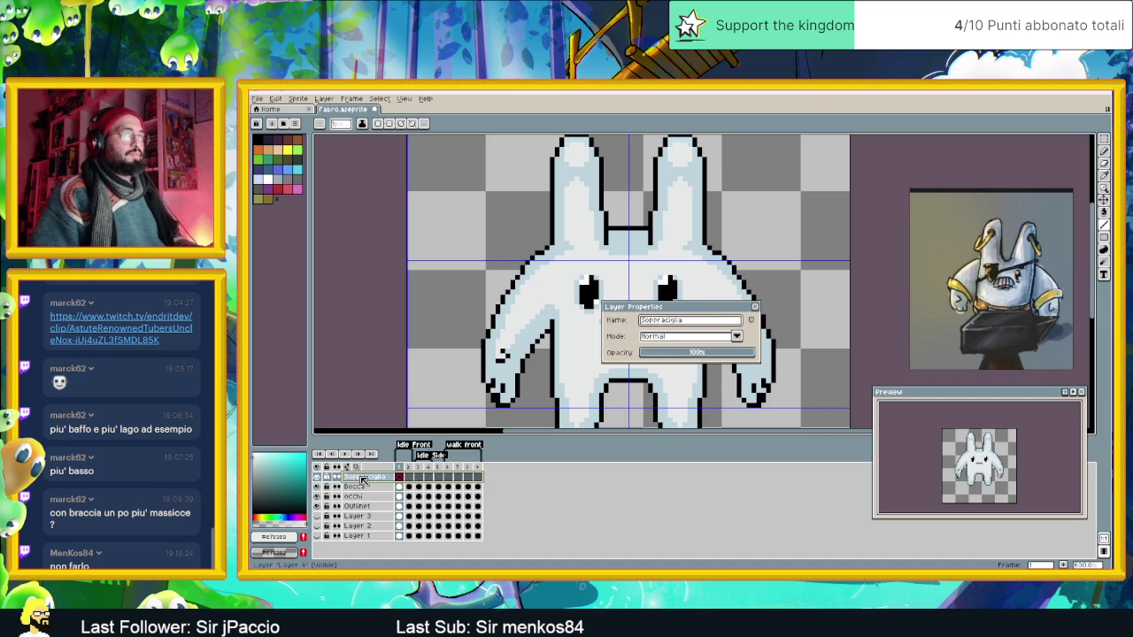
key("Return")
scroll(615, 266, "up", 3)
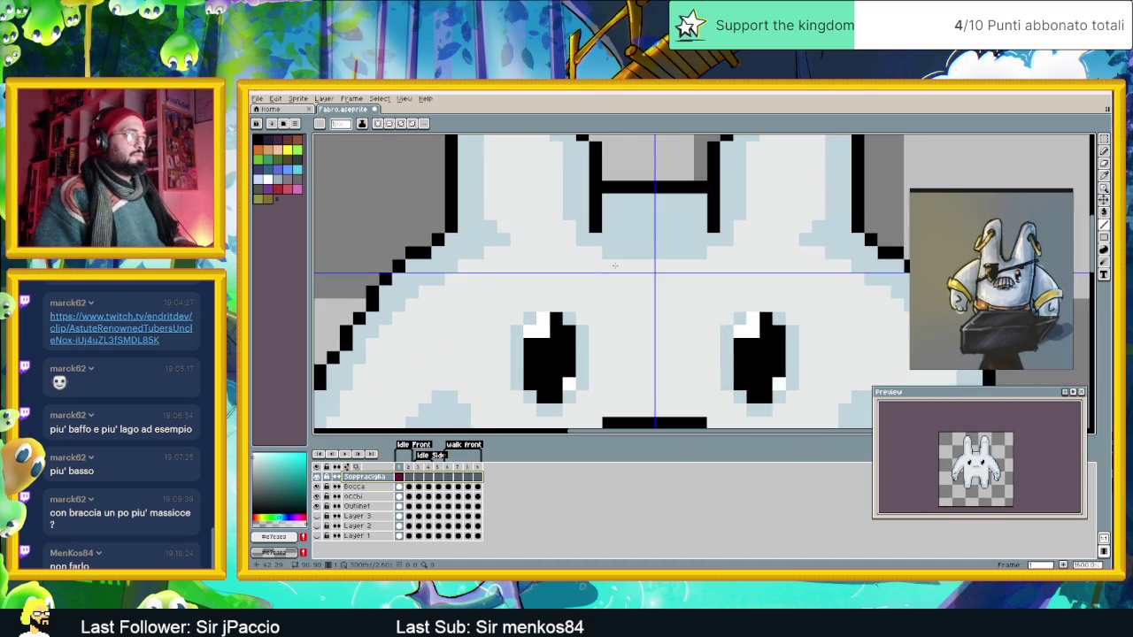
Draw black straight-line eyebrows above the left and right eyes.
scroll(614, 265, "down", 1)
left_click(577, 308, "alt")
key("l")
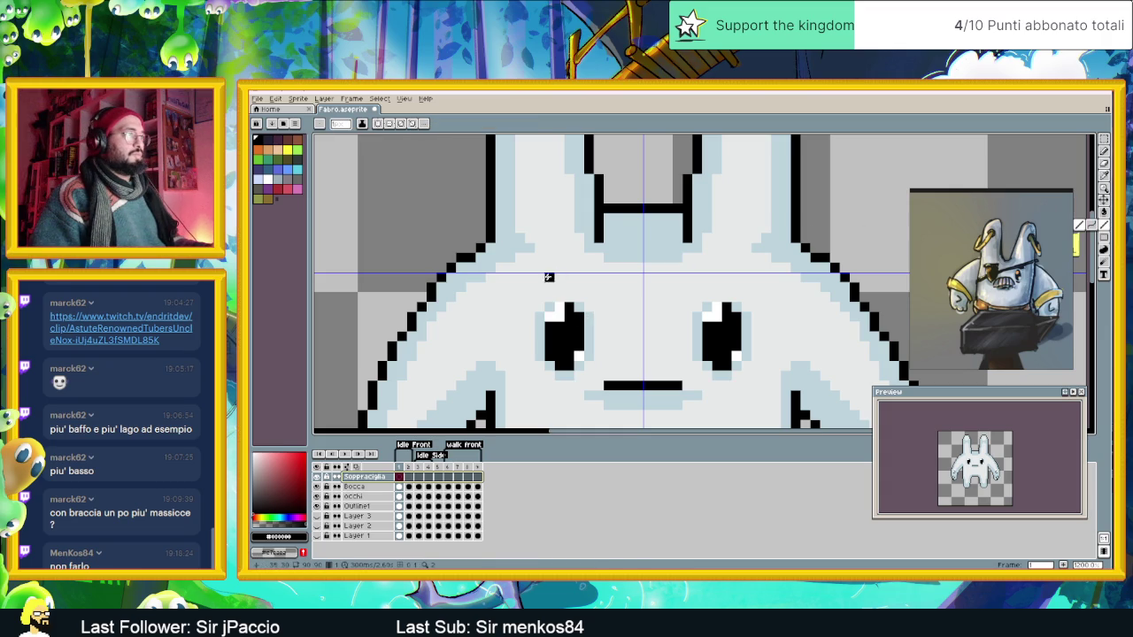
left_click_drag(528, 278, 596, 277)
left_click_drag(677, 277, 714, 277)
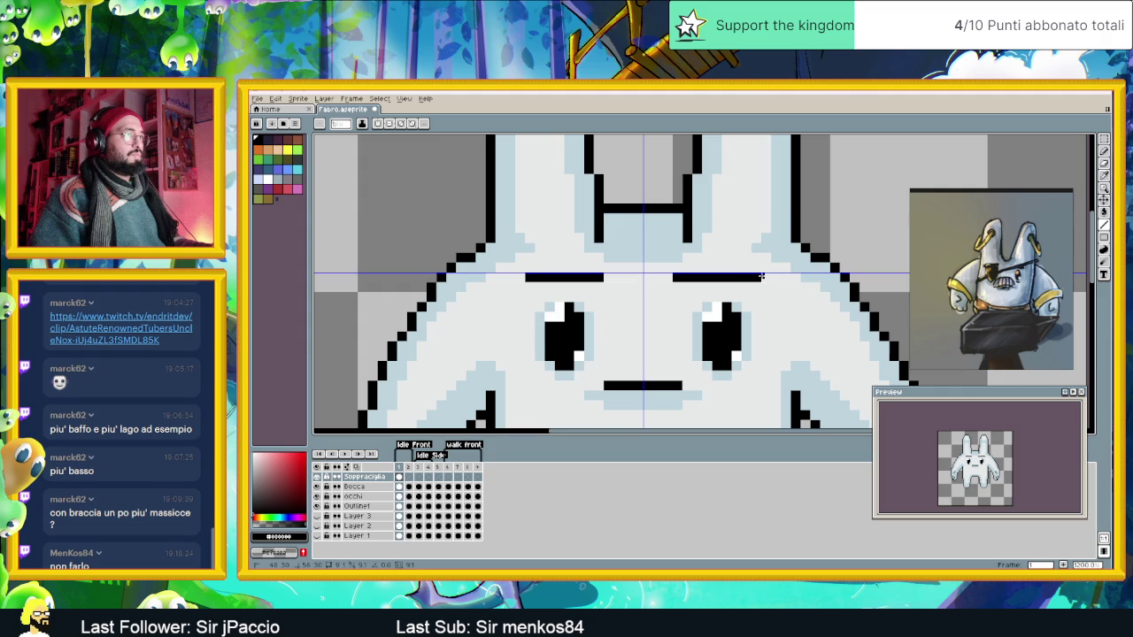
left_click_drag(759, 277, 758, 277)
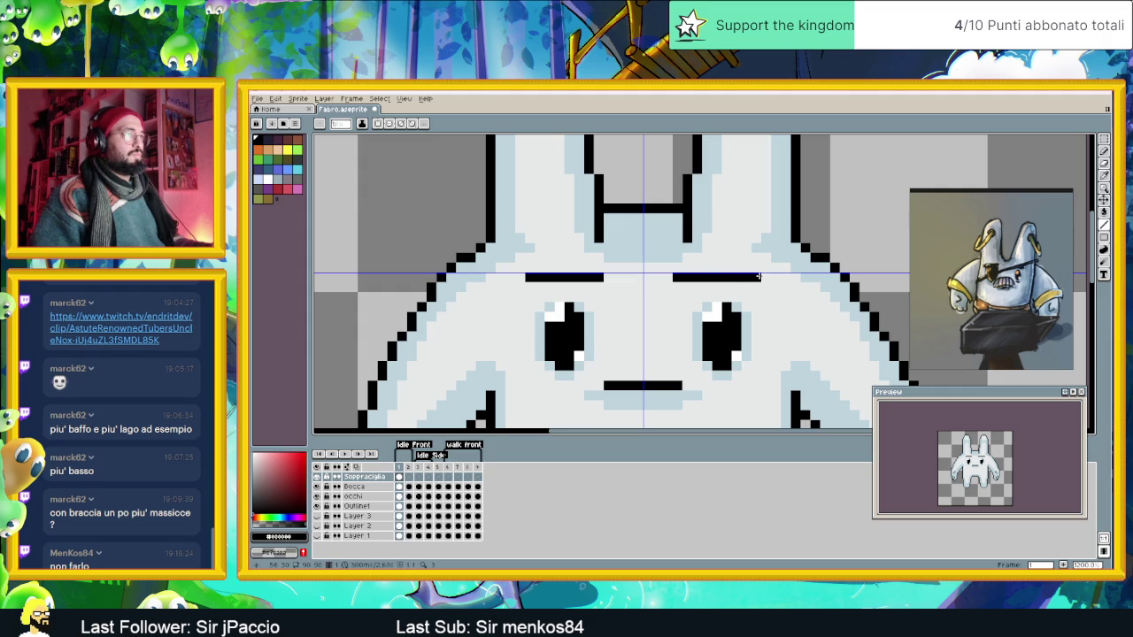
Enable vertical symmetry at the sprite's centre and thicken both eyebrows.
scroll(677, 278, "down", 2)
scroll(676, 278, "down", 2)
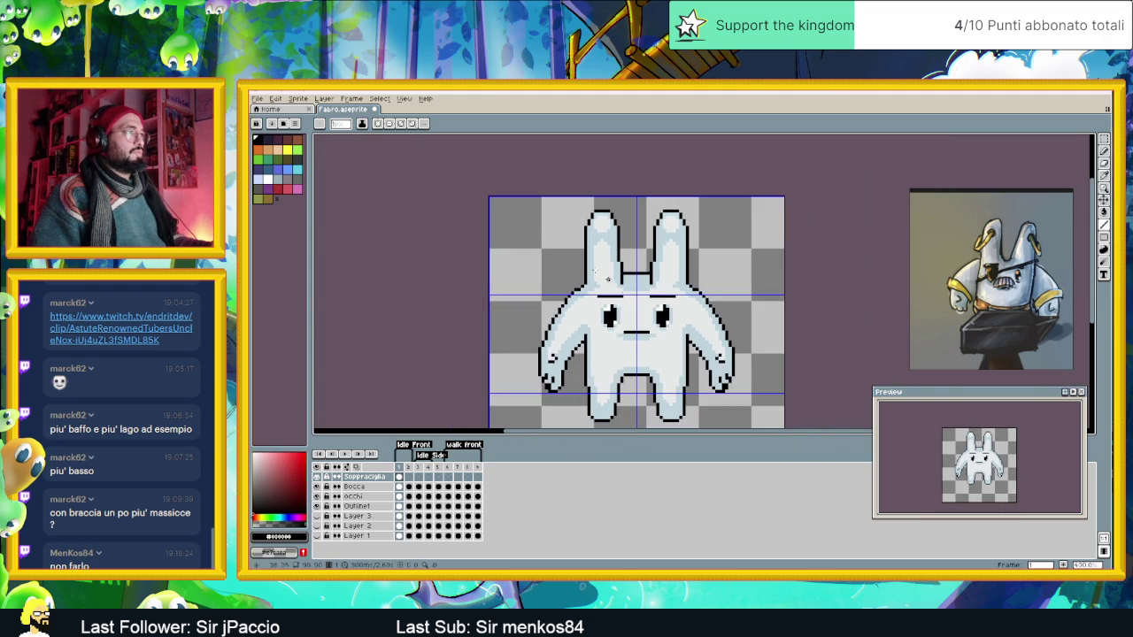
left_click(383, 124)
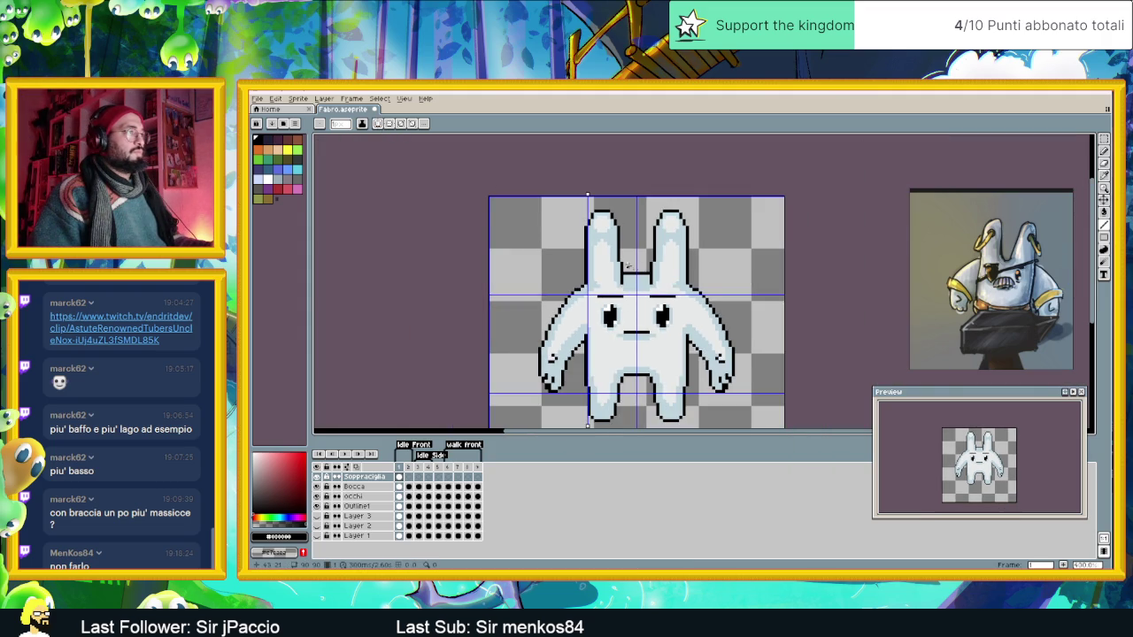
left_click_drag(585, 193, 636, 193)
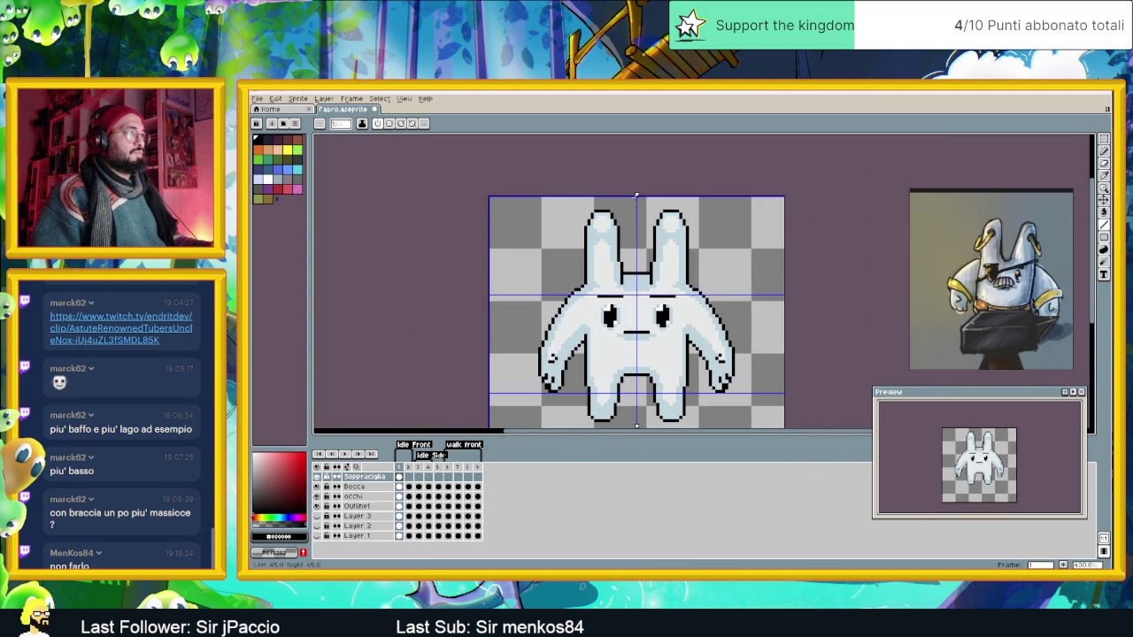
scroll(630, 265, "up", 2)
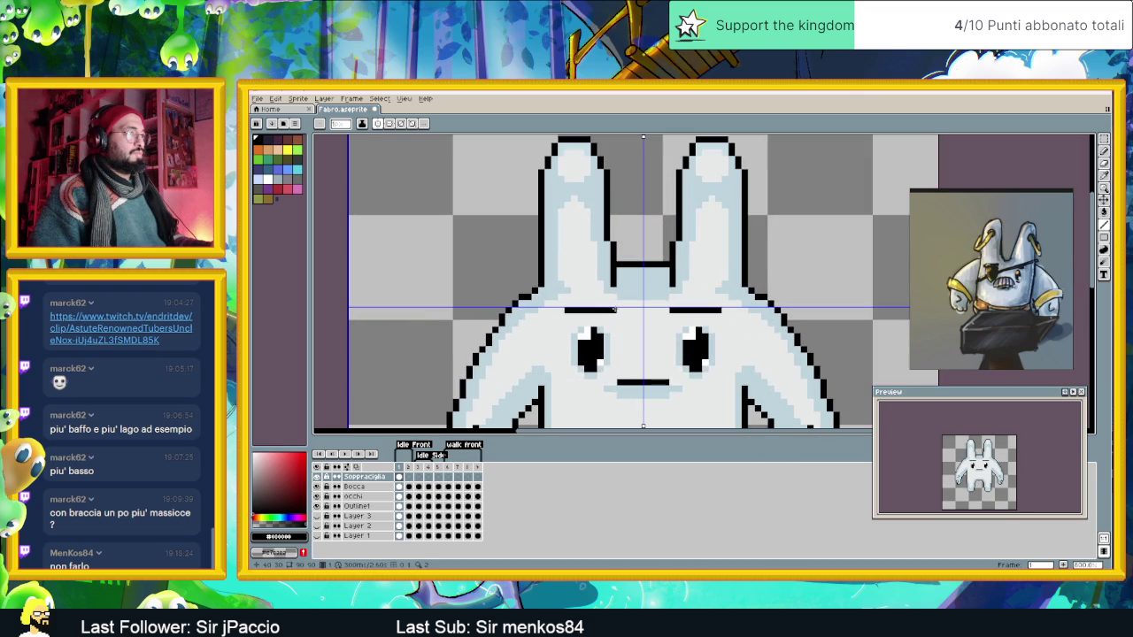
left_click_drag(612, 303, 584, 304)
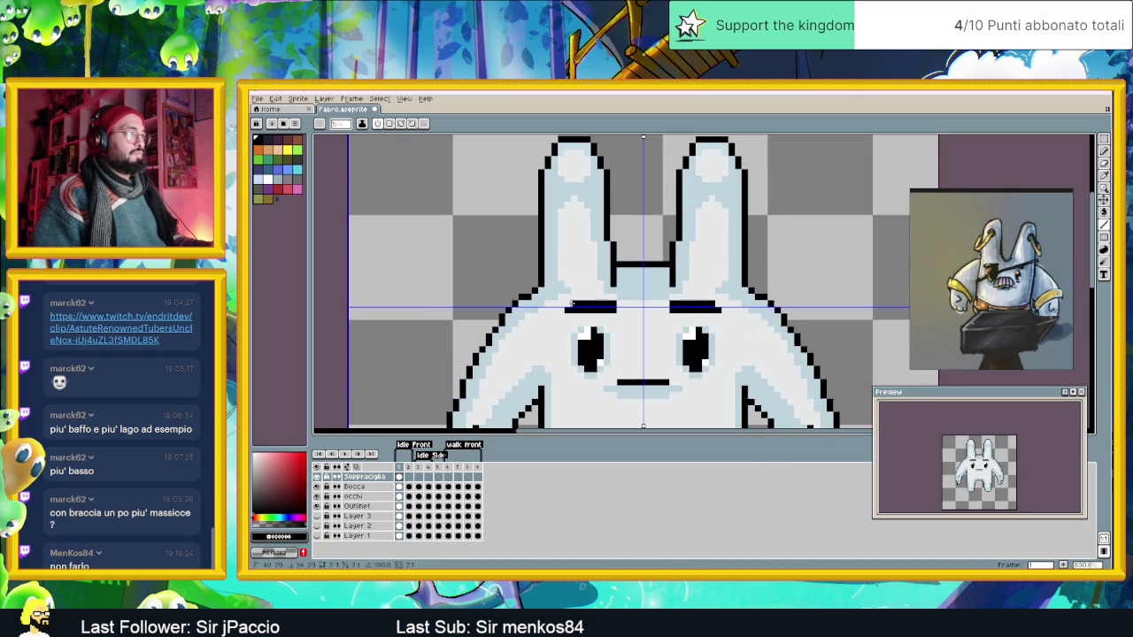
scroll(659, 303, "down", 2)
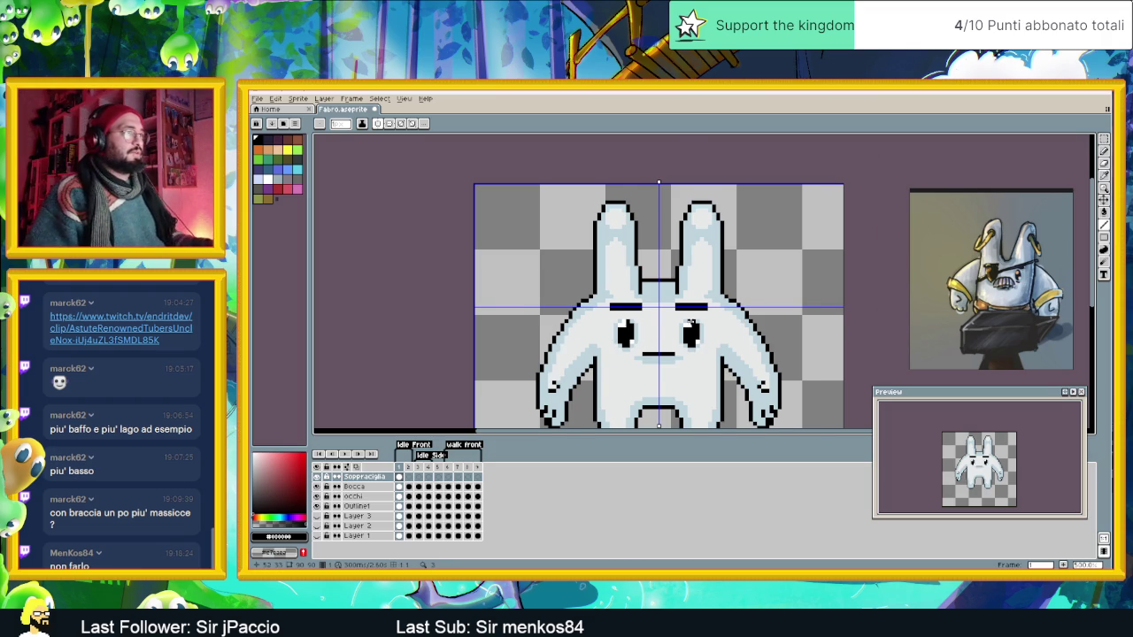
Try recolouring the eyebrow pixels, then undo and redo that change.
scroll(691, 321, "up", 1)
scroll(707, 302, "up", 1)
key("m")
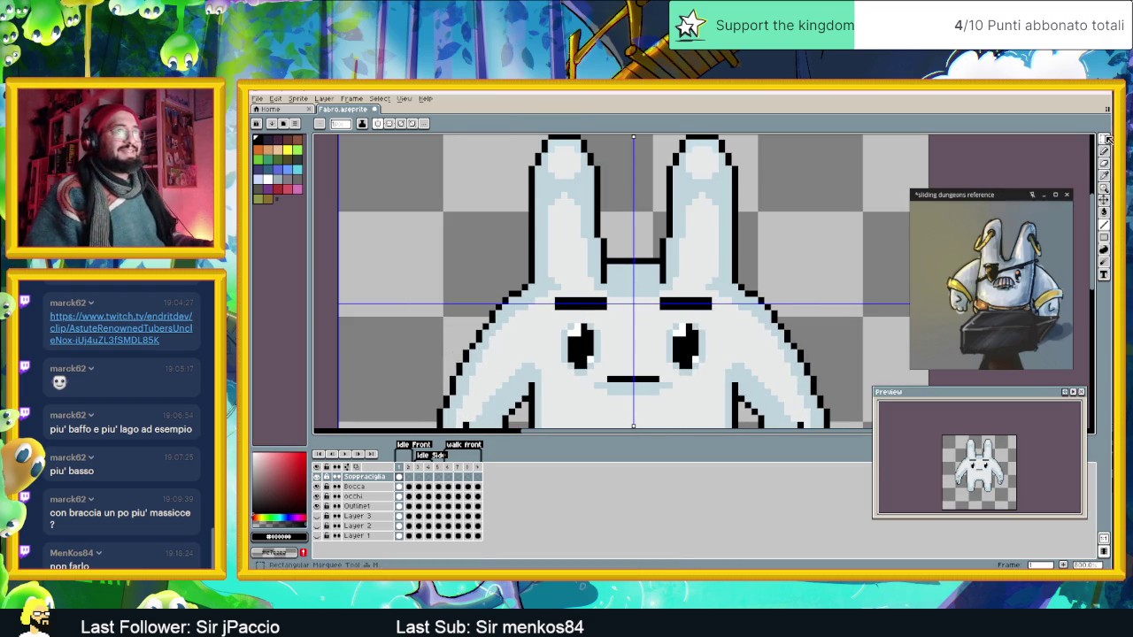
scroll(642, 290, "up", 2)
left_click_drag(673, 310, 709, 314)
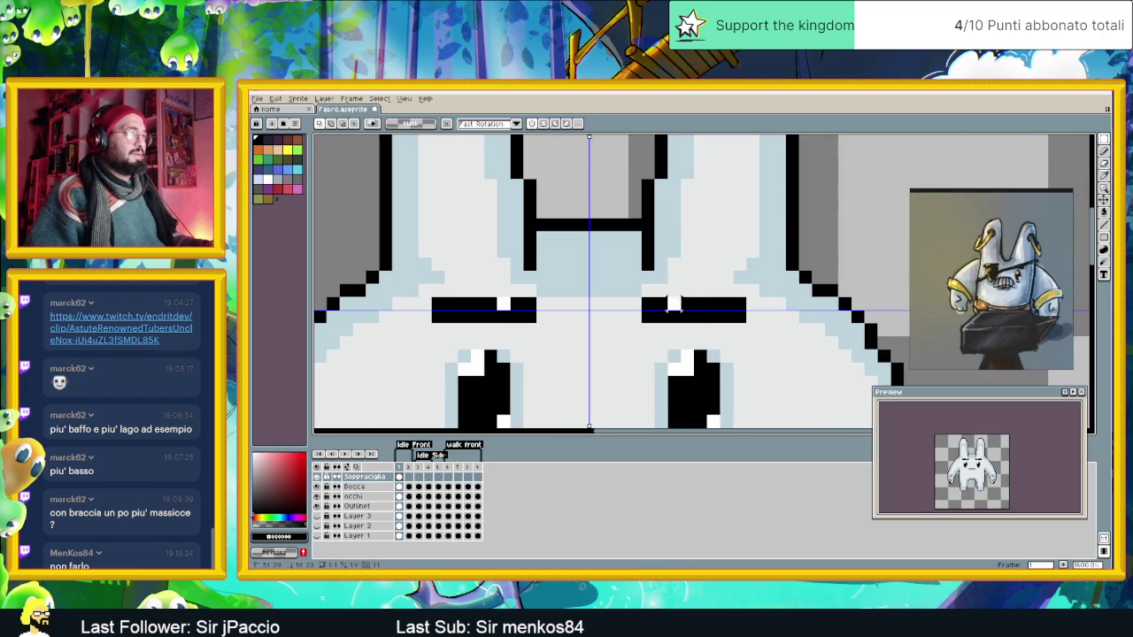
key("ctrl+z")
key("ctrl+z")
key("ctrl+y")
Paste the copied eyebrow pixels and shift the eyebrows down one pixel.
scroll(787, 337, "down", 3)
scroll(788, 337, "down", 1)
scroll(774, 330, "down", 1)
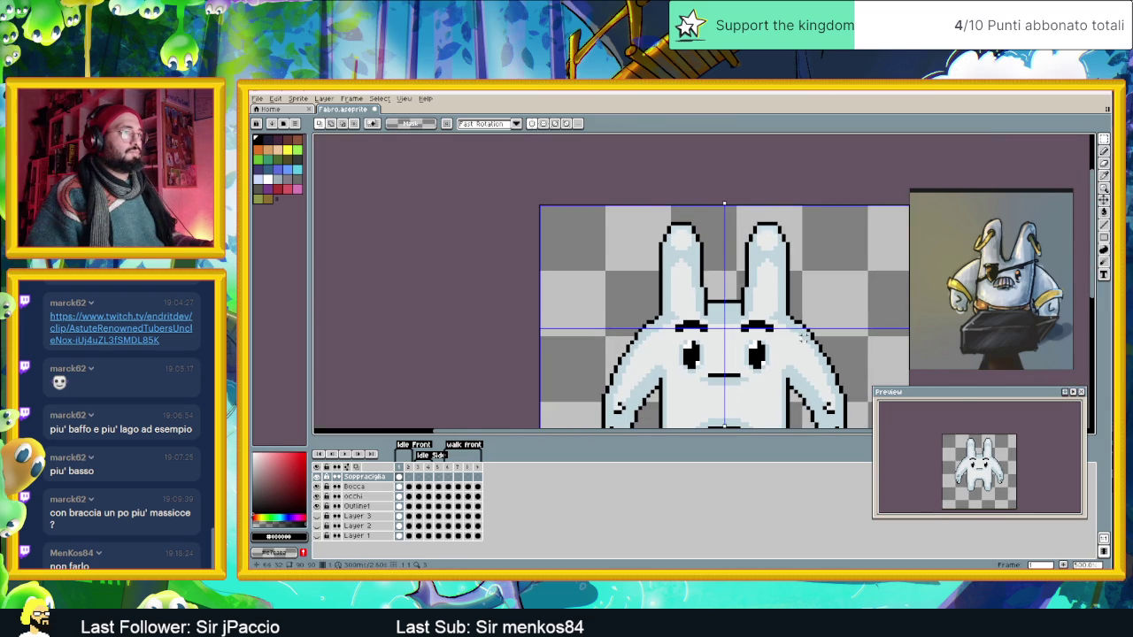
scroll(712, 319, "up", 1)
scroll(699, 314, "up", 1)
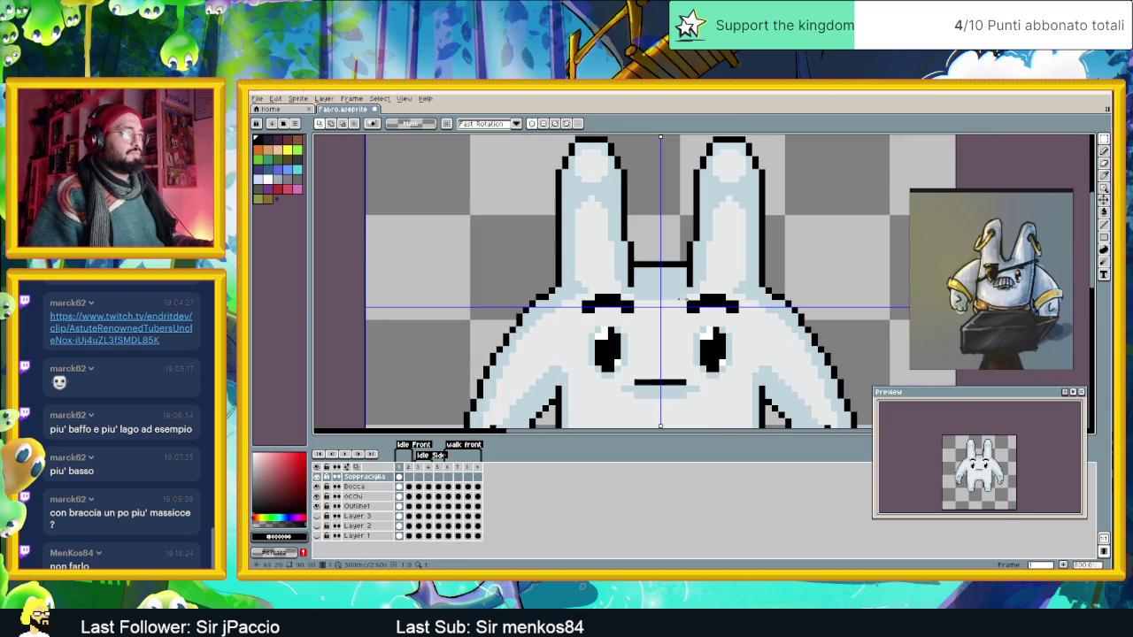
key("ctrl+v")
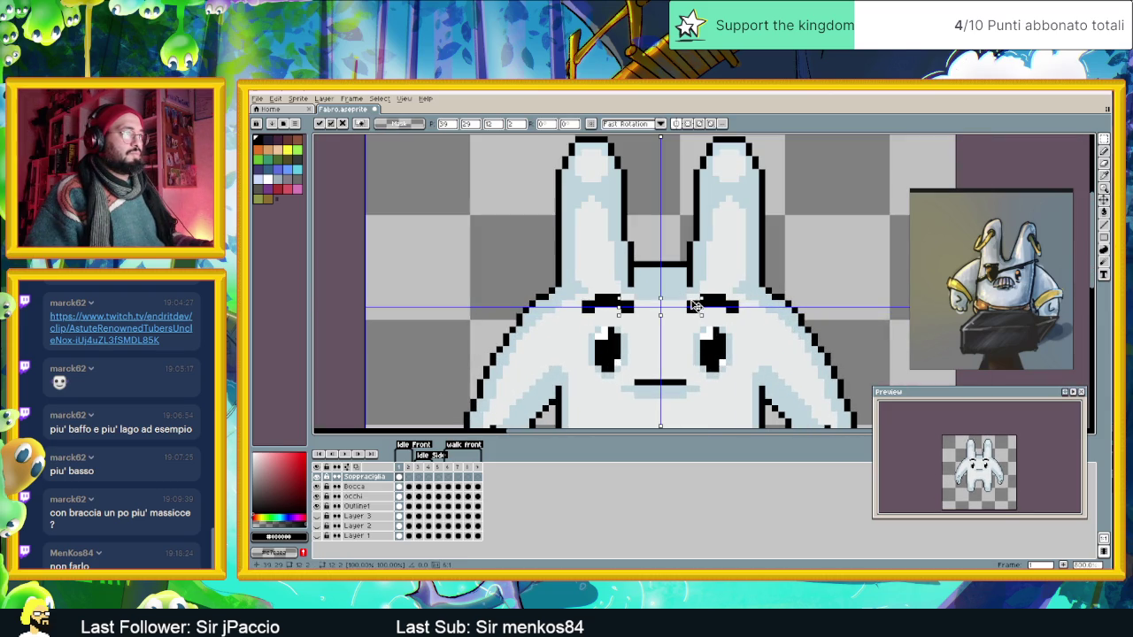
key("Return")
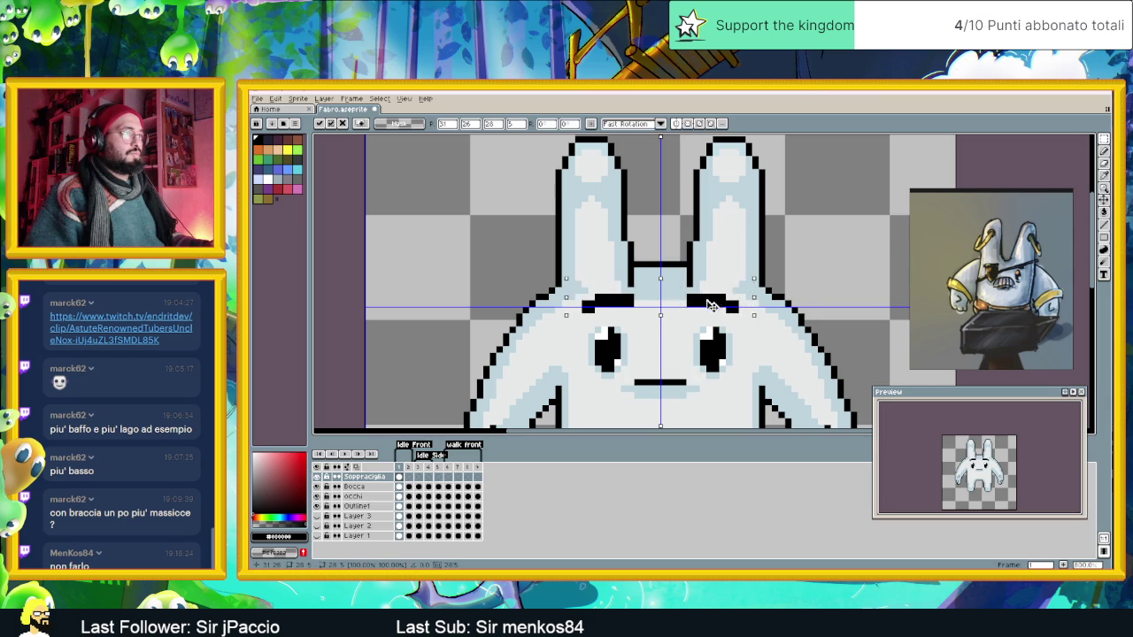
left_click_drag(684, 317, 716, 310)
key("Return")
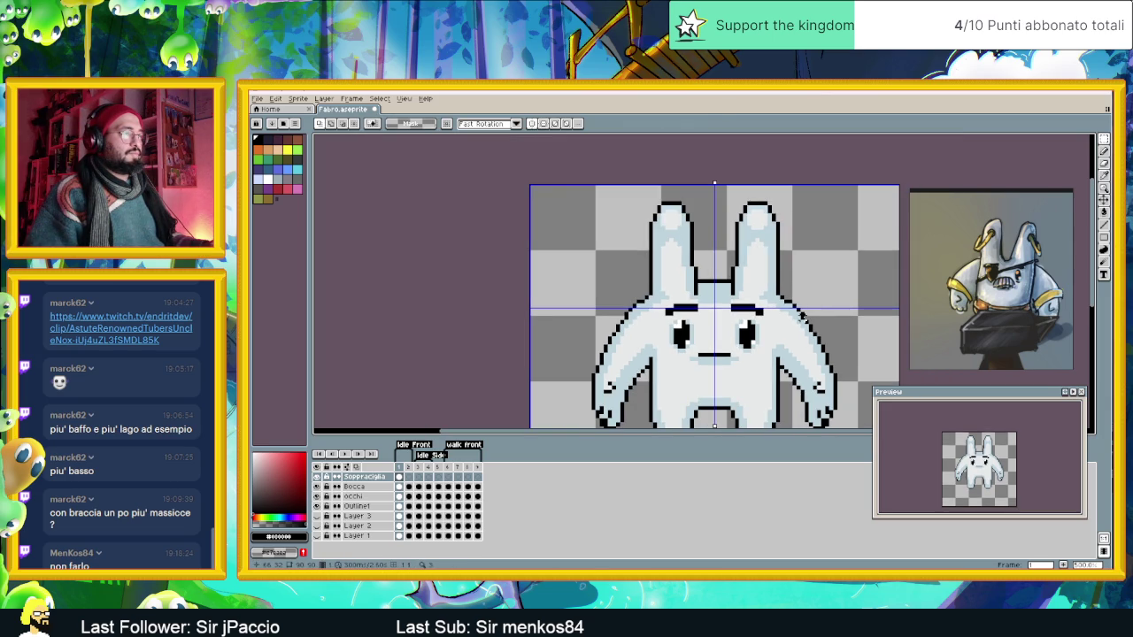
Select both eyebrows, nudge them up one pixel and apply the slant.
key("m")
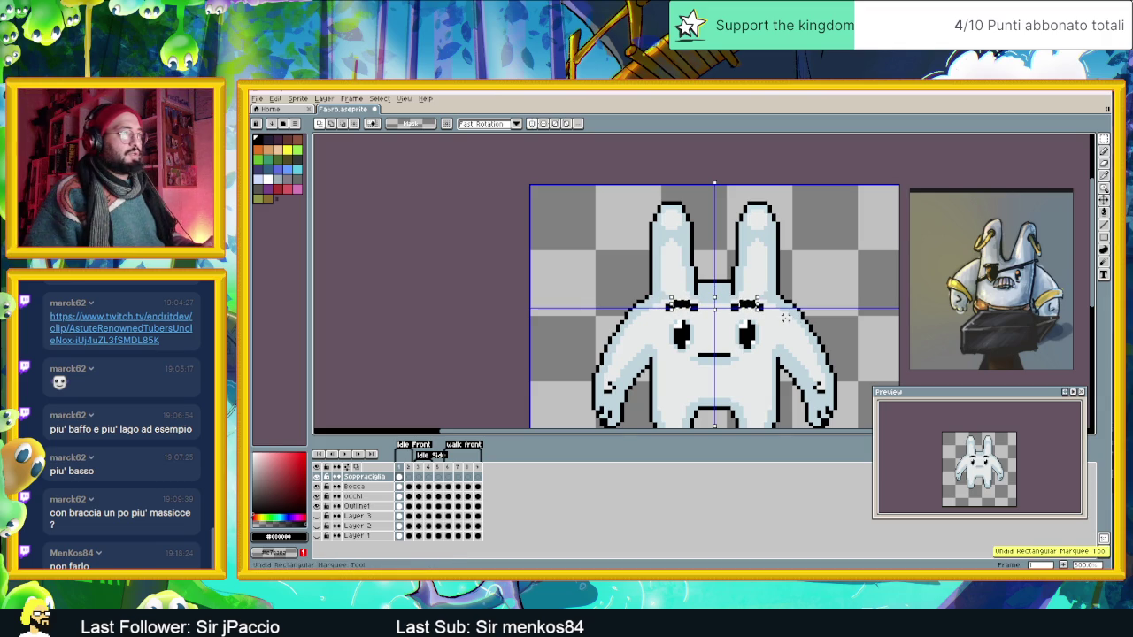
scroll(786, 317, "up", 3)
scroll(753, 306, "up", 4)
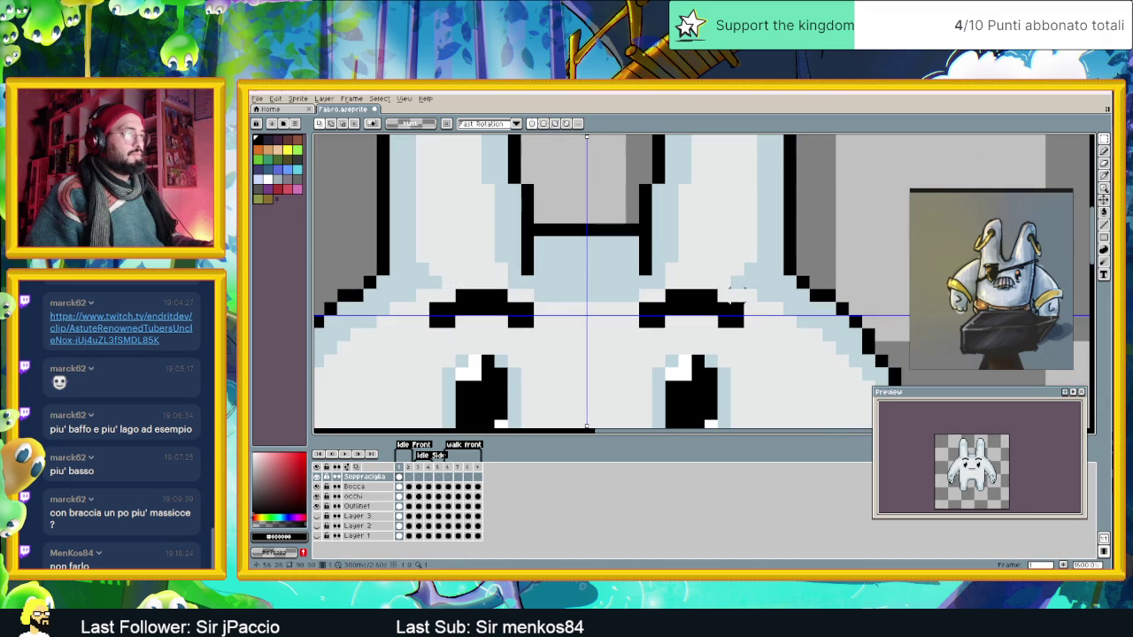
left_click_drag(746, 301, 427, 329)
key("Up")
key("ctrl+d")
scroll(762, 317, "down", 2)
scroll(791, 323, "down", 1)
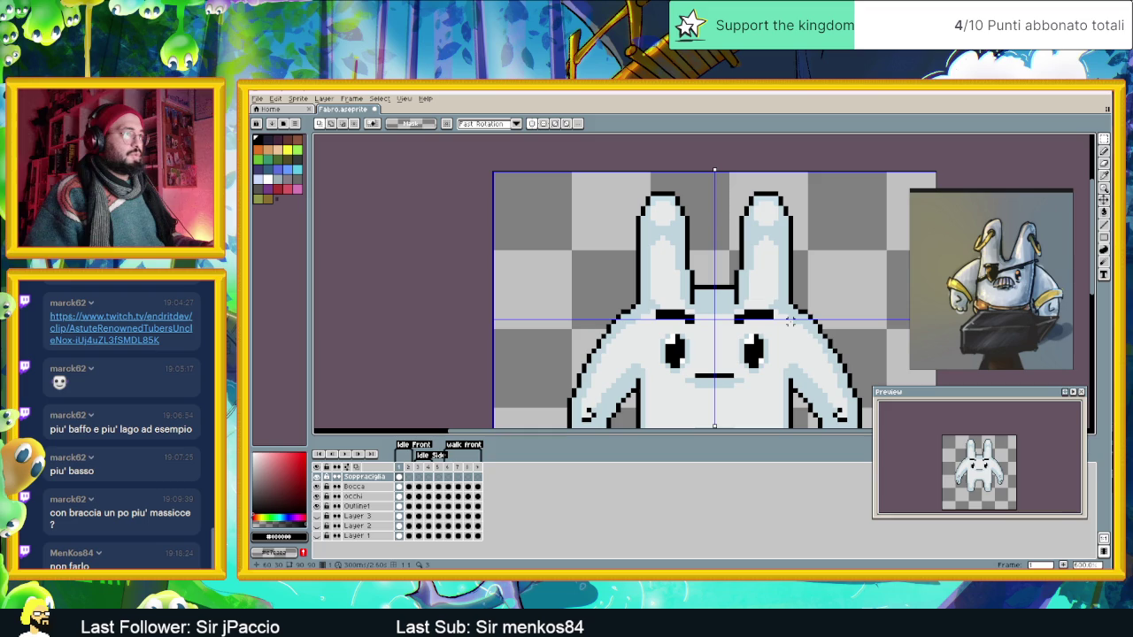
key("ctrl+shift+d")
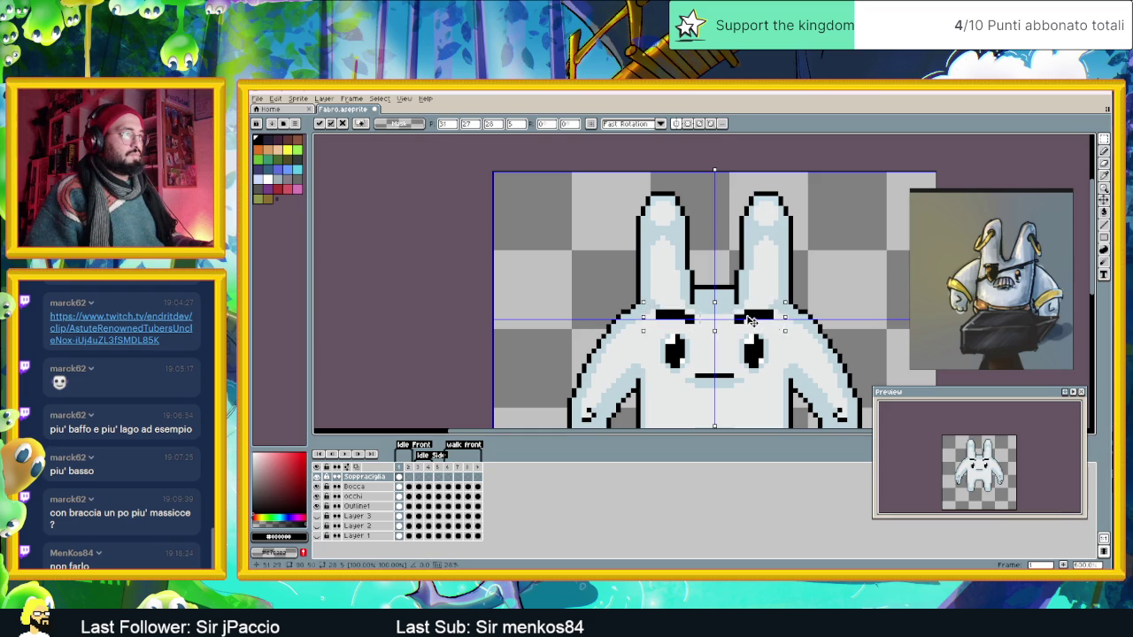
key("ctrl+d")
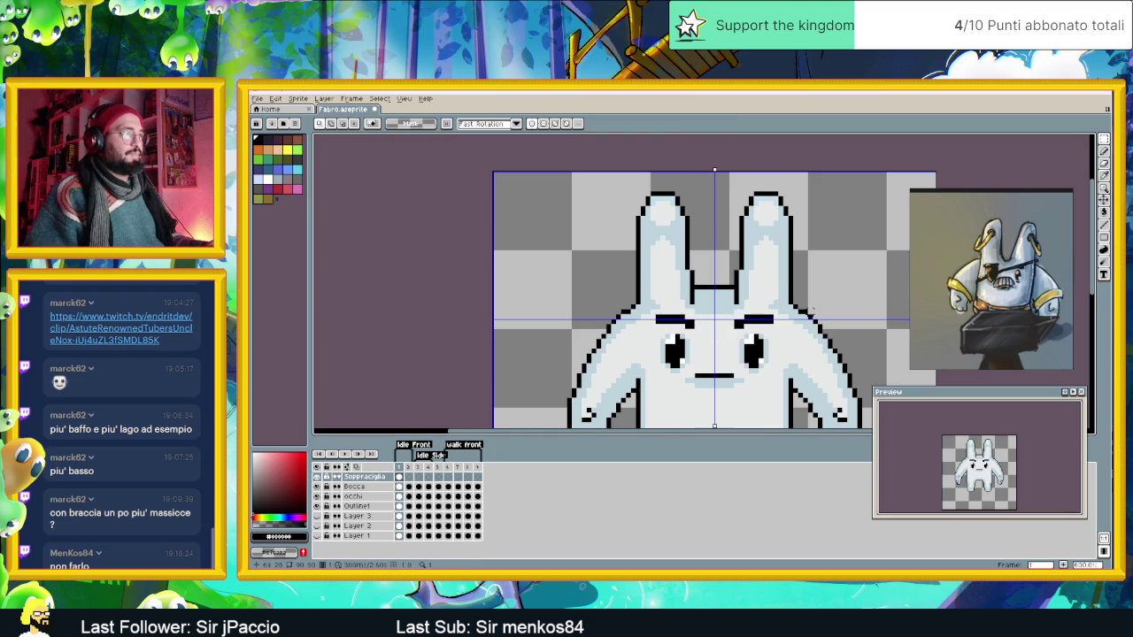
On the Bocca layer, move the black mouth line down one pixel with the Move tool.
scroll(799, 335, "down", 2)
left_click_drag(799, 334, 731, 320)
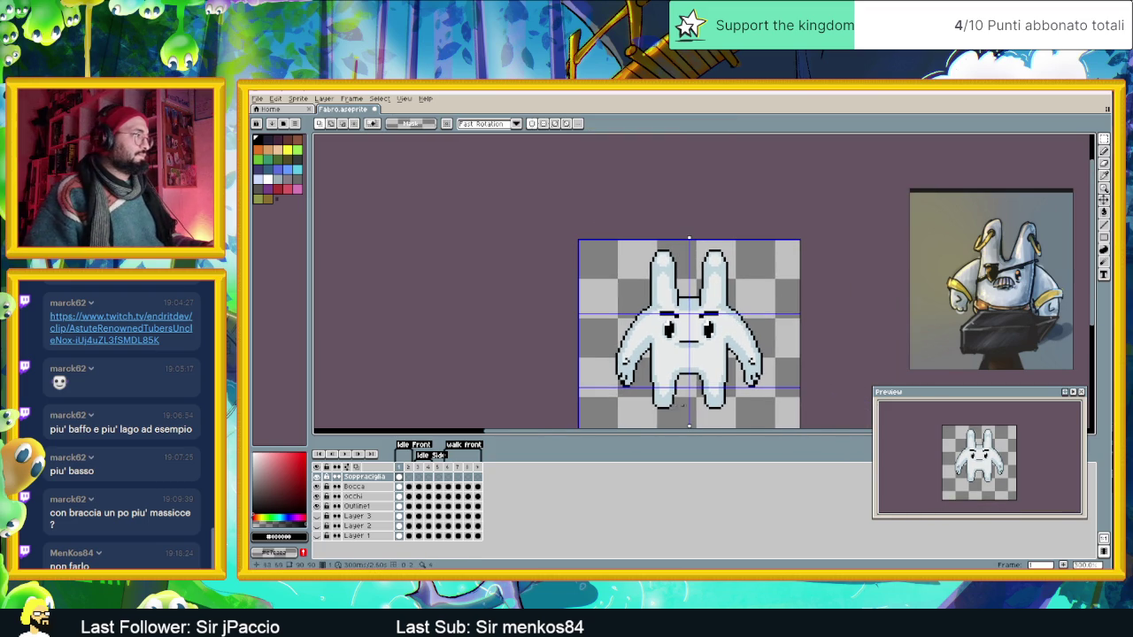
scroll(672, 400, "up", 1)
scroll(682, 363, "up", 1)
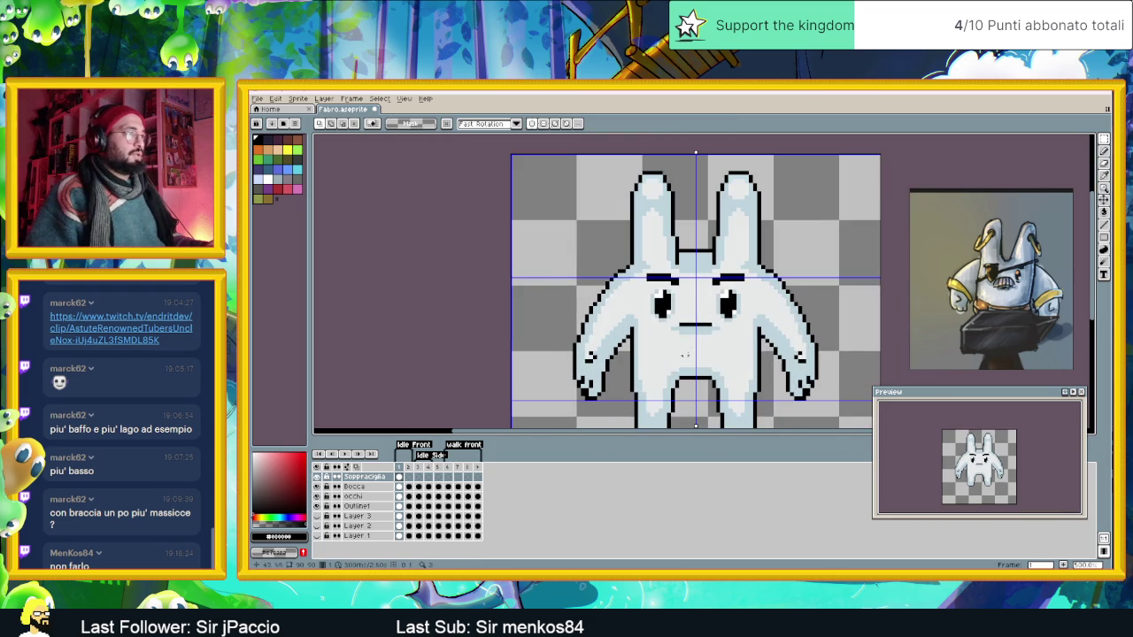
scroll(687, 317, "up", 1)
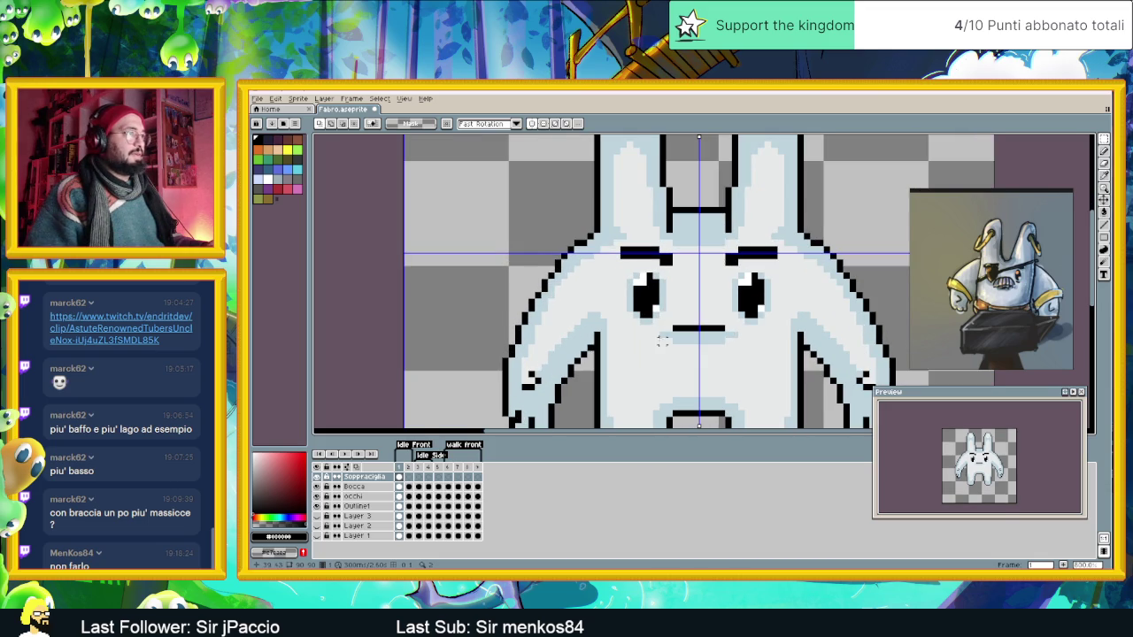
scroll(663, 341, "up", 1)
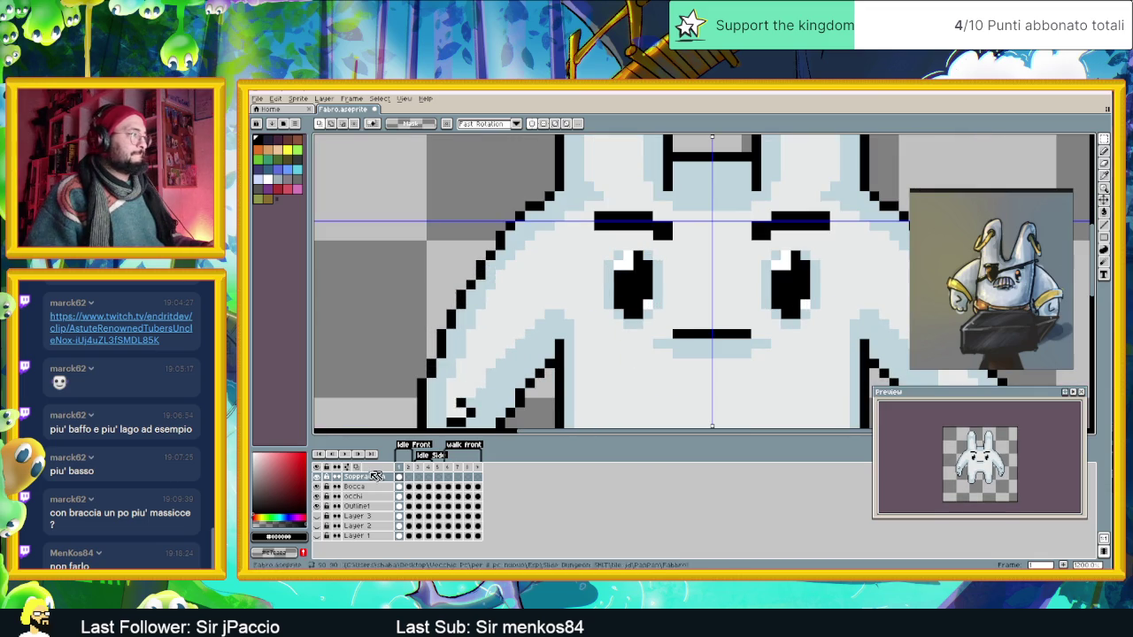
left_click(688, 326, "ctrl")
left_click(1102, 201)
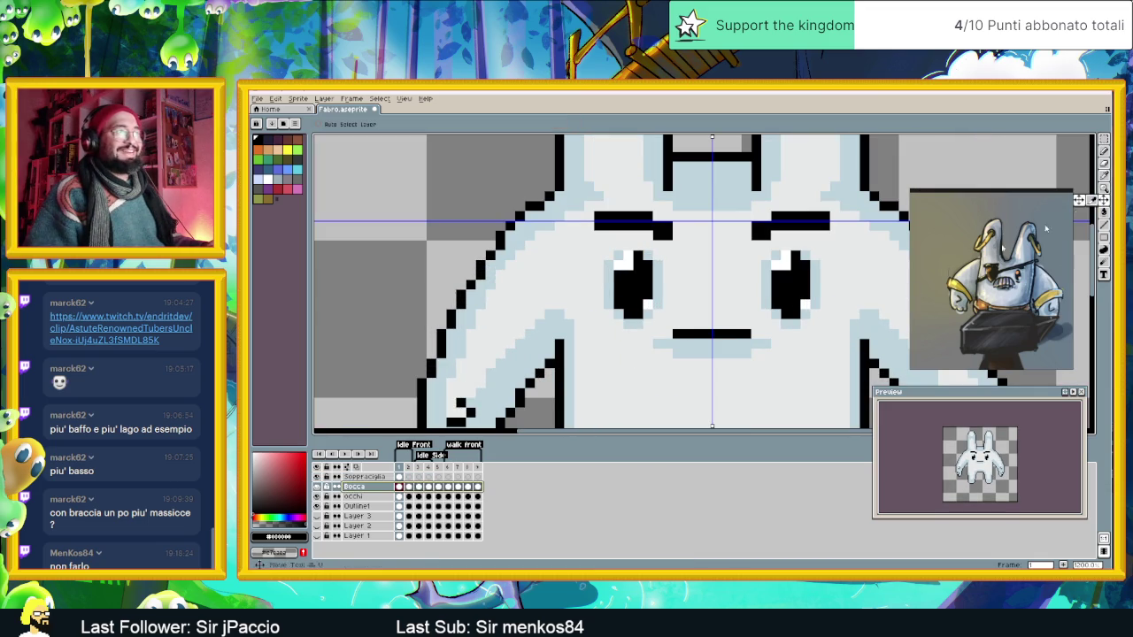
left_click_drag(734, 334, 733, 347)
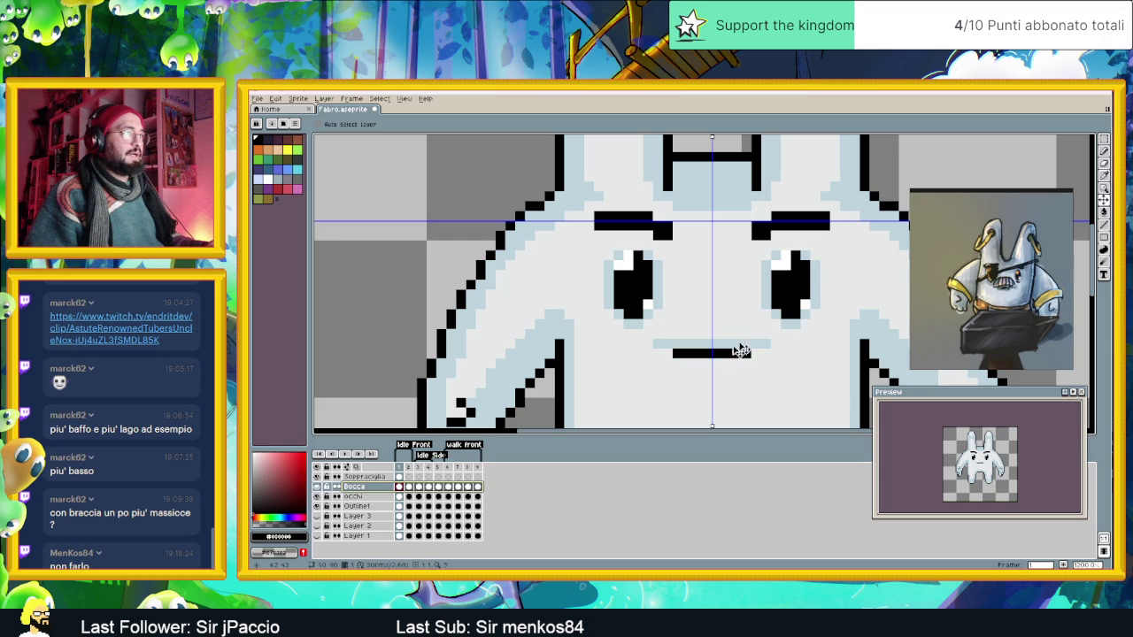
scroll(802, 335, "down", 3)
scroll(832, 324, "up", 1)
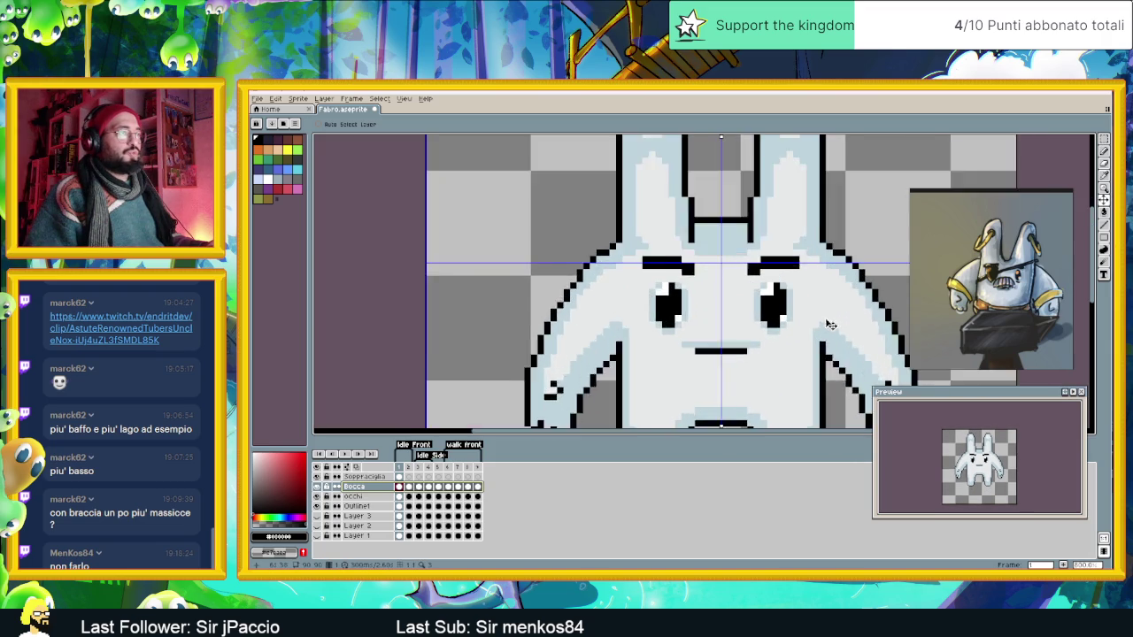
scroll(682, 356, "up", 1)
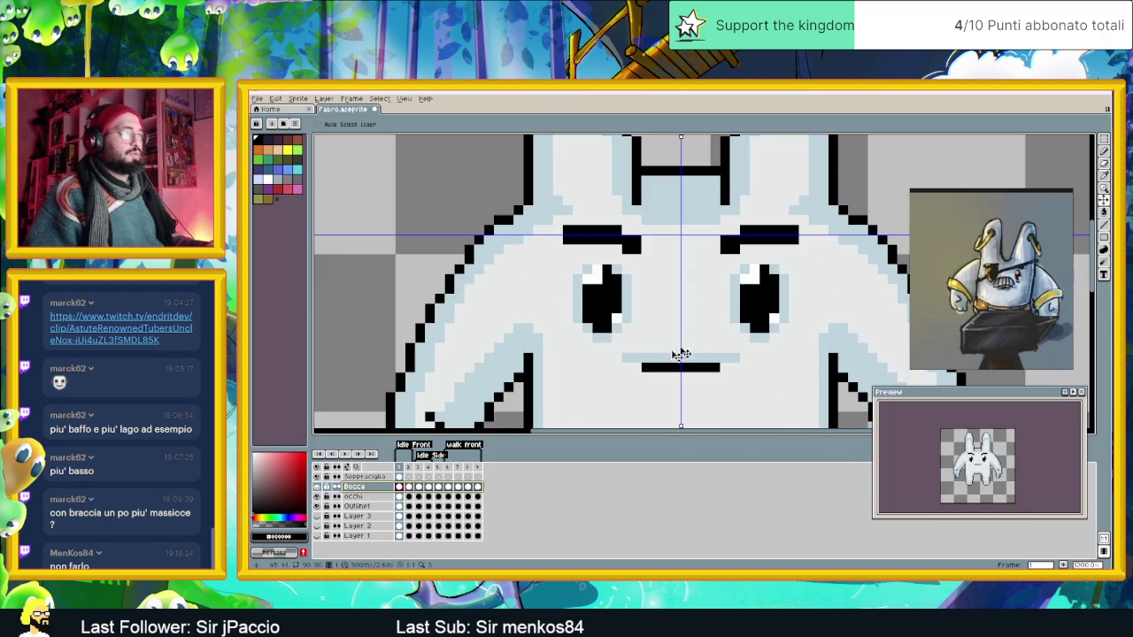
right_click(379, 487)
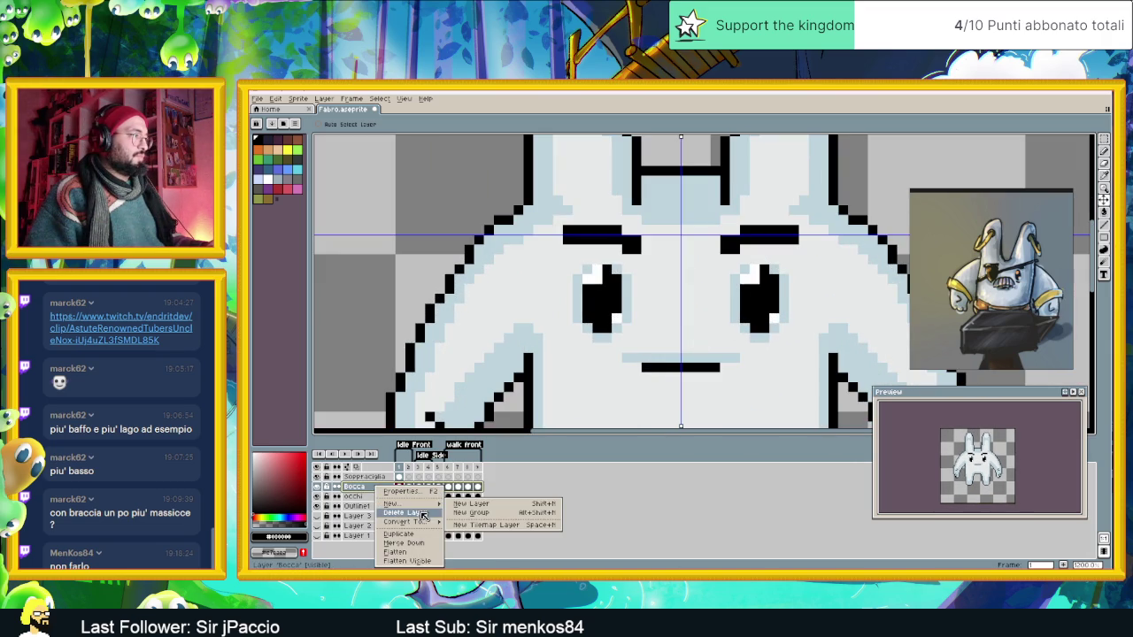
mouse_move(393, 503)
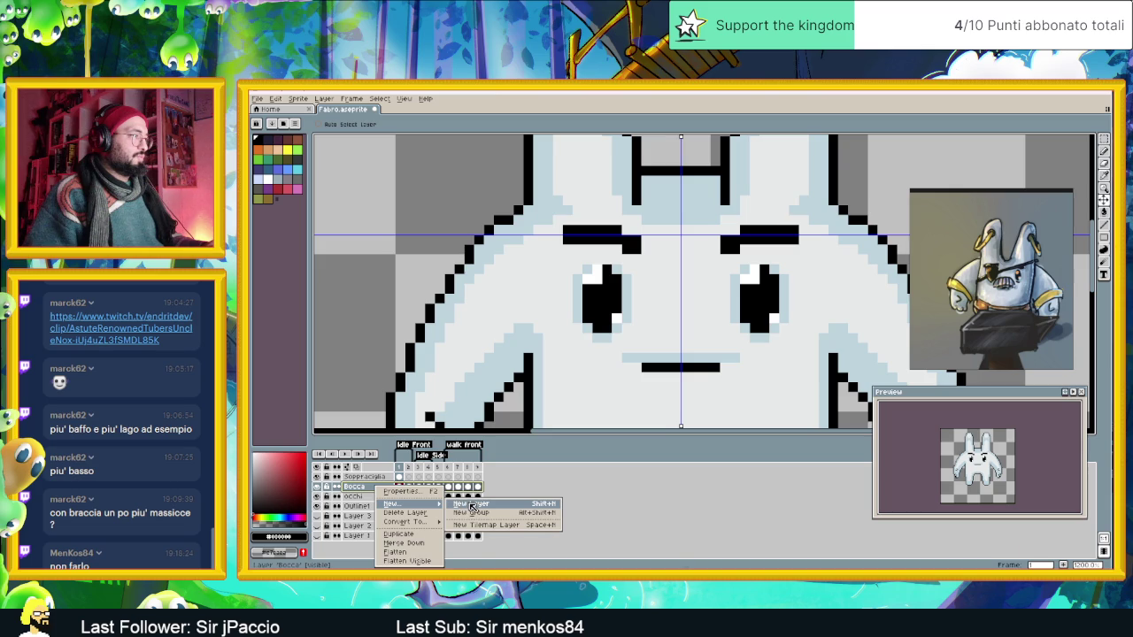
Add a new layer above Bocca and name it Baffi.
left_click(472, 504)
double_click(375, 488)
type("affi")
key("Return")
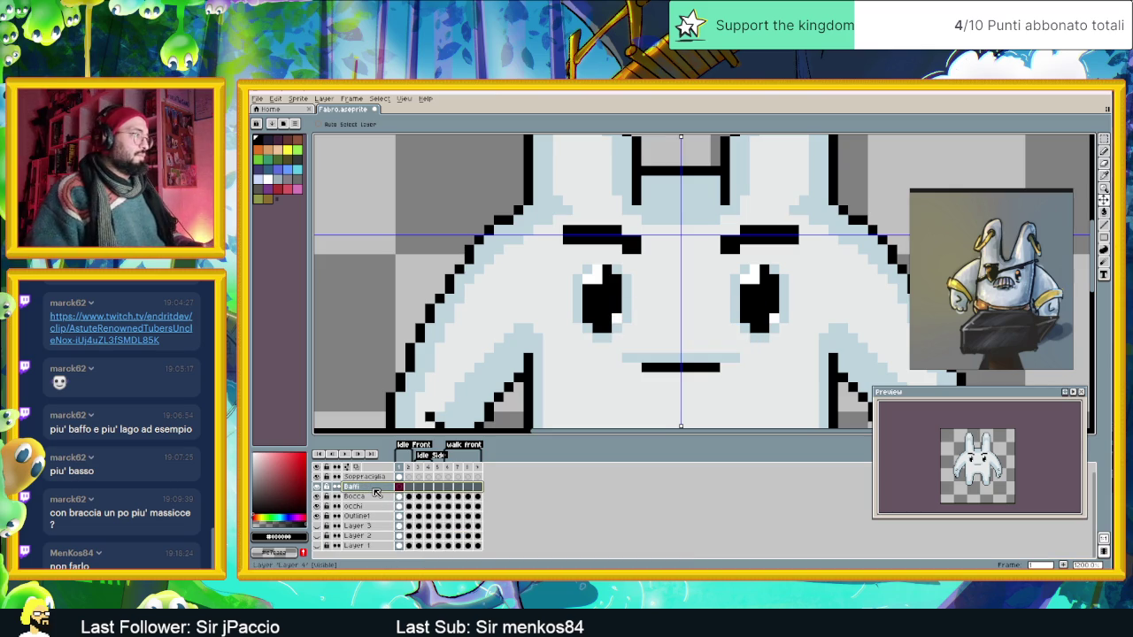
Group Sopracciglia and Baffi into a new layer group named Caracterizzazione.
left_click(367, 477)
right_click(370, 479)
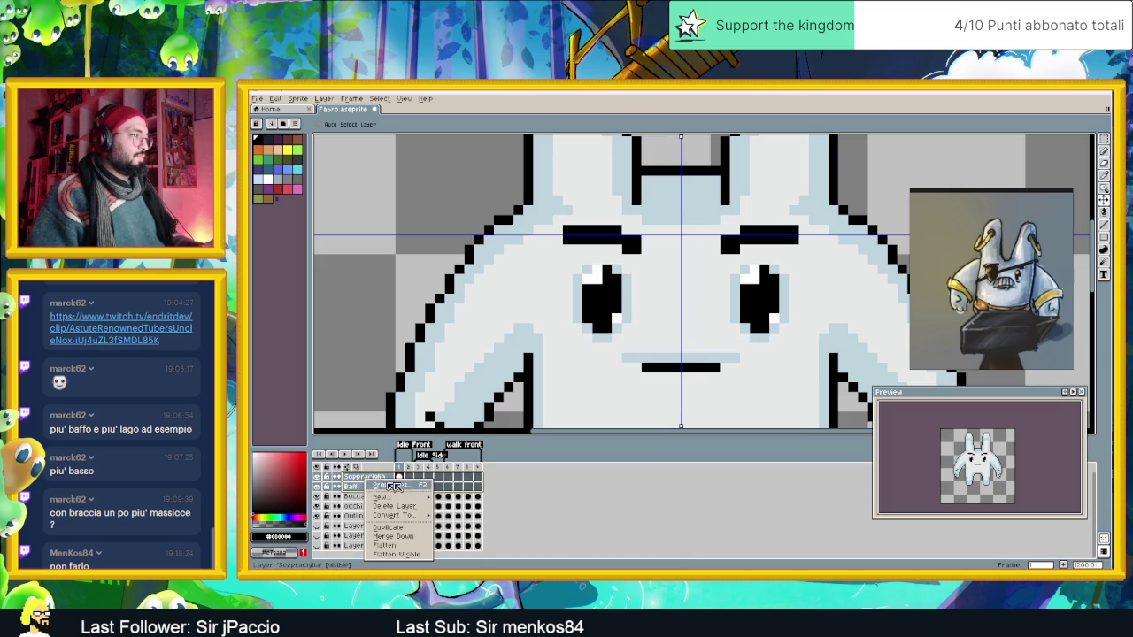
mouse_move(382, 497)
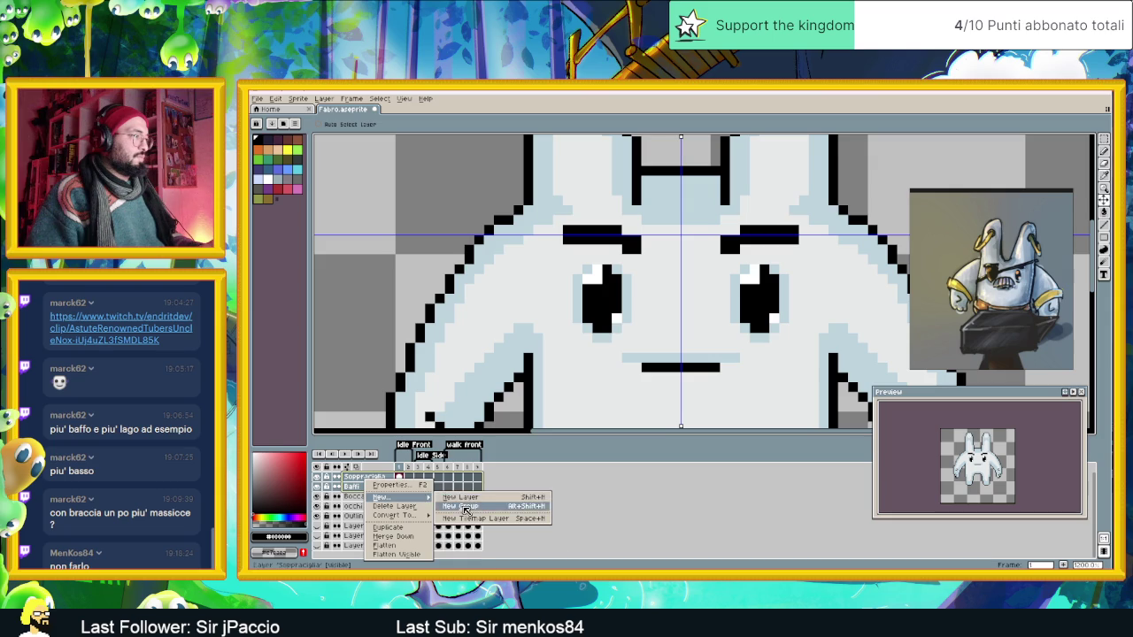
left_click(465, 511)
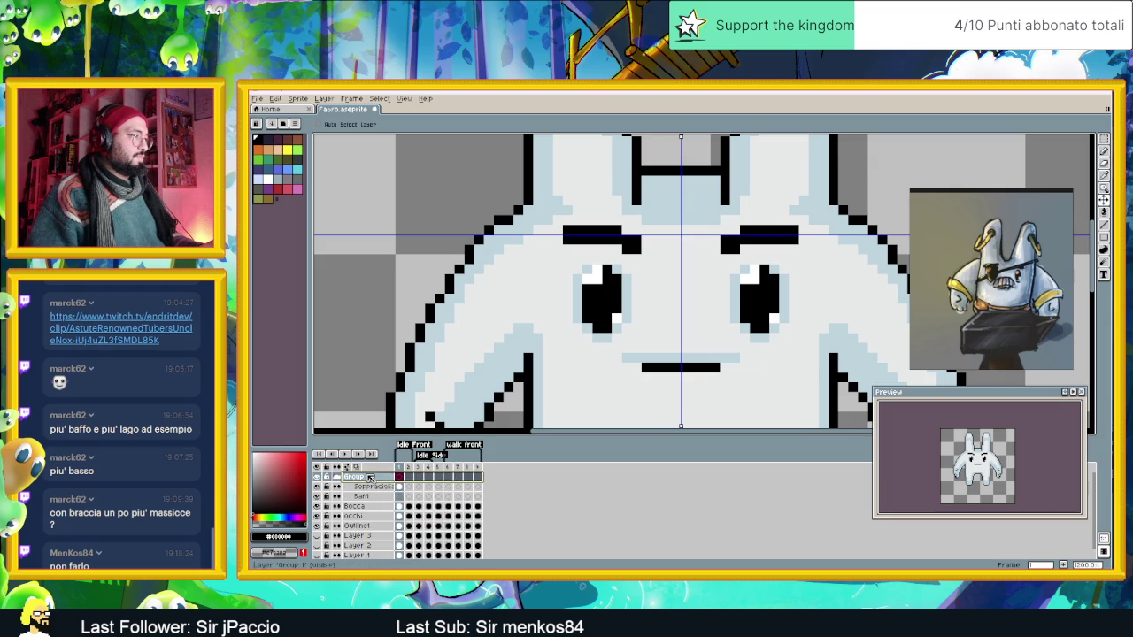
double_click(370, 478)
type("Caracter")
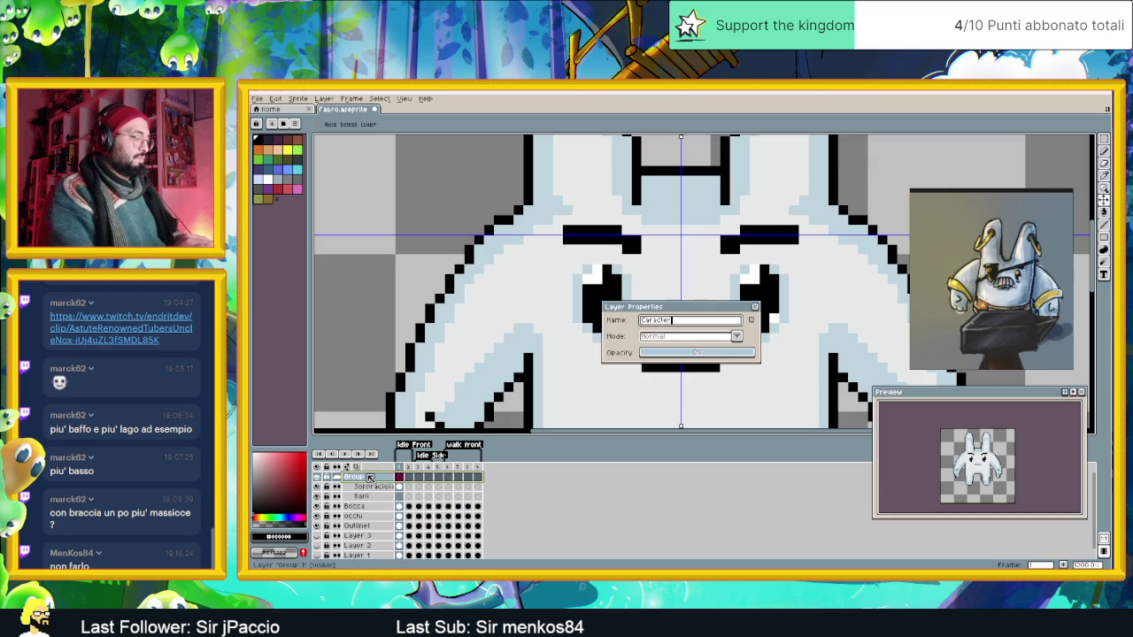
key("BackSpace")
key("BackSpace")
key("BackSpace")
key("BackSpace")
type("tterizzazione")
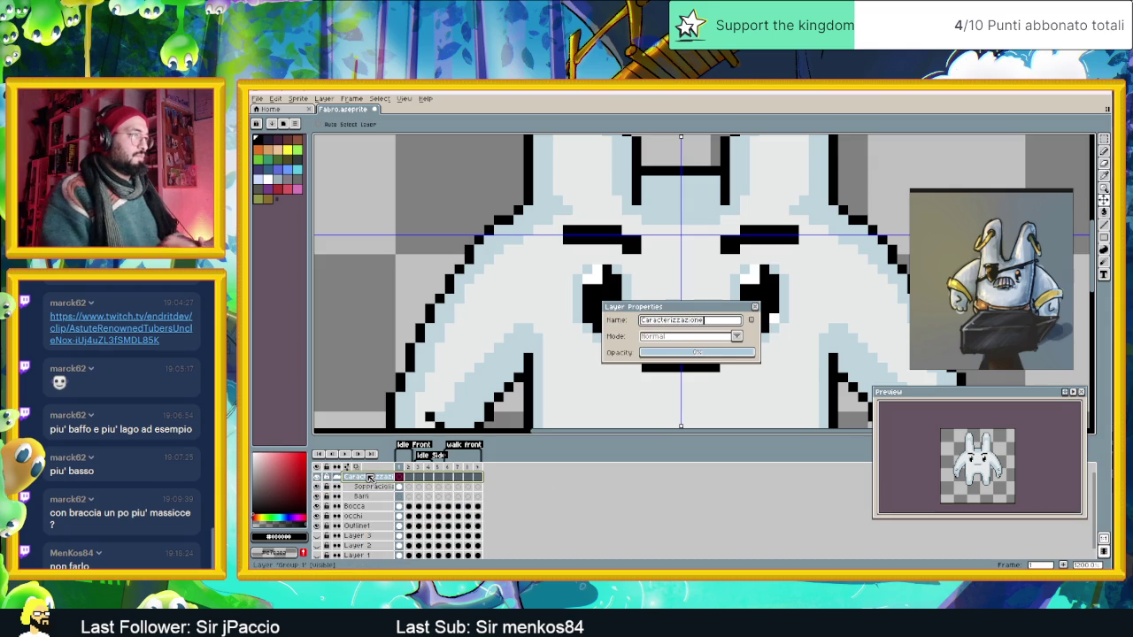
key("Return")
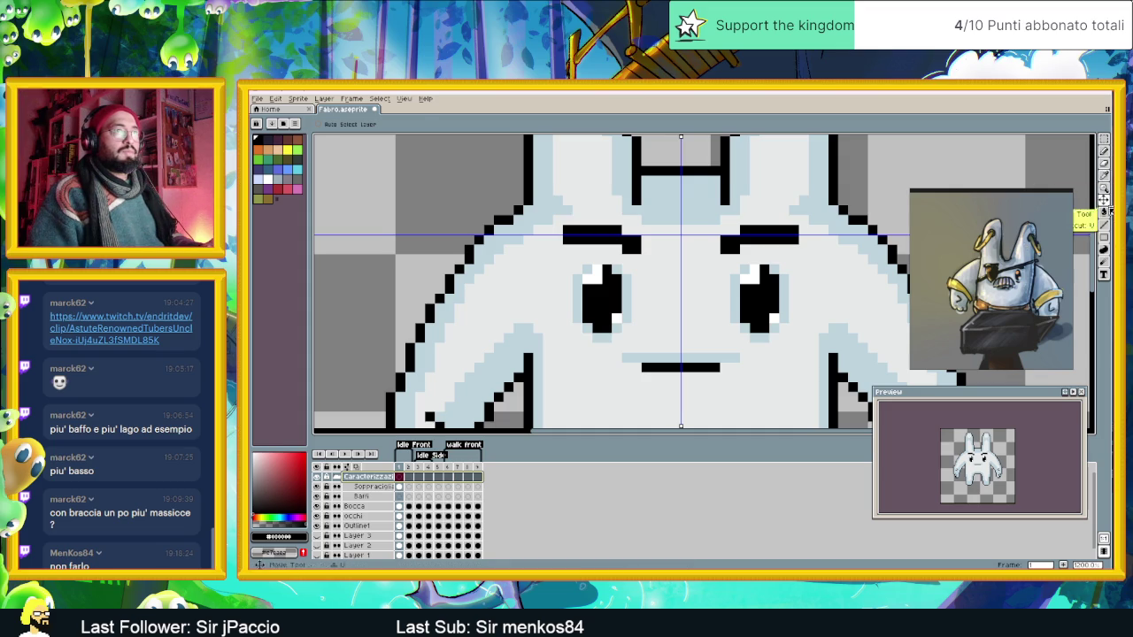
With the Pencil on Baffi, draw black mouth corners plus the grimace's upper and lower lines.
left_click(1104, 204)
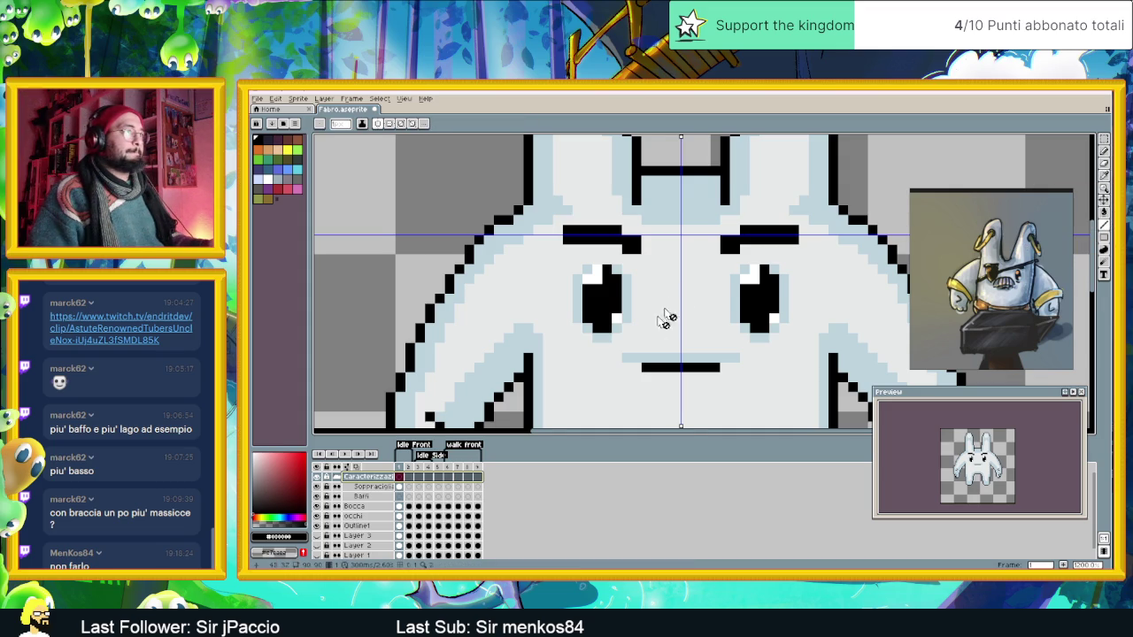
scroll(666, 321, "up", 1)
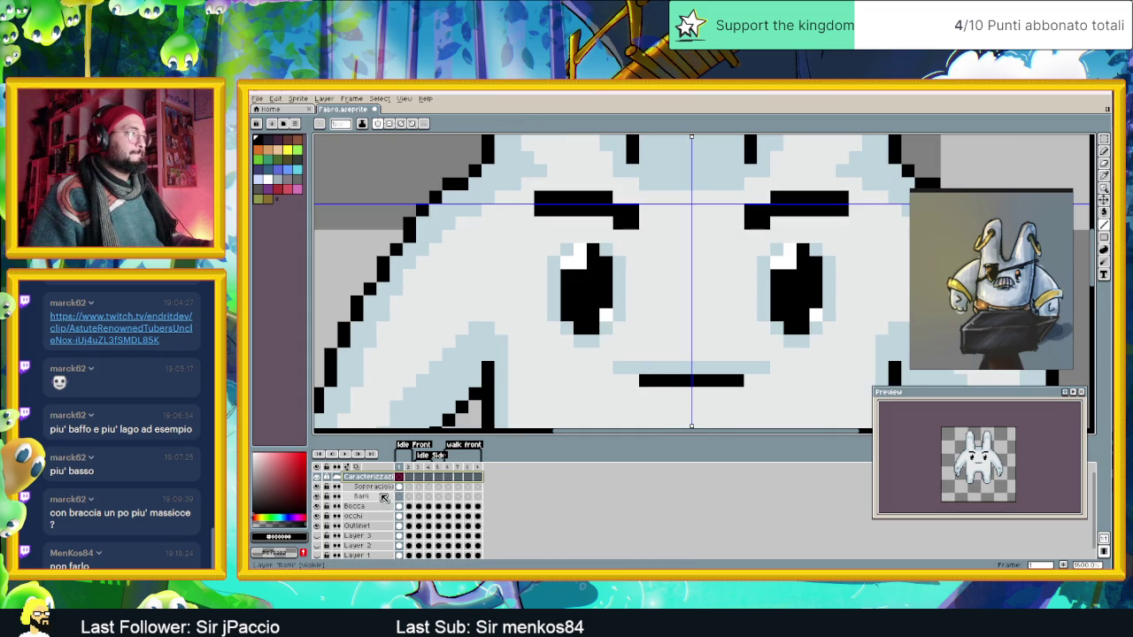
left_click(384, 497)
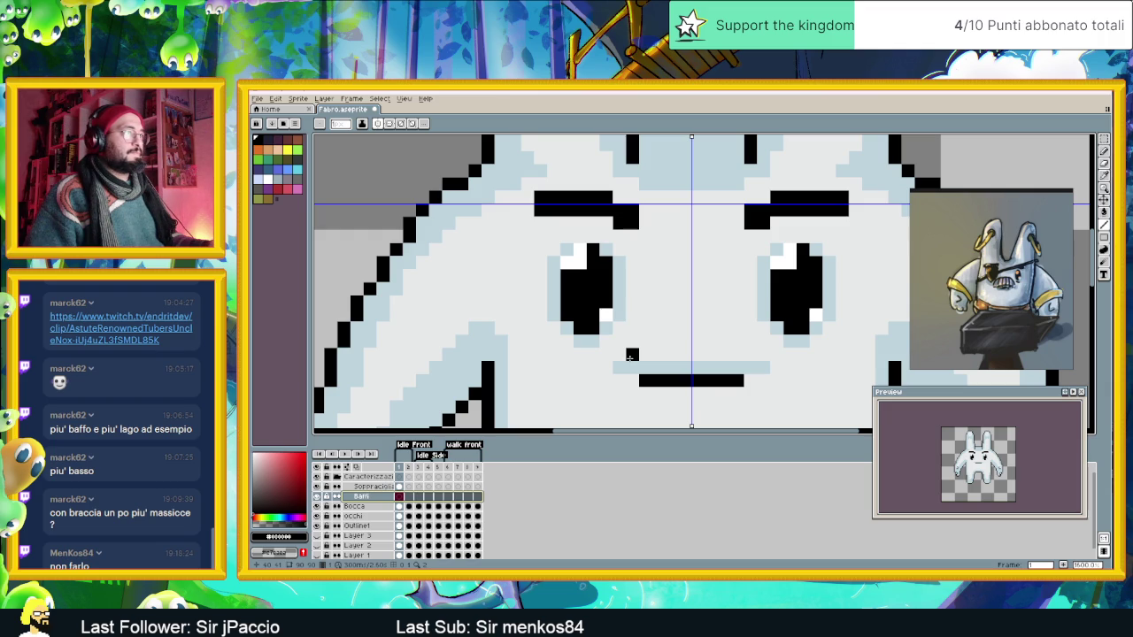
left_click(632, 368)
left_click(643, 340)
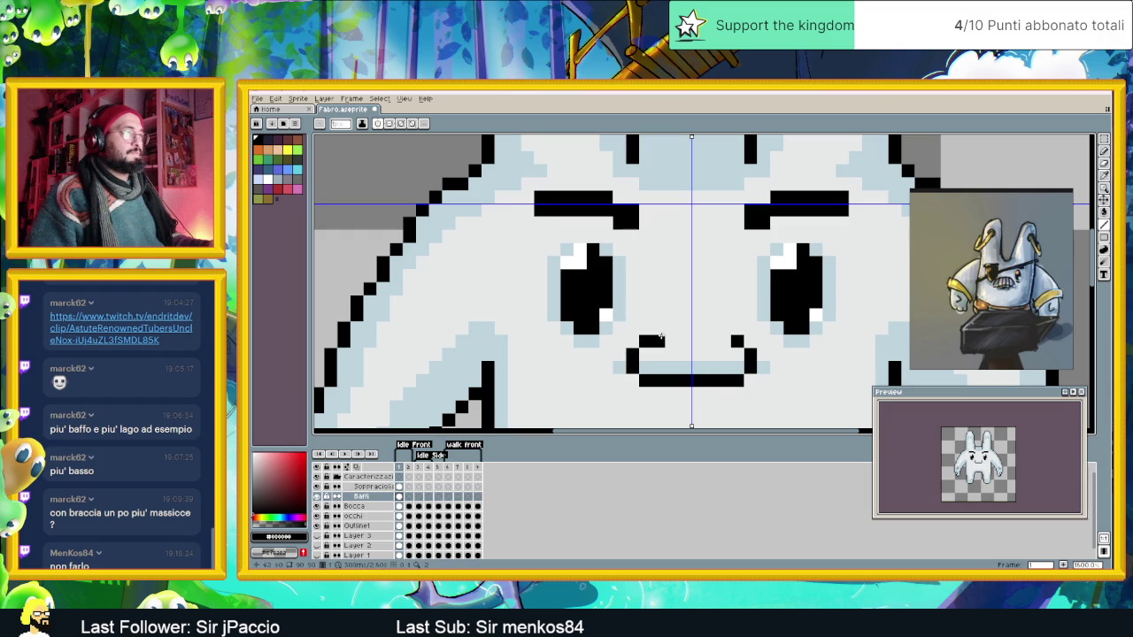
left_click_drag(659, 329, 691, 329)
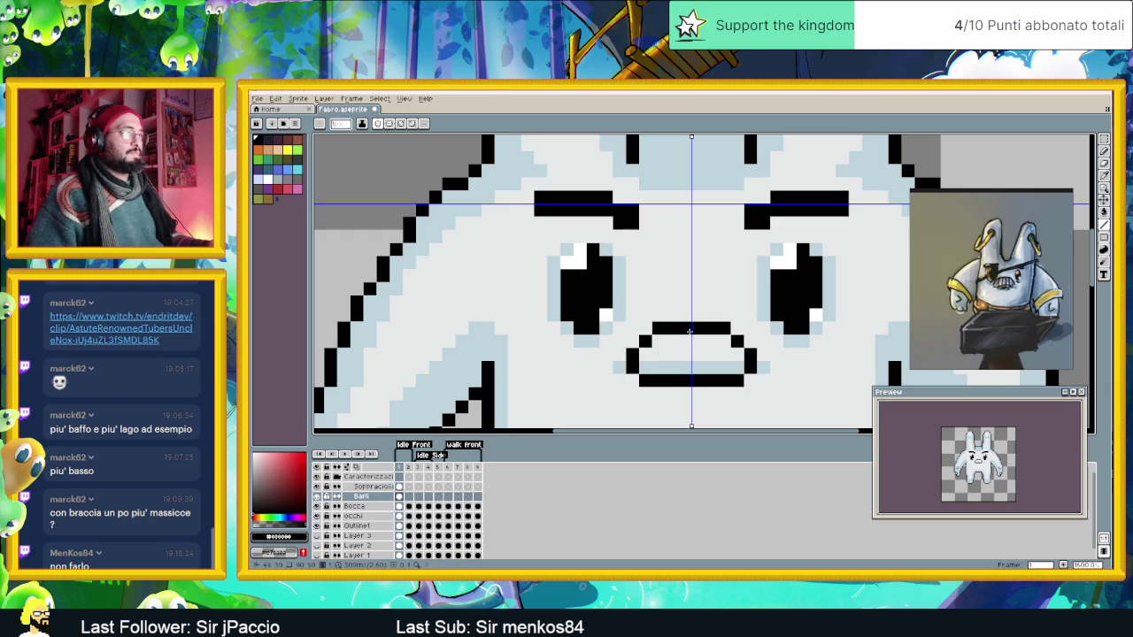
left_click_drag(646, 369, 691, 368)
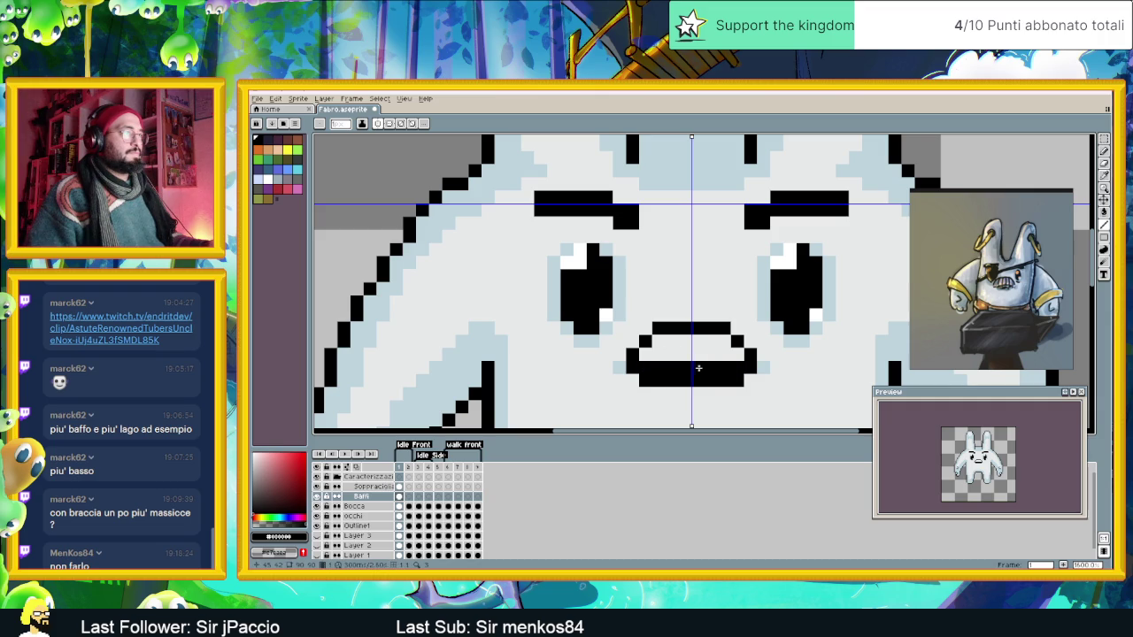
Split the mouth into teeth with vertical black strokes.
scroll(692, 364, "down", 1)
scroll(692, 364, "down", 1)
scroll(692, 365, "up", 1)
scroll(692, 368, "up", 1)
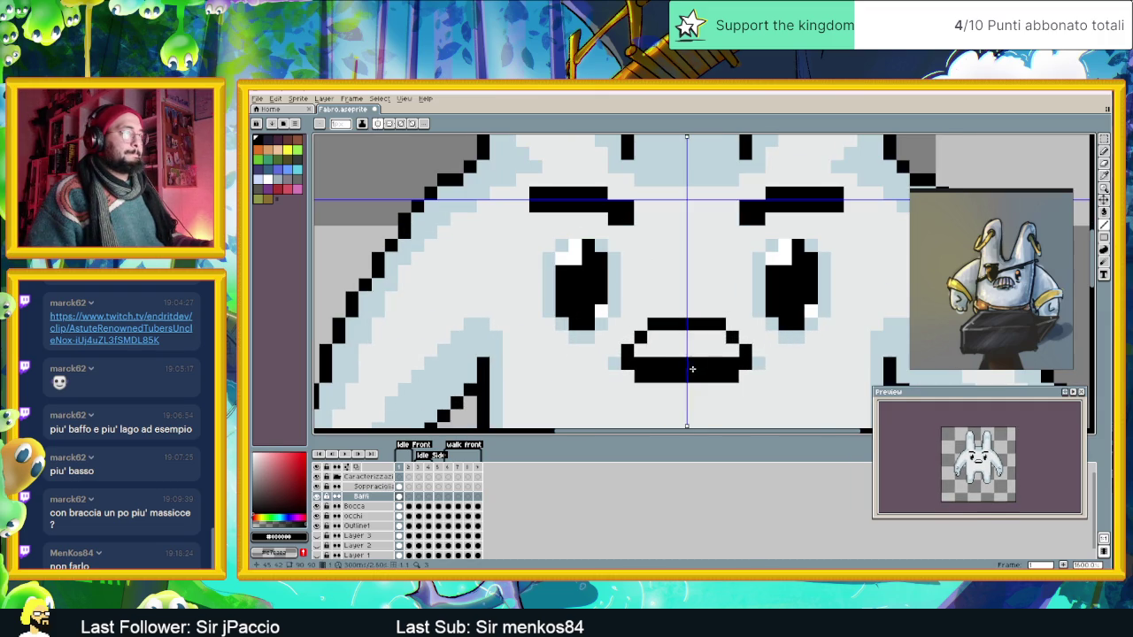
left_click_drag(663, 337, 664, 354)
scroll(682, 387, "down", 2)
scroll(695, 398, "down", 1)
scroll(708, 393, "up", 1)
scroll(672, 349, "down", 1)
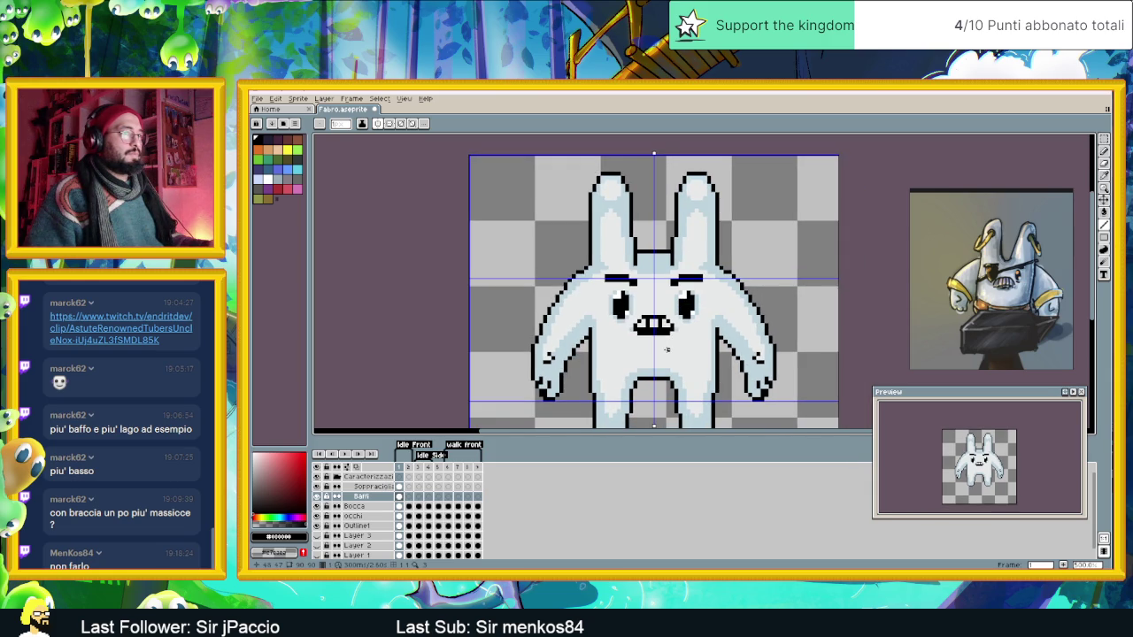
scroll(667, 349, "up", 1)
scroll(635, 291, "up", 1)
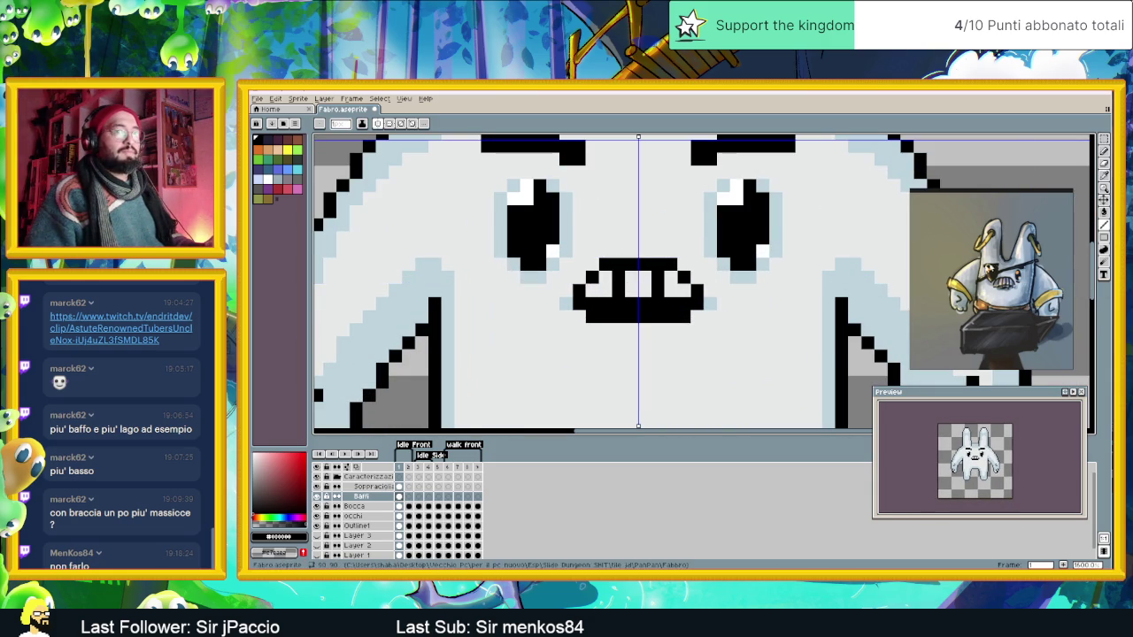
left_click(1104, 139)
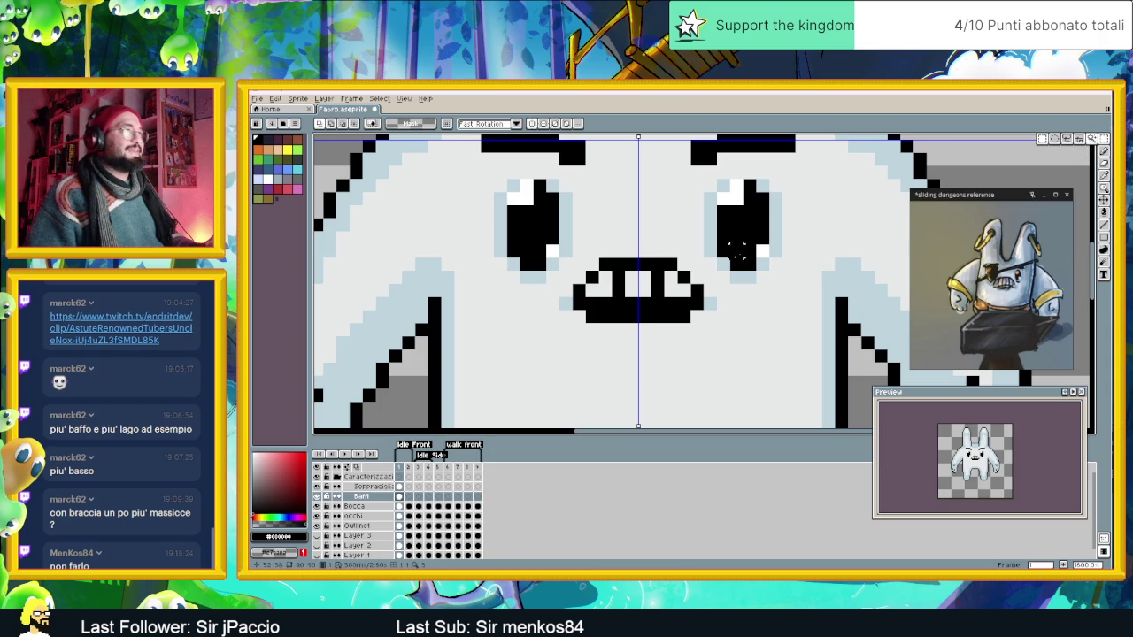
Select the mouth's right and left halves and shift them outward to widen the grimace.
left_click_drag(736, 252, 650, 323)
left_click(532, 124)
mouse_move(651, 259)
left_mouse_down()
mouse_move(705, 325)
mouse_move(699, 301)
left_mouse_up()
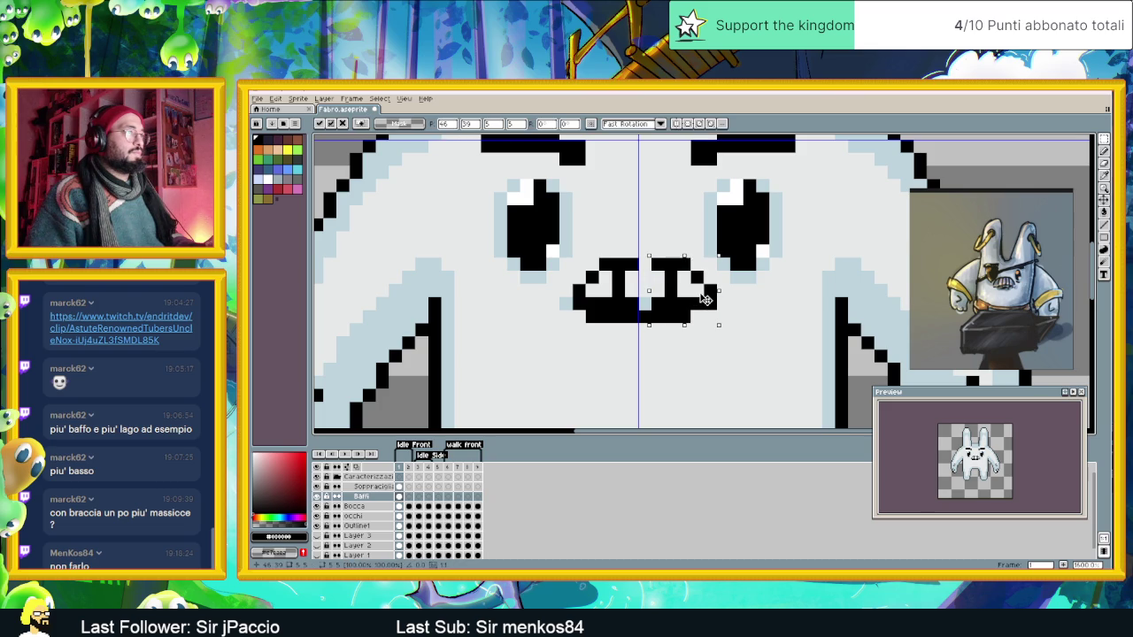
left_click_drag(708, 299, 712, 299)
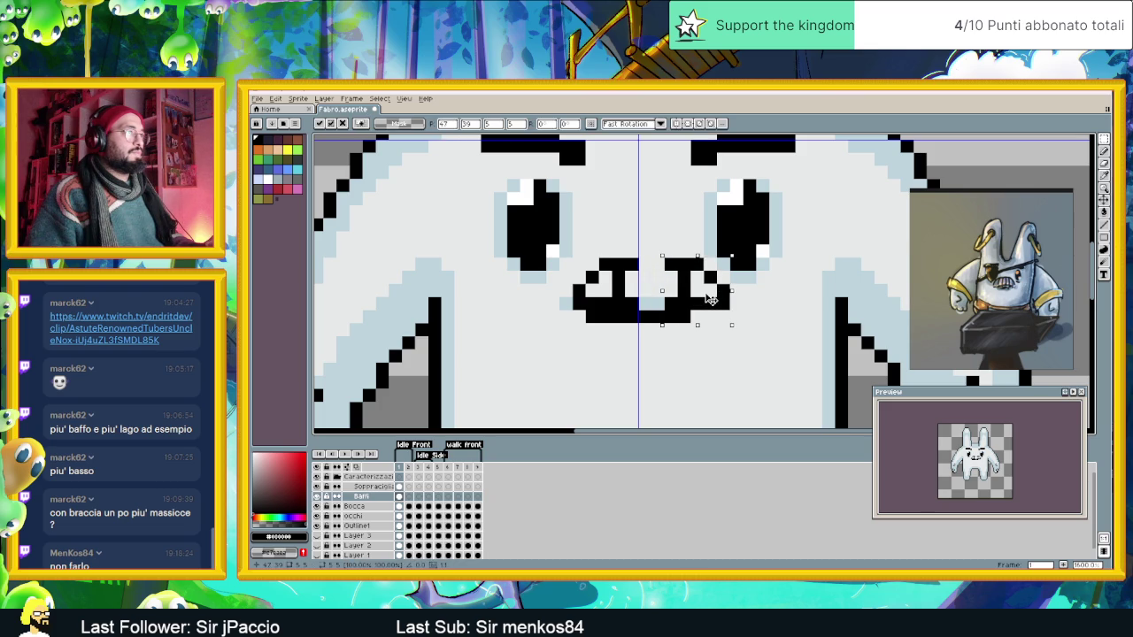
left_click(625, 262)
mouse_move(640, 243)
left_mouse_down()
mouse_move(556, 312)
mouse_move(579, 286)
left_mouse_up()
key("Return")
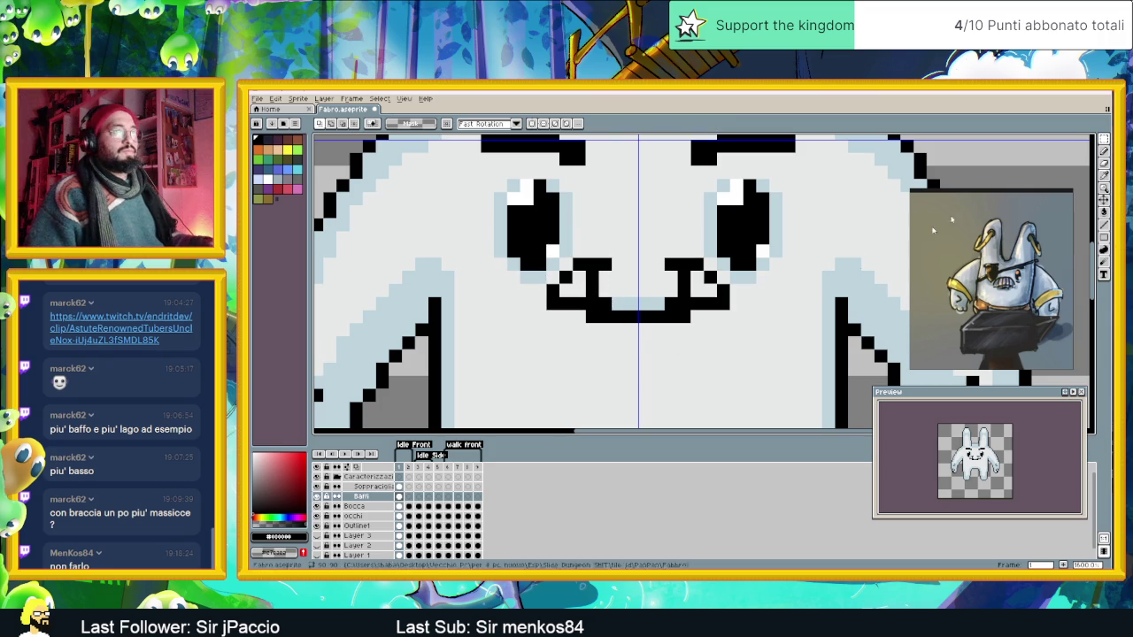
Redraw the black top and bottom outlines across the widened mouth, adding a lower-right corner pixel.
key("l")
left_click_drag(623, 264, 647, 264)
left_click_drag(619, 304, 659, 304)
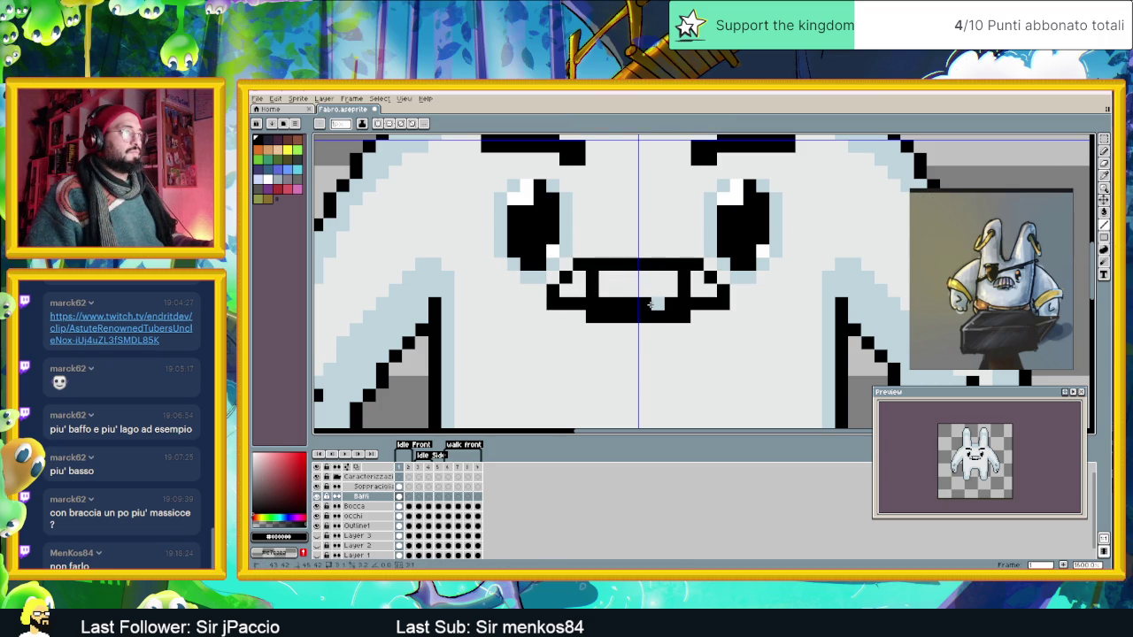
left_click_drag(555, 315, 707, 316)
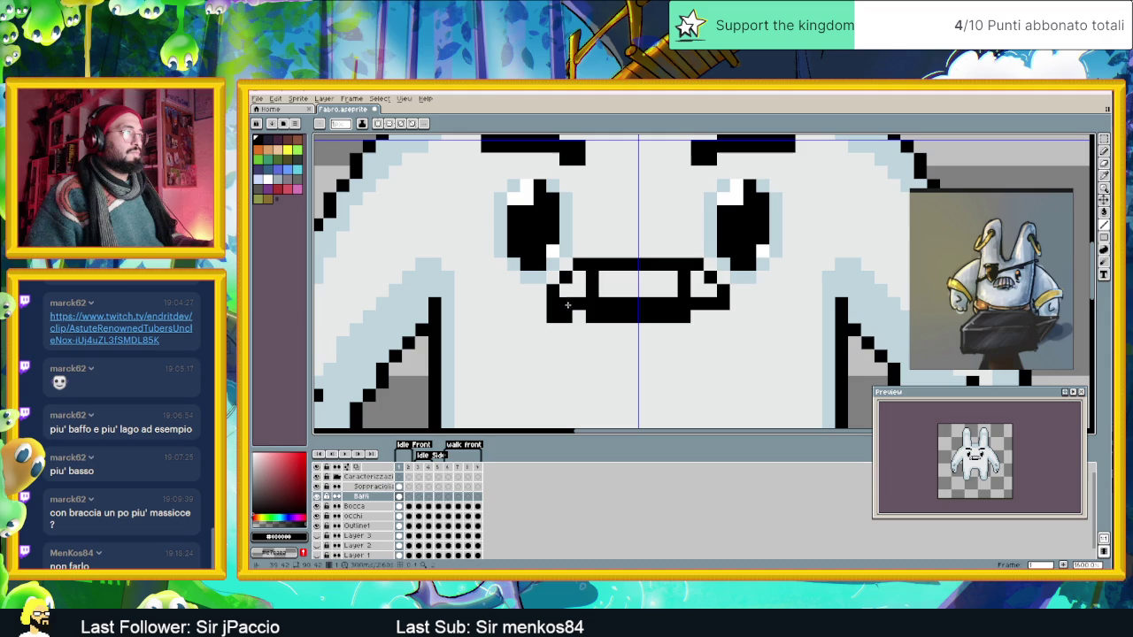
left_click(724, 315)
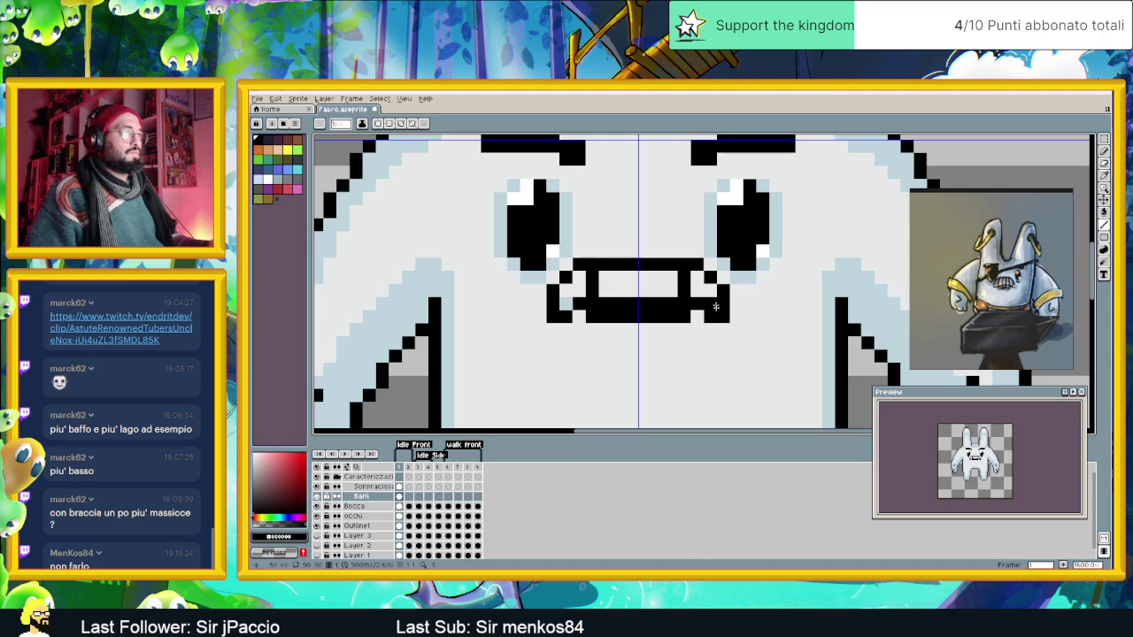
scroll(710, 331, "down", 3)
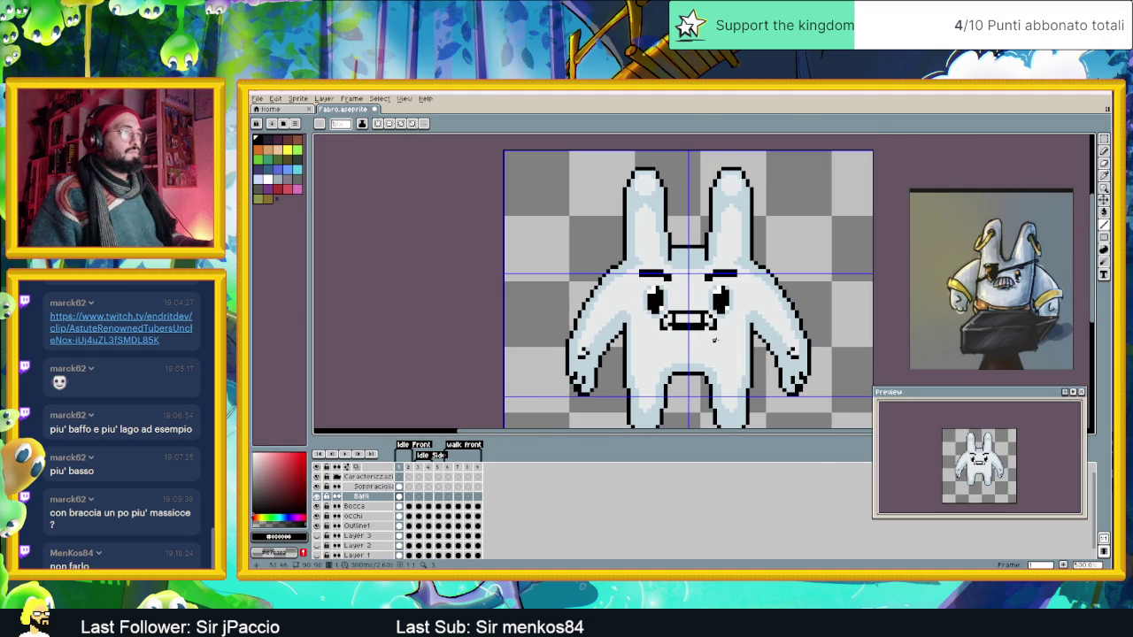
Add black pixels at the mouth's lower-right and left inner corners, undoing a stray pixel.
scroll(706, 335, "up", 3)
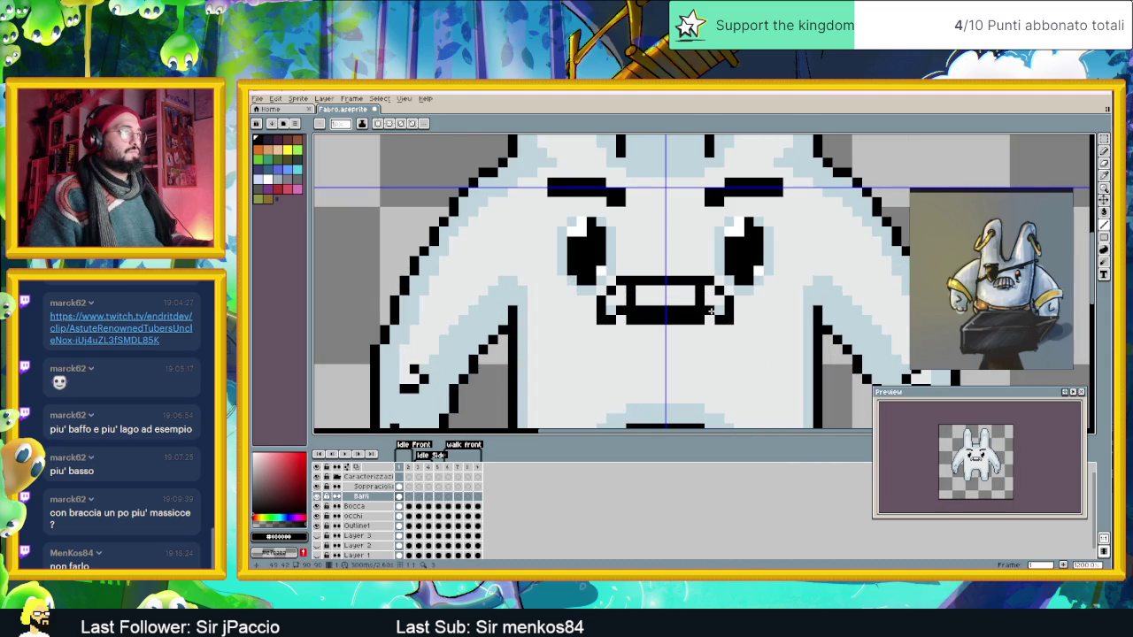
left_click(709, 319)
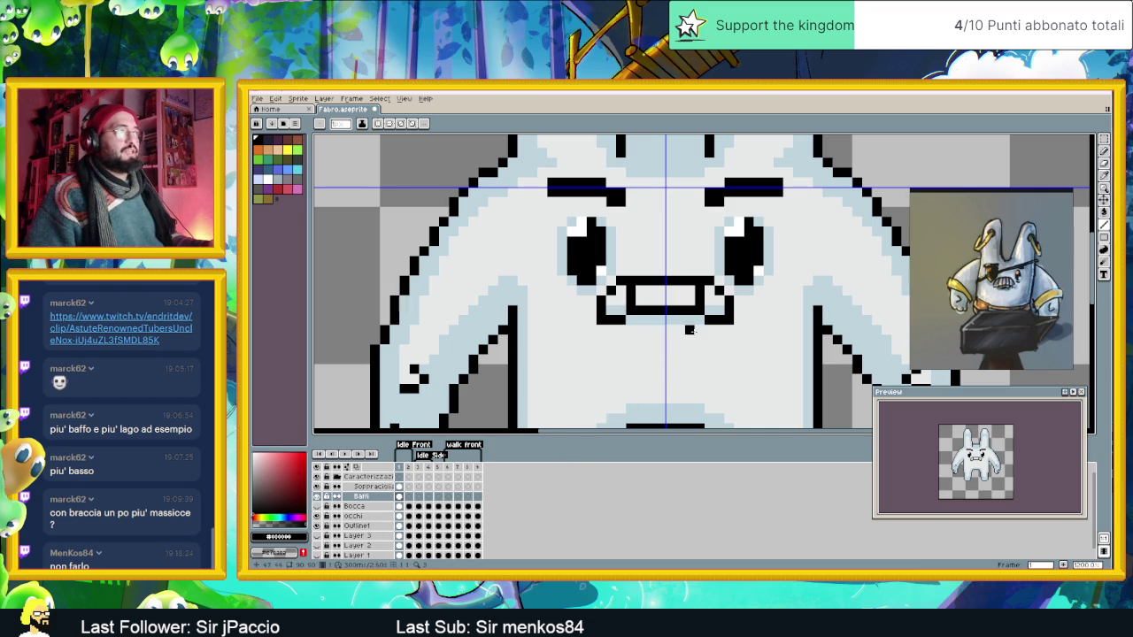
scroll(733, 346, "down", 3)
scroll(682, 323, "up", 1)
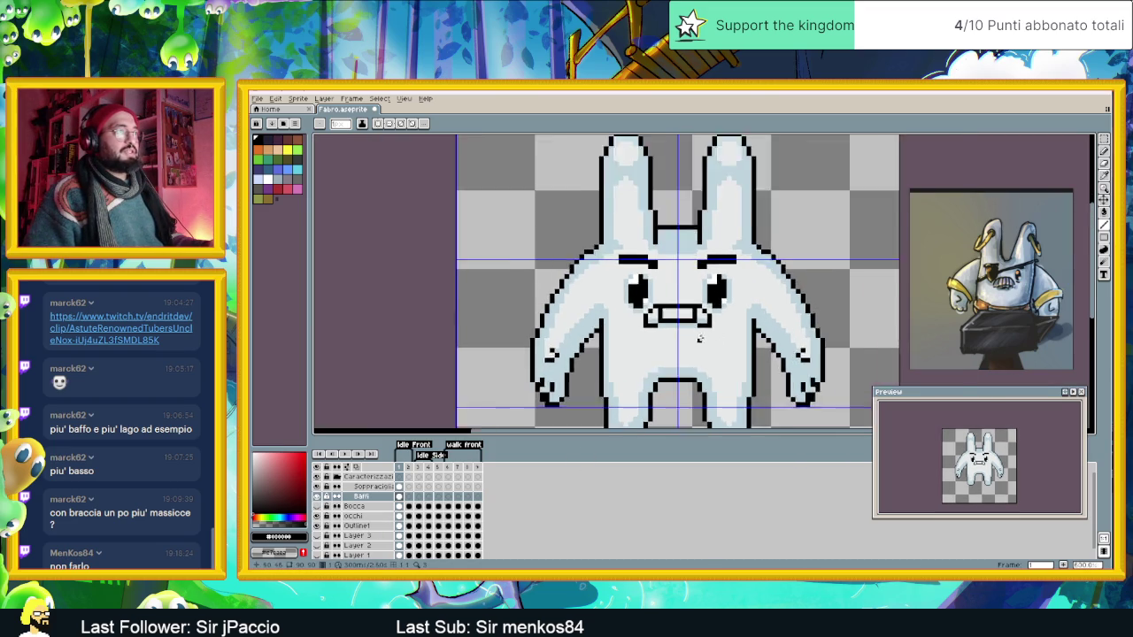
scroll(664, 319, "up", 1)
scroll(644, 314, "up", 1)
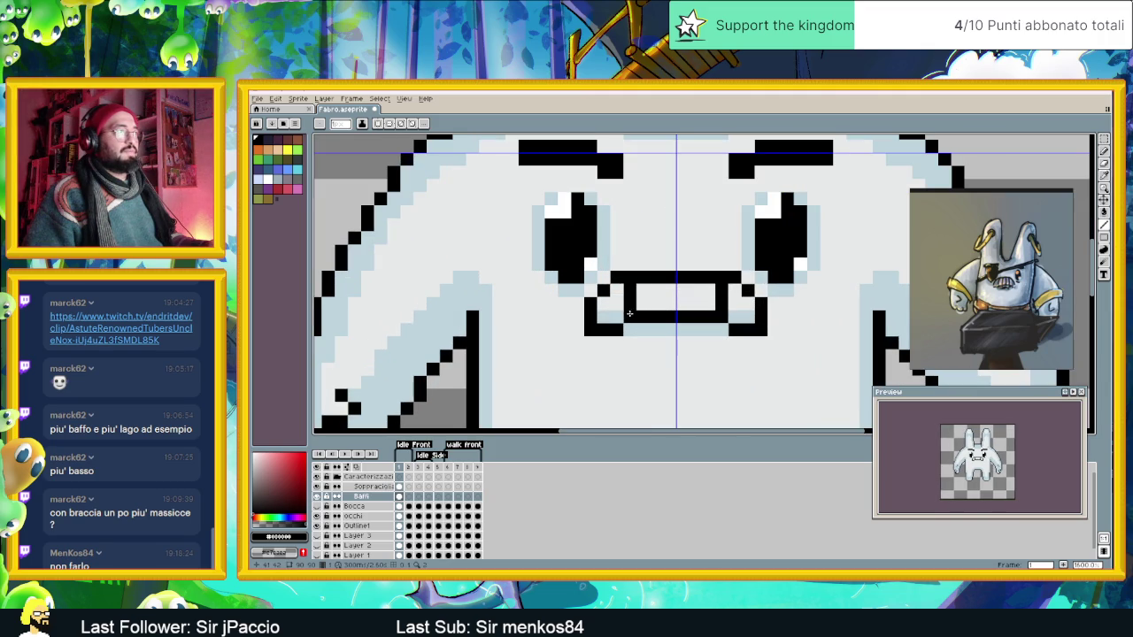
left_click(617, 303)
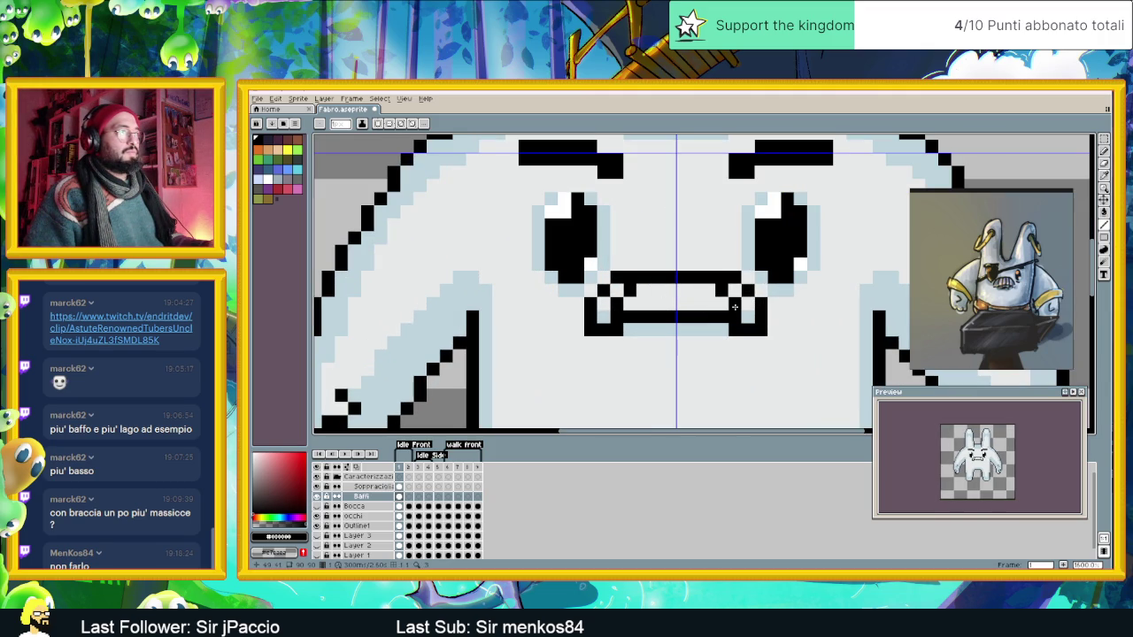
left_click_drag(694, 290, 699, 302)
key("ctrl+z")
Erase both bottom corner pixels of the mouth.
scroll(659, 303, "down", 1)
scroll(673, 310, "down", 1)
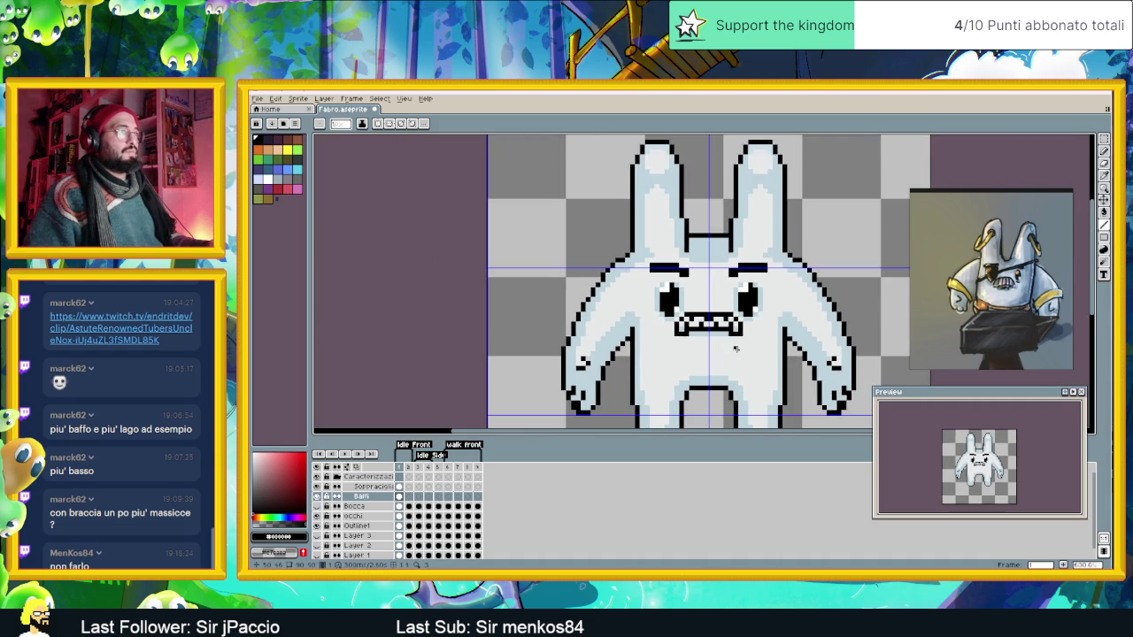
scroll(709, 332, "down", 1)
scroll(737, 351, "down", 1)
scroll(738, 353, "down", 1)
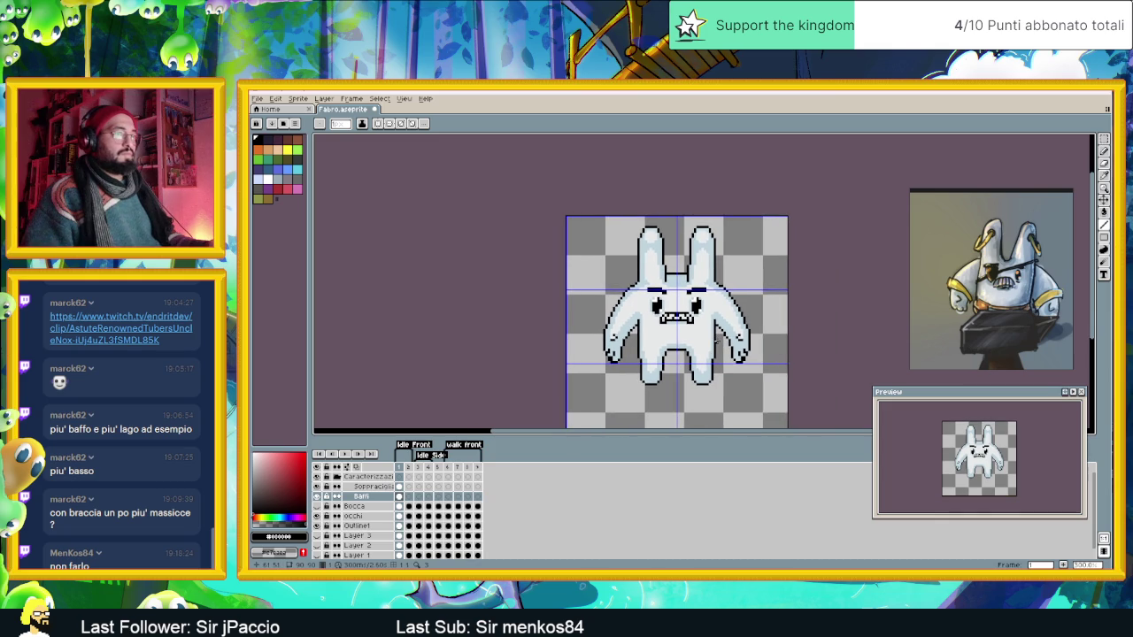
scroll(704, 336, "up", 1)
scroll(686, 326, "up", 1)
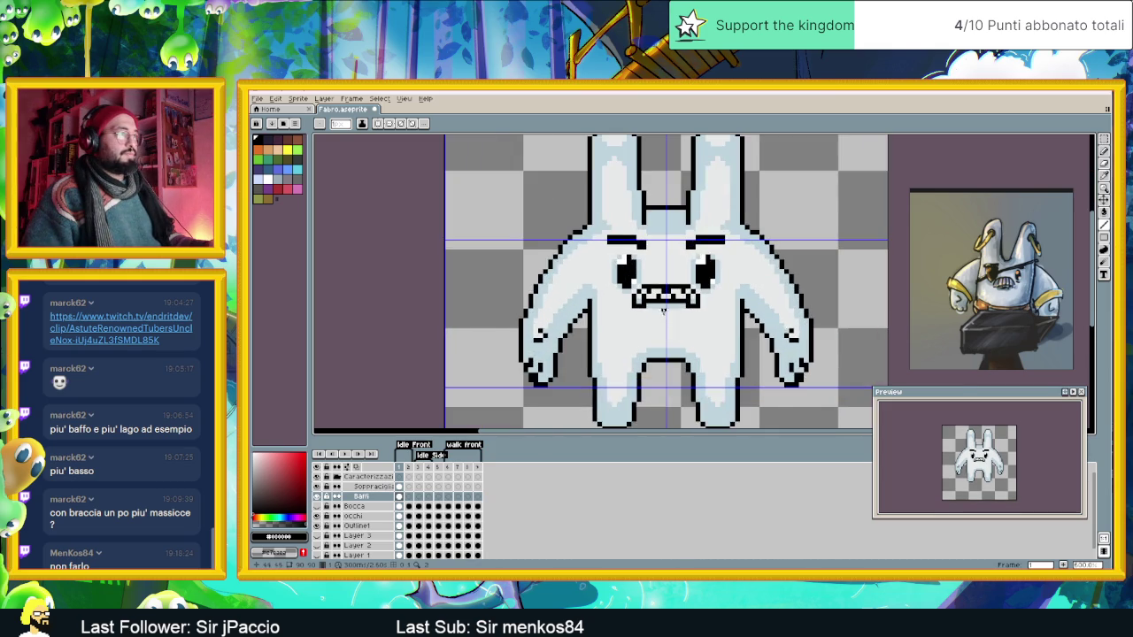
scroll(664, 310, "up", 2)
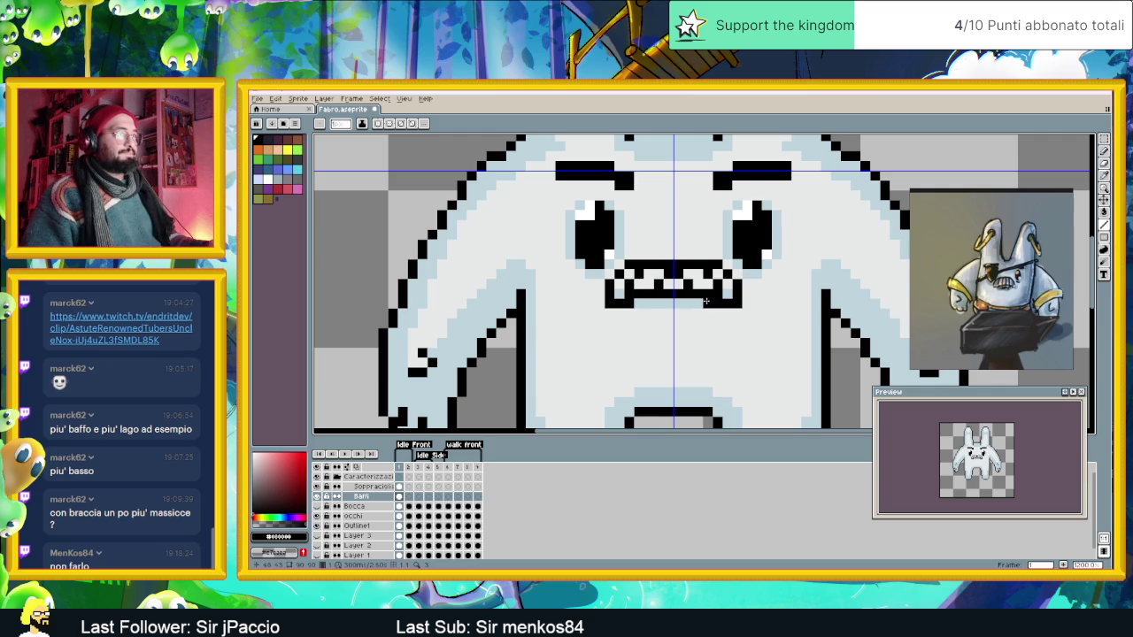
left_click(736, 304)
left_click(609, 305)
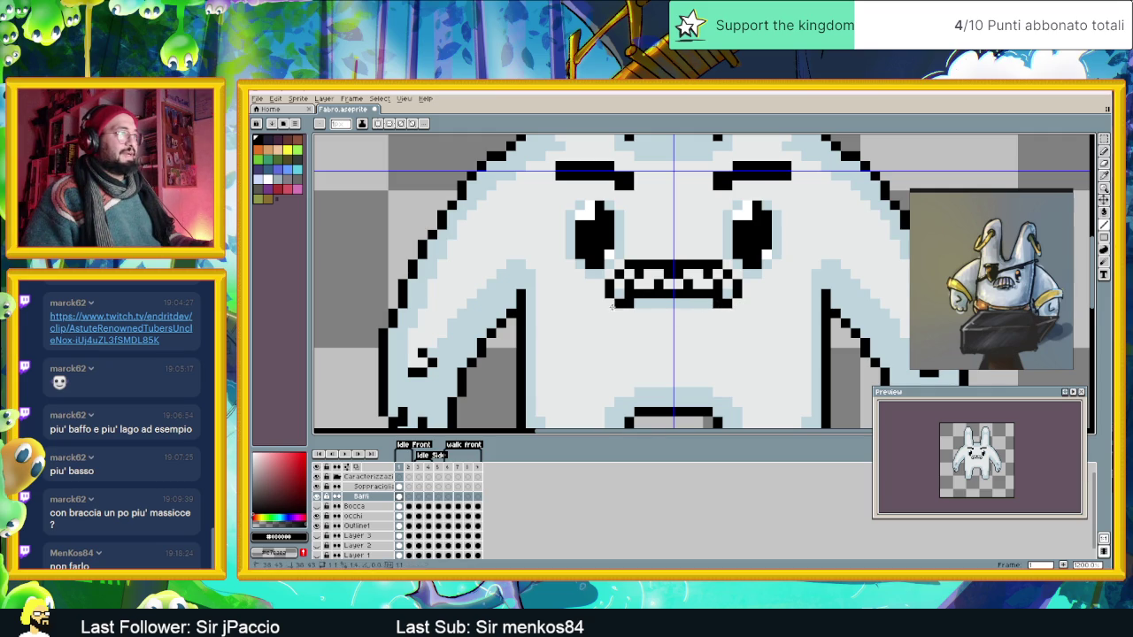
Draw a black line across the mouth's top and fill black pixels to shape jagged teeth.
scroll(688, 353, "down", 2)
scroll(696, 363, "down", 1)
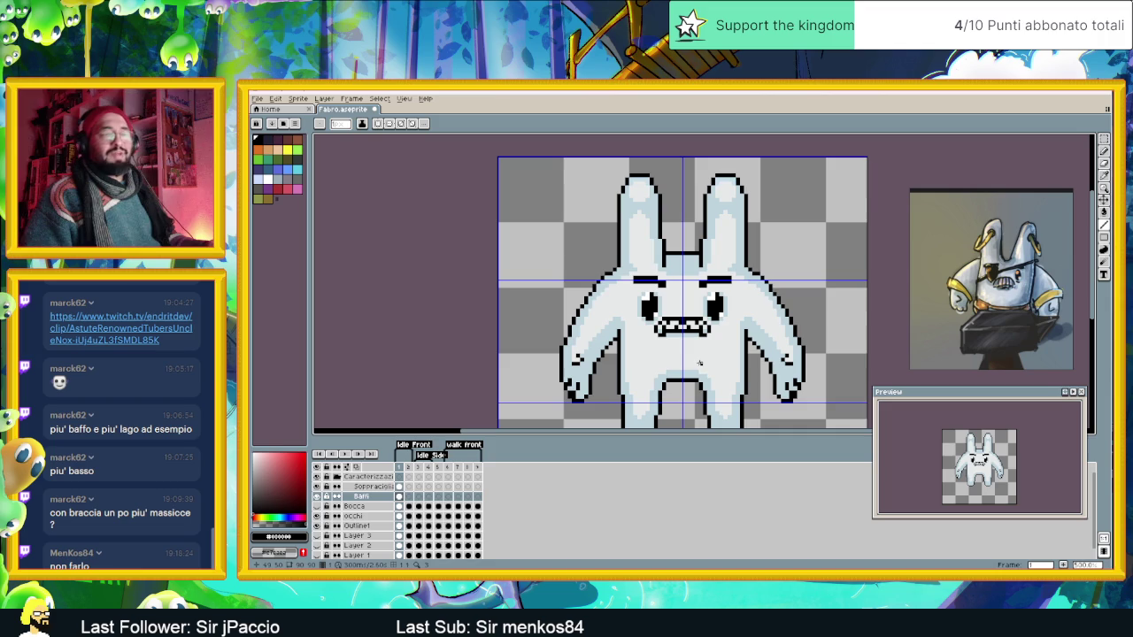
scroll(699, 362, "up", 1)
scroll(700, 355, "up", 1)
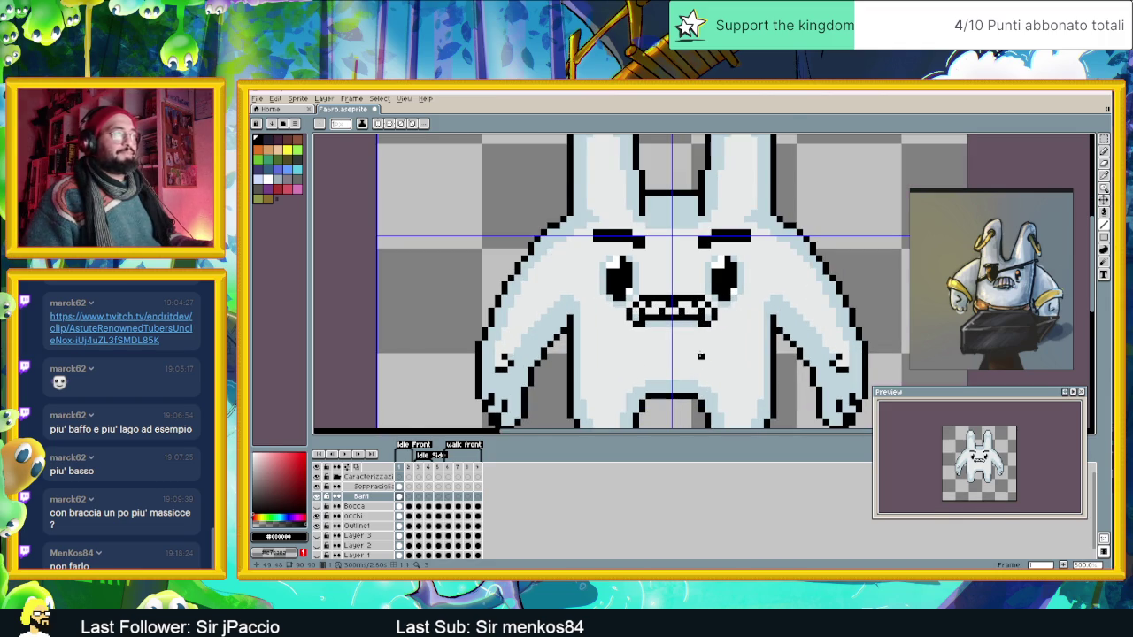
scroll(701, 357, "up", 1)
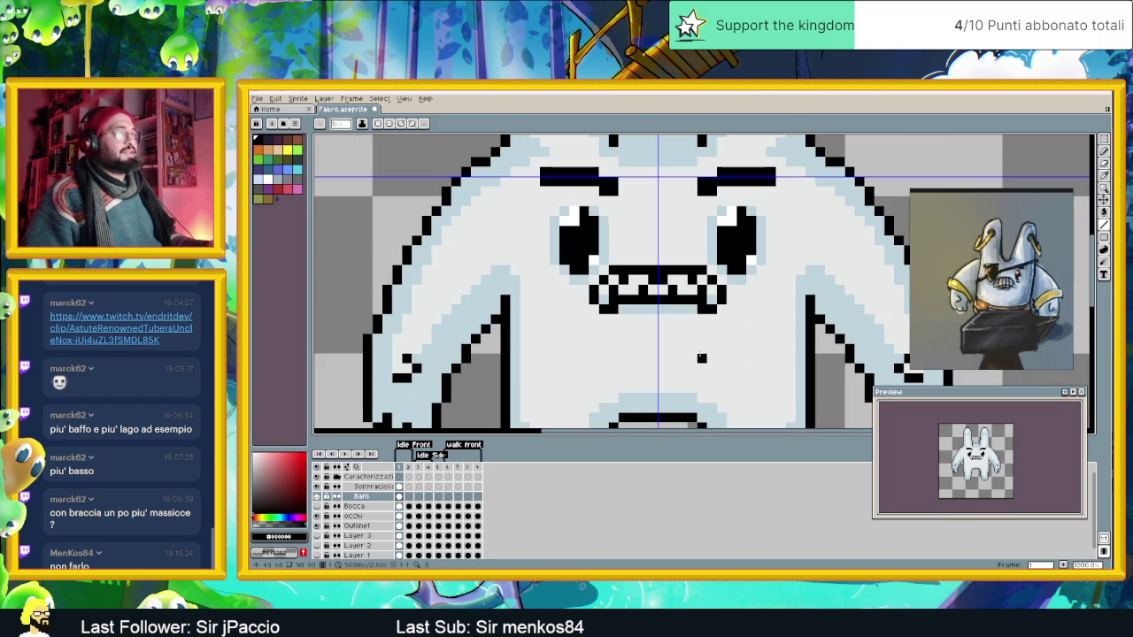
scroll(701, 358, "up", 1)
scroll(701, 358, "down", 1)
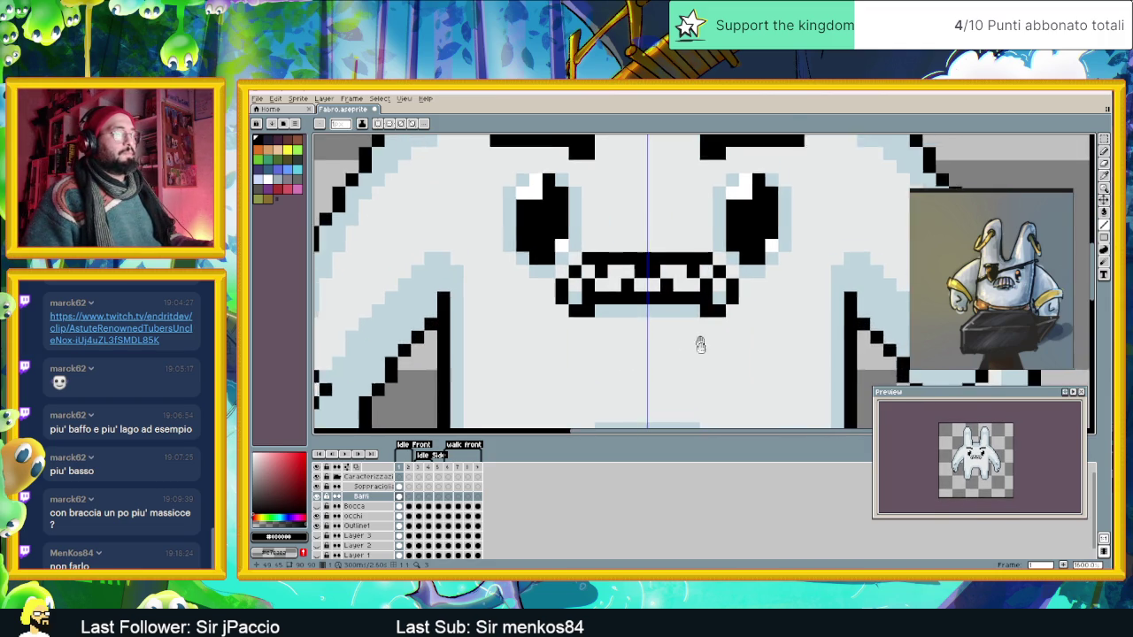
scroll(700, 362, "up", 1)
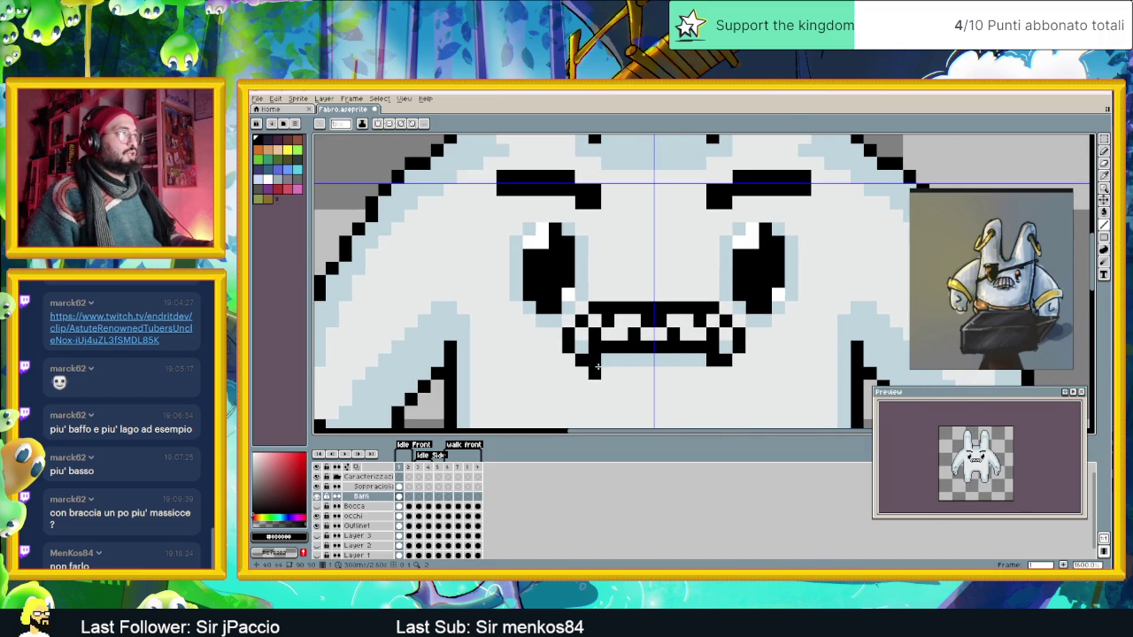
scroll(602, 355, "down", 3)
scroll(608, 349, "up", 2)
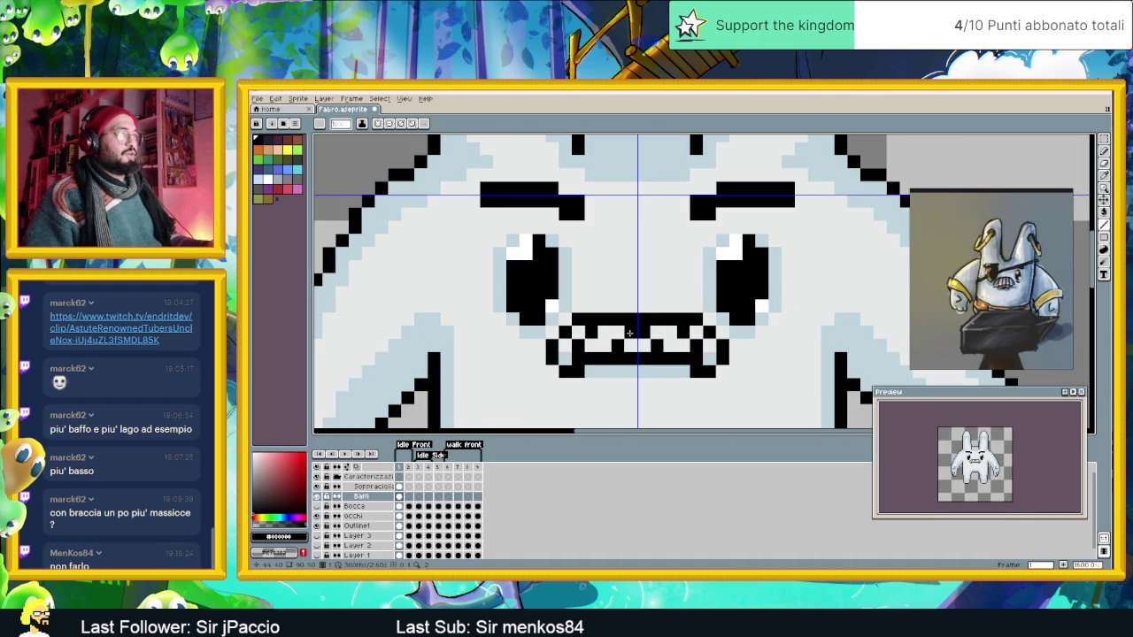
mouse_move(603, 307)
left_mouse_down()
mouse_move(662, 312)
mouse_move(628, 317)
left_mouse_up()
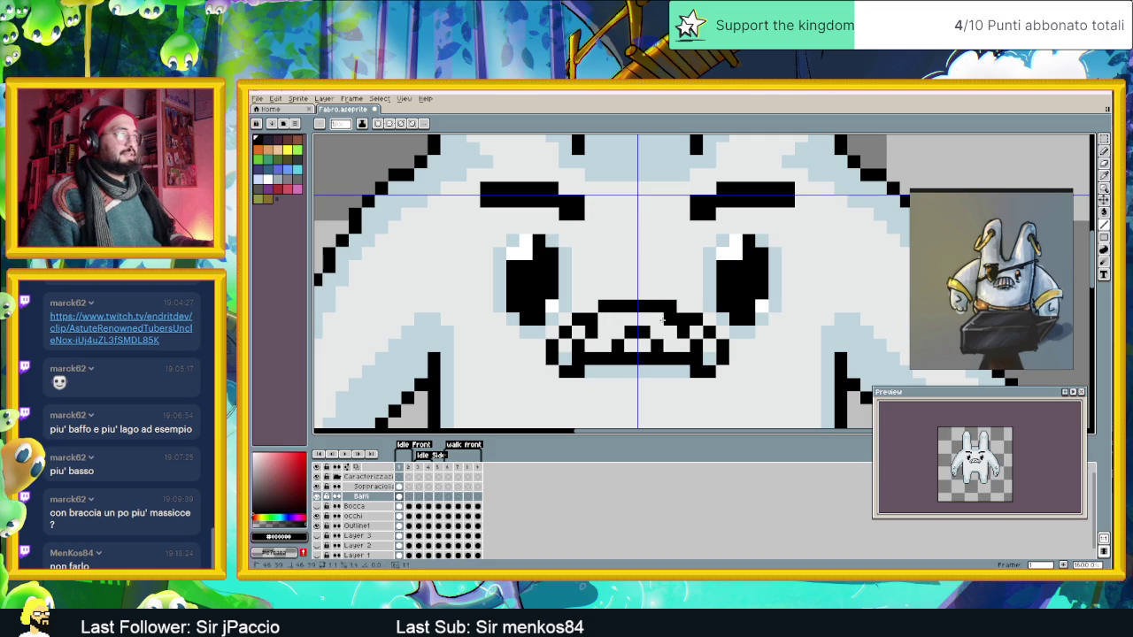
left_click_drag(630, 332, 637, 317)
scroll(640, 323, "down", 3)
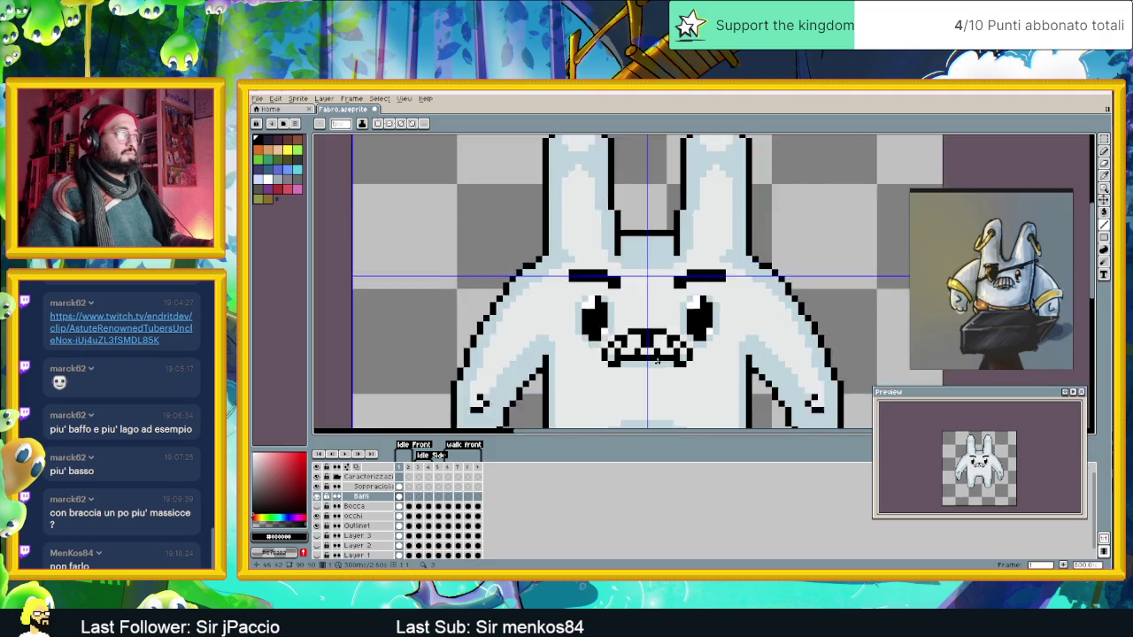
scroll(664, 368, "down", 3)
scroll(669, 377, "down", 2)
scroll(666, 379, "down", 1)
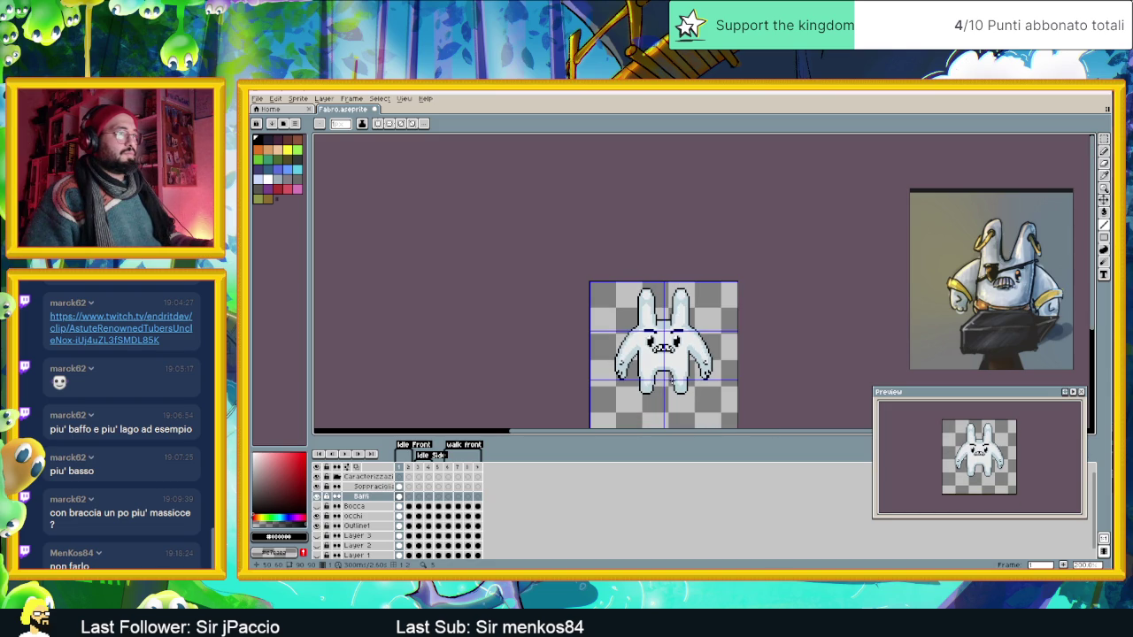
scroll(673, 379, "down", 2)
scroll(666, 358, "up", 4)
scroll(659, 345, "up", 1)
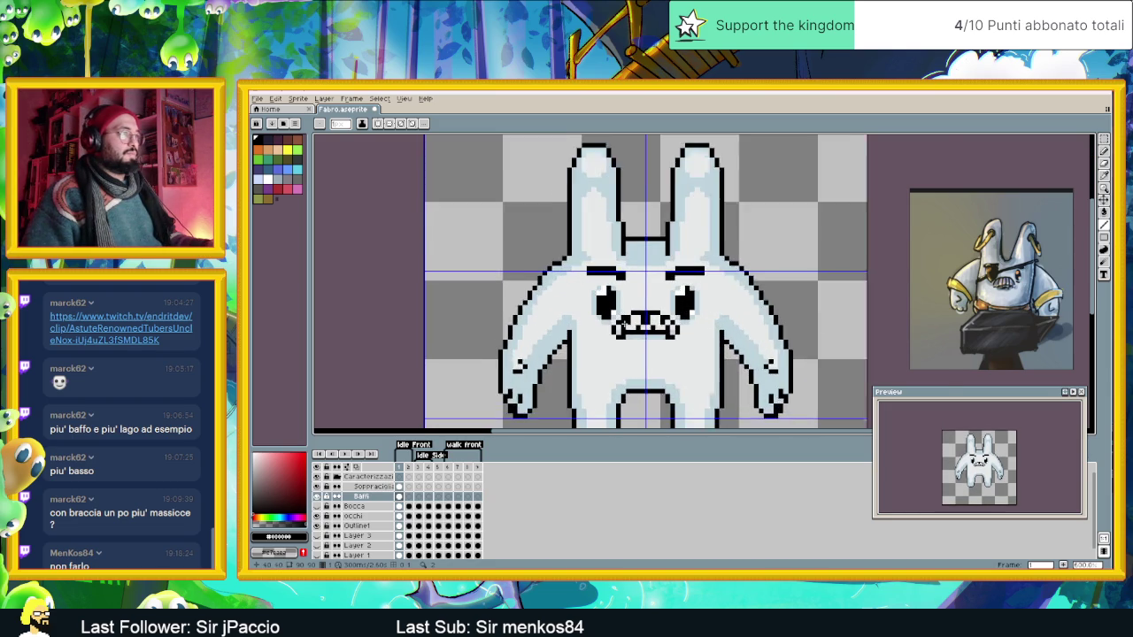
scroll(656, 335, "up", 1)
scroll(651, 324, "up", 2)
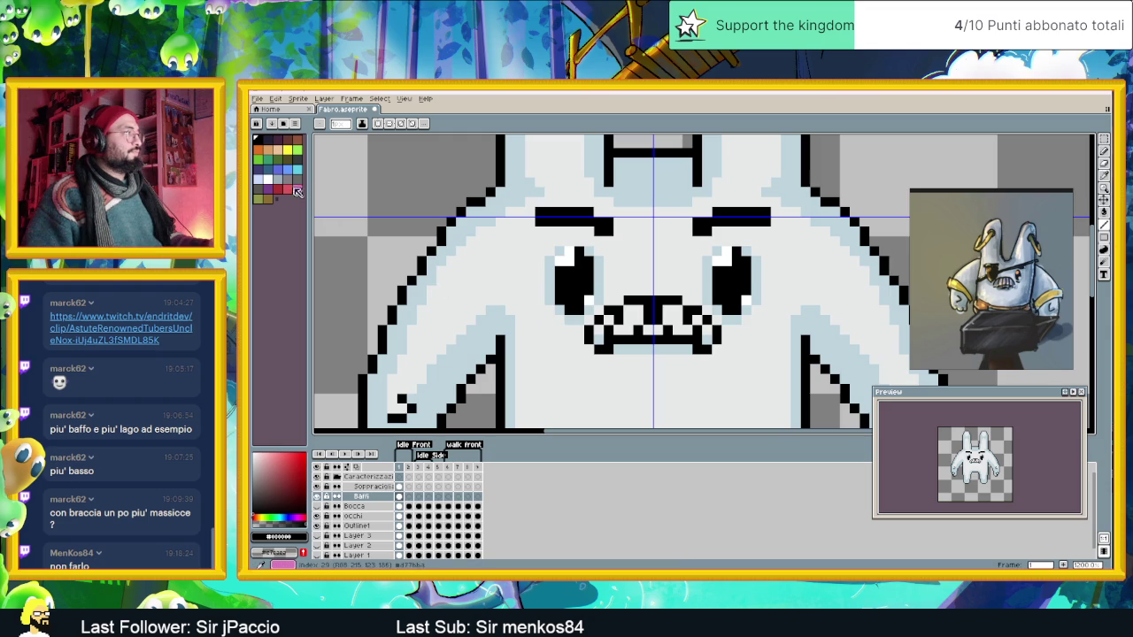
Fill the mouth's interior and right edge with grey, erasing a stray pixel below it.
left_click(287, 179)
scroll(636, 326, "up", 2)
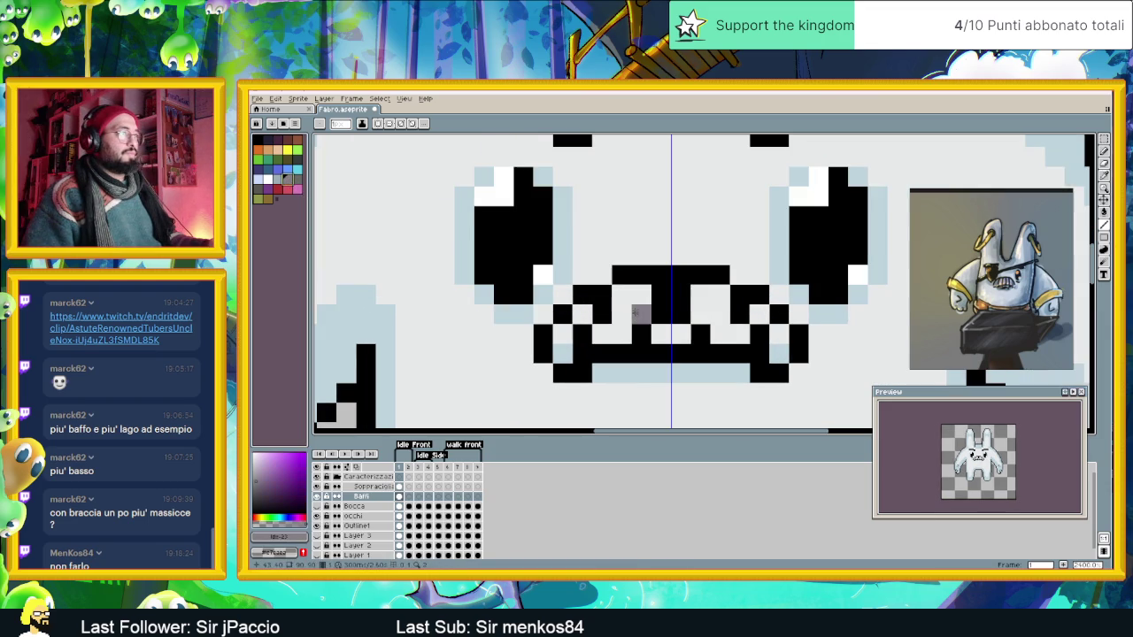
left_click_drag(642, 295, 632, 303)
mouse_move(624, 308)
left_mouse_down()
mouse_move(621, 333)
mouse_move(602, 318)
mouse_move(563, 334)
mouse_move(565, 346)
left_mouse_up()
left_click_drag(660, 334, 681, 335)
left_click(700, 296)
mouse_move(707, 296)
left_mouse_down()
mouse_move(719, 314)
mouse_move(703, 315)
mouse_move(730, 331)
left_mouse_up()
left_click(759, 314)
left_click(779, 334)
left_click(779, 354)
left_click(701, 372)
right_click(700, 371)
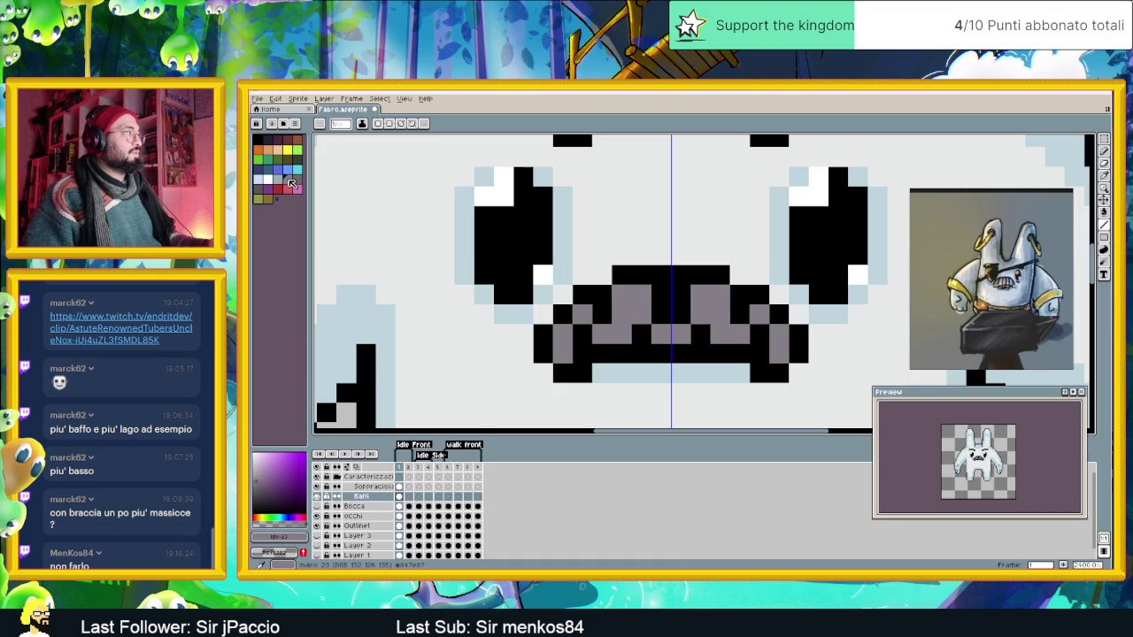
Add light-grey highlights to the tooth pixels in the mouth's upper row.
left_click(260, 468)
left_click(582, 314)
left_click(622, 295)
left_click(609, 307)
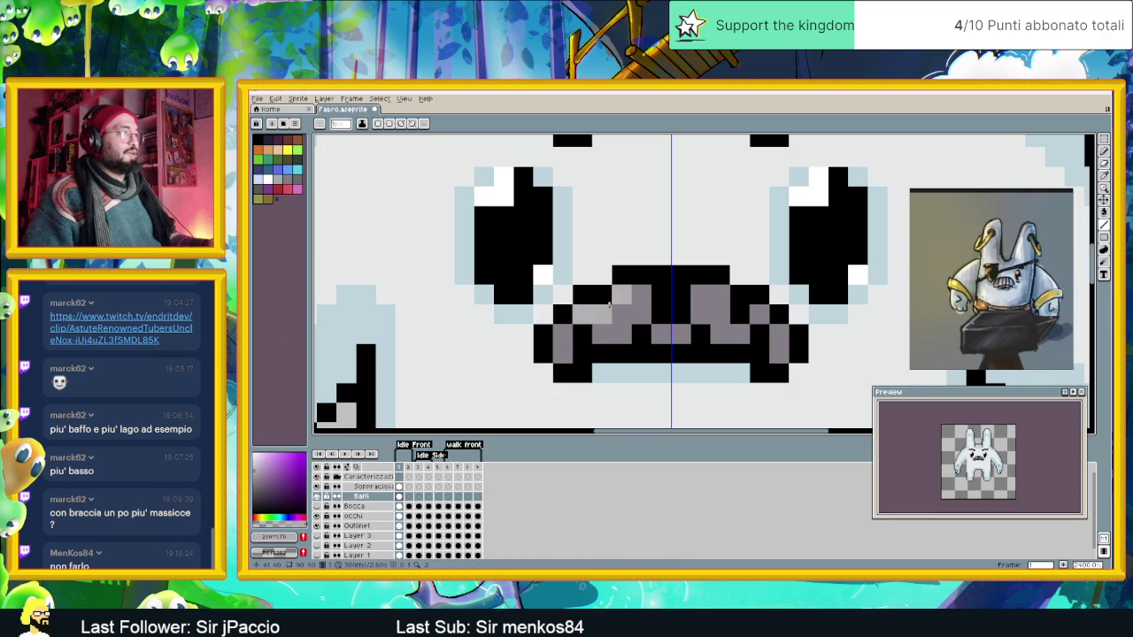
key("ctrl+z")
left_click(695, 293)
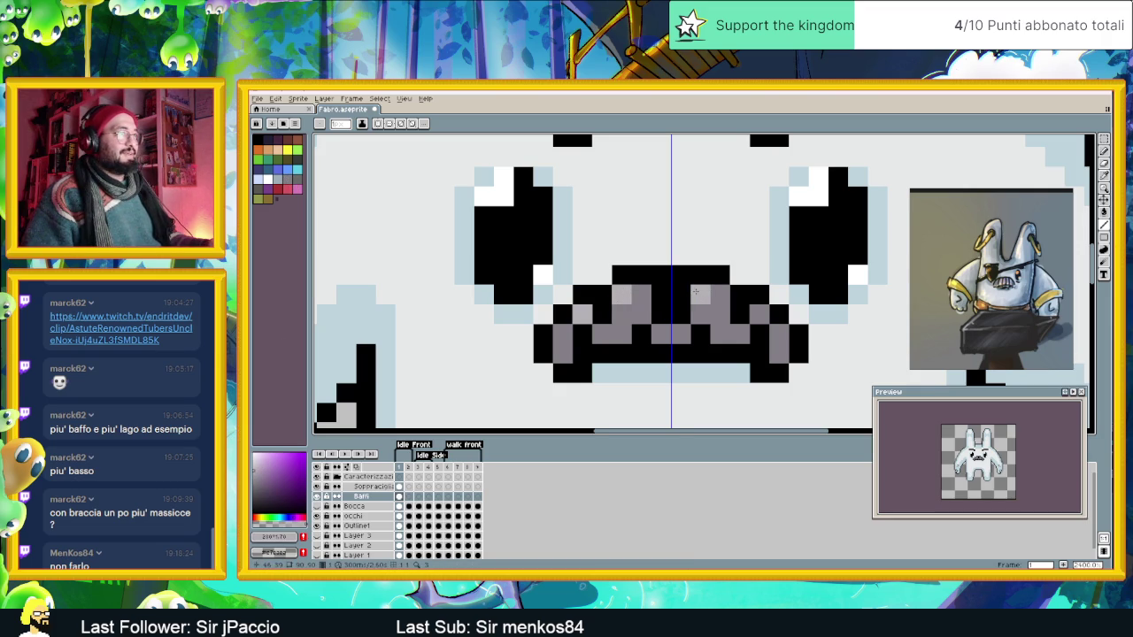
left_click(702, 316)
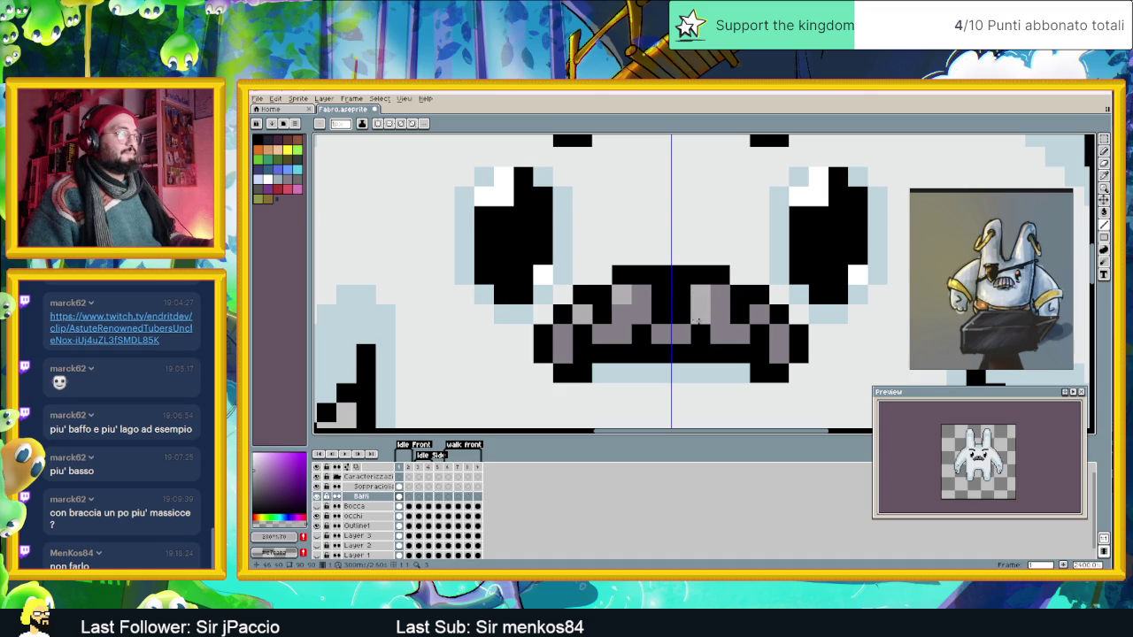
key("ctrl+z")
left_click(713, 294)
left_click(700, 294)
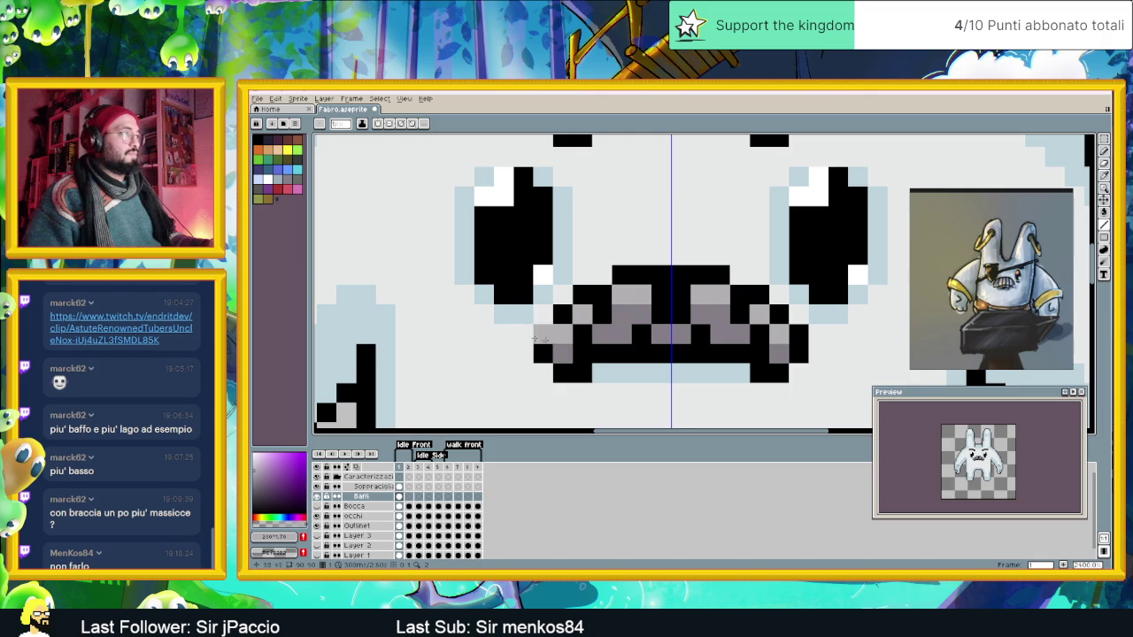
Repaint tooth pixels in mid and dark grey, then sample a teal-grey from the artwork.
left_click(626, 321, "alt")
left_click_drag(626, 322, 581, 347)
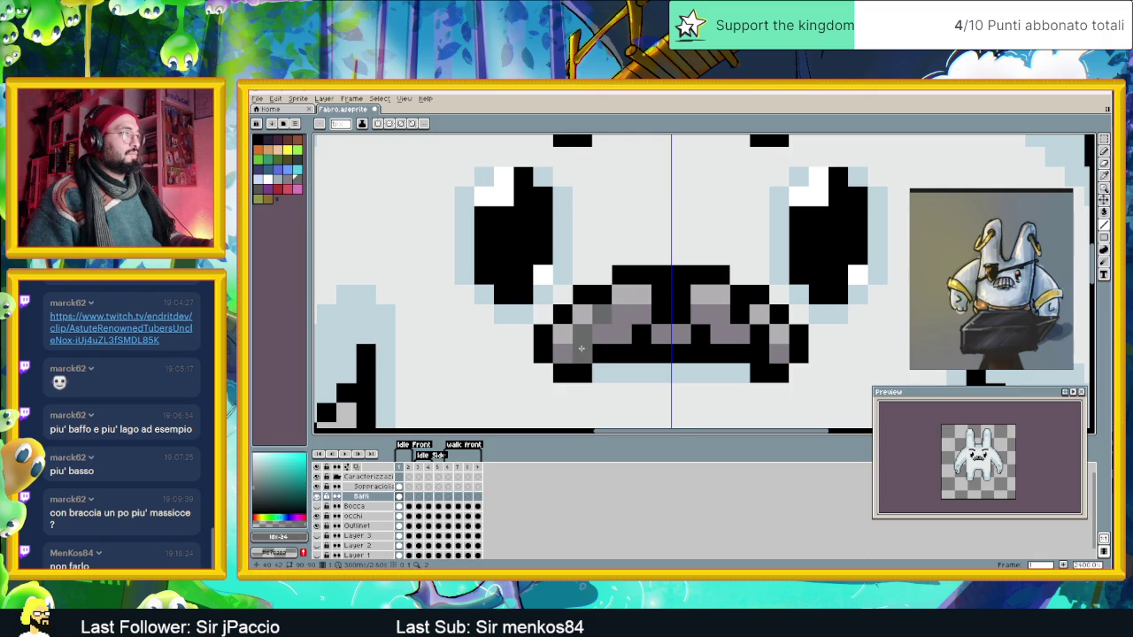
left_click(661, 295)
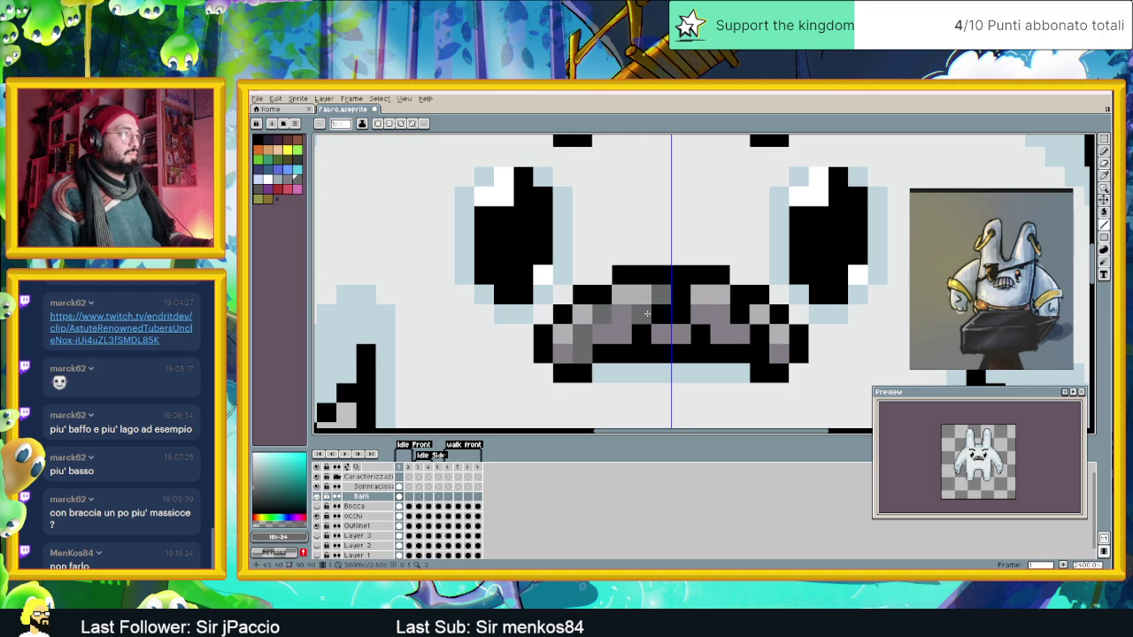
left_click_drag(648, 314, 666, 330)
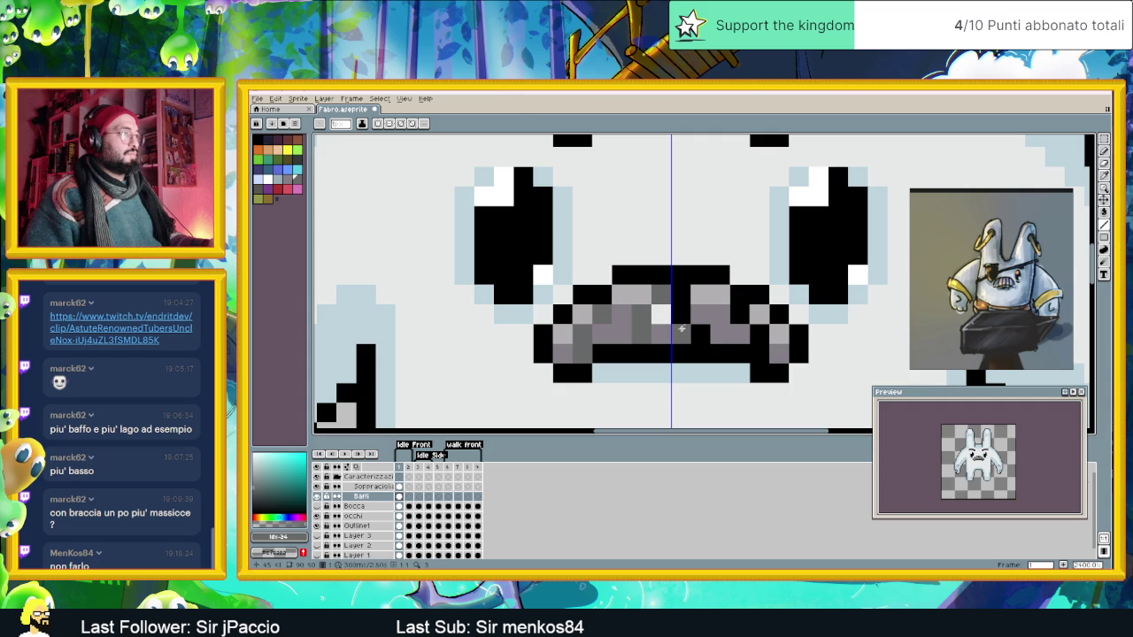
left_click(666, 330)
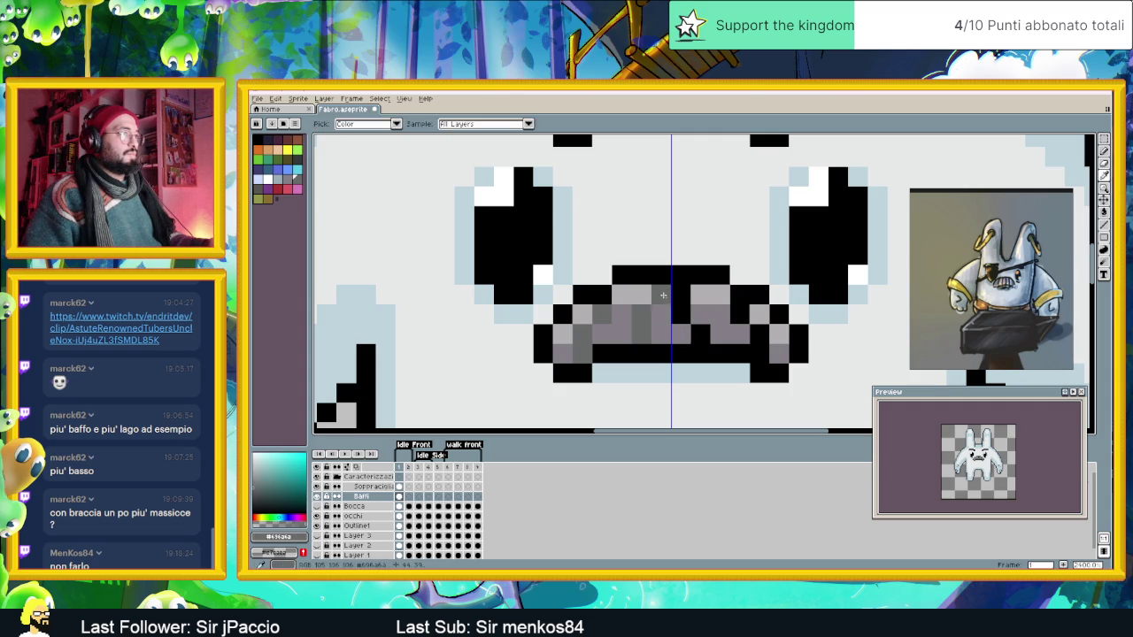
left_click_drag(701, 314, 701, 334)
left_click(712, 328, "alt")
left_click(739, 314)
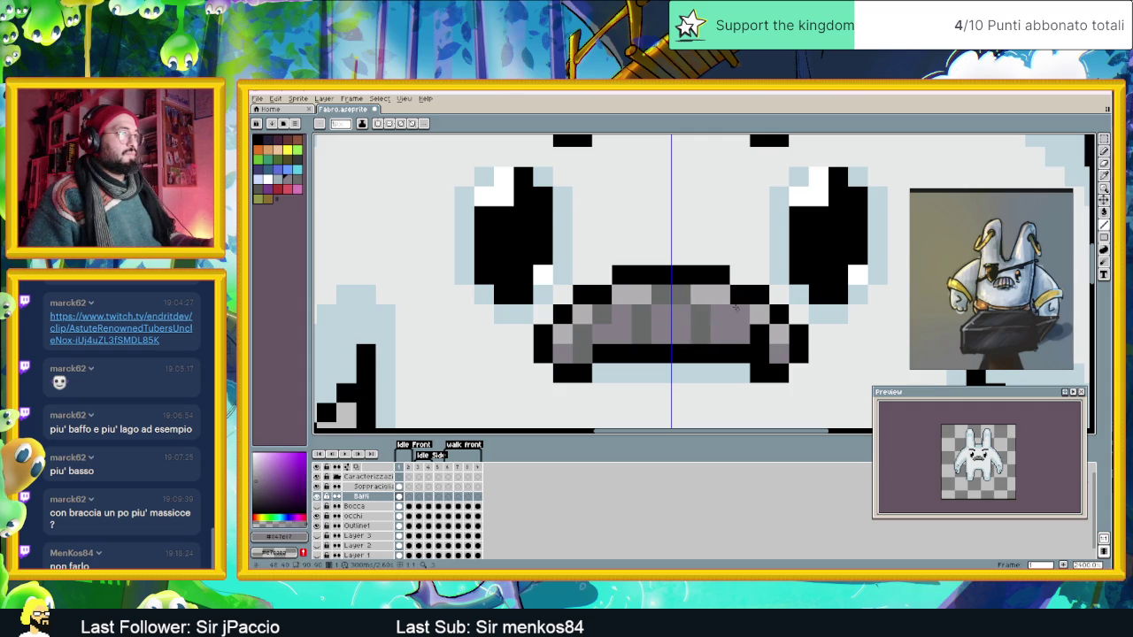
left_click(721, 328, "alt")
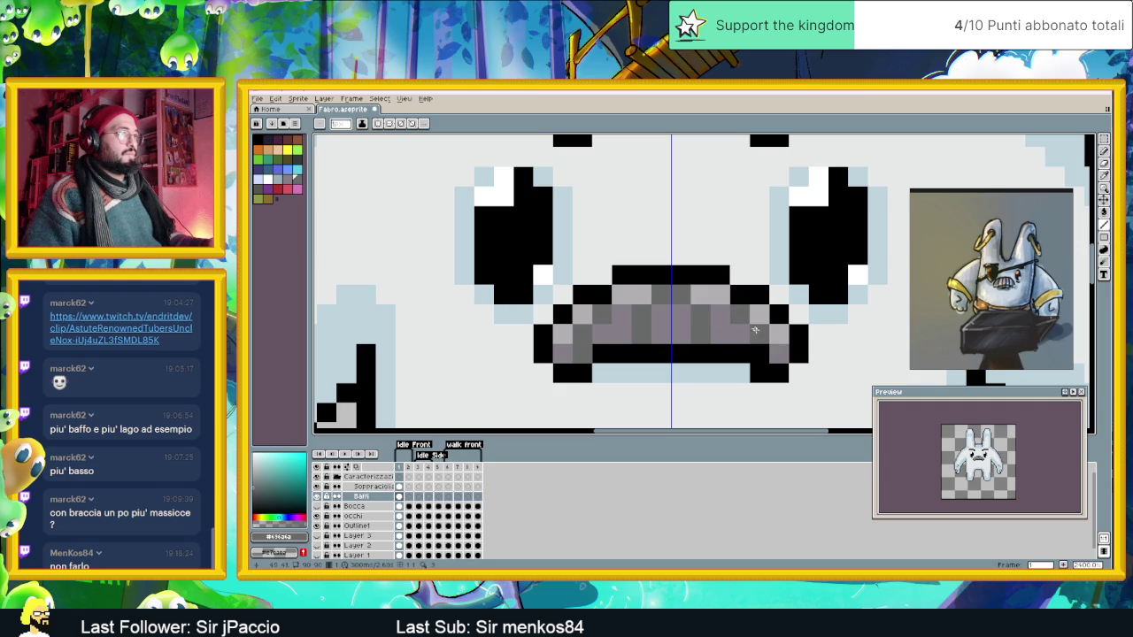
scroll(788, 363, "down", 1)
Sample the mouth's grey from the canvas and darken it to a deep grey.
scroll(795, 369, "down", 1)
scroll(795, 369, "down", 1)
scroll(761, 358, "down", 1)
scroll(725, 346, "down", 1)
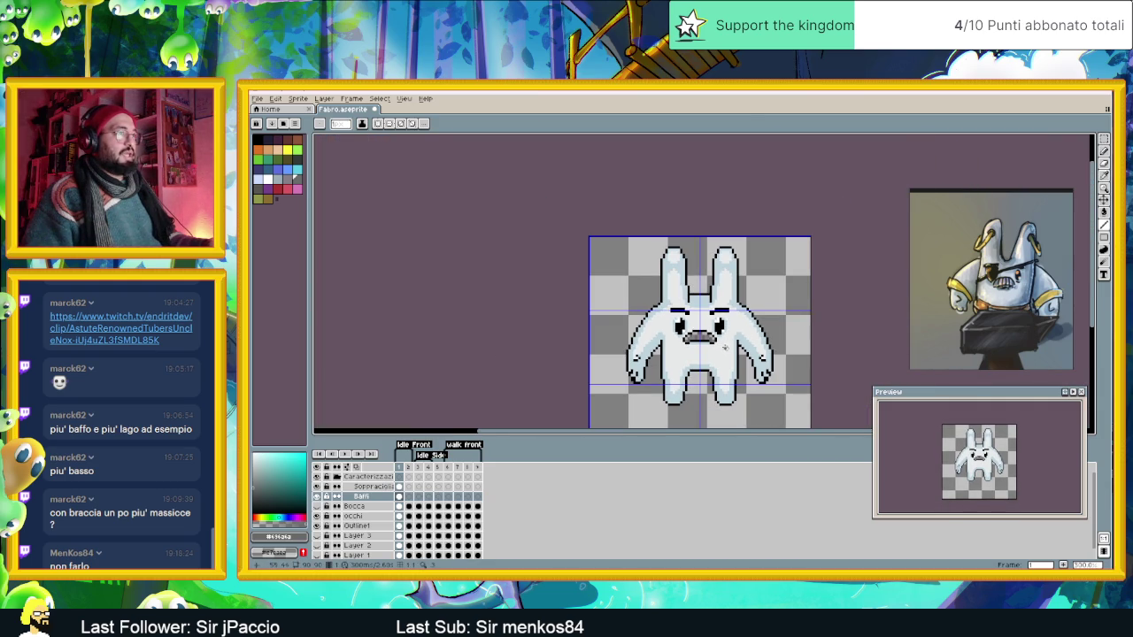
scroll(699, 333, "up", 2)
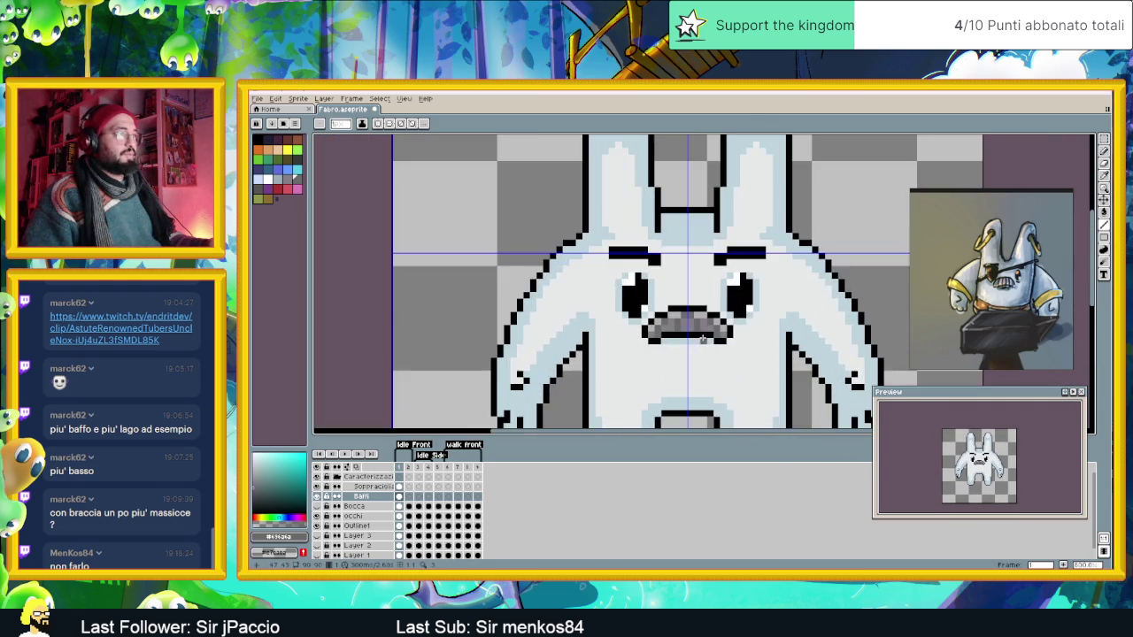
scroll(688, 321, "up", 1)
scroll(688, 321, "up", 1)
scroll(688, 321, "up", 1)
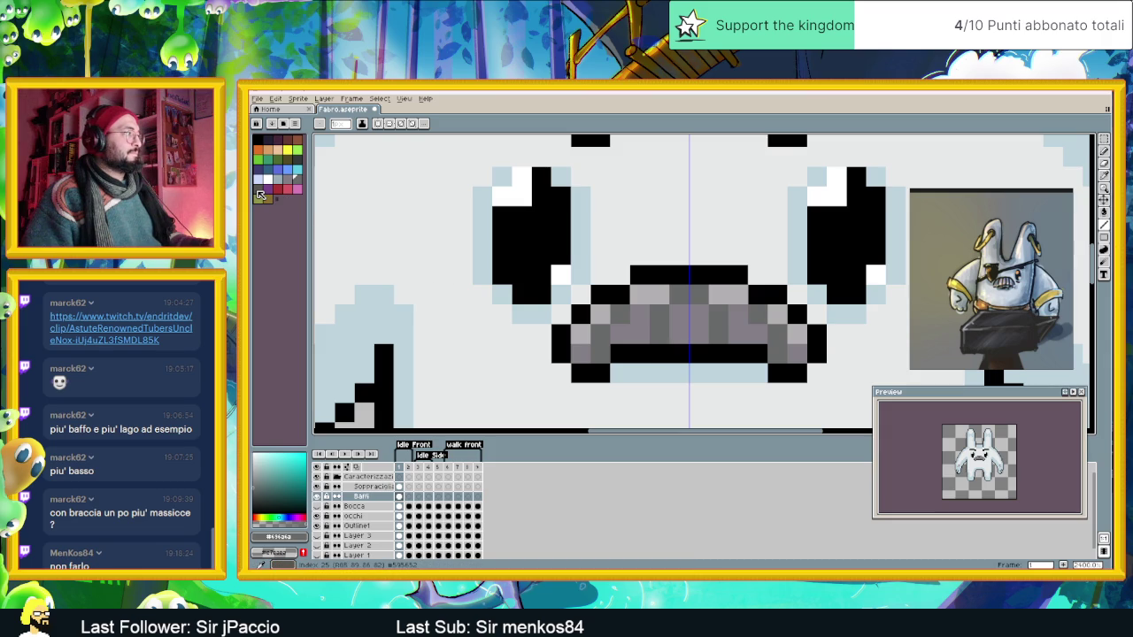
left_click(259, 195)
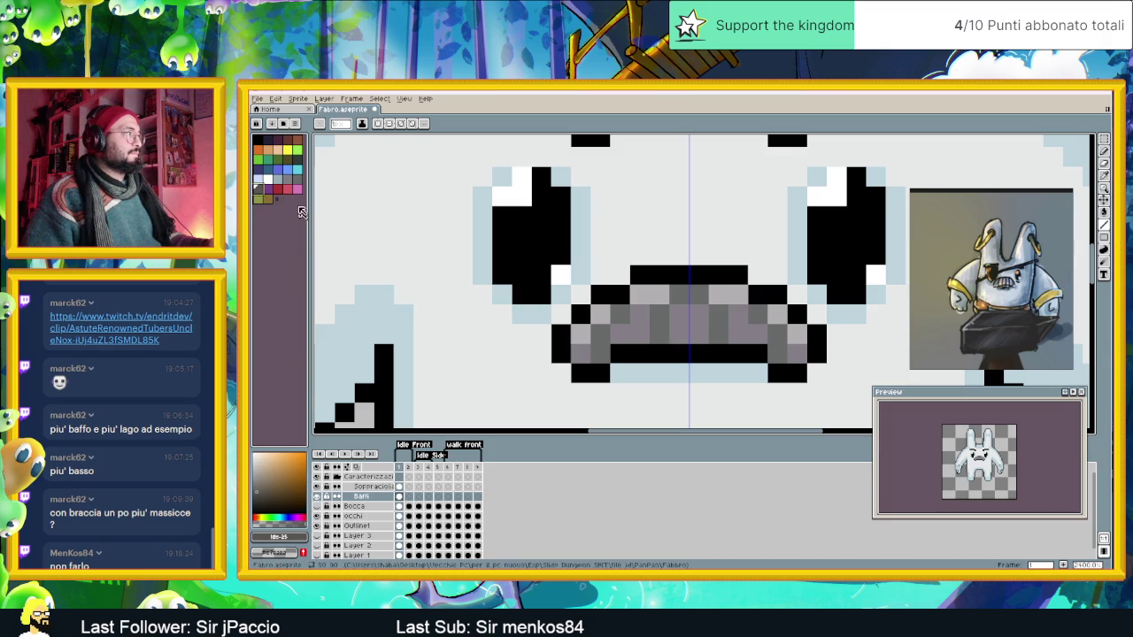
key("i")
left_click(586, 336)
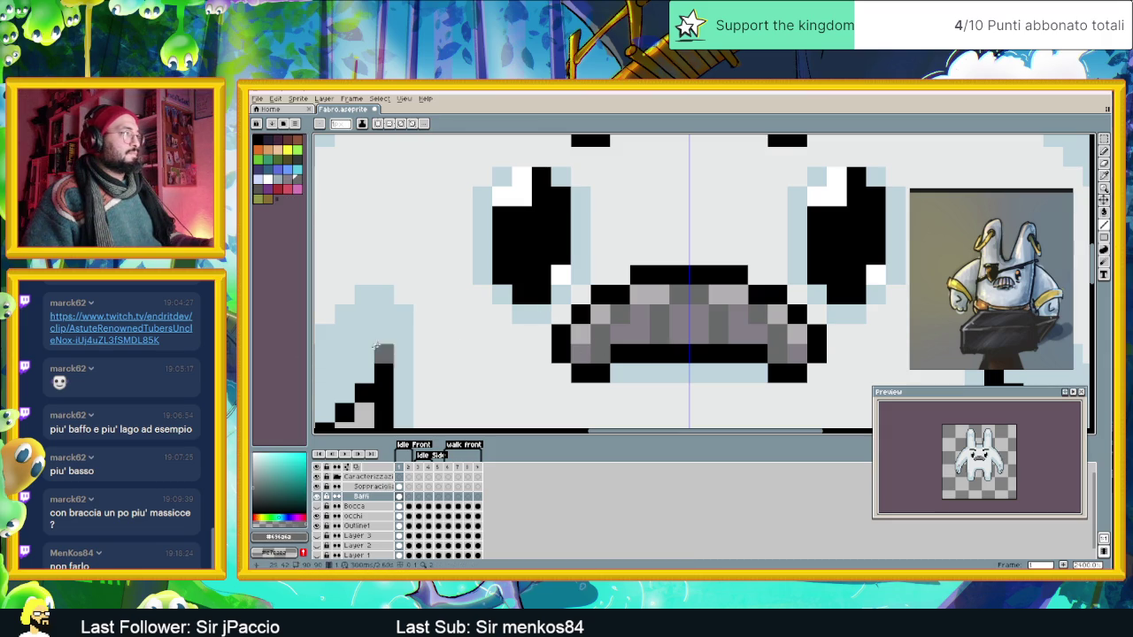
left_click_drag(260, 487, 258, 494)
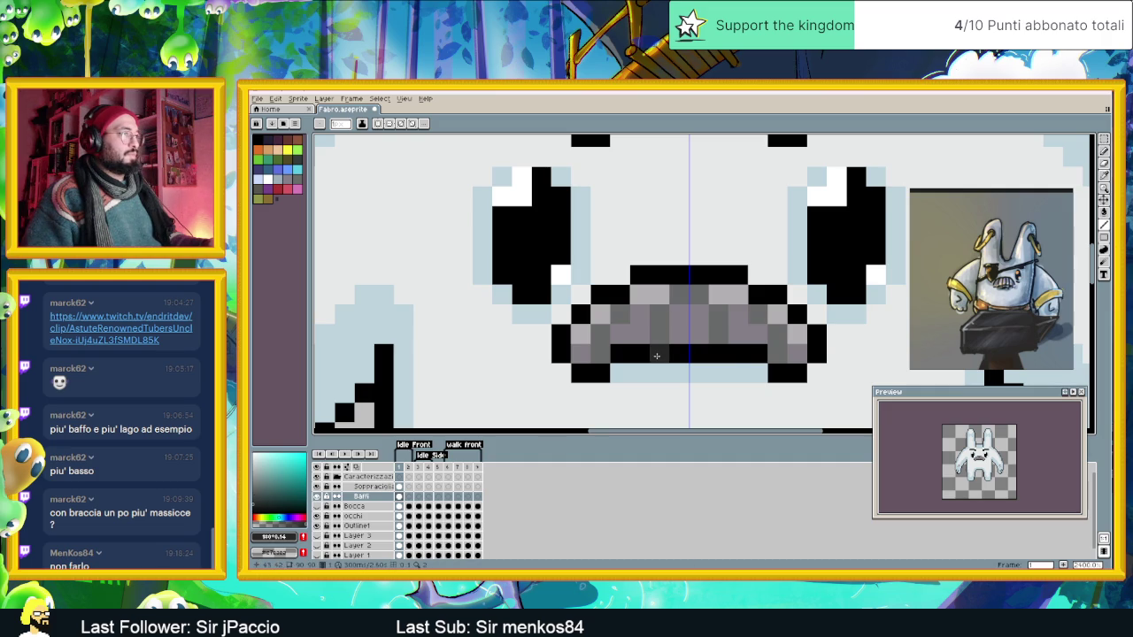
Recolour one right-side tooth pixel dark grey, discarding trial dark strokes along the mouth's bottom.
left_click_drag(650, 354, 751, 354)
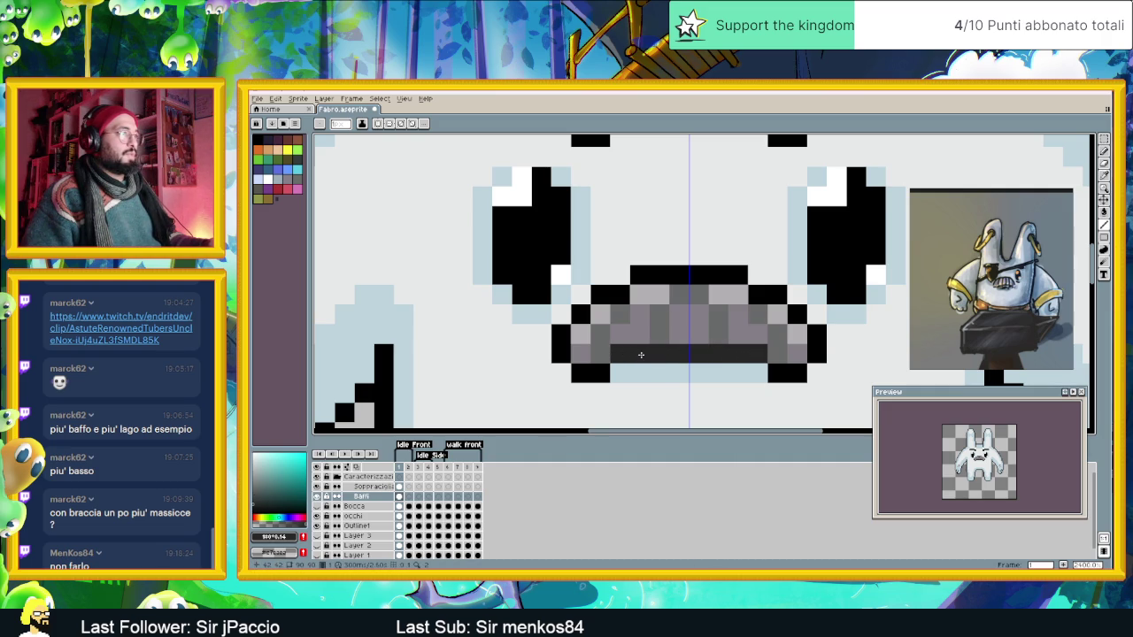
key("ctrl+z")
left_click(600, 365)
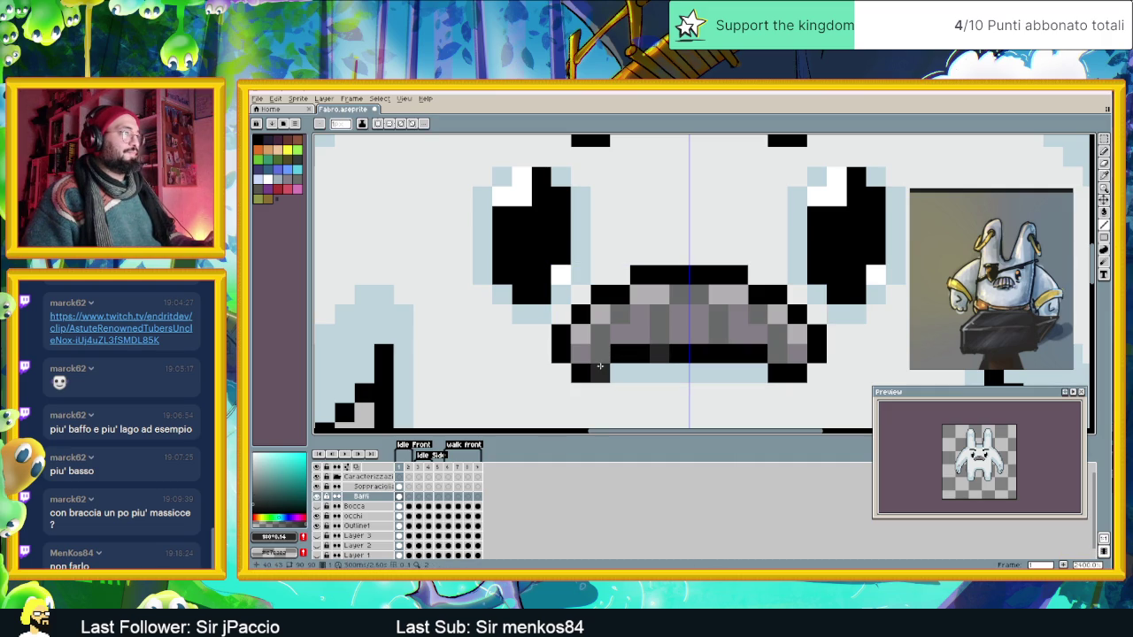
key("ctrl+z")
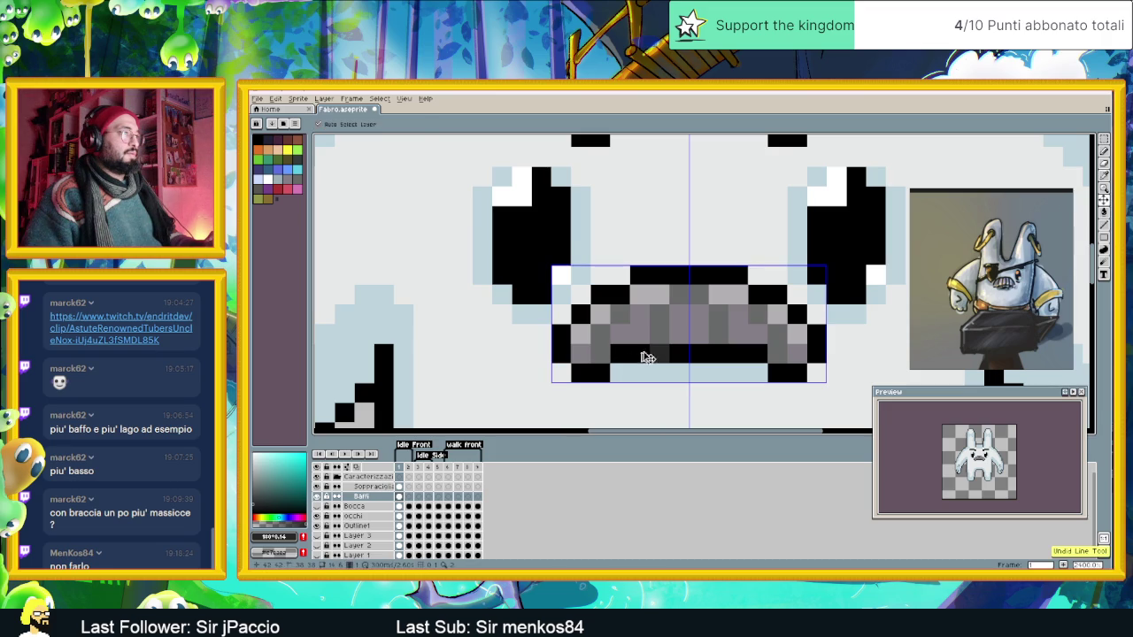
key("ctrl+z")
key("ctrl+z")
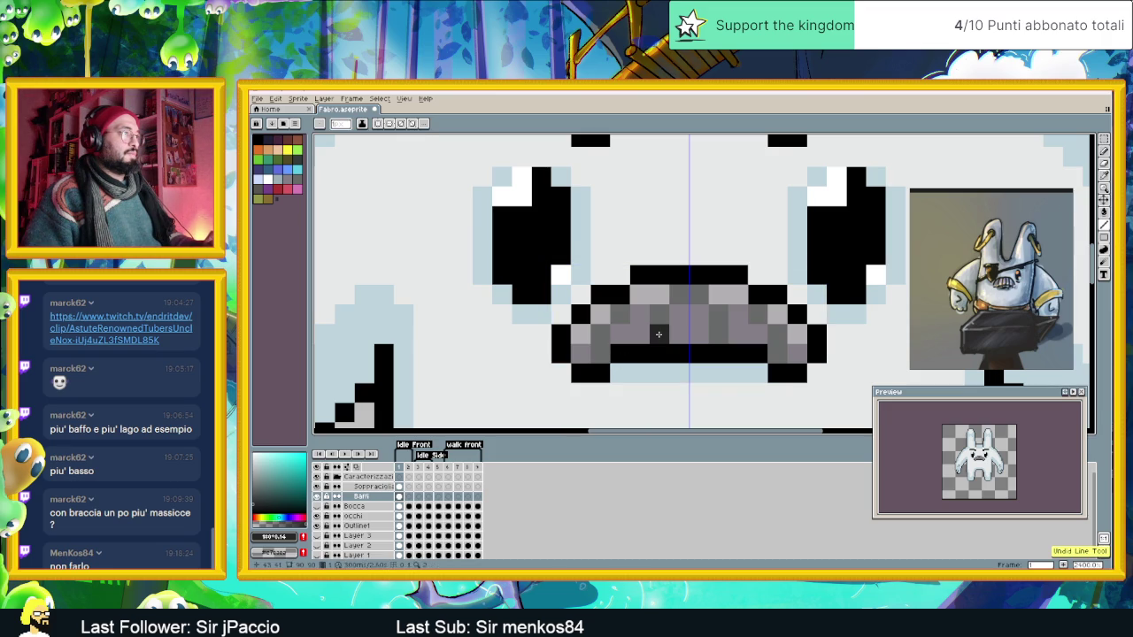
left_click(737, 334)
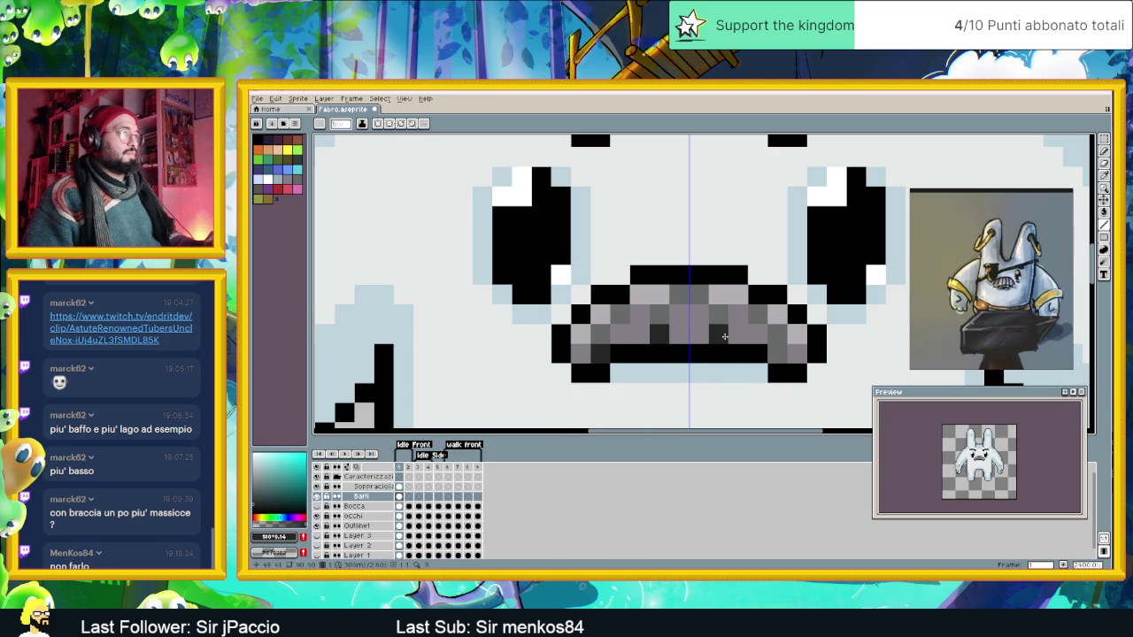
scroll(773, 353, "down", 3)
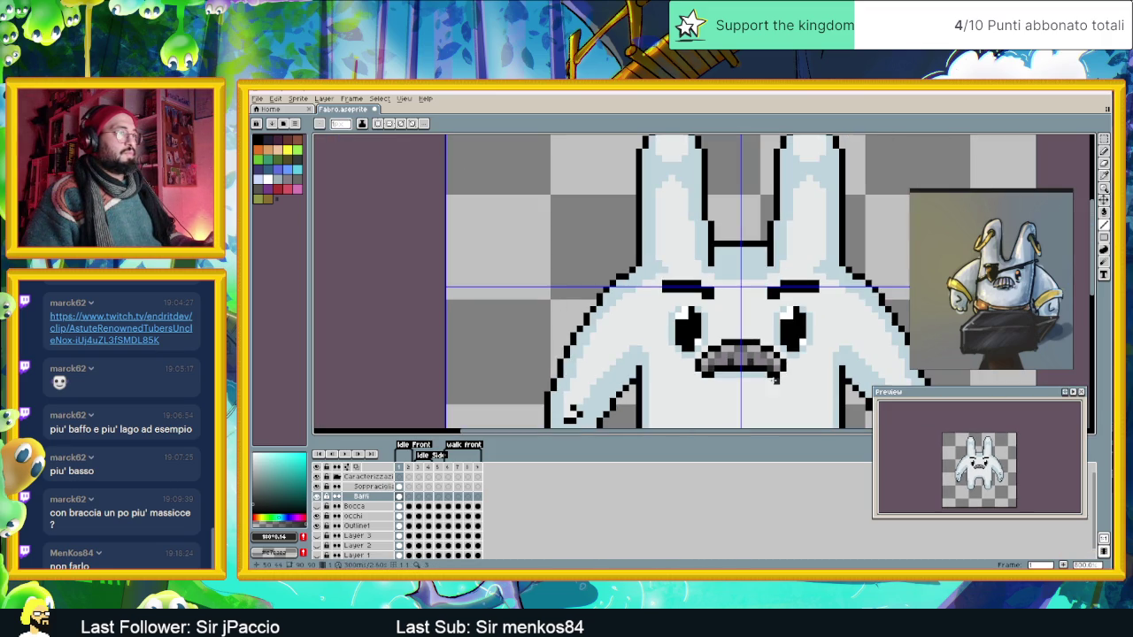
scroll(789, 381, "down", 1)
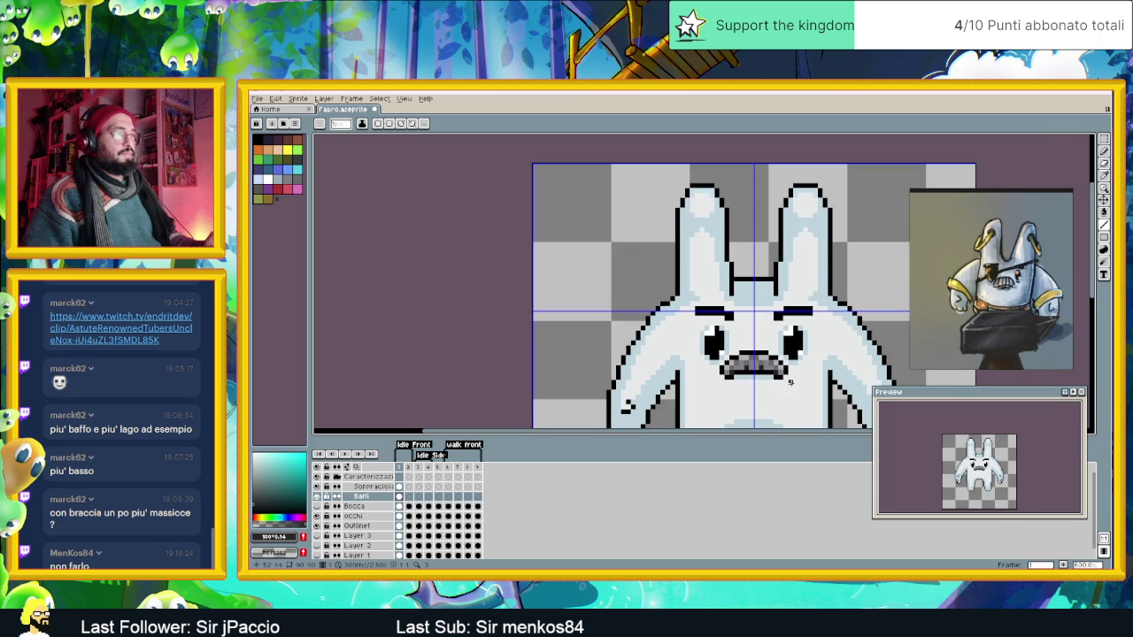
scroll(790, 381, "down", 1)
scroll(797, 379, "down", 1)
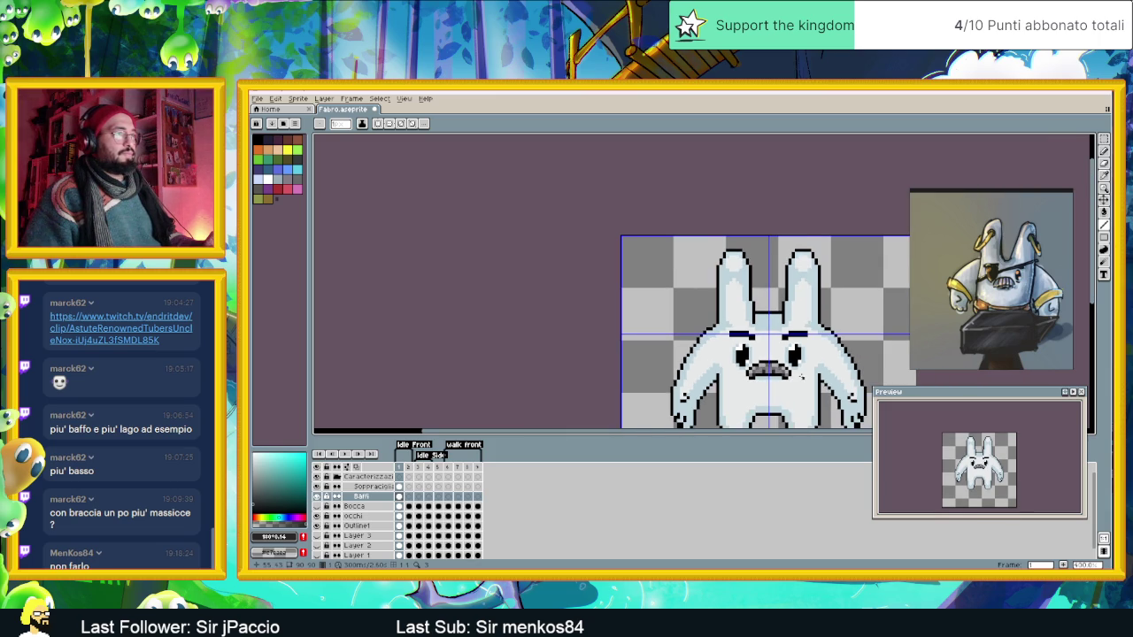
scroll(800, 374, "down", 1)
scroll(722, 364, "down", 1)
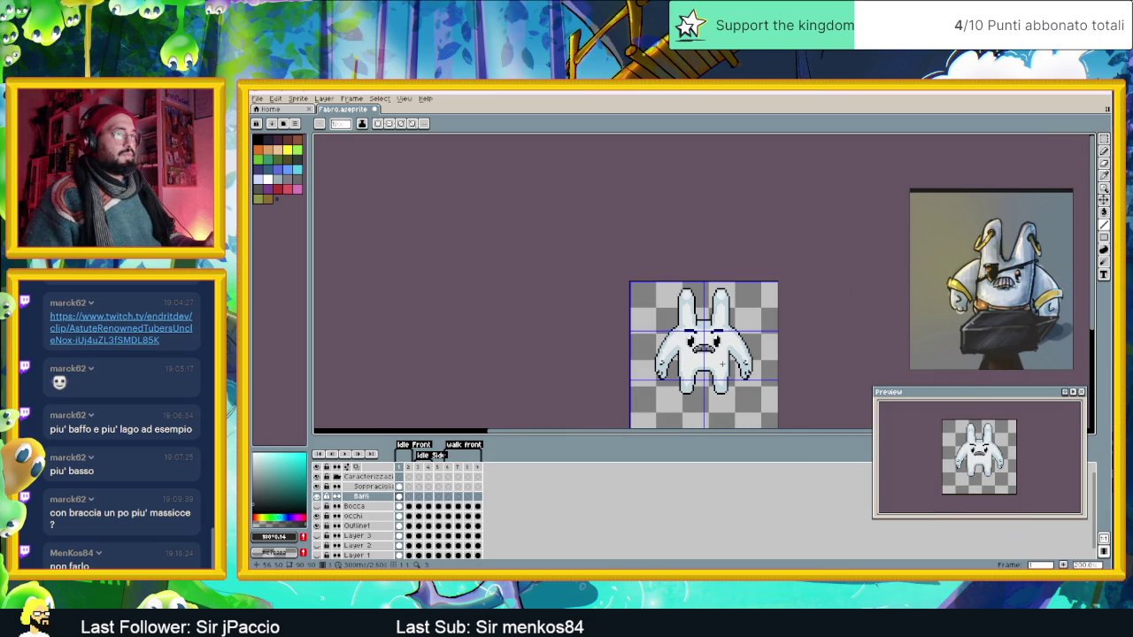
scroll(723, 364, "down", 1)
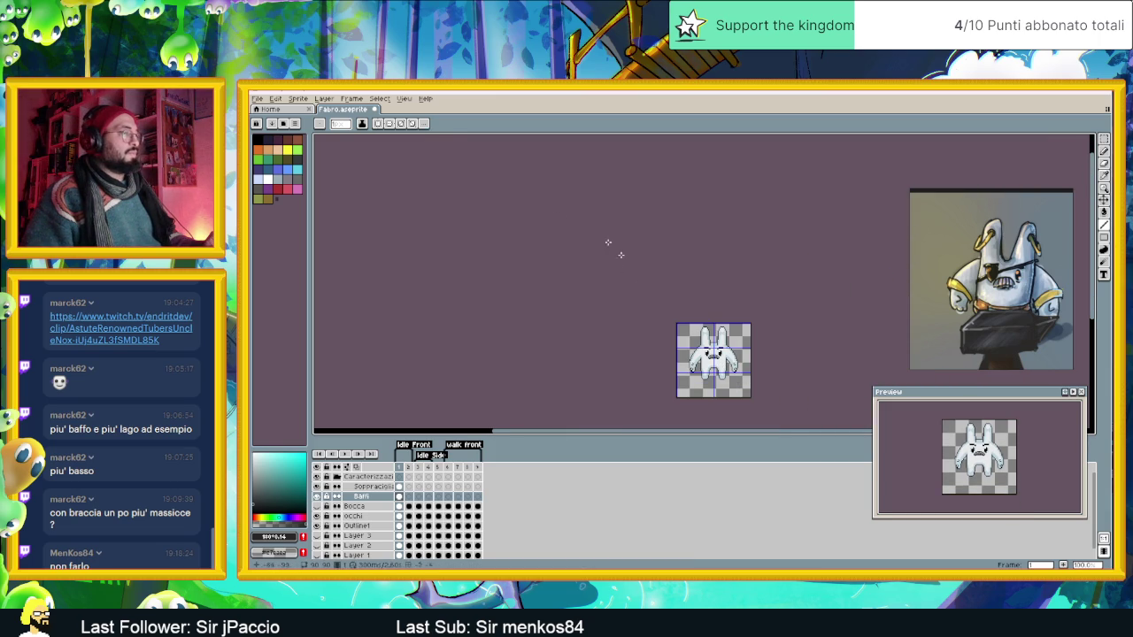
scroll(664, 338, "up", 2)
scroll(672, 345, "up", 1)
scroll(691, 350, "up", 1)
scroll(708, 354, "up", 2)
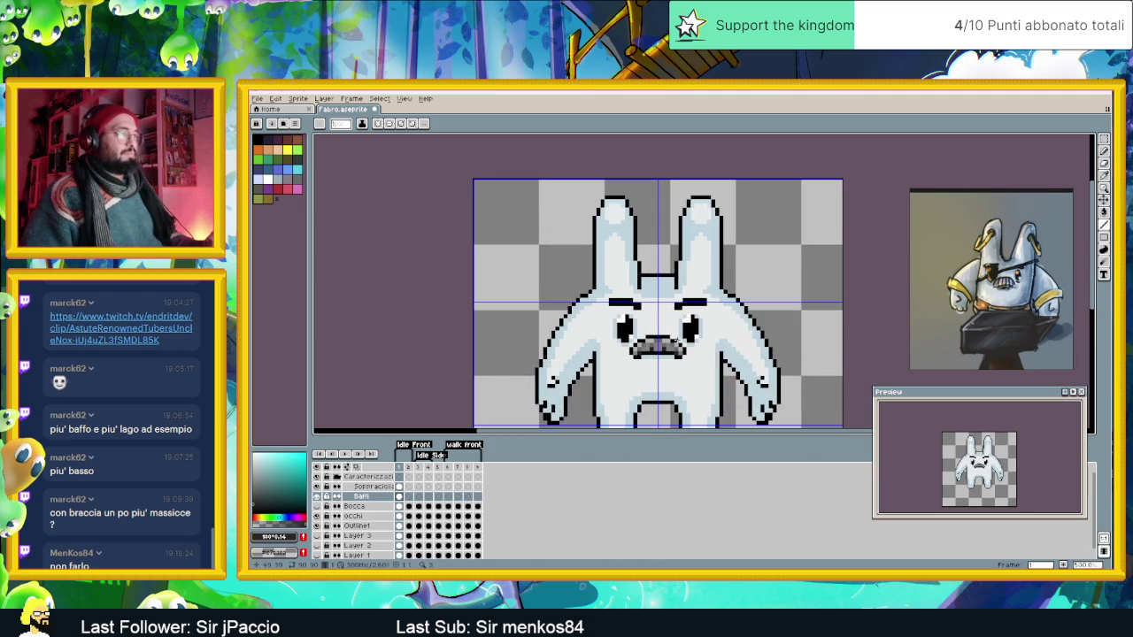
scroll(674, 341, "up", 1)
scroll(669, 346, "up", 1)
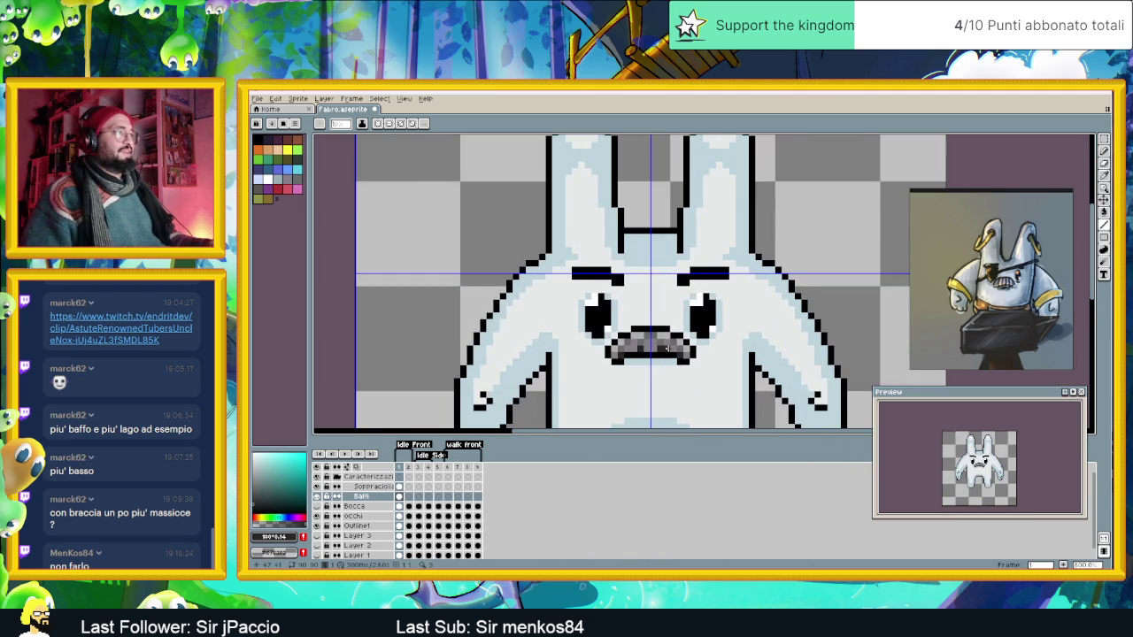
scroll(667, 349, "up", 1)
scroll(617, 357, "up", 1)
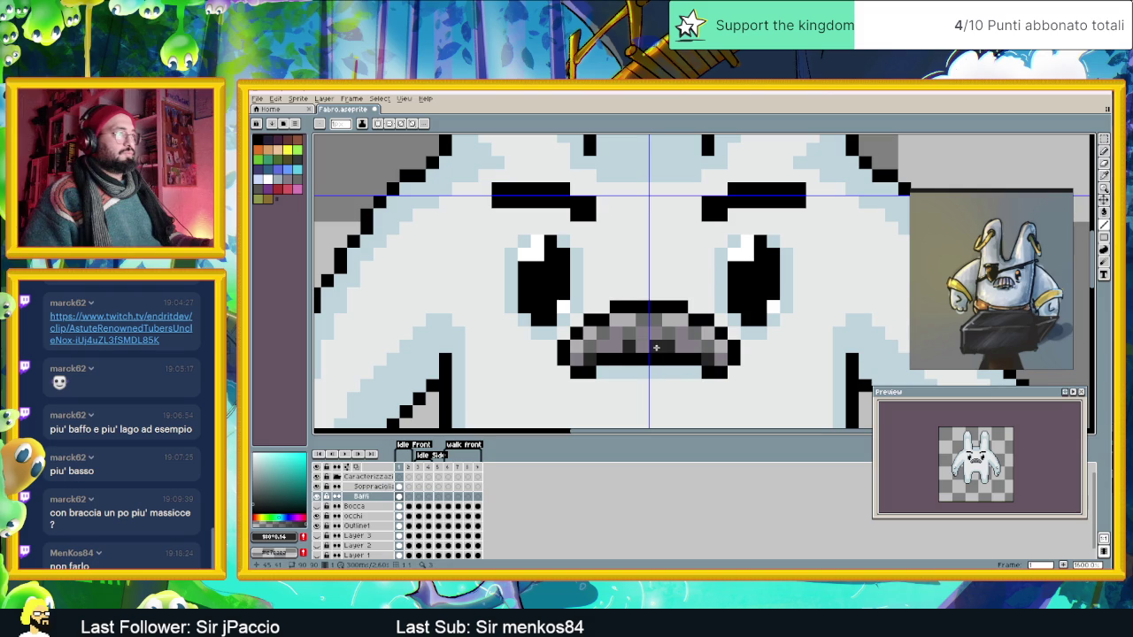
Add black pixels along the mouth edge, pick the very dark grey #262626, and zoom out.
left_click(586, 356, "alt")
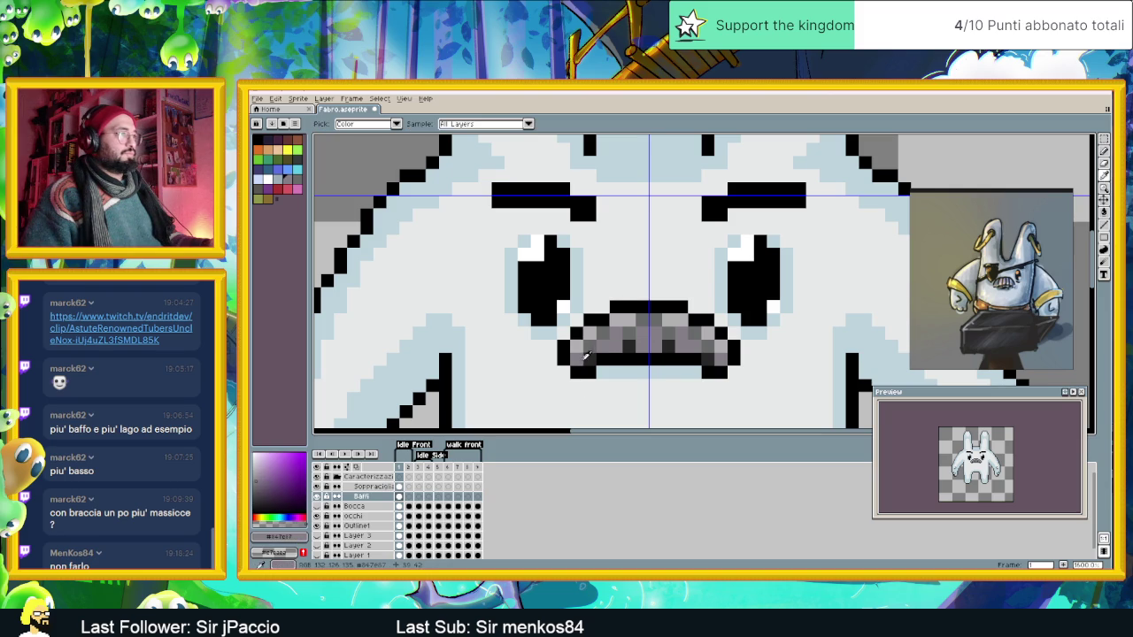
left_click(604, 358, "alt")
left_click(537, 371)
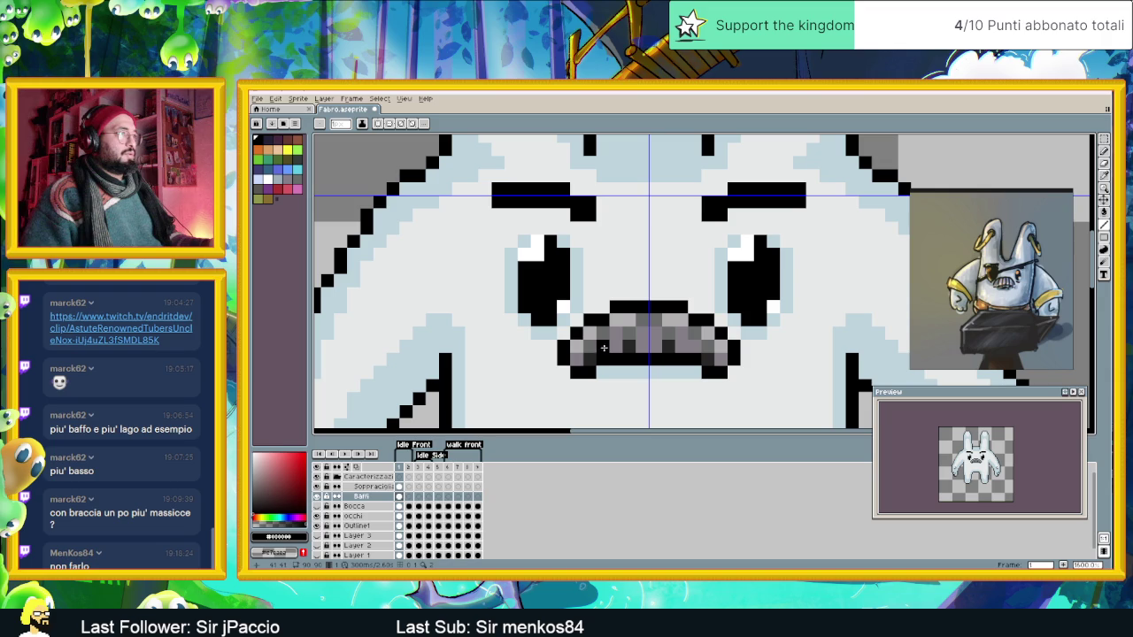
left_click(582, 358, "alt")
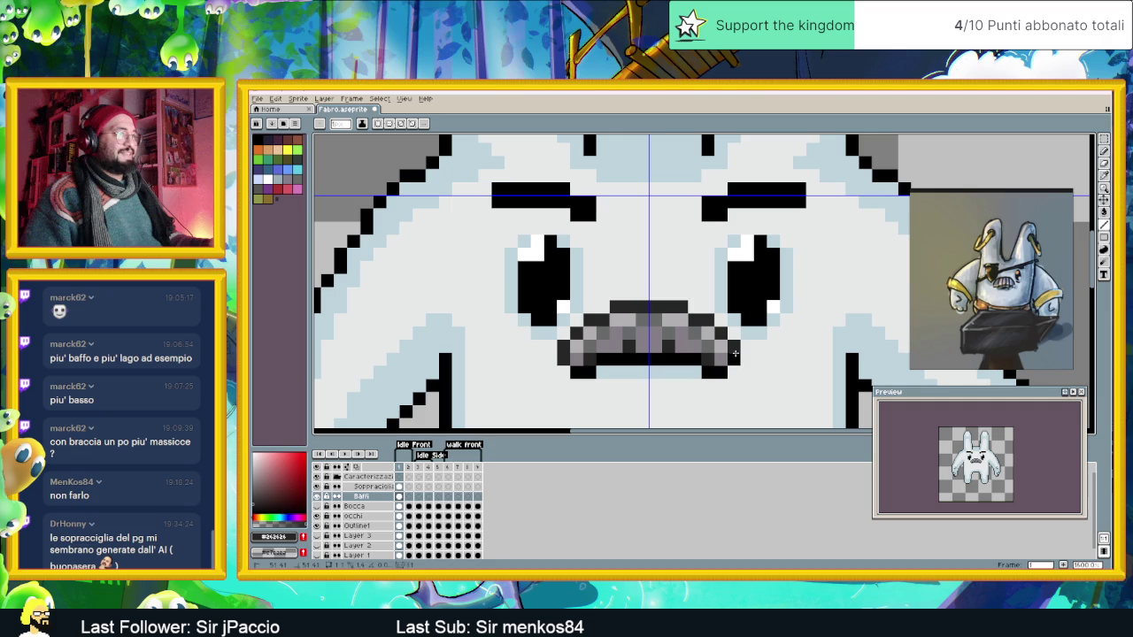
scroll(671, 356, "down", 2)
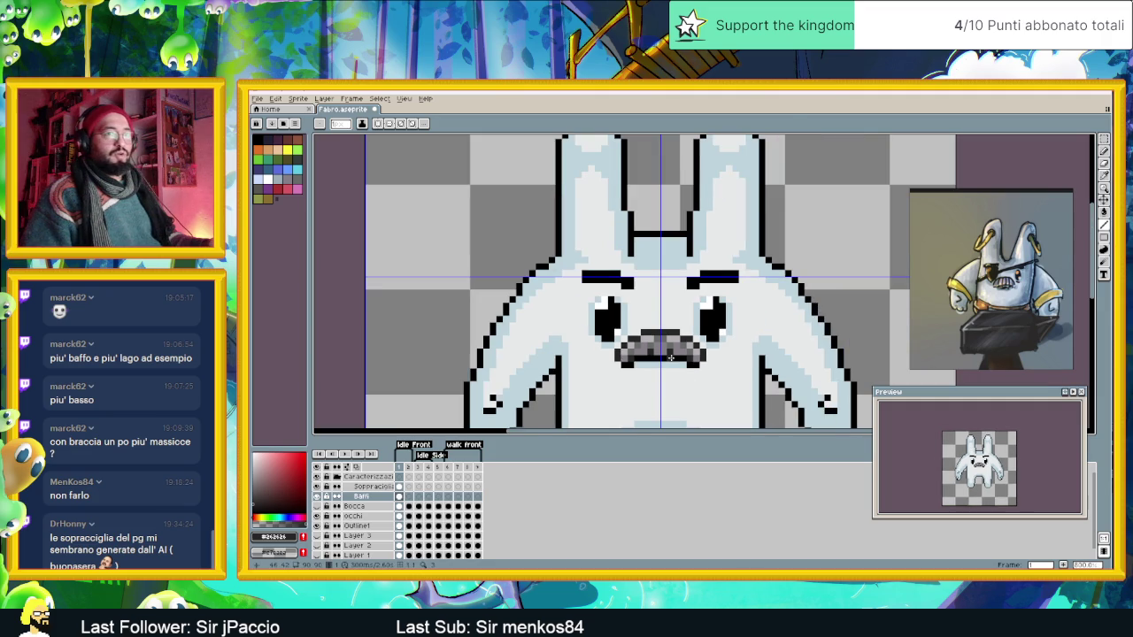
scroll(671, 357, "down", 1)
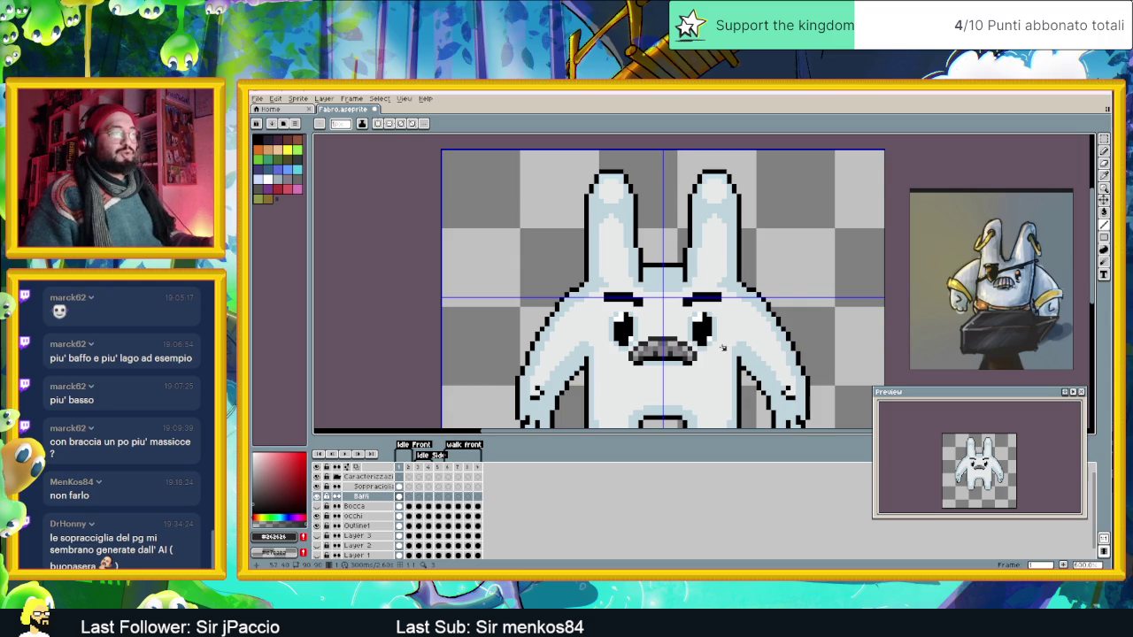
scroll(719, 348, "down", 2)
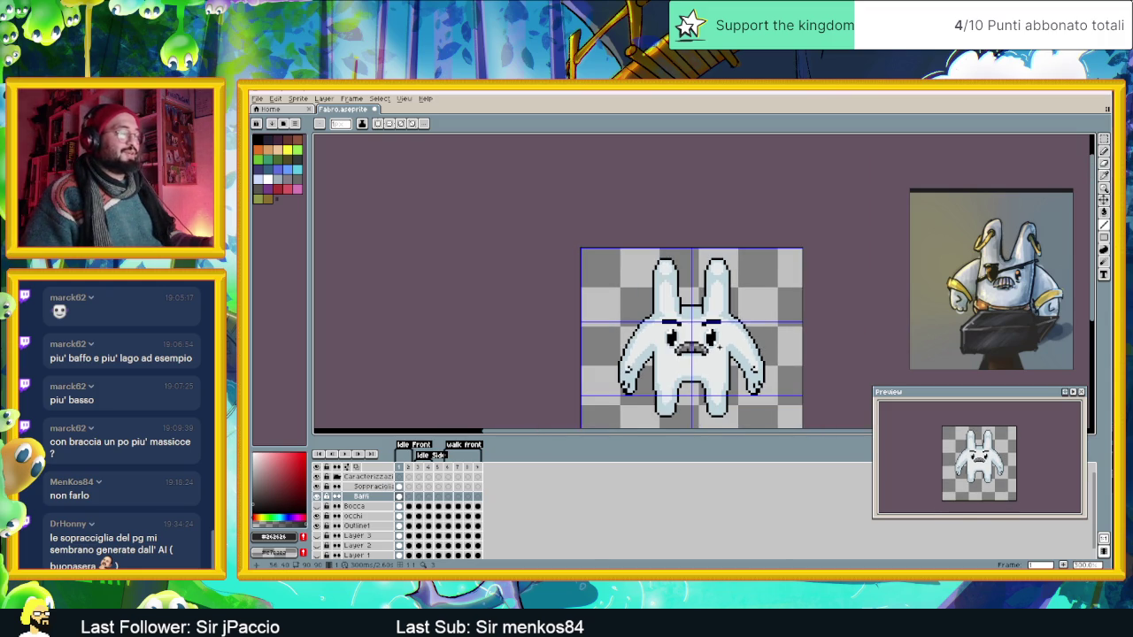
scroll(720, 348, "down", 1)
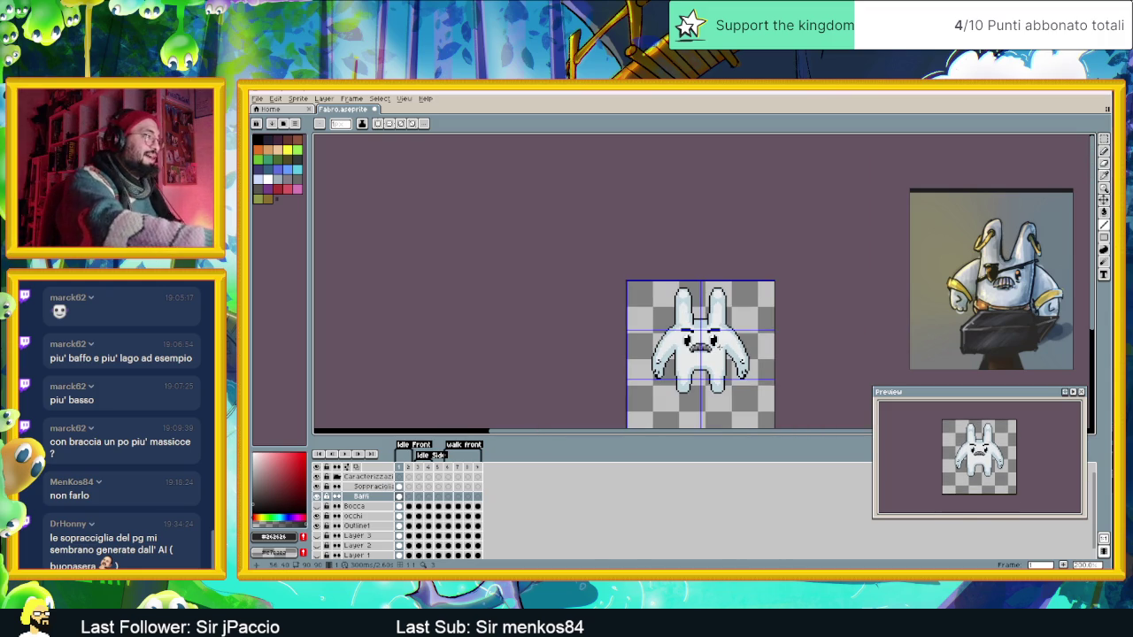
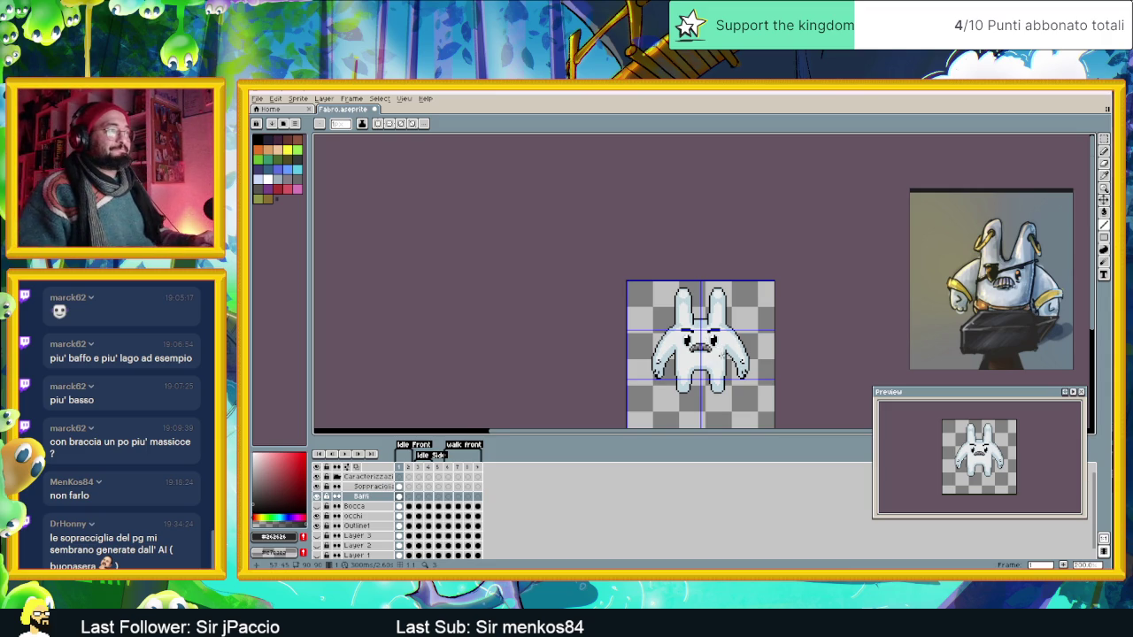
Zoom in on the mustache and sample its black and grey shades.
left_click_drag(700, 354, 690, 351)
scroll(716, 355, "up", 1)
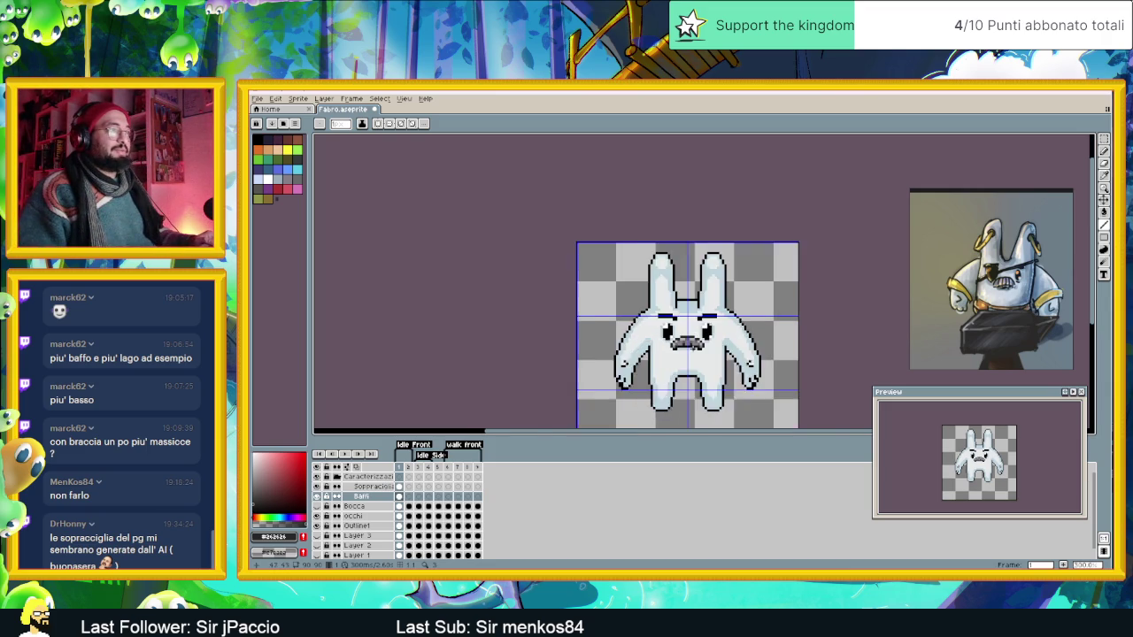
scroll(704, 351, "up", 1)
scroll(692, 349, "up", 1)
scroll(682, 349, "up", 1)
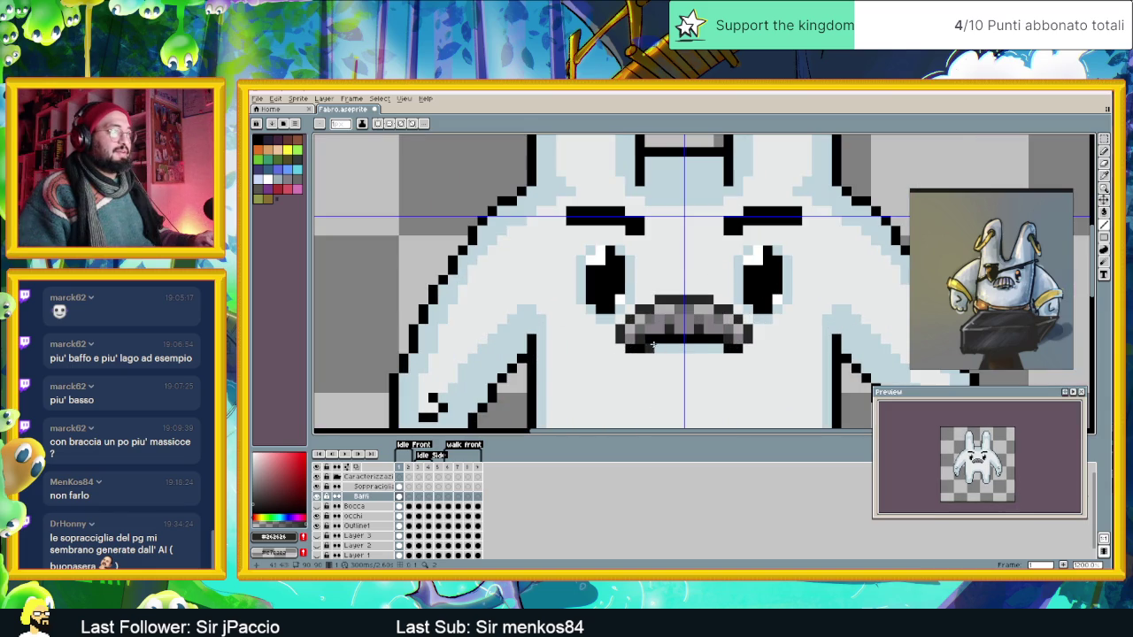
left_click(651, 343, "alt")
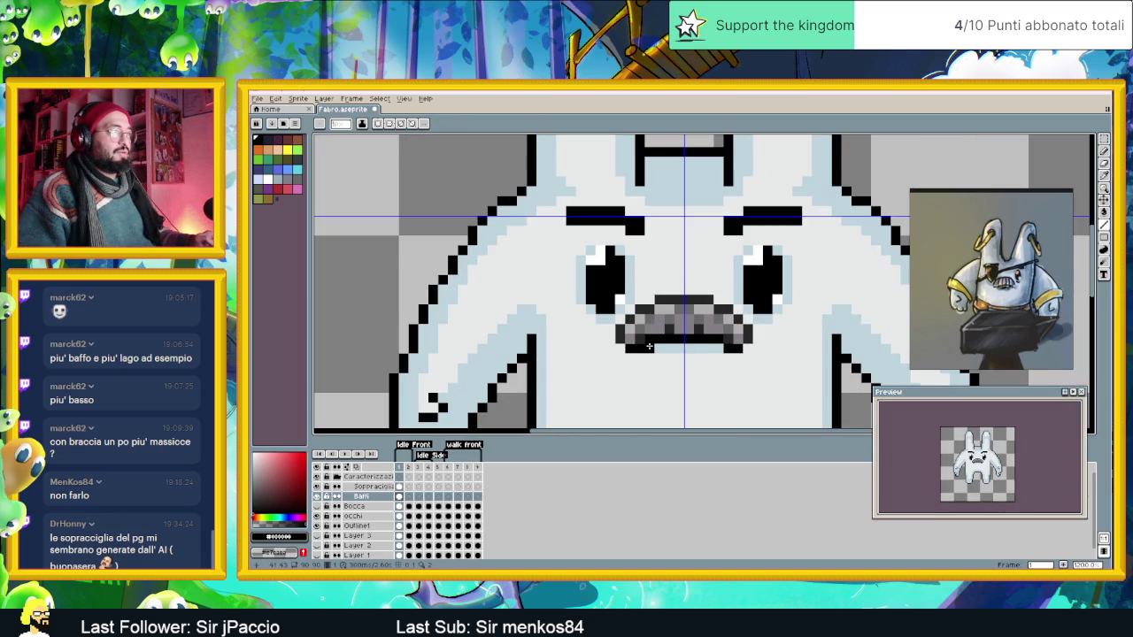
left_click(654, 328, "alt")
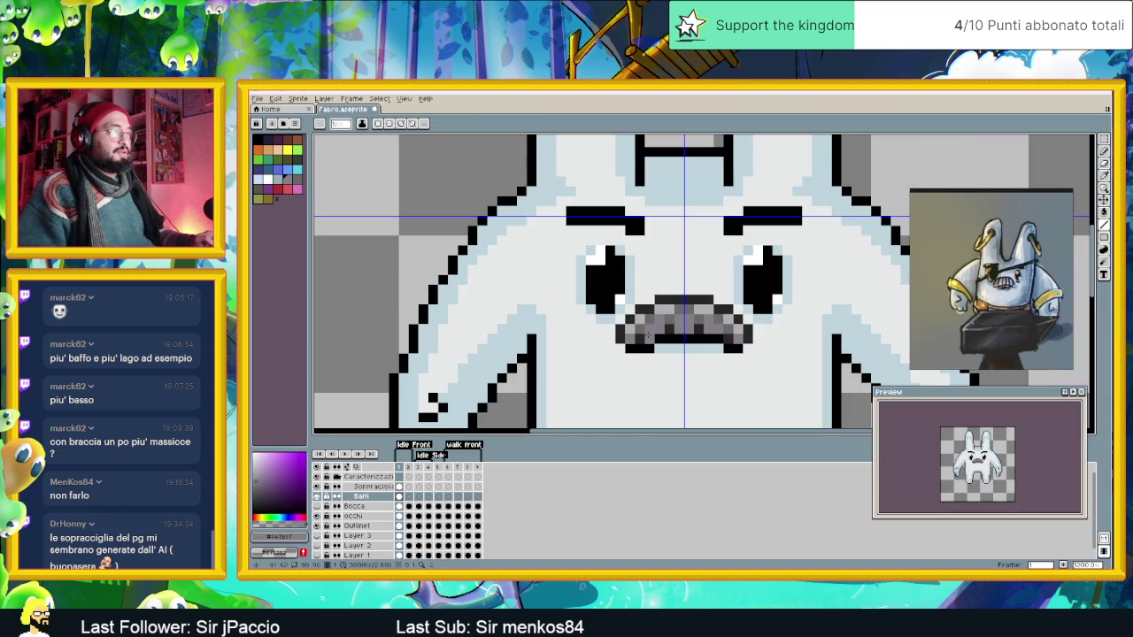
left_click(717, 337, "alt")
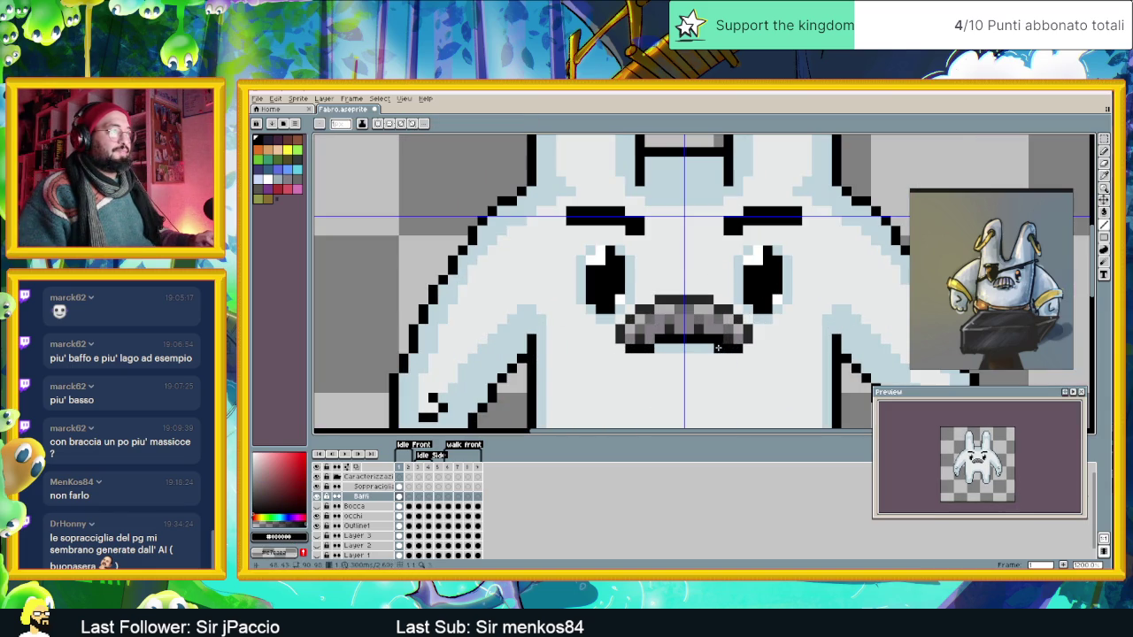
scroll(712, 368, "down", 4)
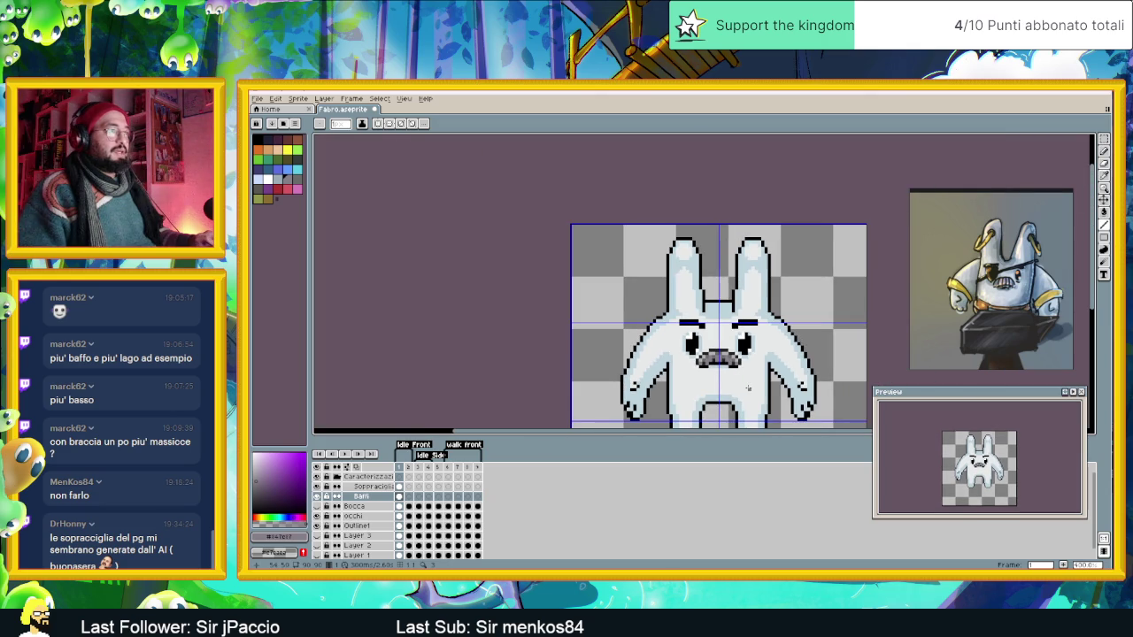
left_click_drag(757, 385, 684, 370)
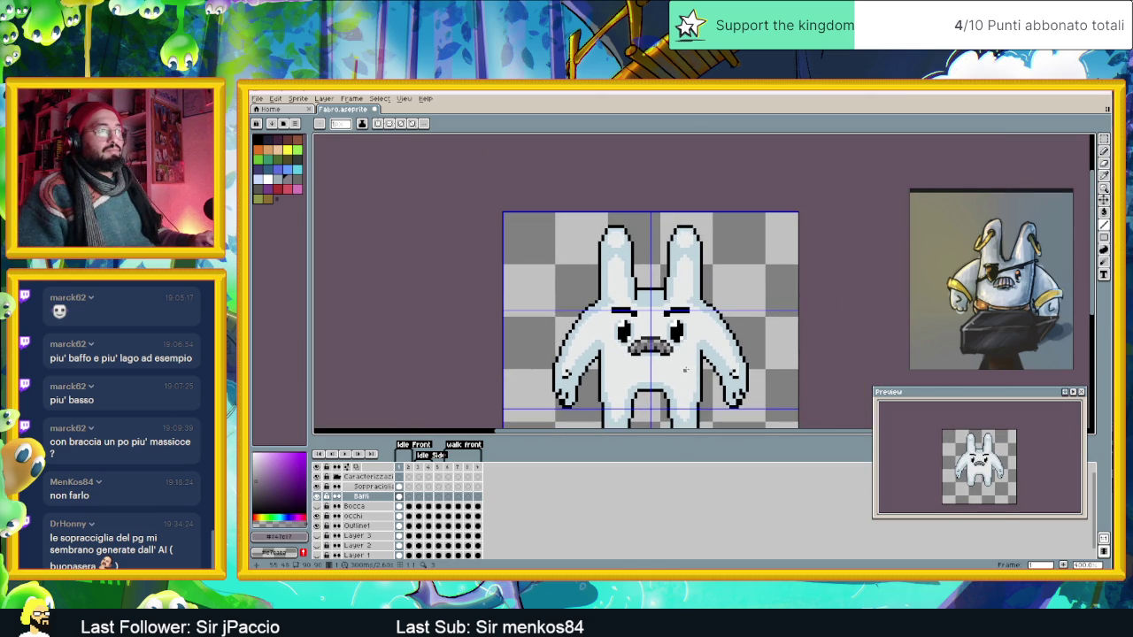
scroll(675, 367, "up", 1)
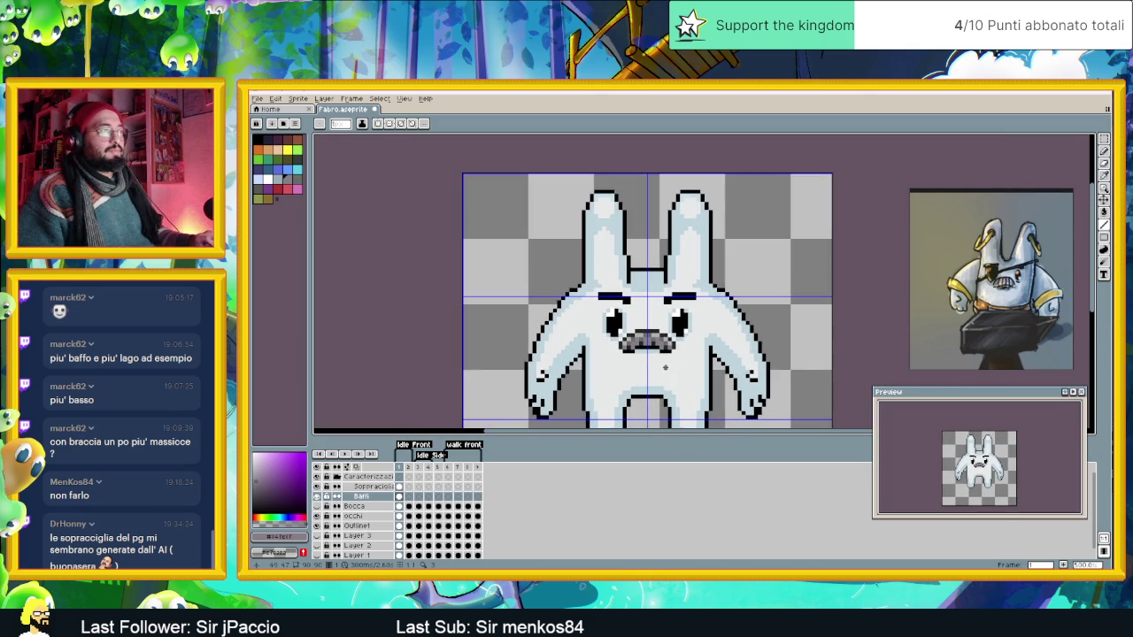
scroll(662, 366, "up", 1)
scroll(662, 366, "up", 1)
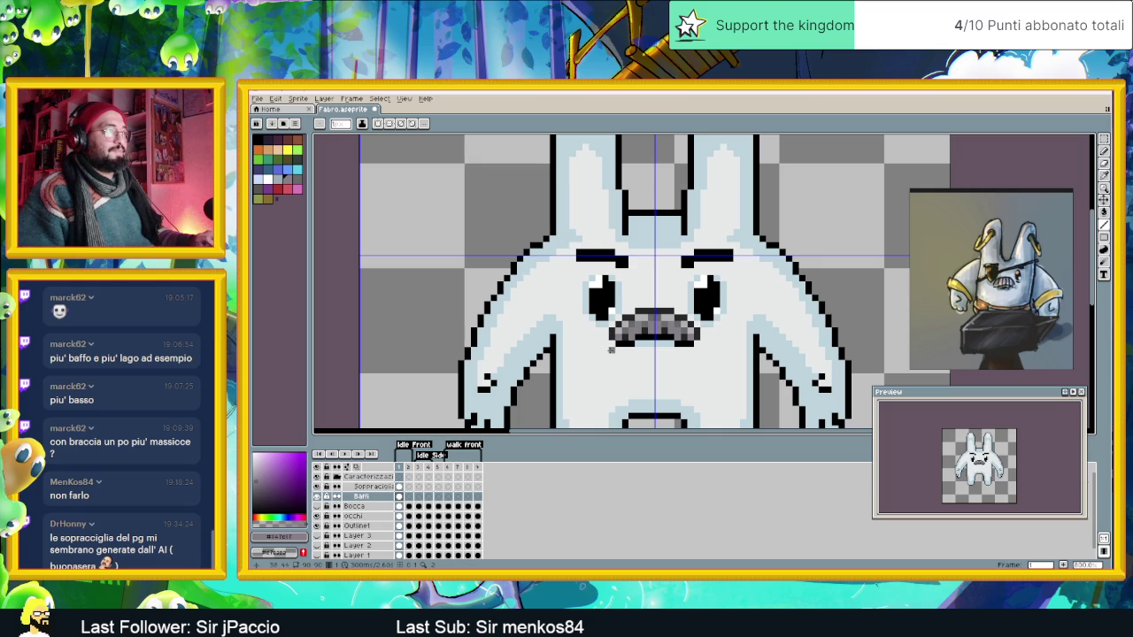
scroll(610, 349, "up", 2)
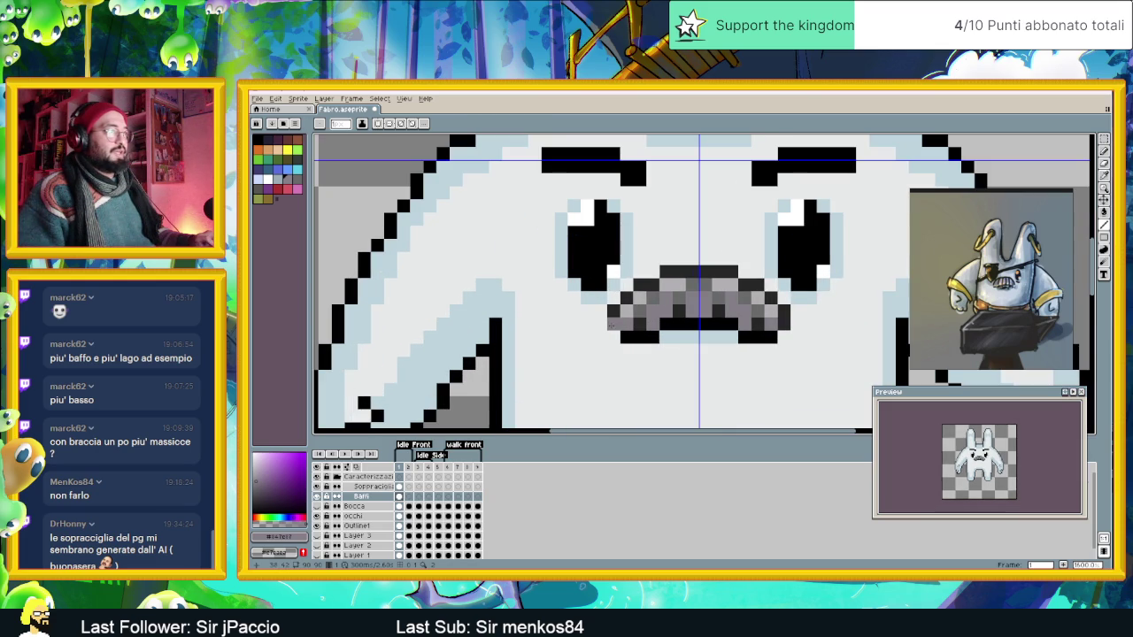
Draw dark grey drooping strokes below the mustache's left and right ends.
left_click(602, 323, "alt")
left_click_drag(602, 323, 601, 341)
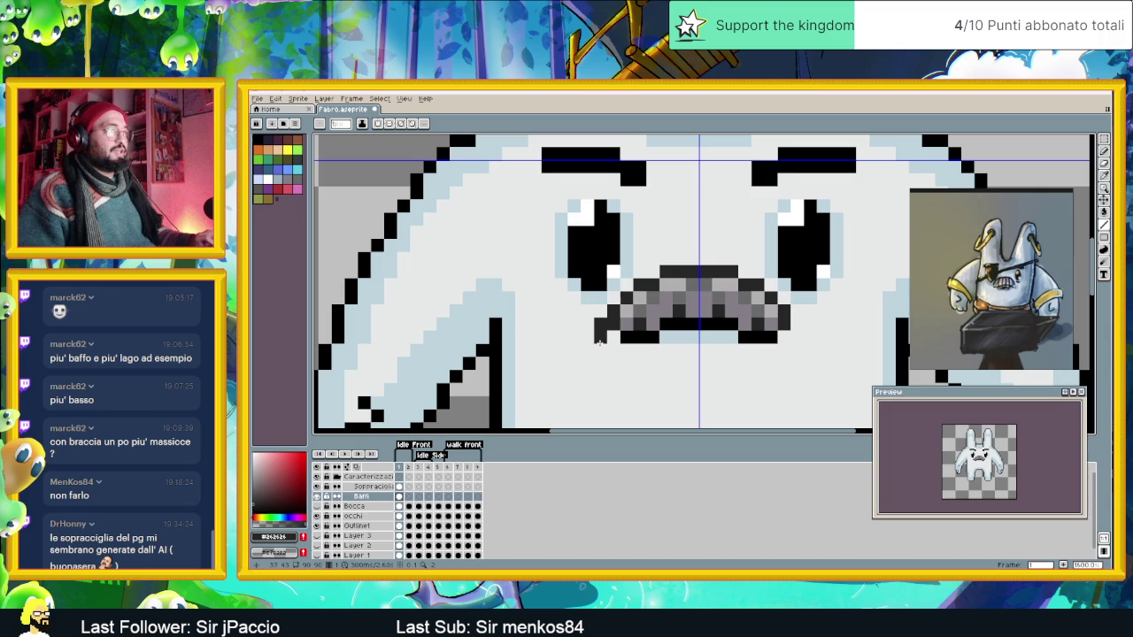
left_click(601, 353)
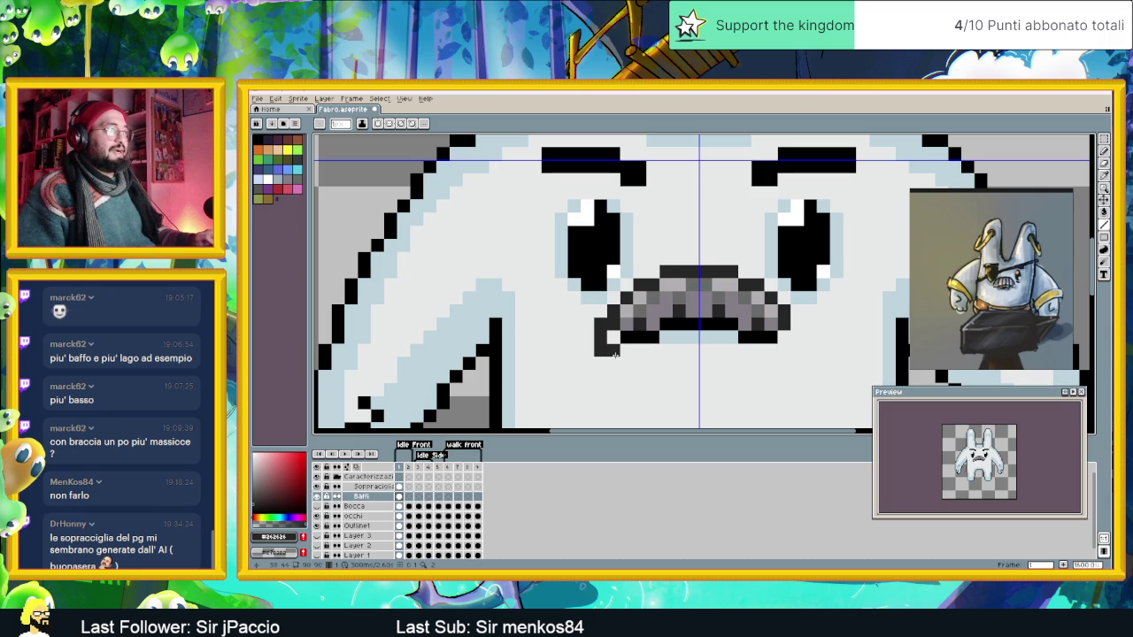
mouse_move(770, 337)
left_mouse_down()
mouse_move(797, 324)
mouse_move(799, 339)
left_mouse_up()
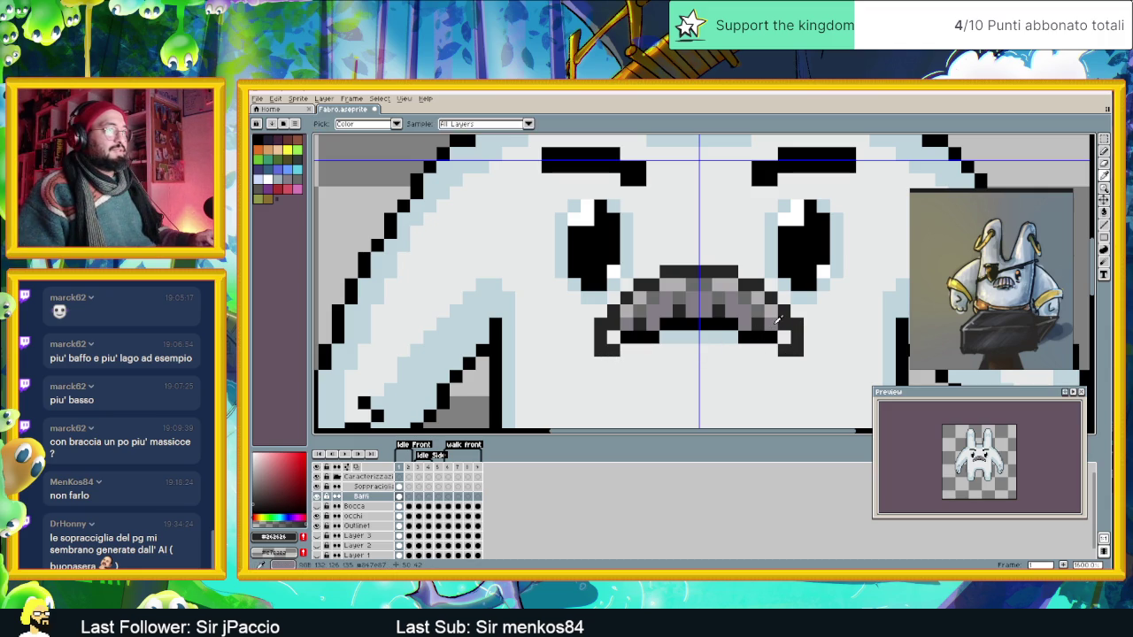
Resample the mustache greys, including dark grey #262626, then set the drawing colour to black.
left_click(780, 324, "alt")
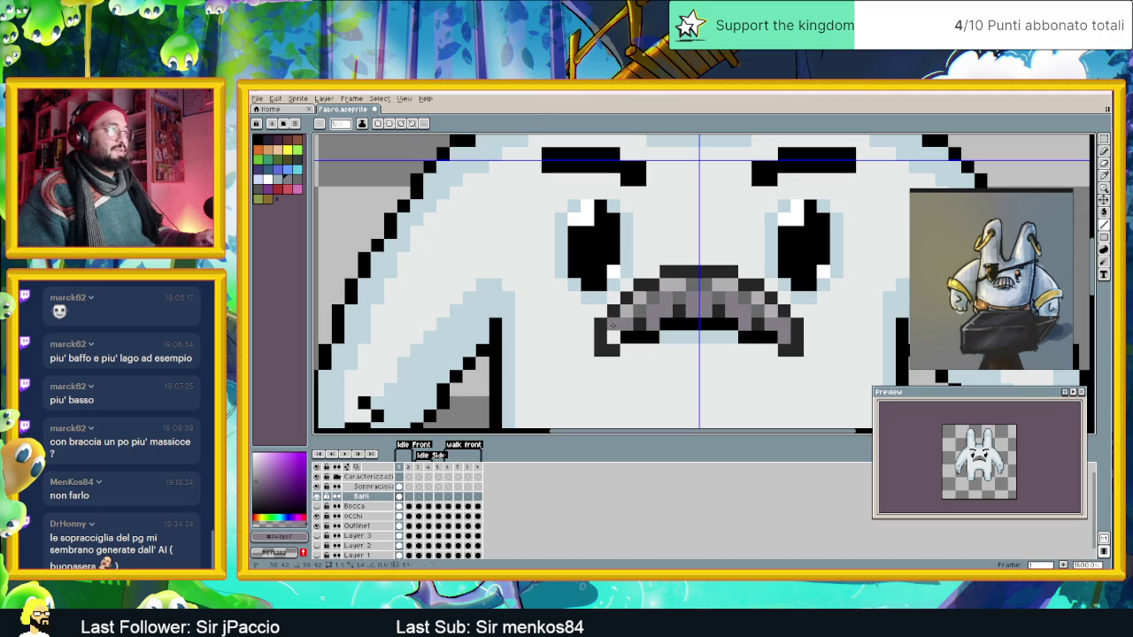
key("alt")
left_click(611, 337, "alt")
key("alt")
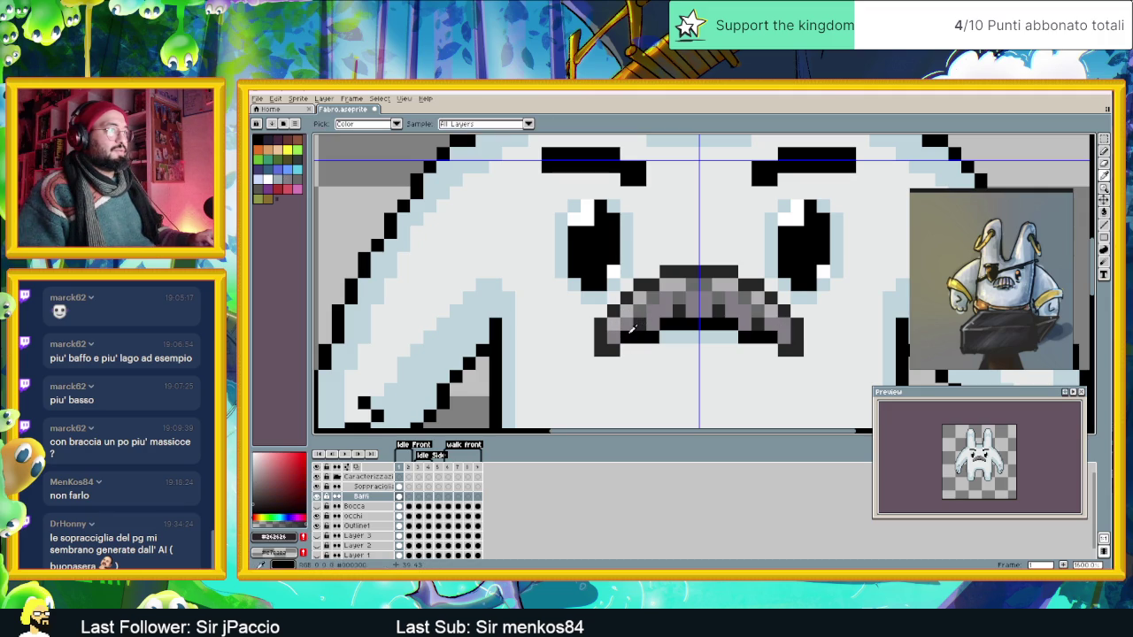
left_click(781, 326, "alt")
scroll(779, 337, "down", 2)
scroll(776, 343, "down", 1)
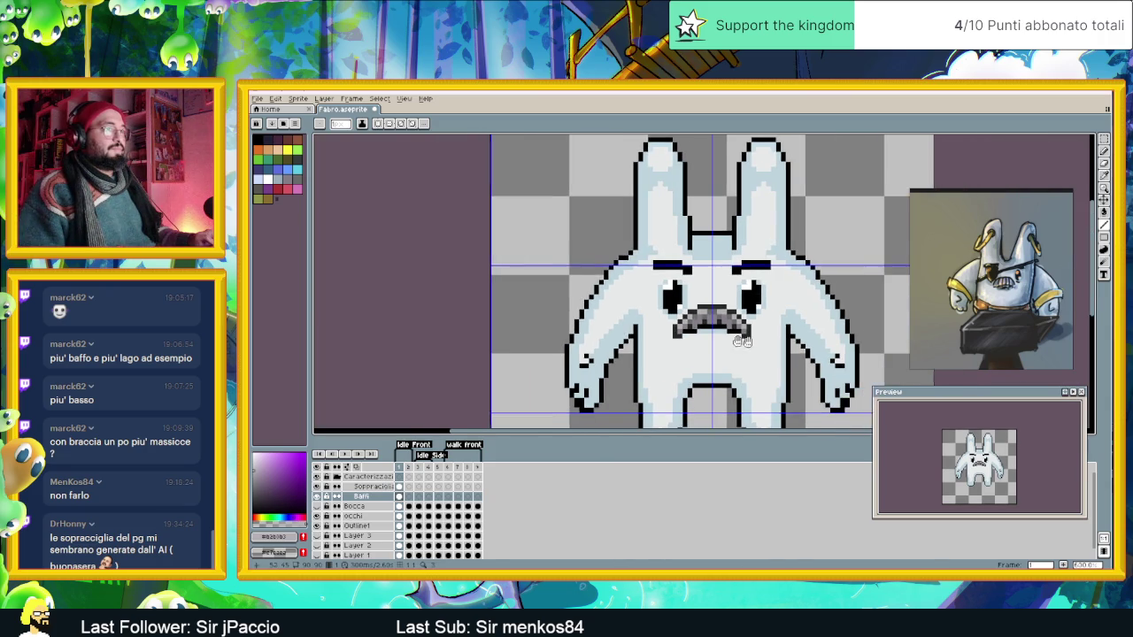
left_click_drag(742, 360, 668, 360)
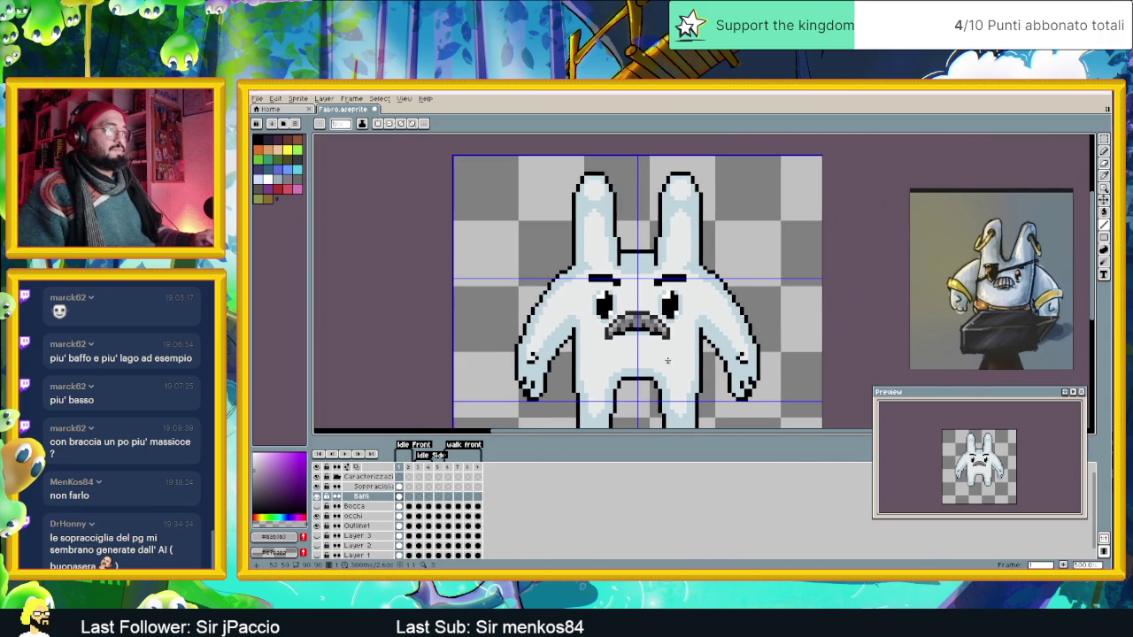
scroll(668, 360, "up", 1)
scroll(595, 345, "up", 1)
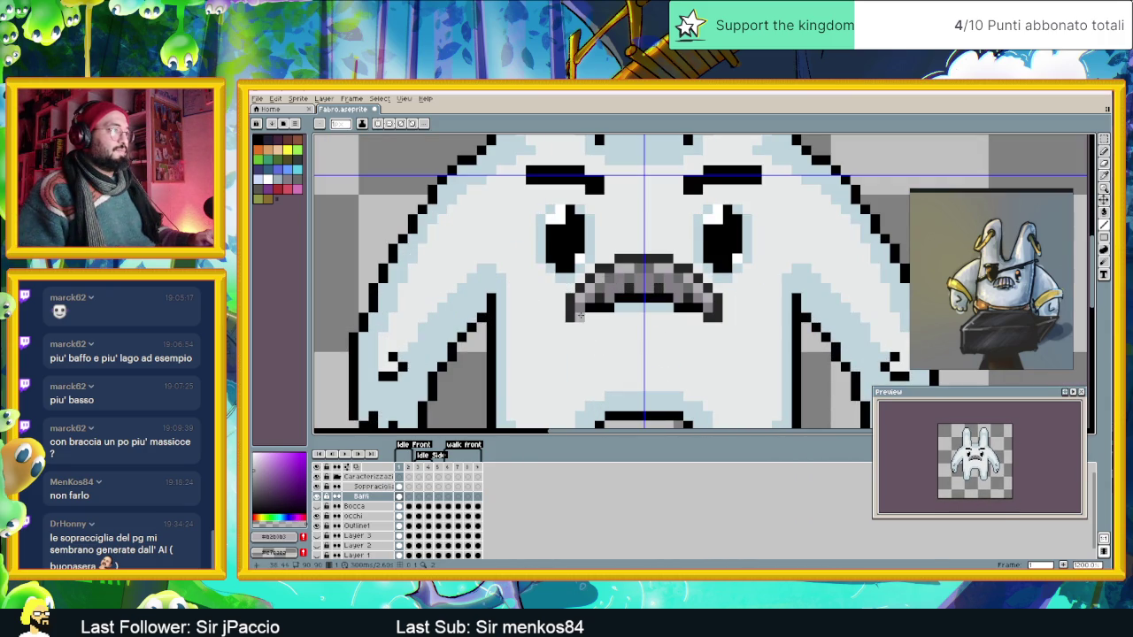
left_click(581, 313, "alt")
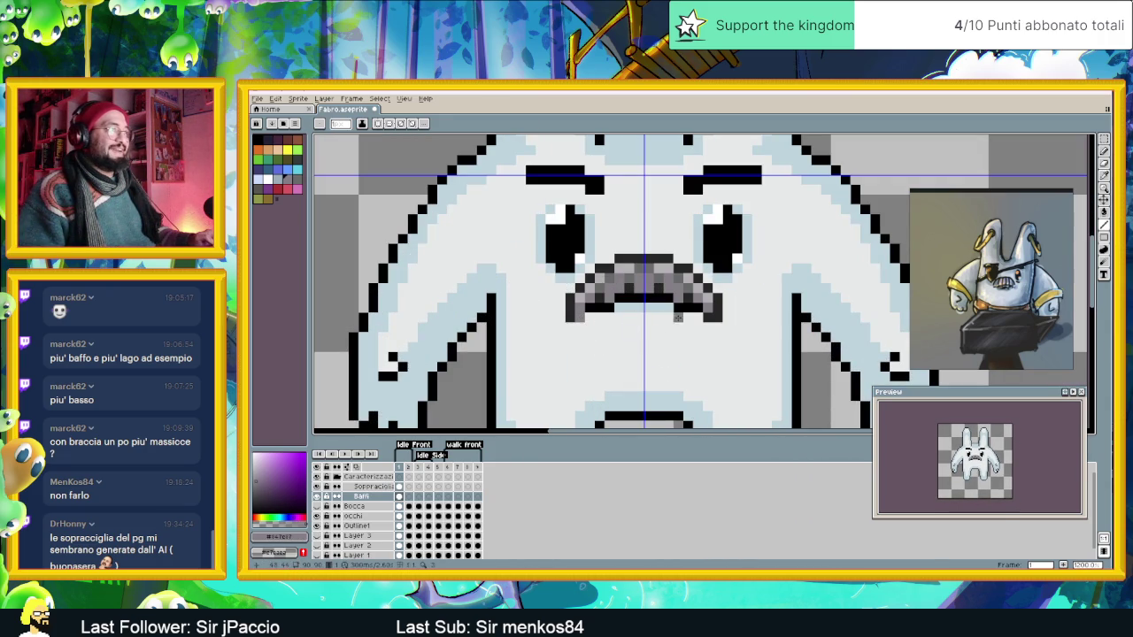
left_click(713, 312, "alt")
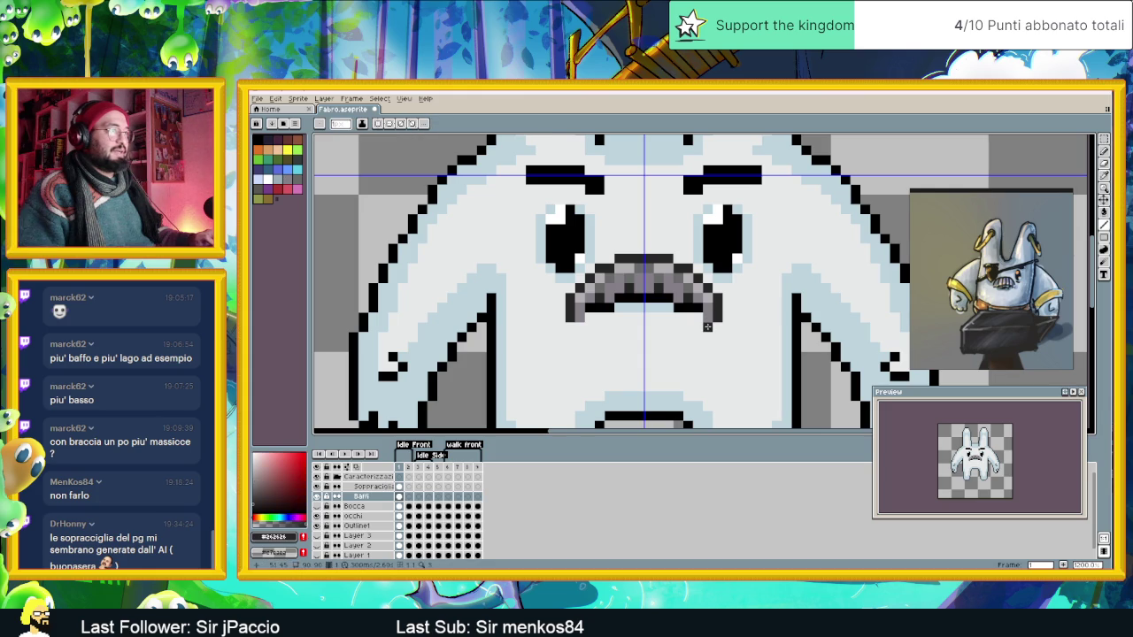
left_click(592, 307, "alt")
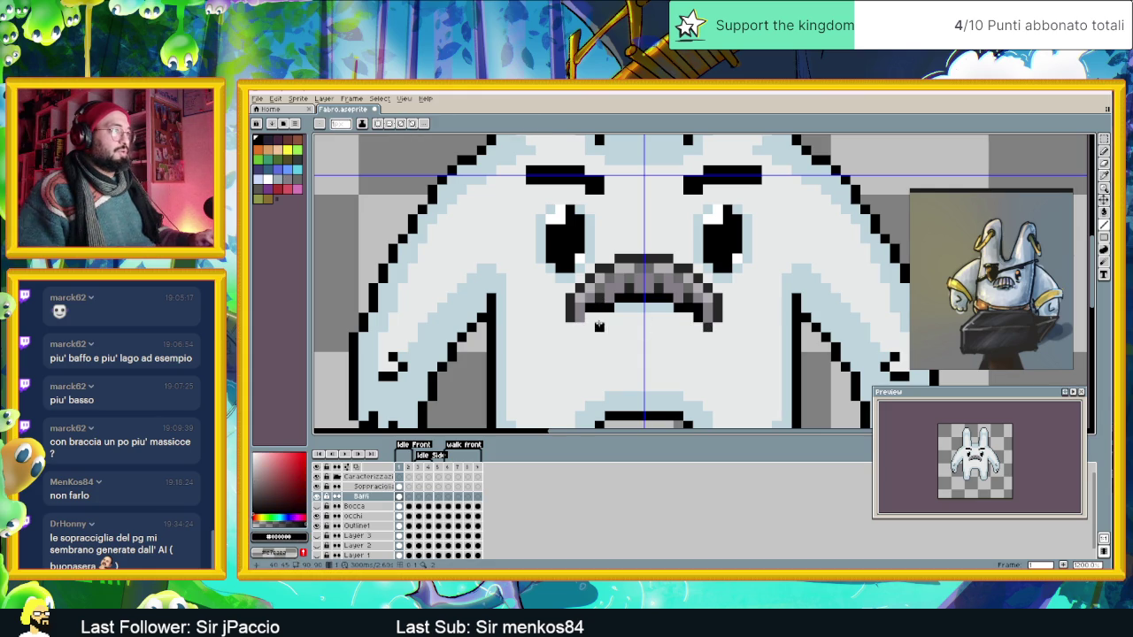
scroll(682, 355, "down", 3)
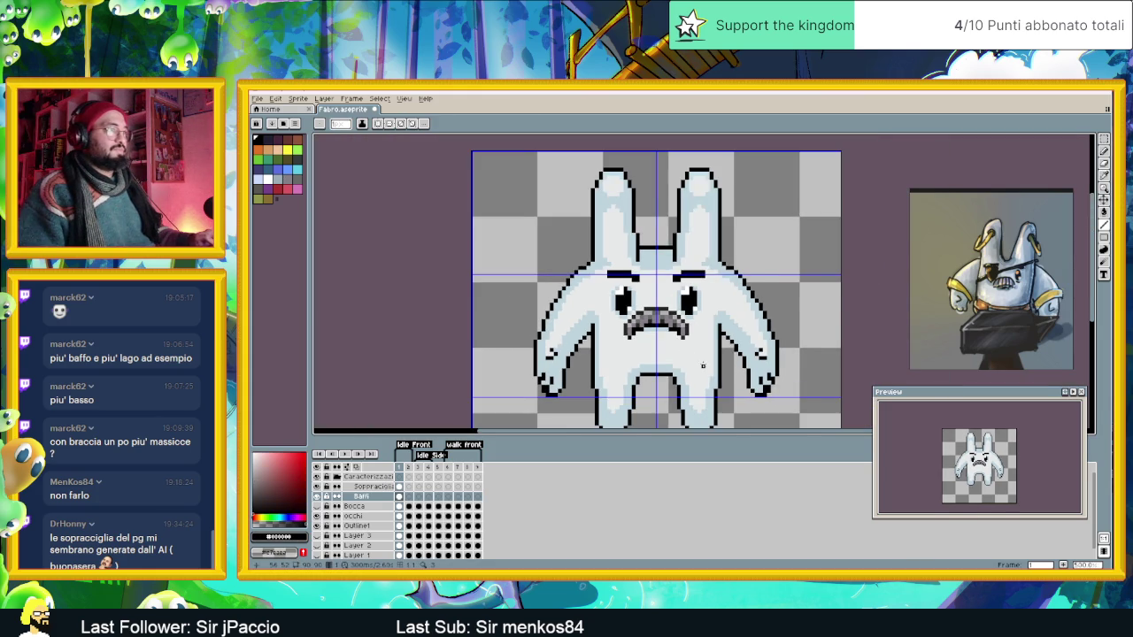
scroll(703, 365, "down", 1)
scroll(703, 364, "down", 1)
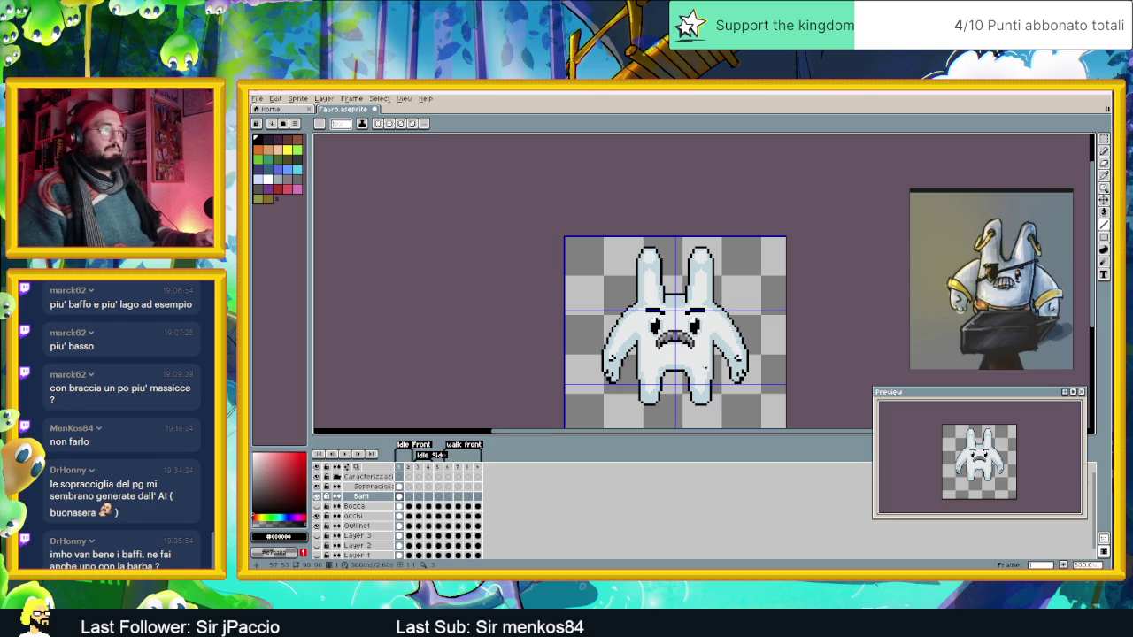
Zoom out to review the sprite, then hide the Bocca layer with its eye icon.
scroll(703, 365, "down", 1)
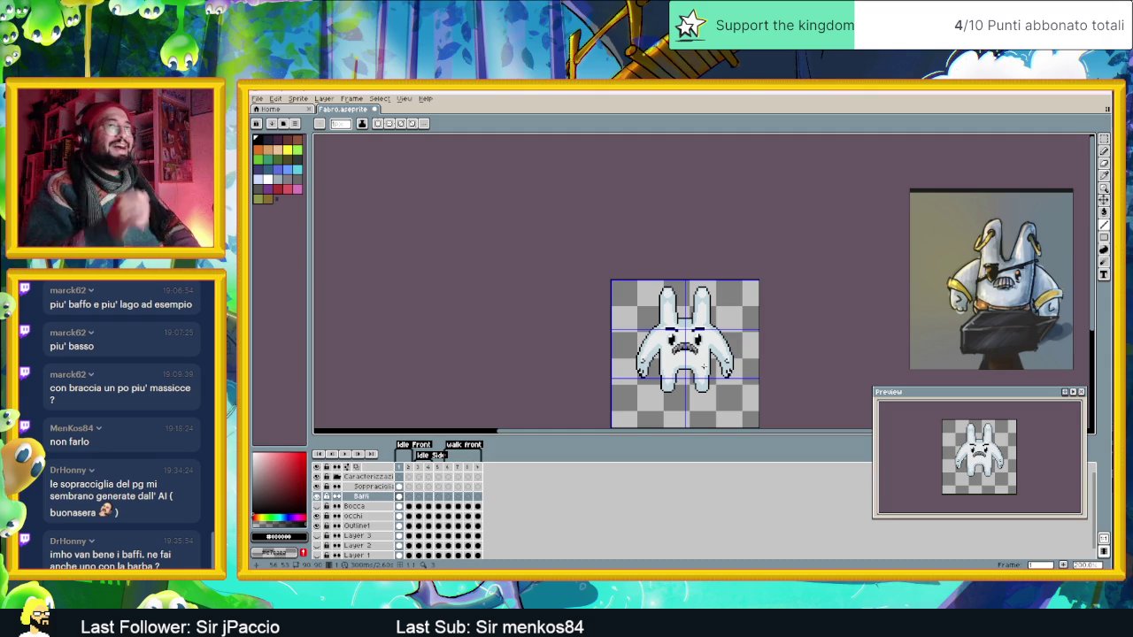
scroll(704, 363, "up", 3)
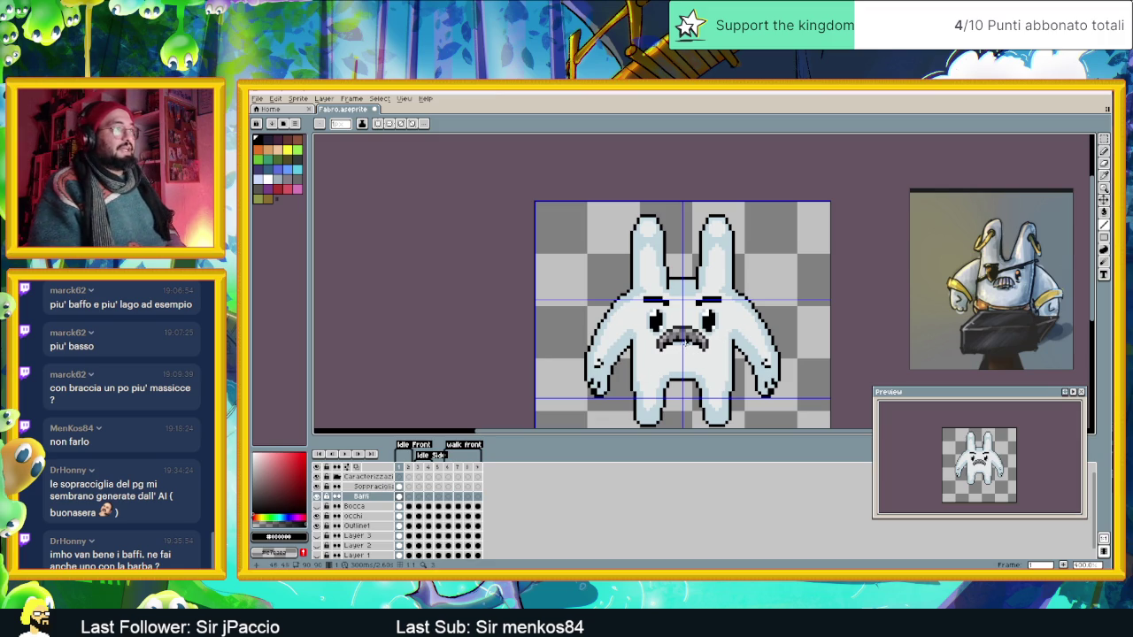
scroll(684, 340, "down", 1)
scroll(683, 340, "down", 1)
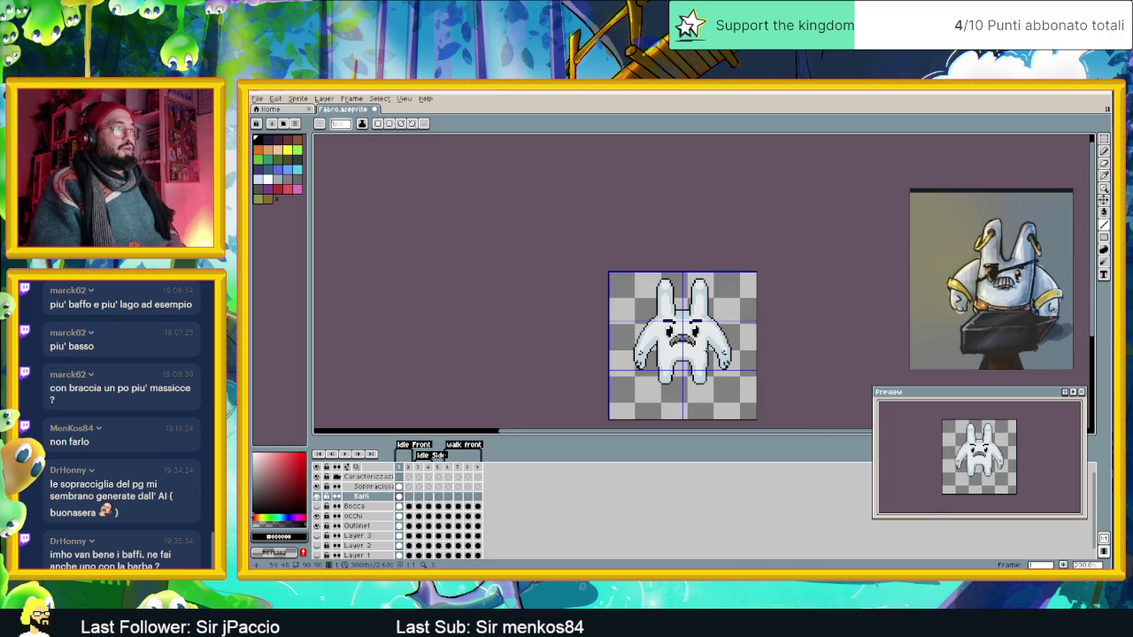
scroll(684, 340, "up", 1)
scroll(655, 316, "up", 1)
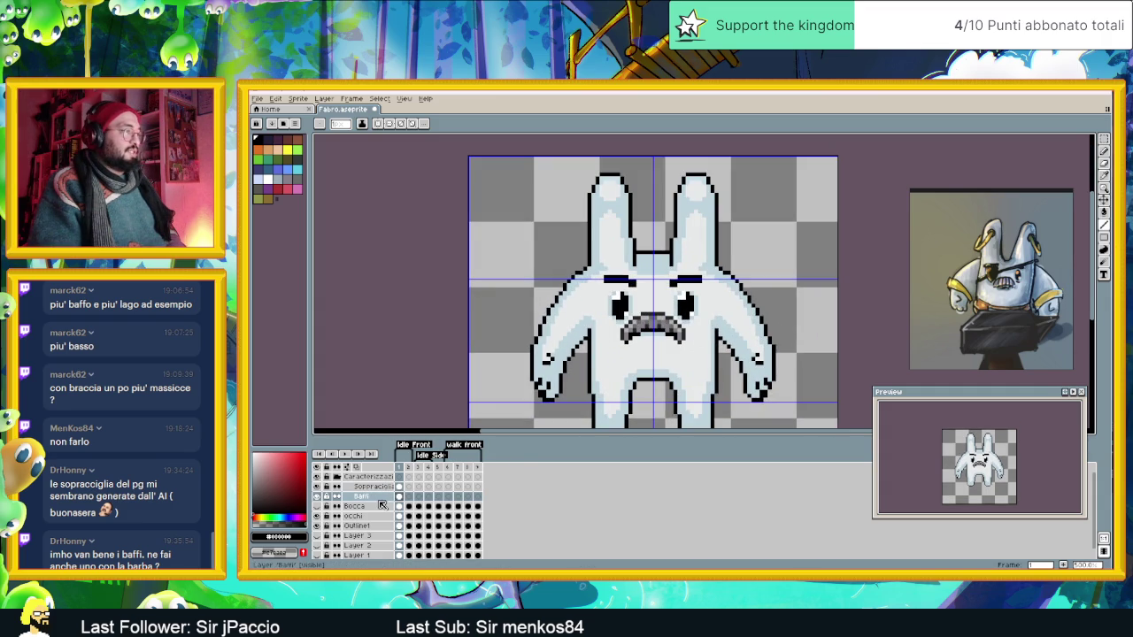
left_click(317, 507)
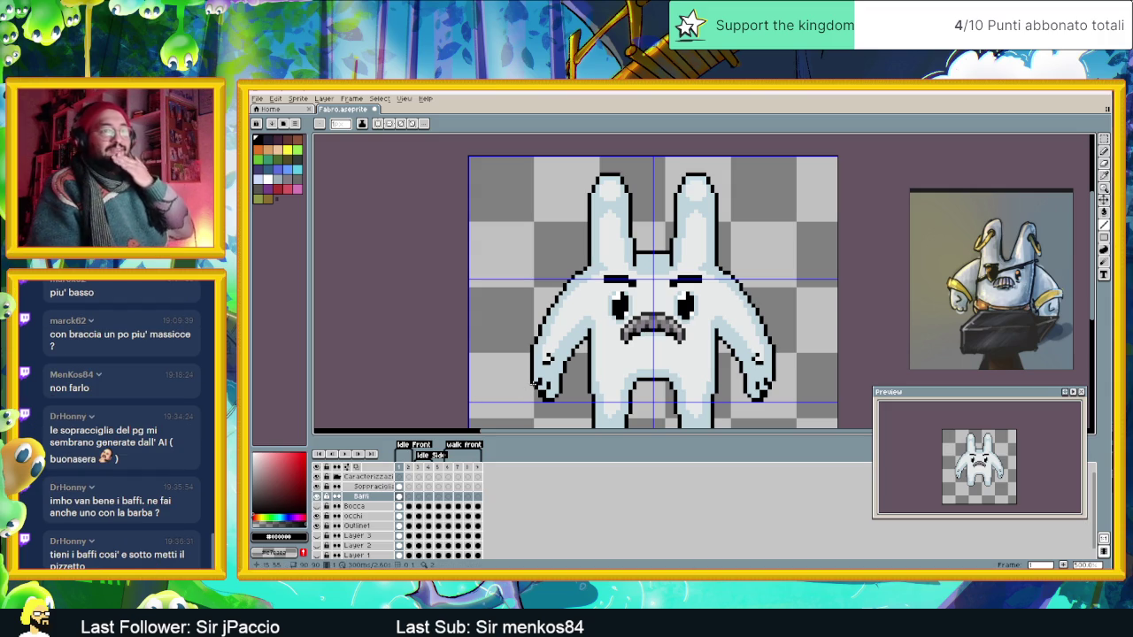
scroll(656, 329, "up", 1)
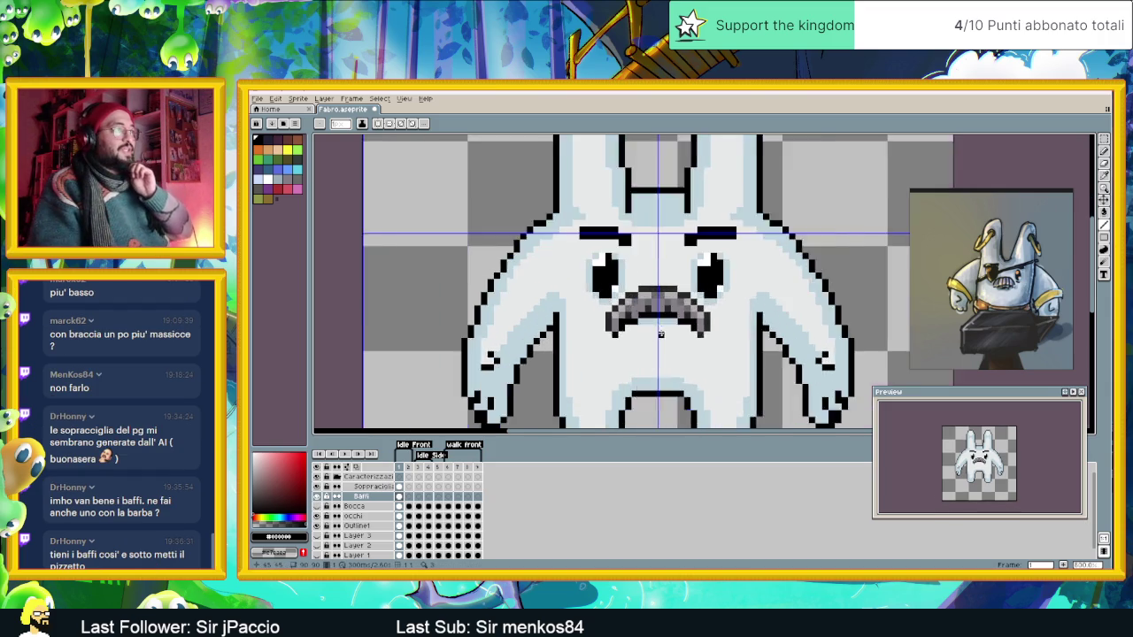
Place two black pixels beneath the mustache and zoom to inspect them.
scroll(657, 327, "up", 2)
left_click(652, 333)
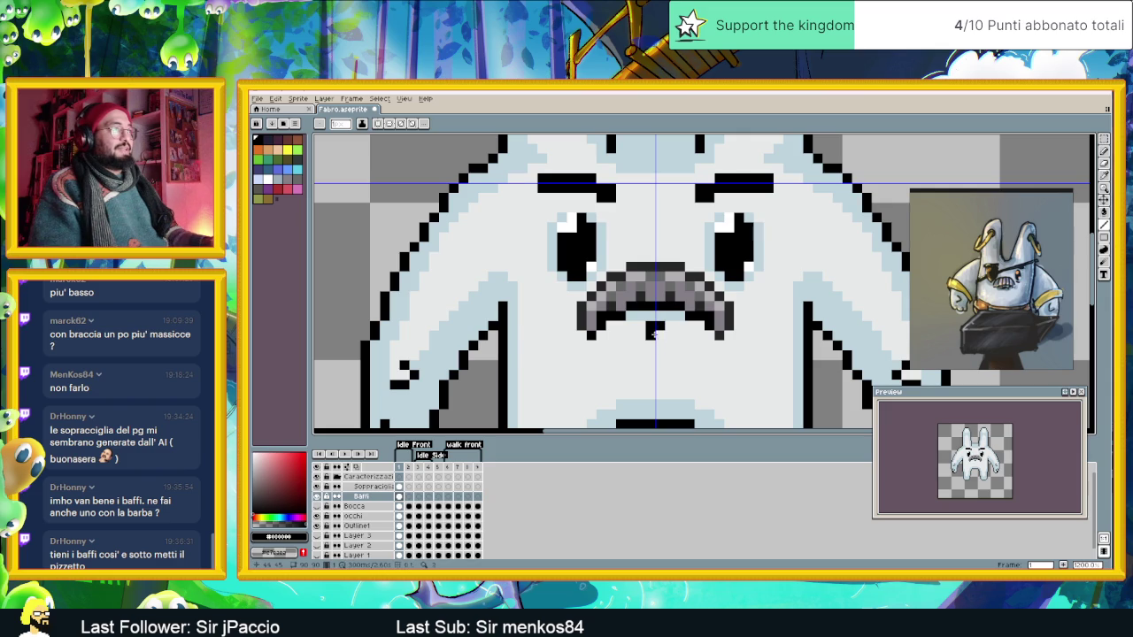
left_click(659, 334)
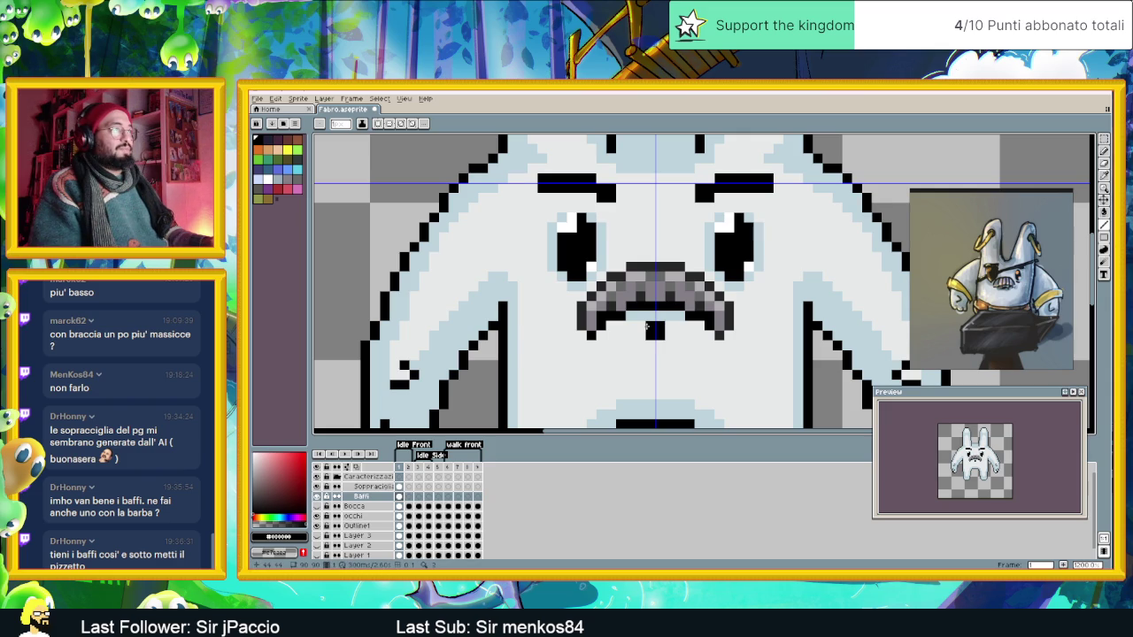
scroll(690, 382, "down", 2)
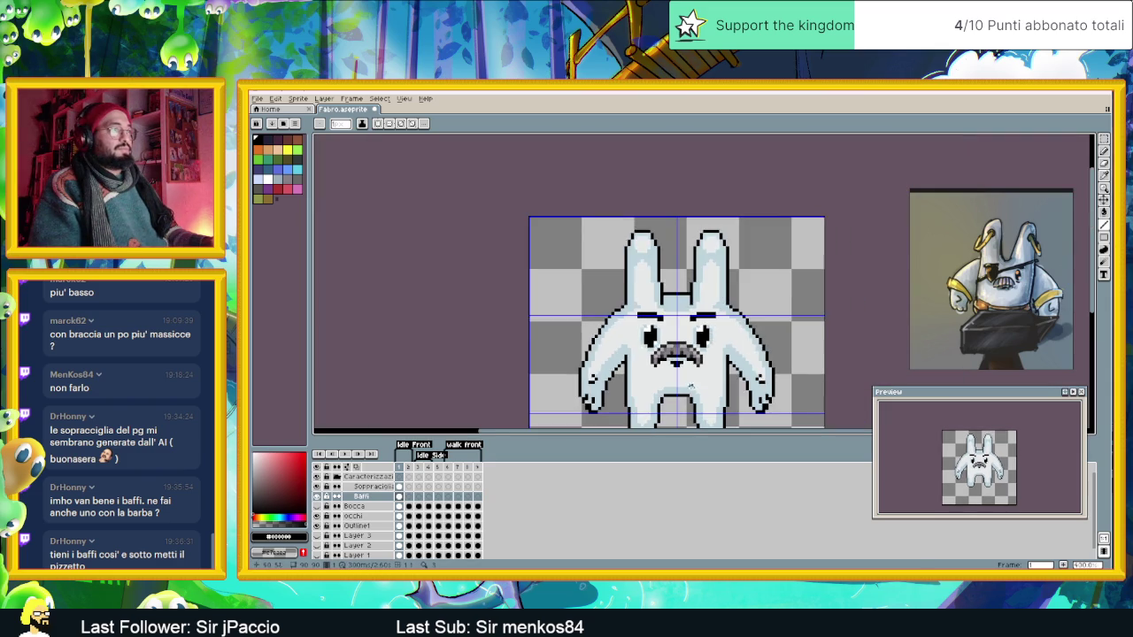
scroll(690, 382, "down", 2)
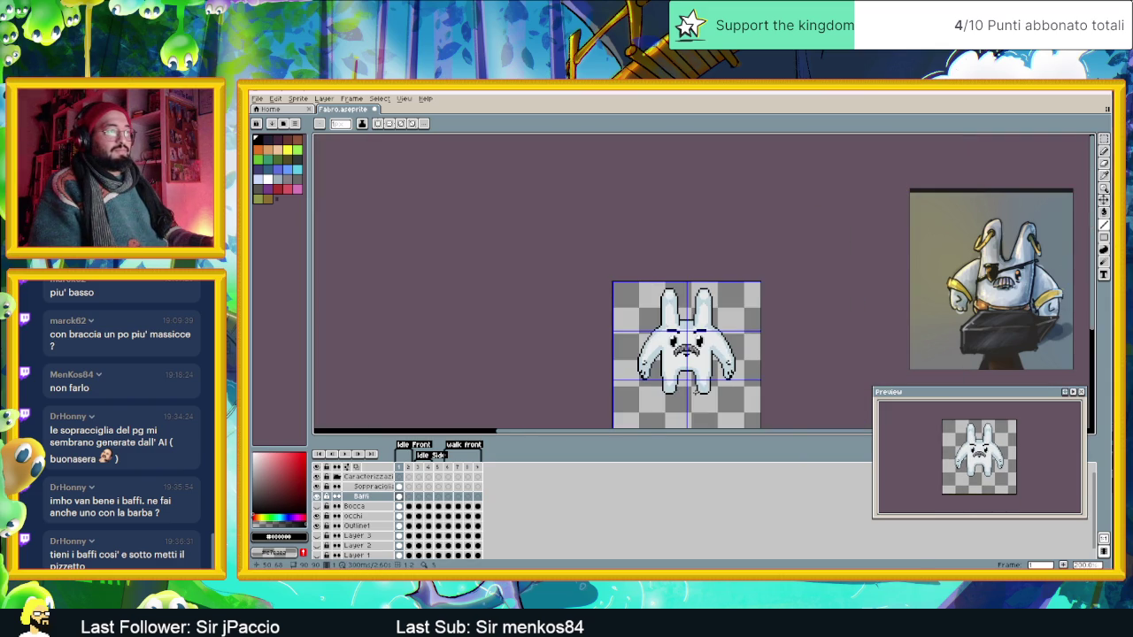
scroll(687, 350, "up", 2)
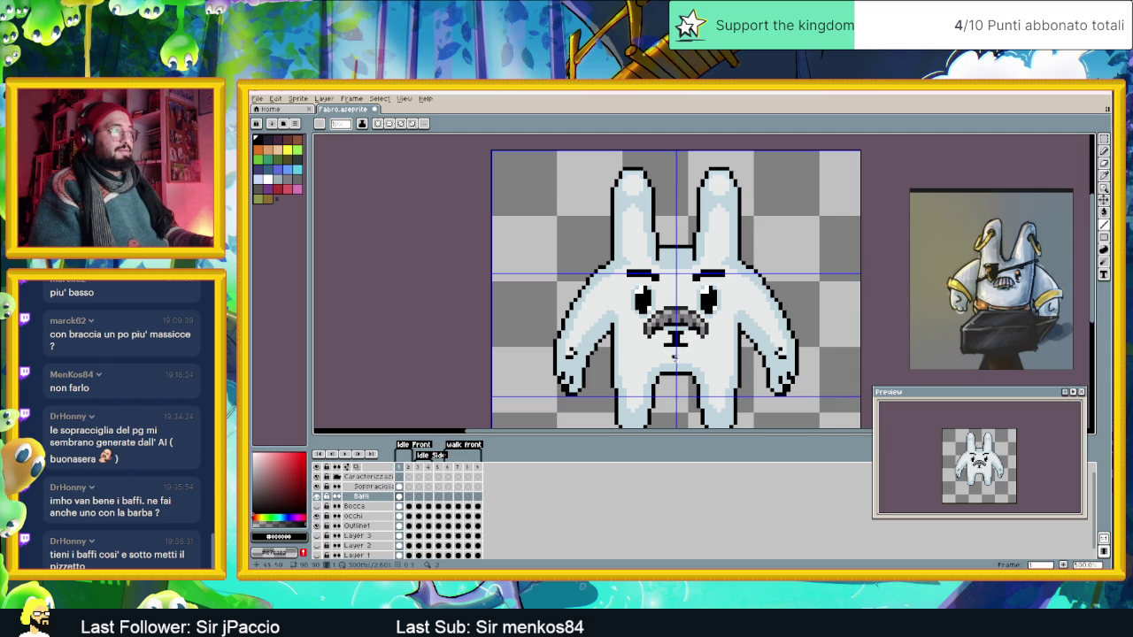
scroll(672, 360, "down", 1)
scroll(680, 358, "up", 1)
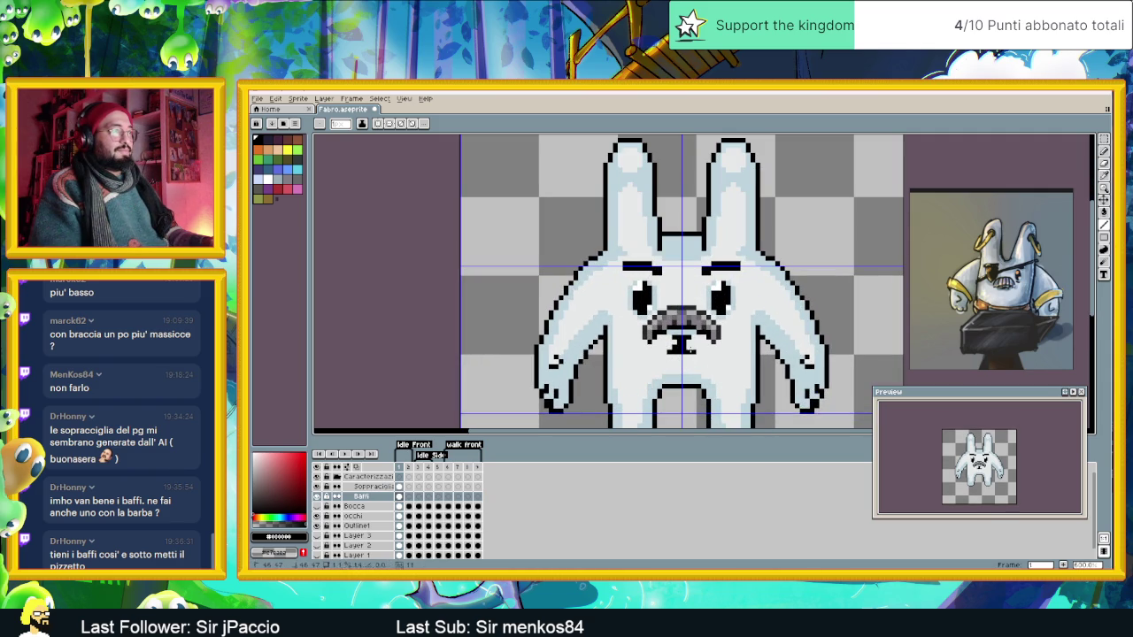
scroll(694, 355, "down", 1)
scroll(707, 372, "up", 1)
scroll(690, 363, "up", 1)
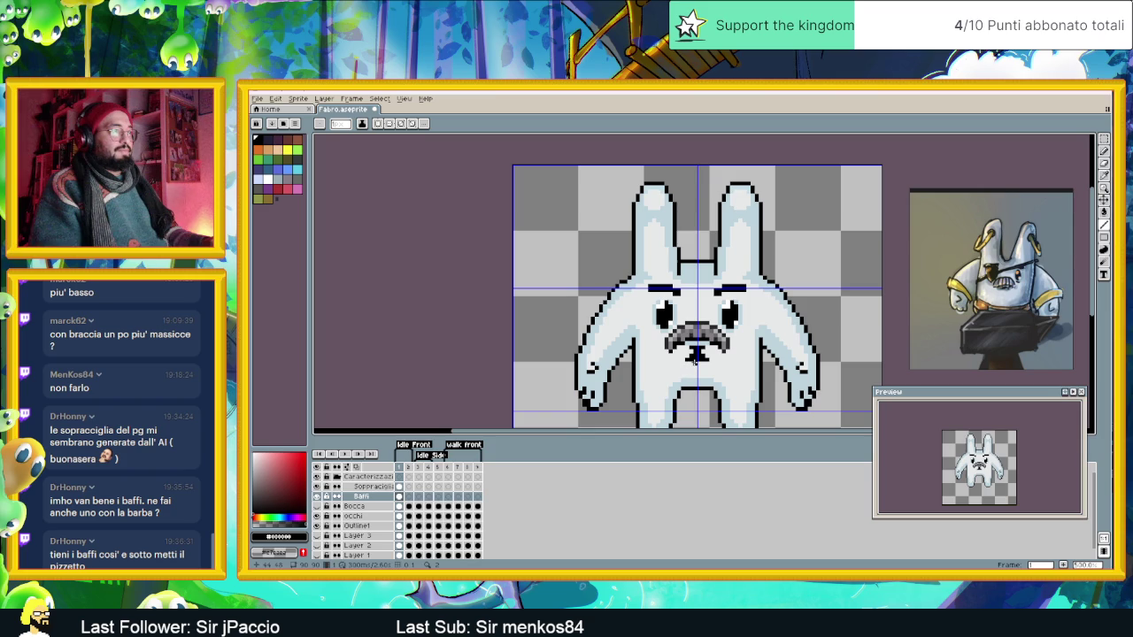
scroll(673, 393, "down", 1)
scroll(695, 368, "down", 1)
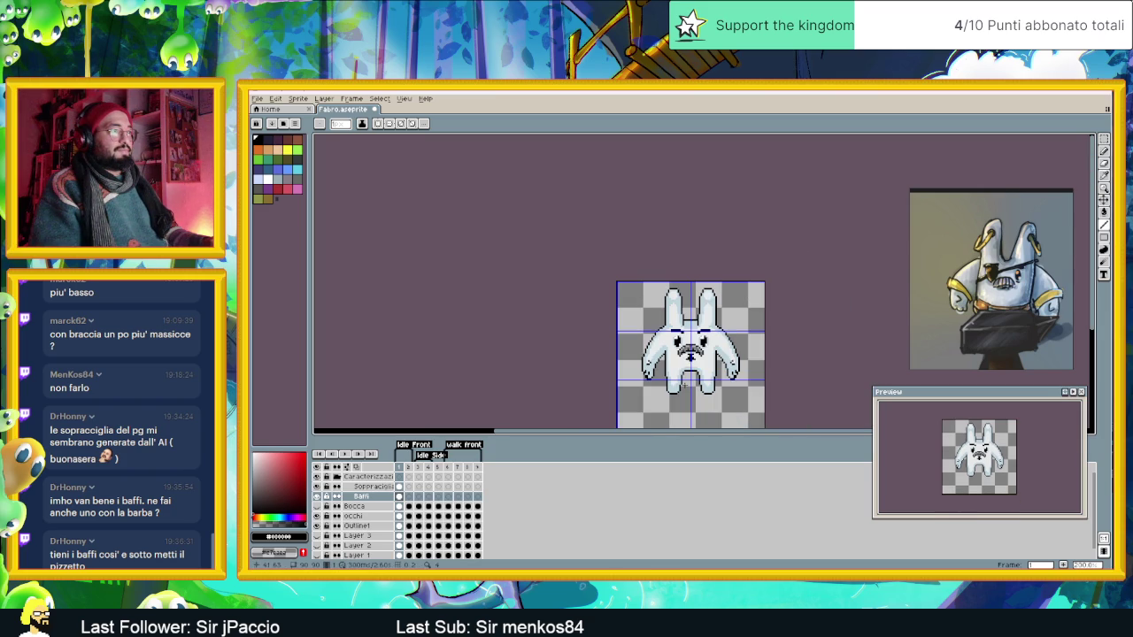
scroll(685, 385, "up", 1)
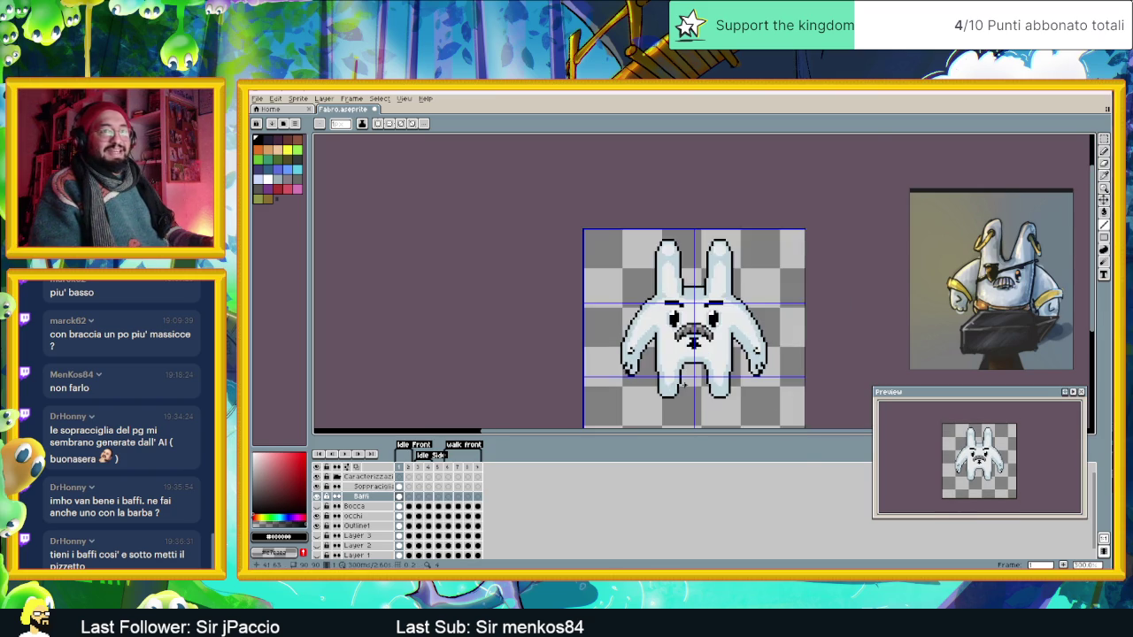
scroll(685, 385, "up", 1)
scroll(699, 353, "up", 1)
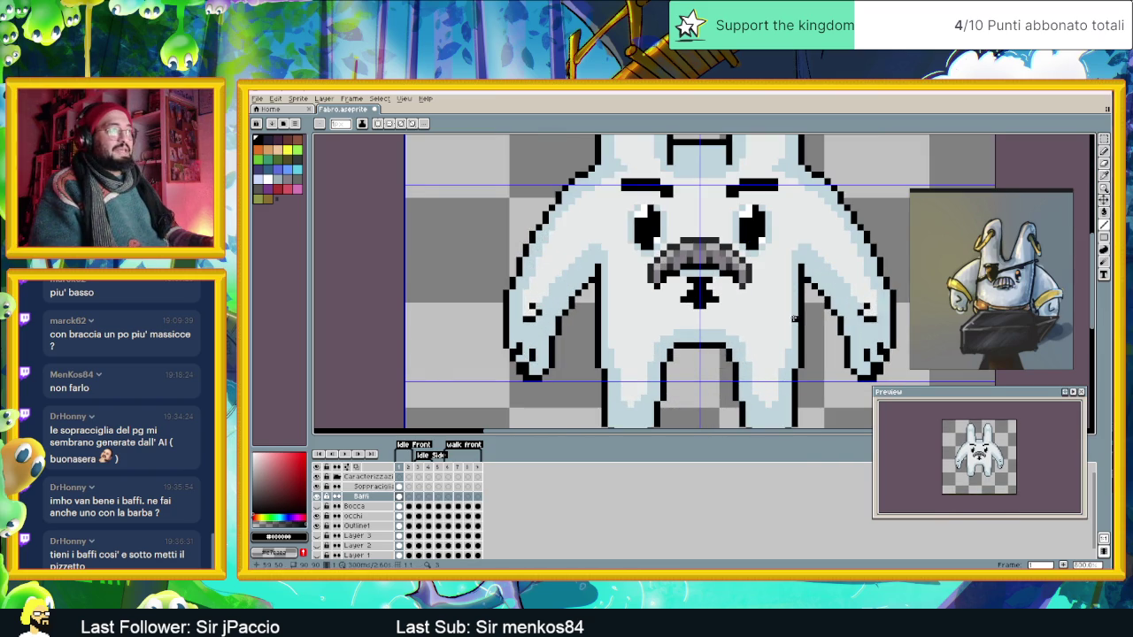
scroll(697, 295, "up", 1)
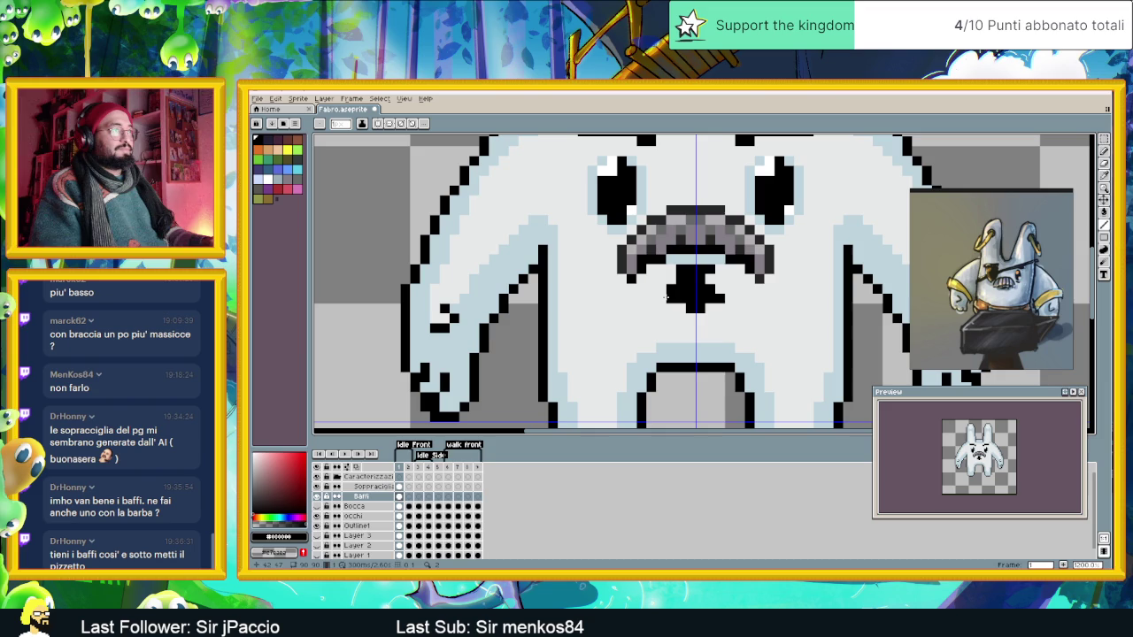
Draw the mouth's left and right curved edges in black pixels.
mouse_move(661, 298)
left_mouse_down()
mouse_move(645, 299)
mouse_move(638, 285)
left_mouse_up()
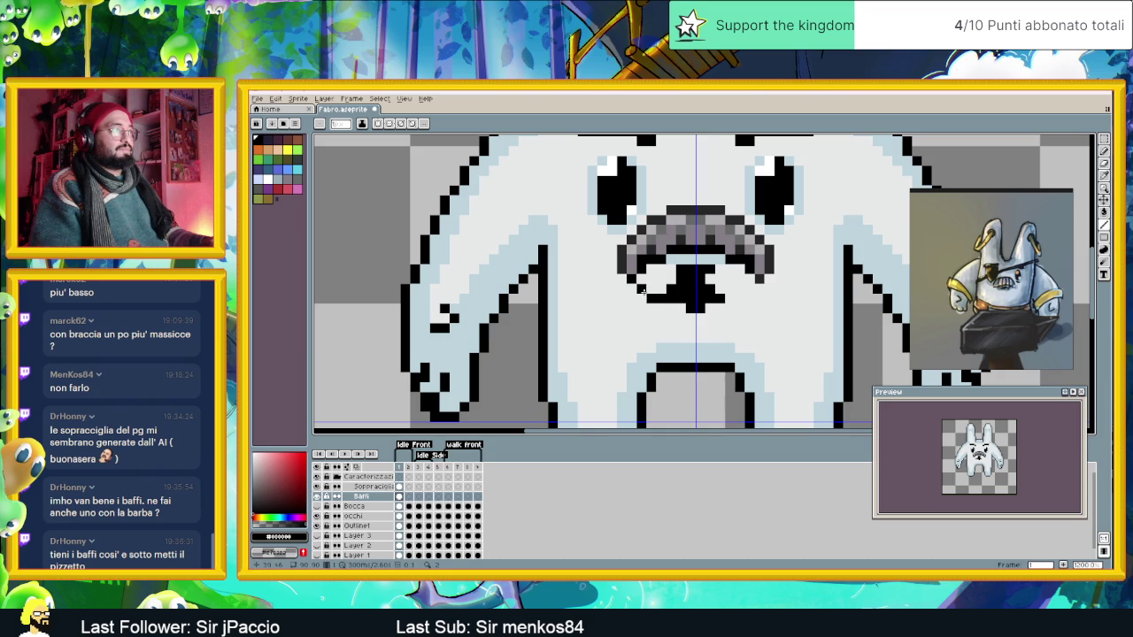
left_click(728, 296)
left_click(738, 290)
left_click_drag(734, 298, 753, 288)
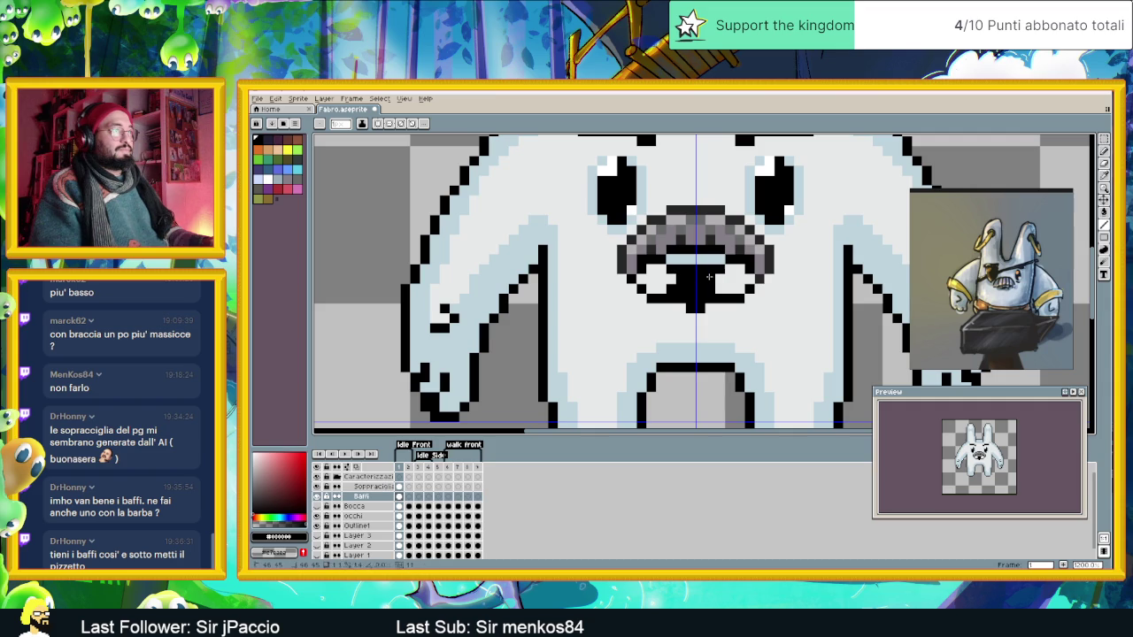
scroll(740, 306, "down", 1)
scroll(743, 310, "down", 1)
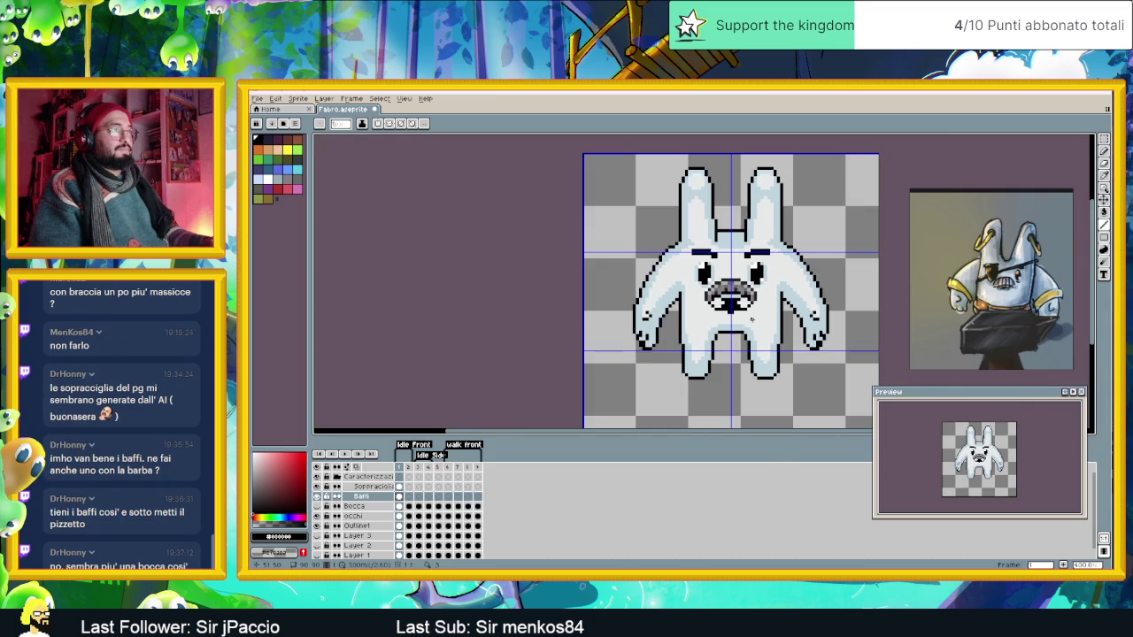
Repaint a strip of the mustache in a lighter grey.
scroll(749, 317, "down", 1)
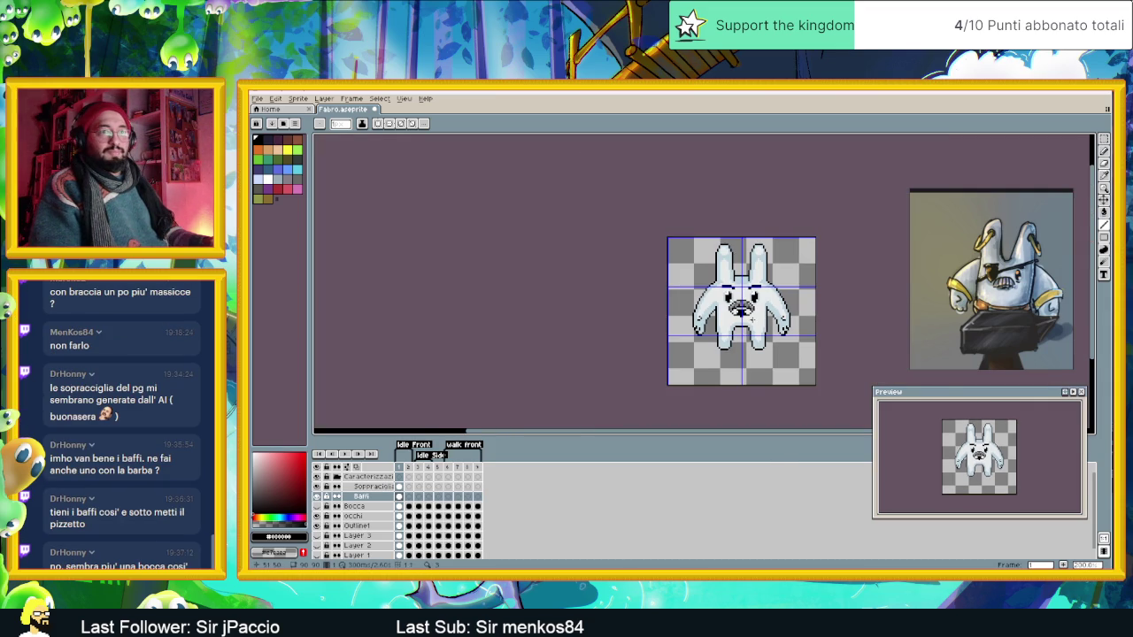
scroll(748, 316, "up", 1)
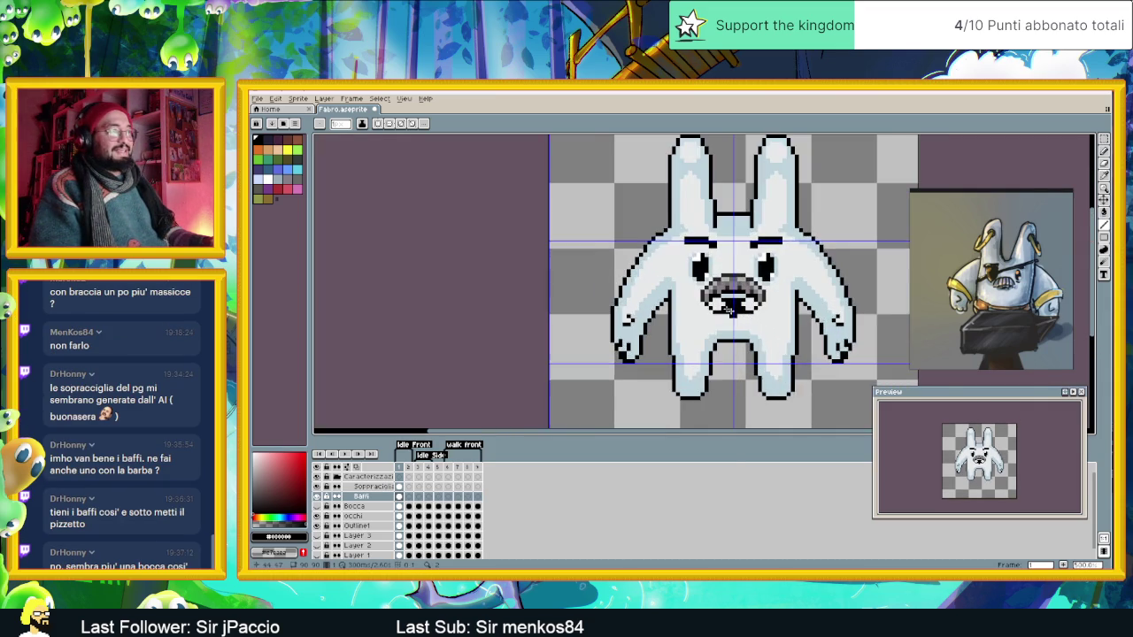
scroll(744, 310, "up", 1)
scroll(721, 296, "up", 1)
left_click_drag(715, 296, 754, 299)
scroll(750, 315, "down", 1)
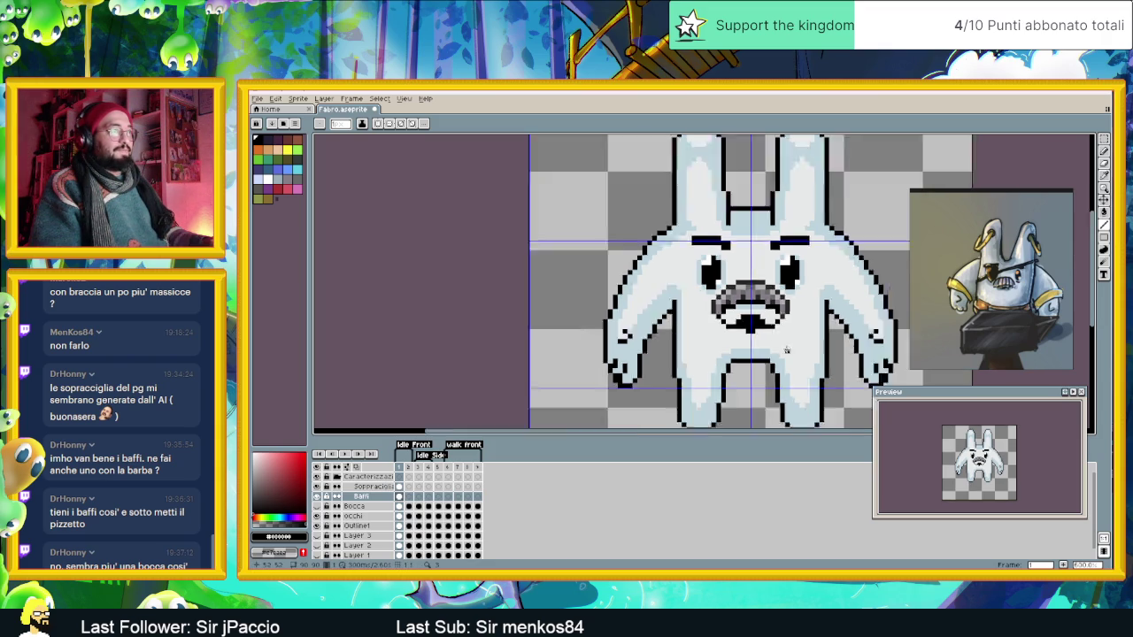
scroll(779, 336, "down", 1)
Extend the black mouth further down the face with the Pencil.
left_click_drag(801, 349, 752, 346)
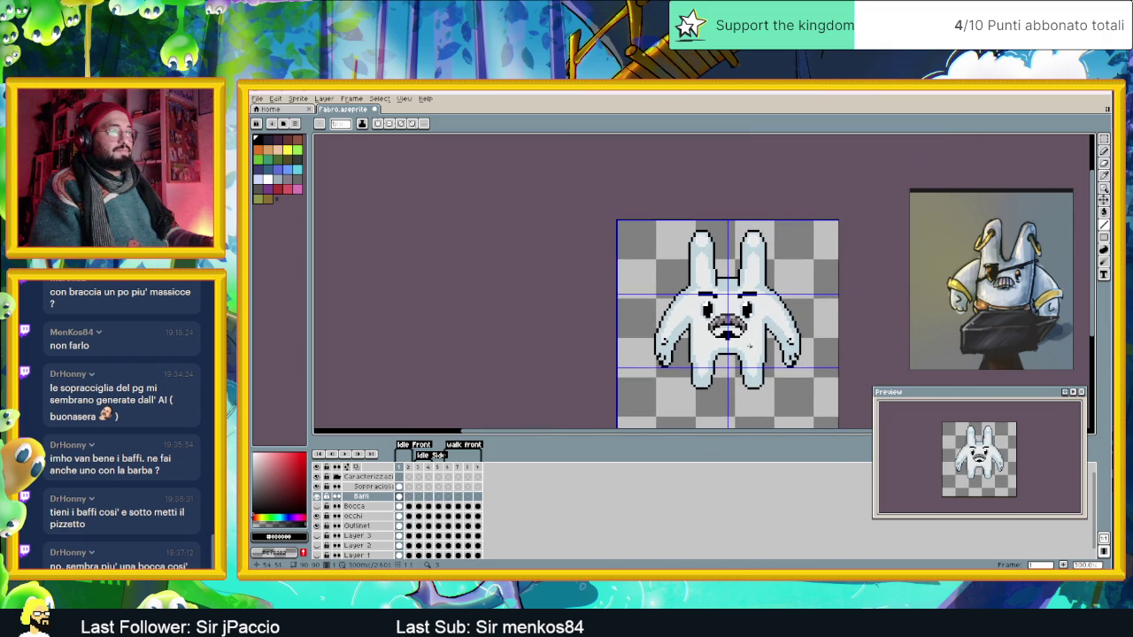
scroll(744, 347, "up", 2)
left_click_drag(686, 324, 719, 326)
left_click(700, 331)
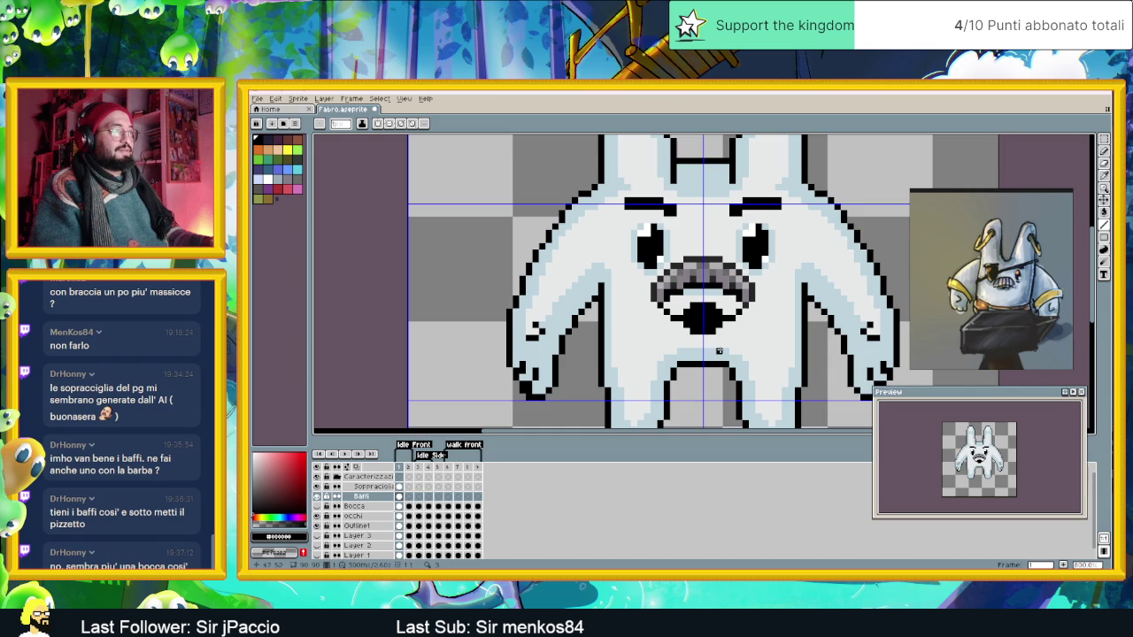
scroll(709, 329, "down", 3)
scroll(708, 330, "up", 2)
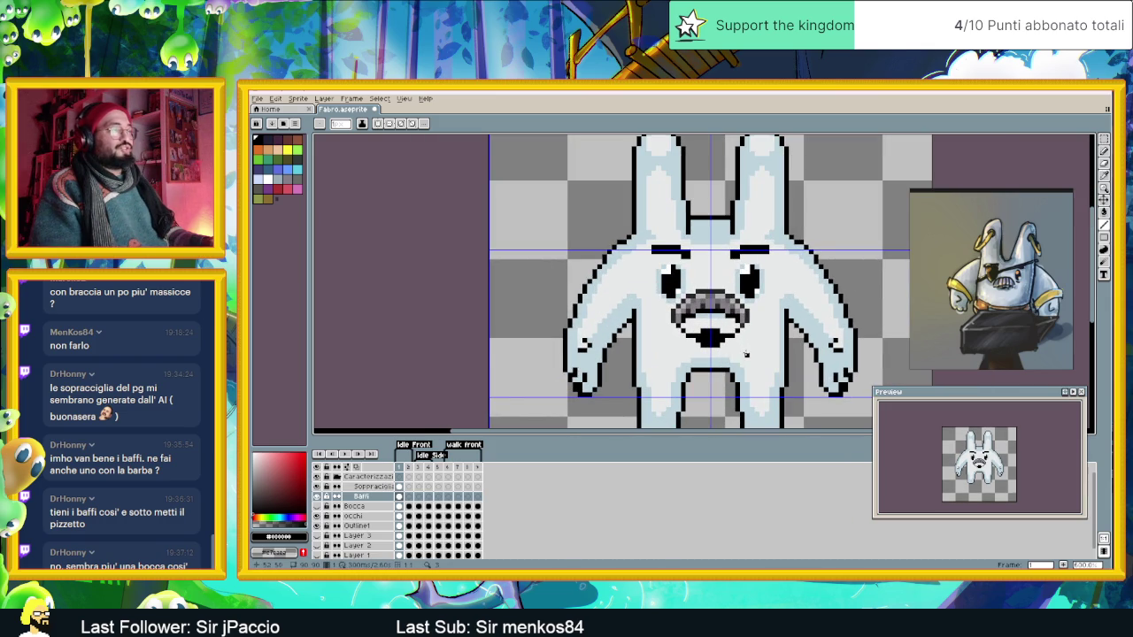
scroll(745, 354, "down", 1)
scroll(708, 344, "up", 1)
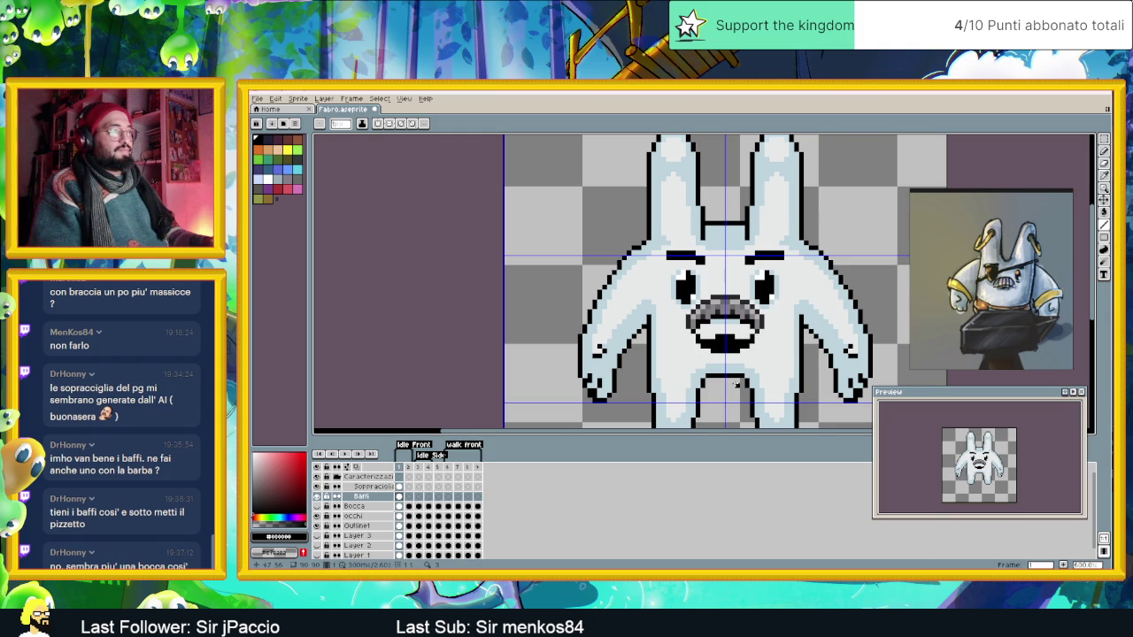
scroll(731, 351, "down", 2)
scroll(731, 351, "down", 1)
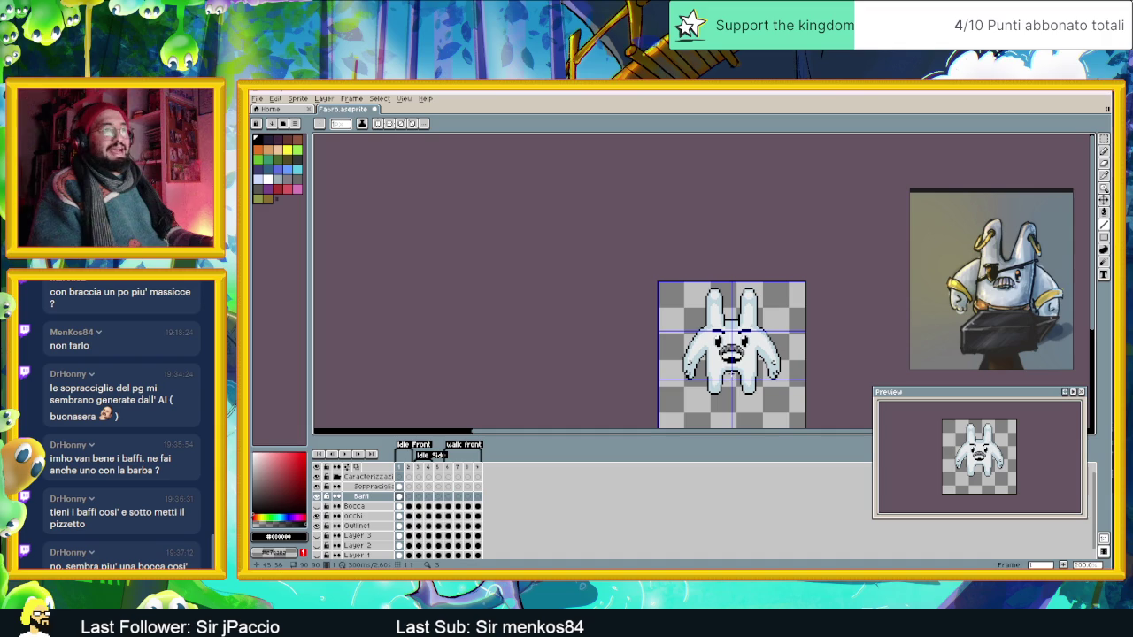
scroll(733, 377, "up", 2)
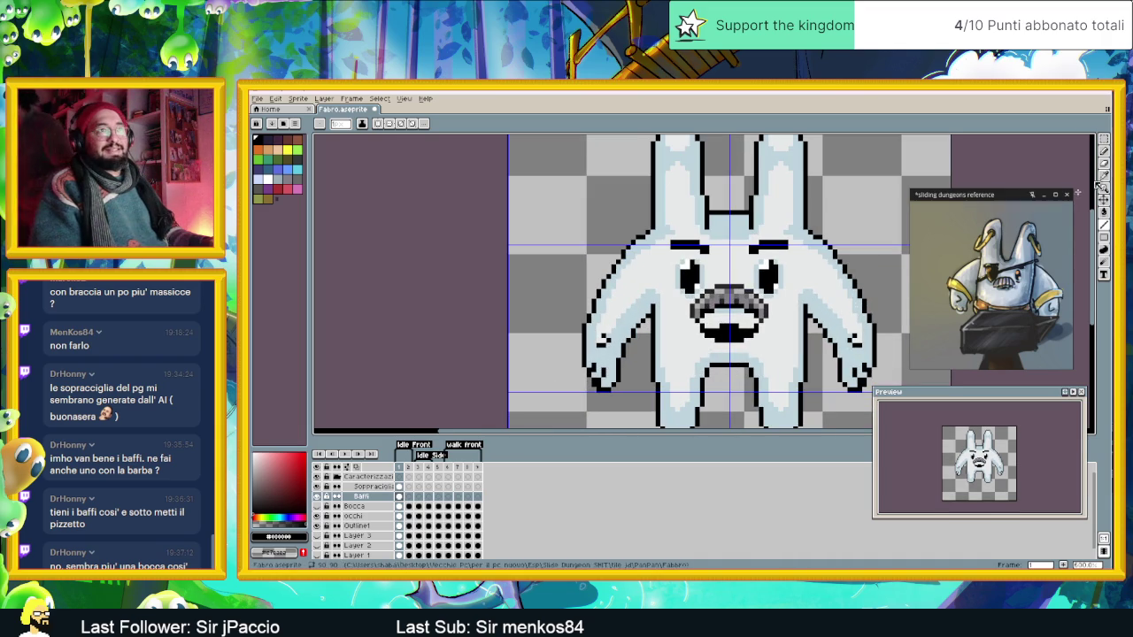
left_click(1103, 139)
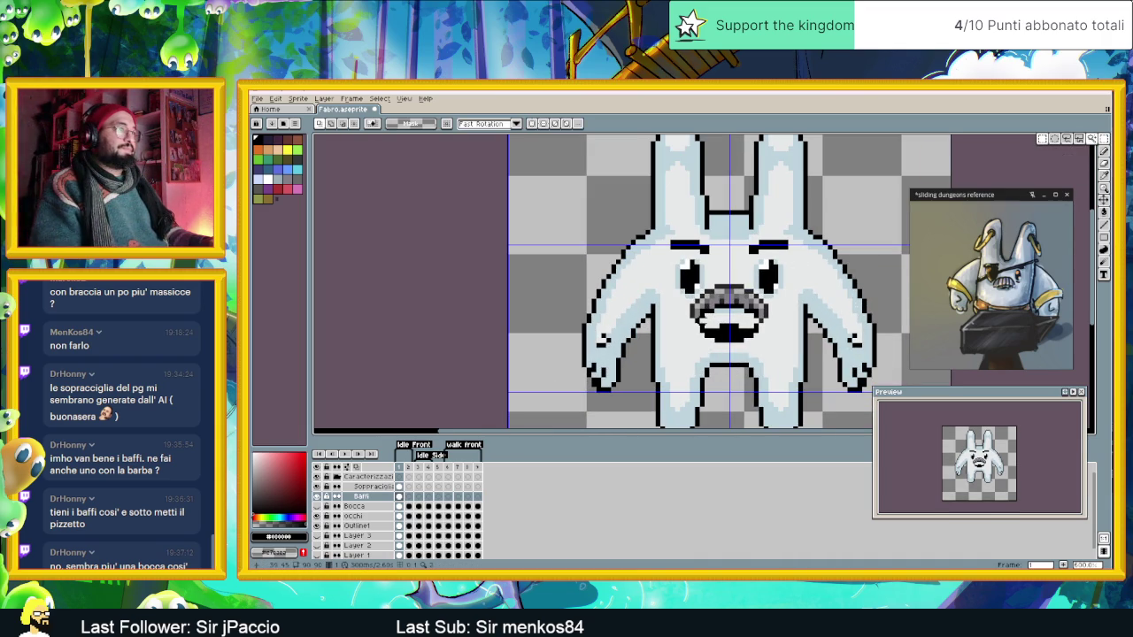
Marquee-select the black mouth under the mustache and delete it.
left_click_drag(698, 320, 760, 350)
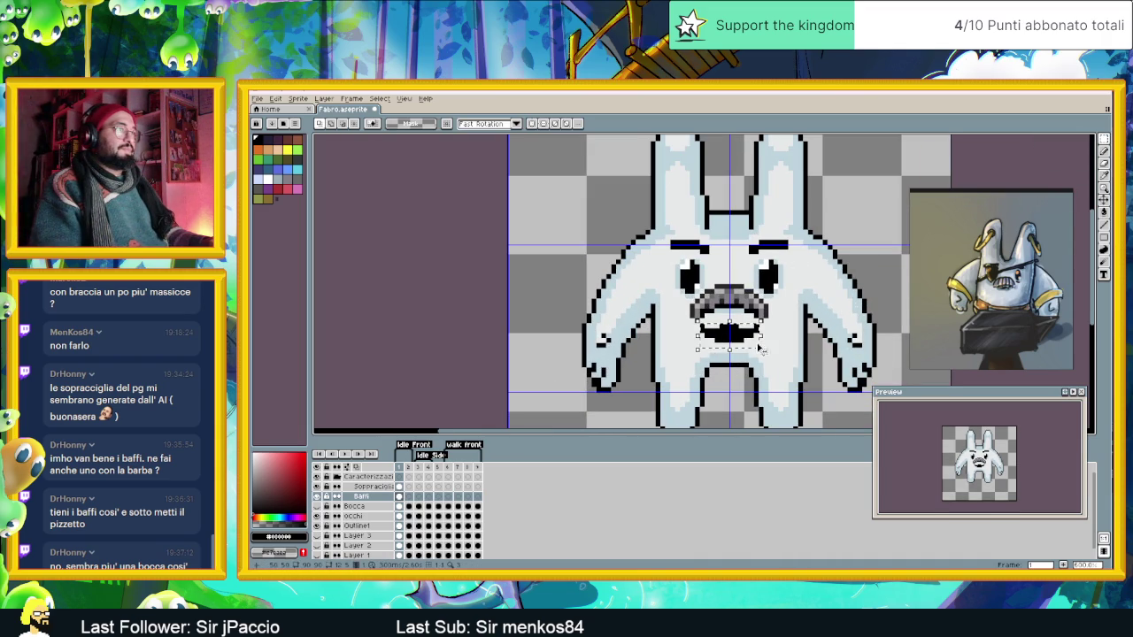
key("Delete")
left_click_drag(803, 309, 763, 330)
scroll(763, 330, "down", 1)
scroll(763, 330, "down", 1)
scroll(763, 330, "down", 1)
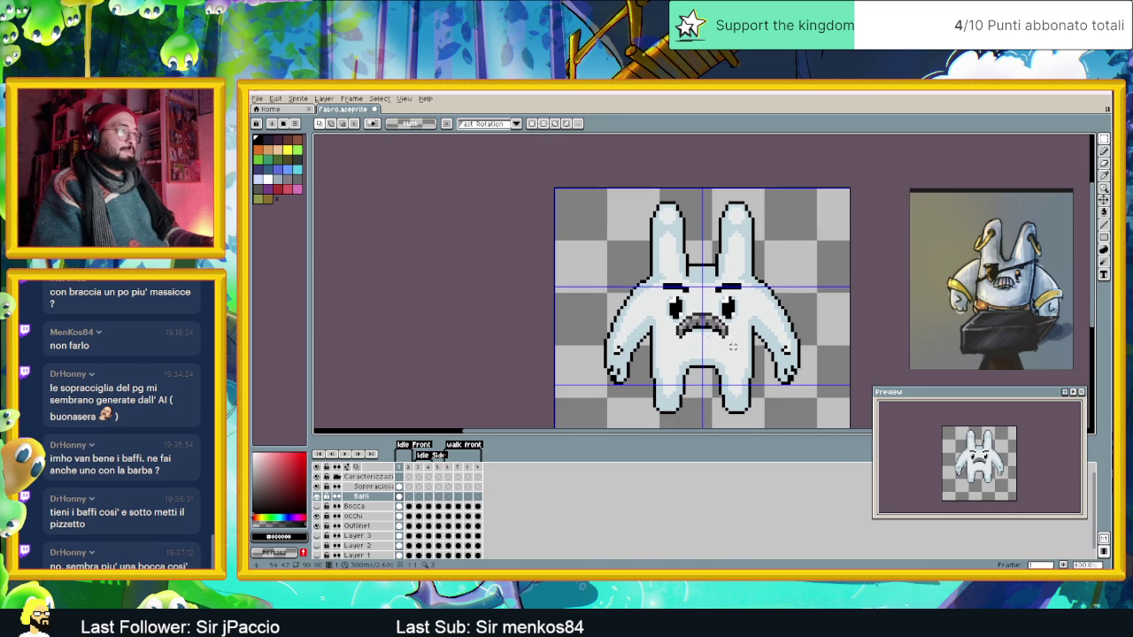
scroll(732, 347, "down", 6)
scroll(731, 341, "up", 1)
scroll(729, 335, "up", 2)
scroll(726, 327, "up", 2)
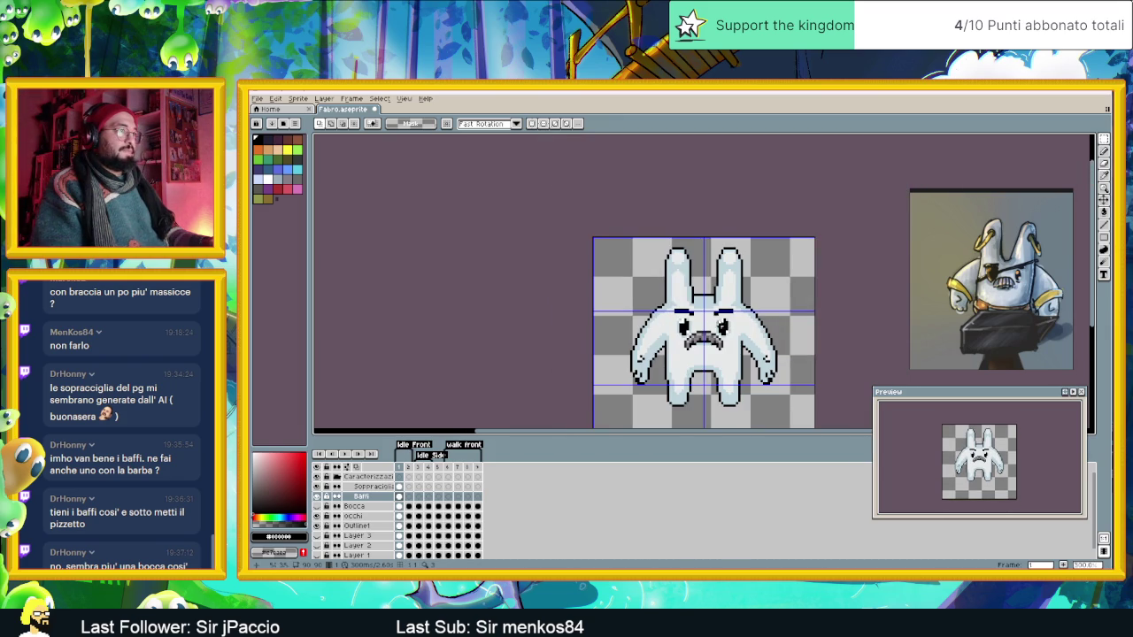
scroll(714, 323, "up", 1)
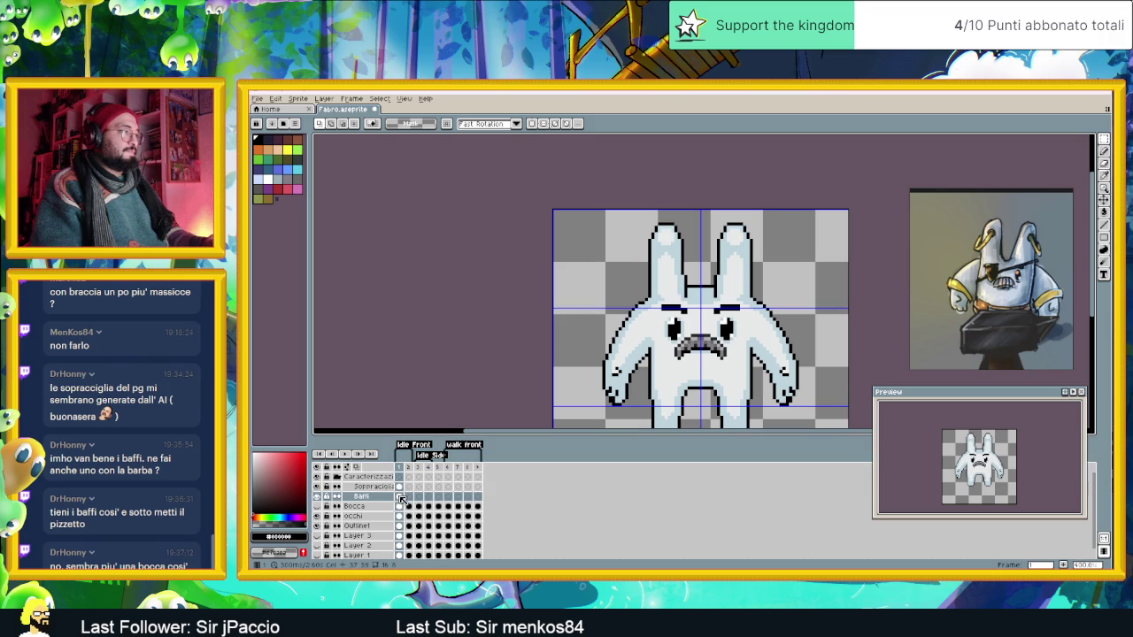
Compare frames 1 and 2 of the Sopracciglia layer.
left_click(409, 487)
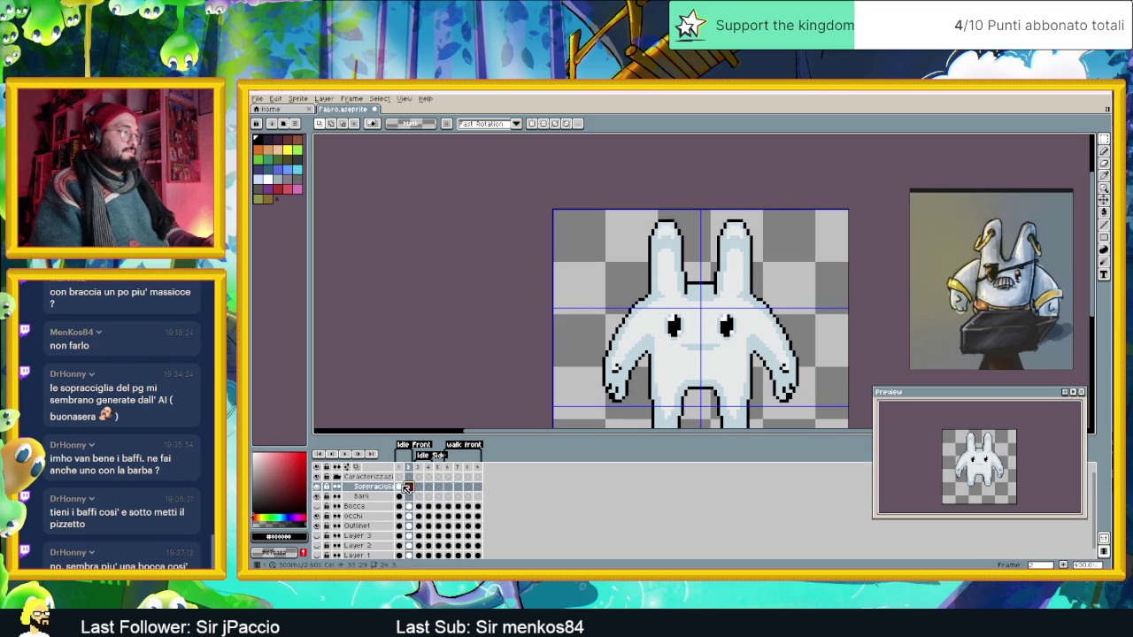
key("Left")
left_click(409, 487)
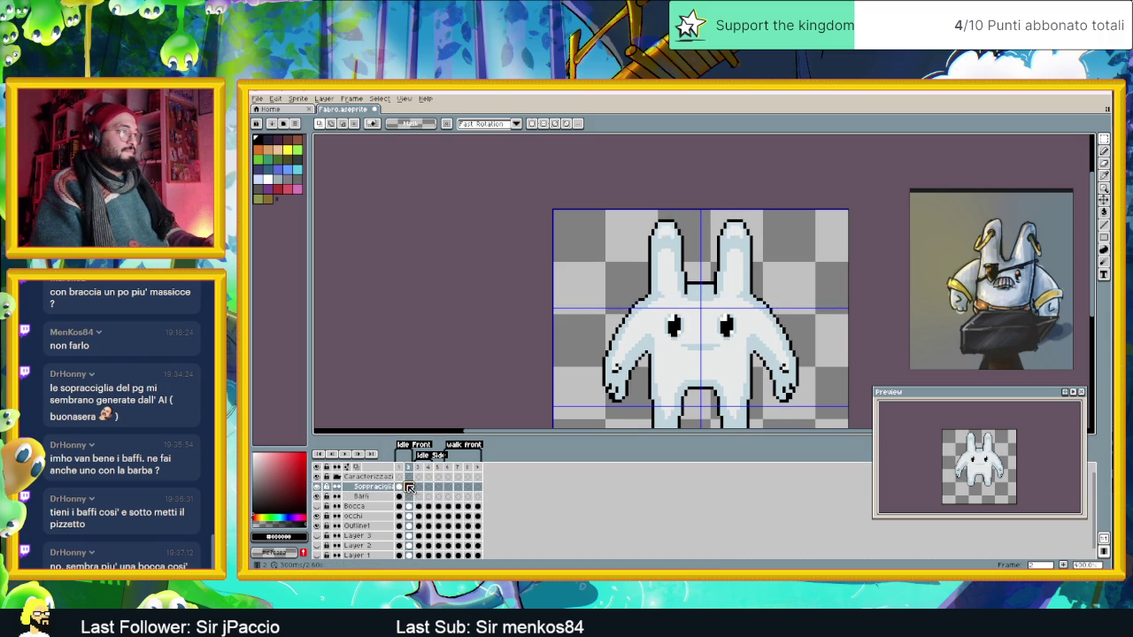
left_click(400, 487)
Add a new layer above Sopracciglia and name it 'Benda all'occhio'.
right_click(380, 489)
mouse_move(393, 505)
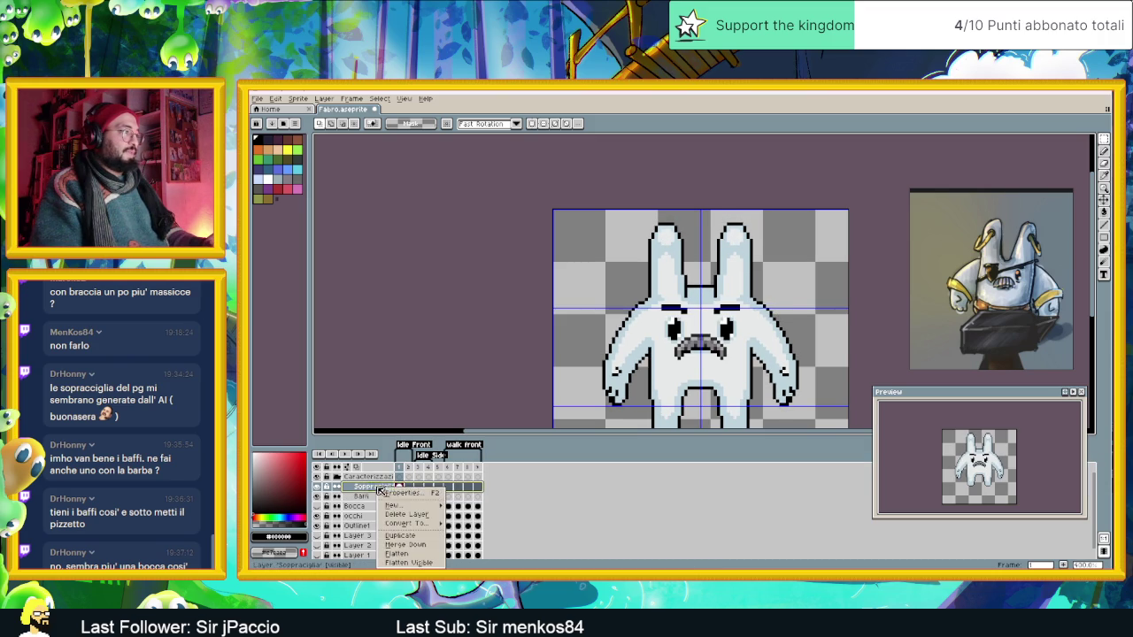
left_click(471, 505)
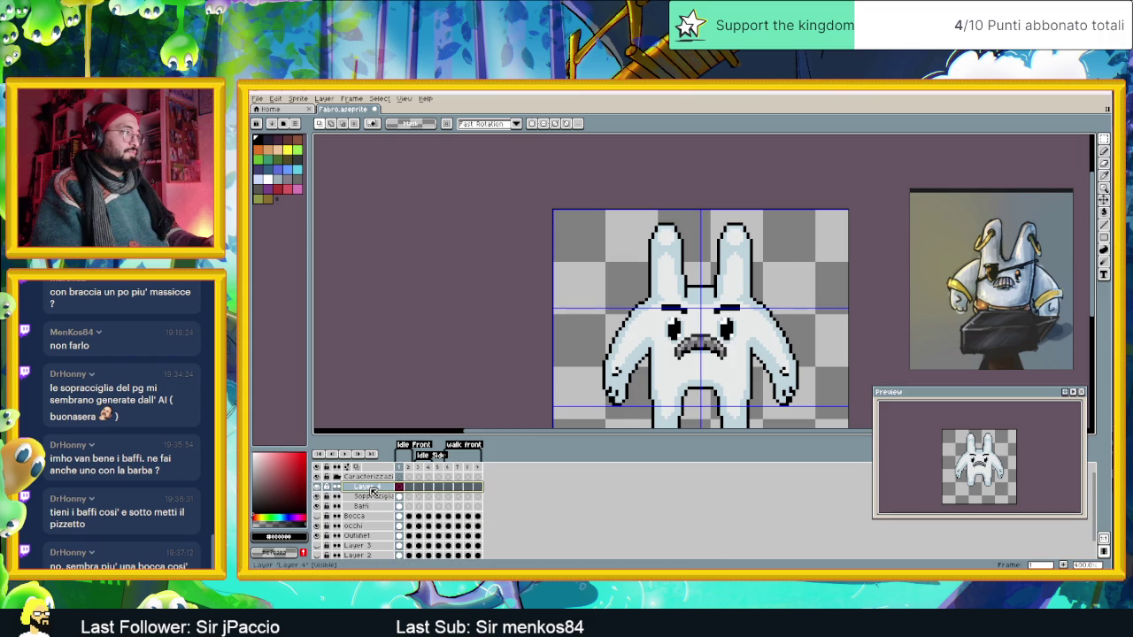
double_click(375, 490)
type("B")
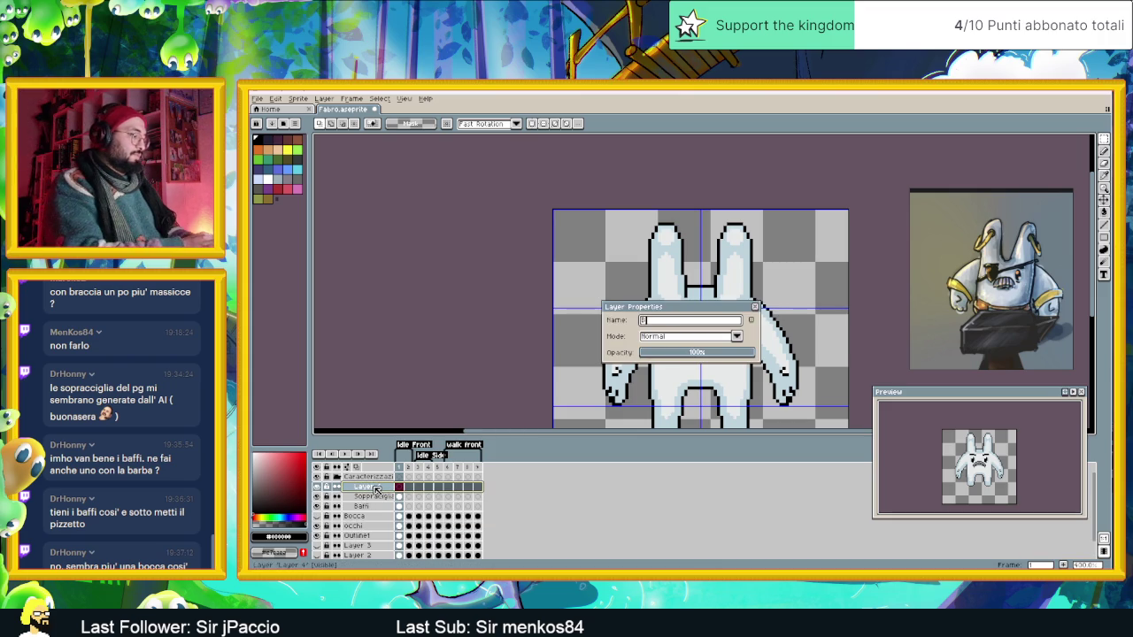
type("enda all'occhio")
key("Return")
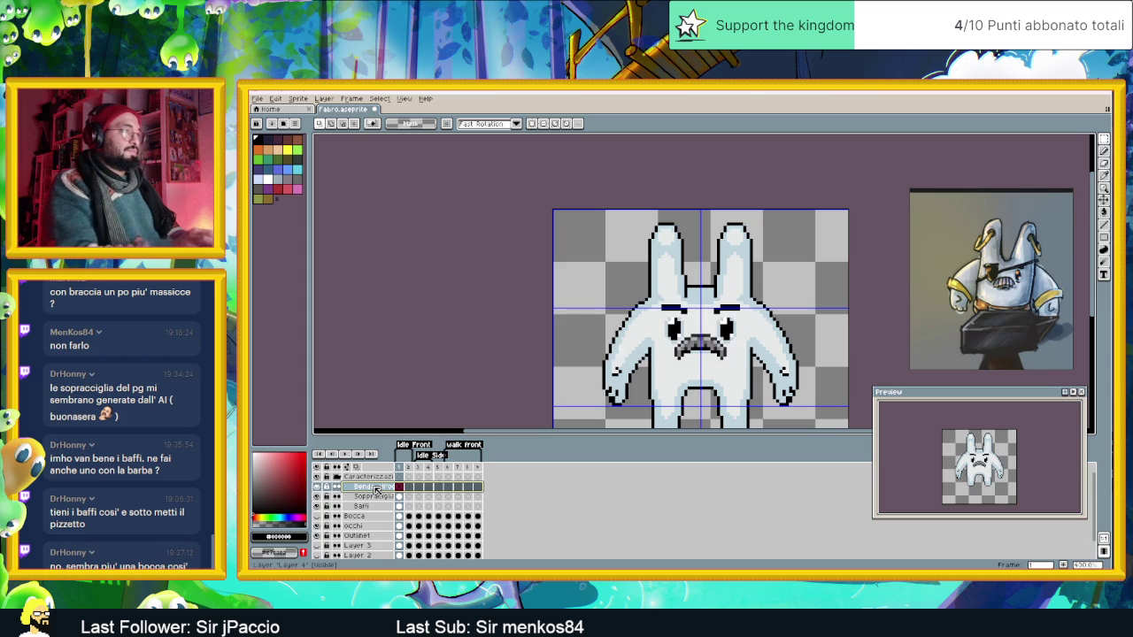
scroll(660, 359, "up", 1)
scroll(660, 358, "up", 1)
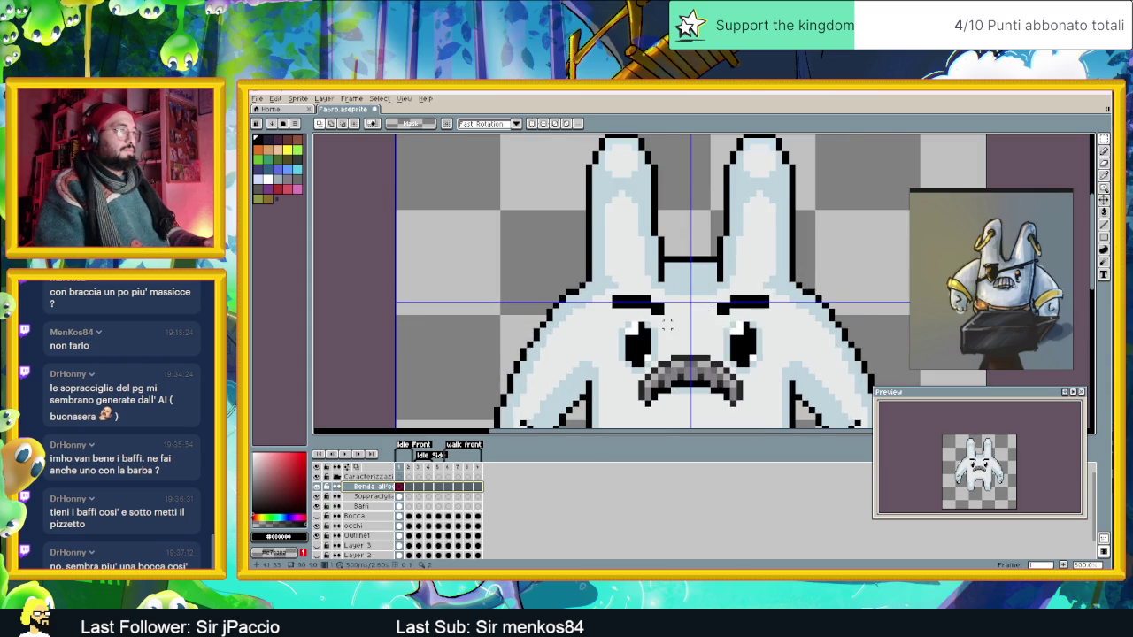
Outline the eye patch around the rabbit's left eye with straight lines and single pixels.
scroll(659, 359, "up", 1)
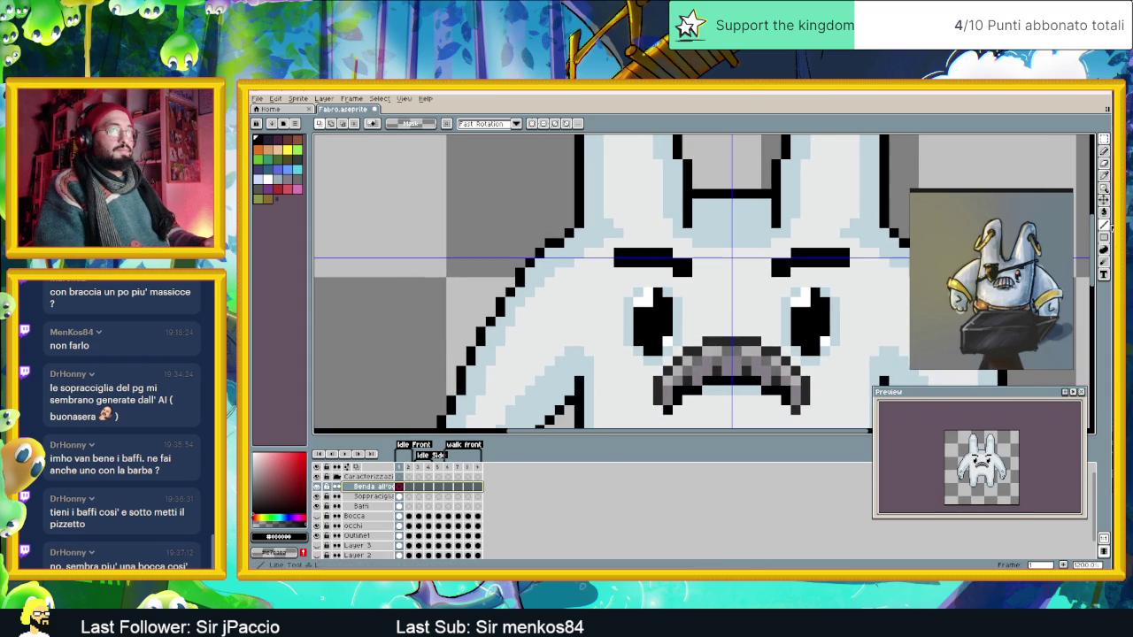
left_click(1090, 232)
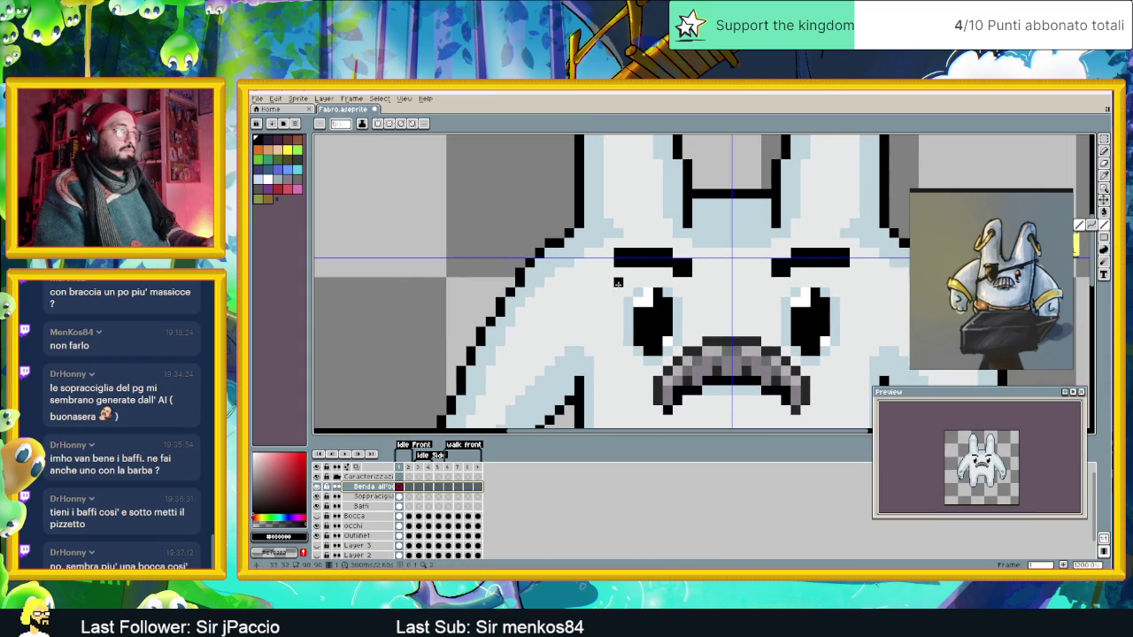
left_click_drag(609, 281, 687, 283)
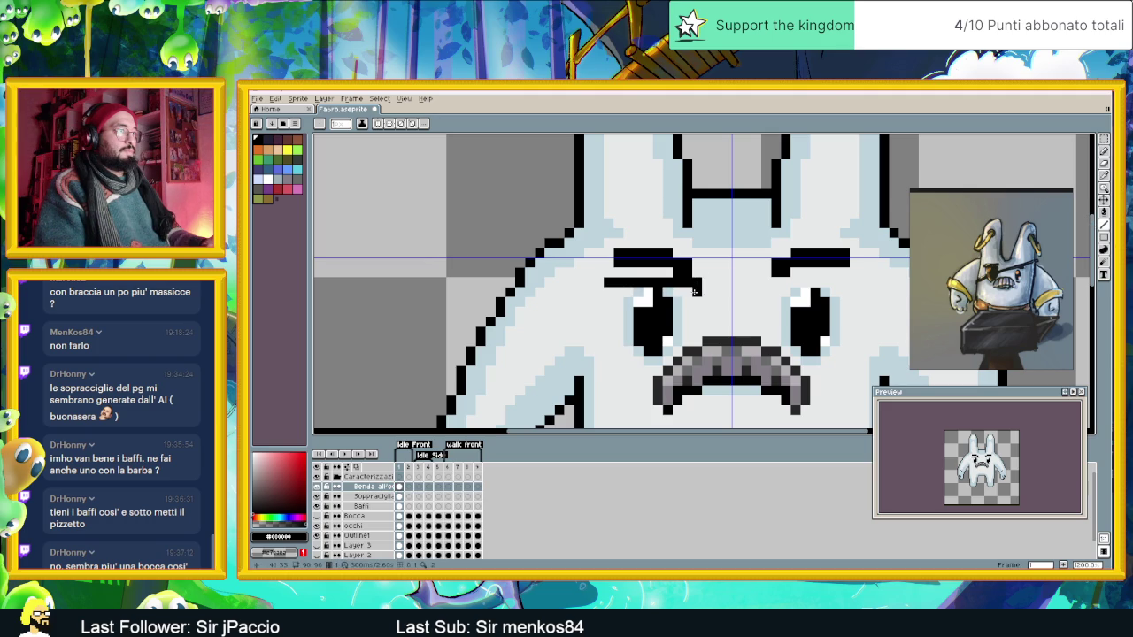
left_click(697, 292)
left_click_drag(598, 292, 599, 315)
left_click(697, 301)
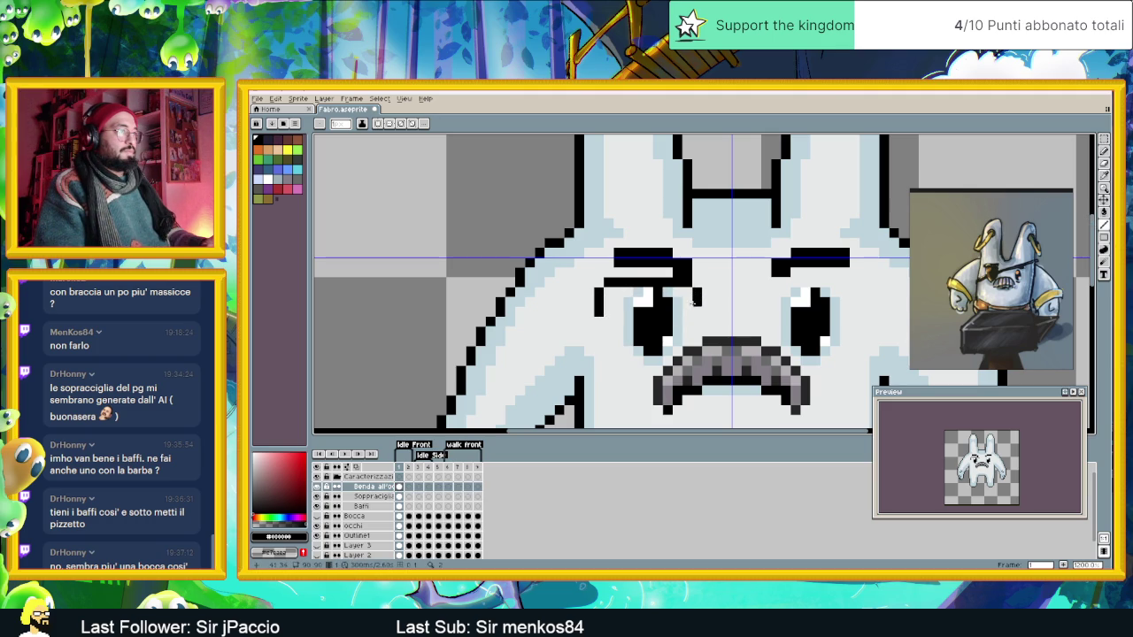
left_click(696, 311)
left_click(687, 321)
left_click(609, 330)
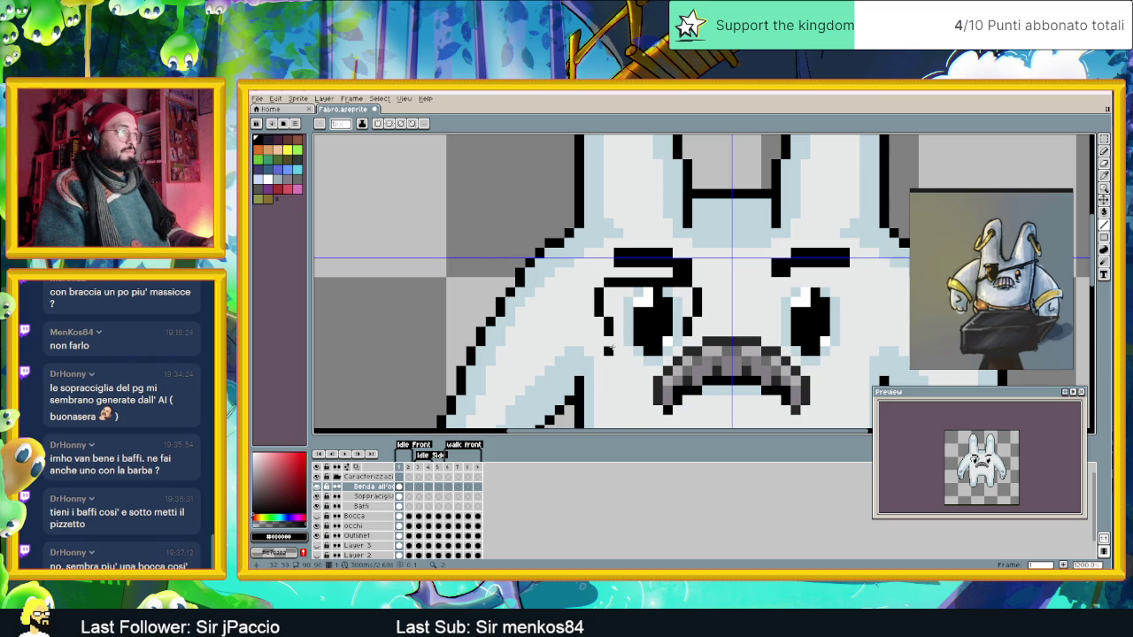
left_click(619, 357)
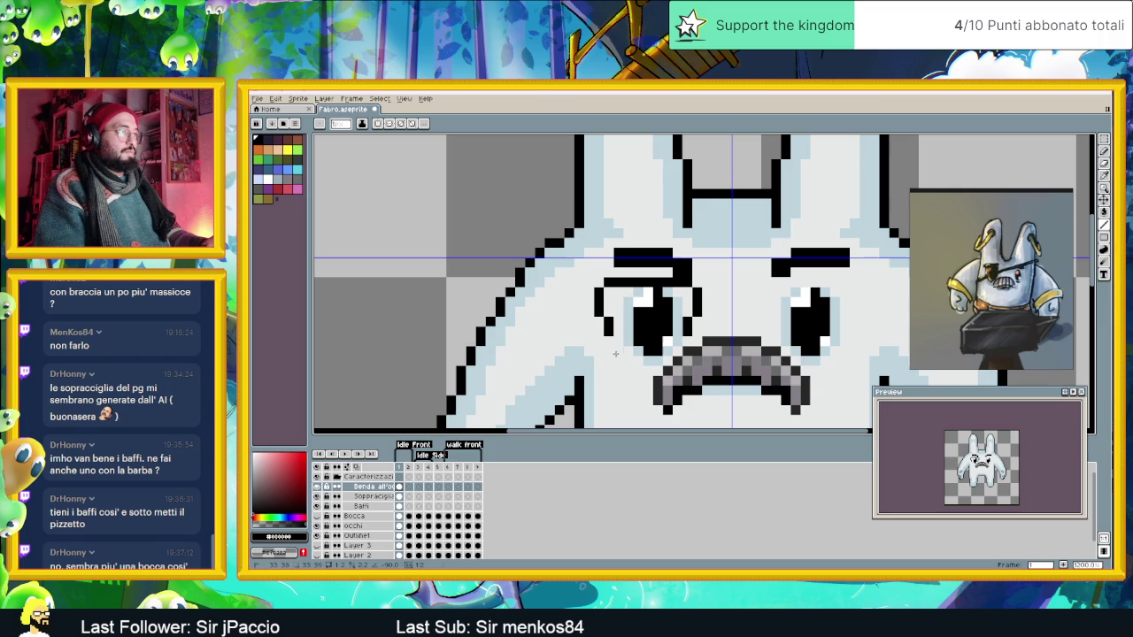
left_click(608, 347)
left_click(621, 360)
left_click(662, 359)
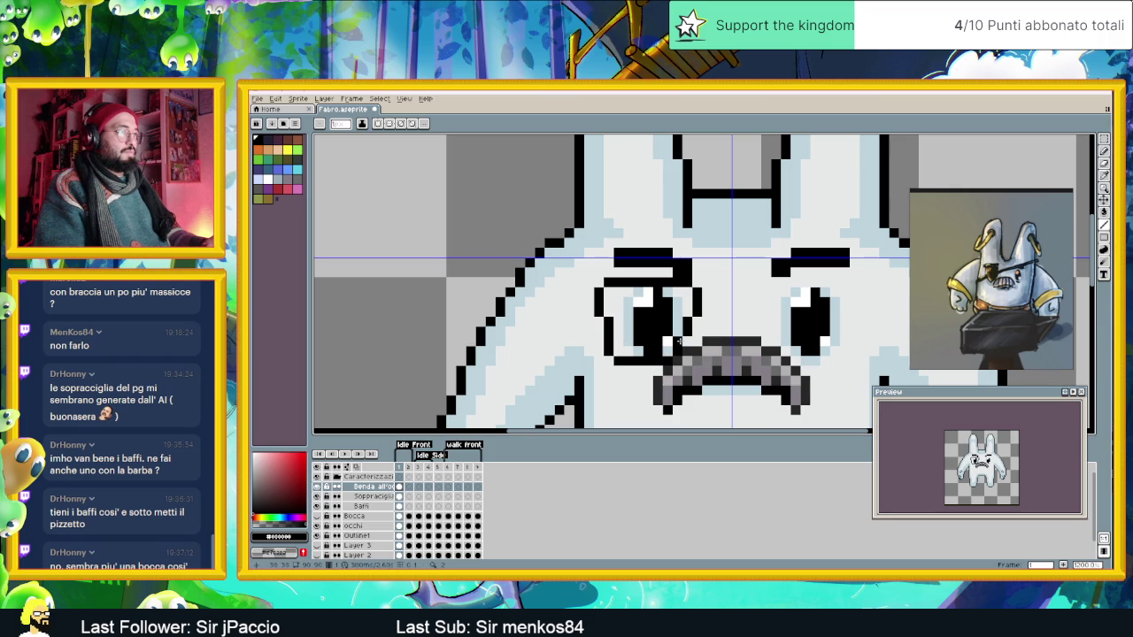
Fill the enclosed eye patch outline solid black with the Paint Bucket.
left_click(1106, 213)
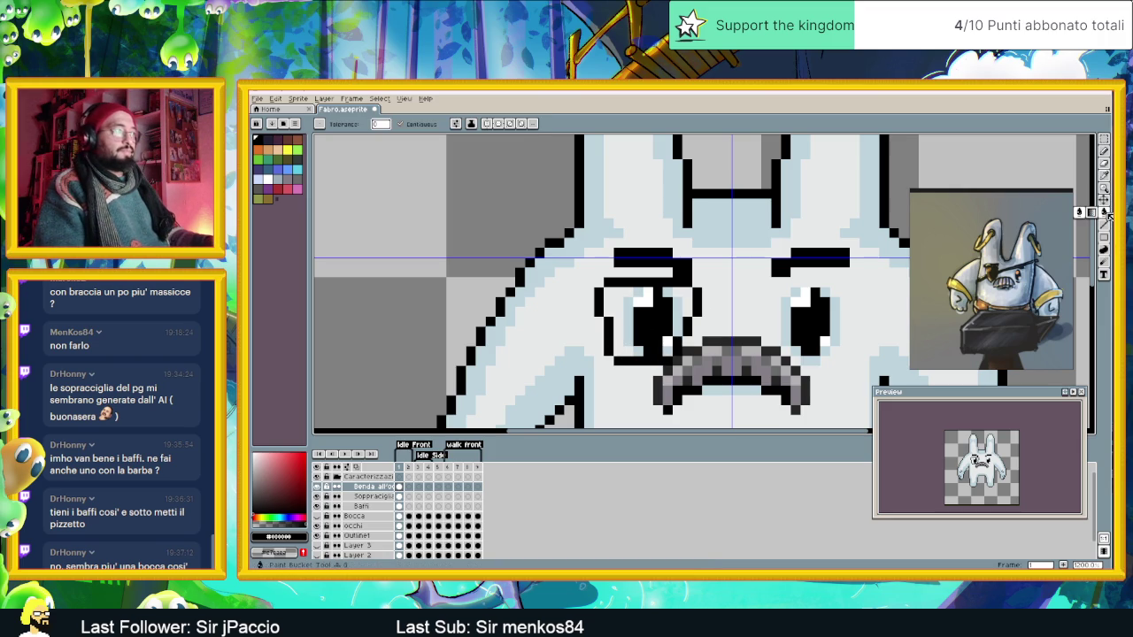
left_click(624, 305)
scroll(741, 319, "down", 4)
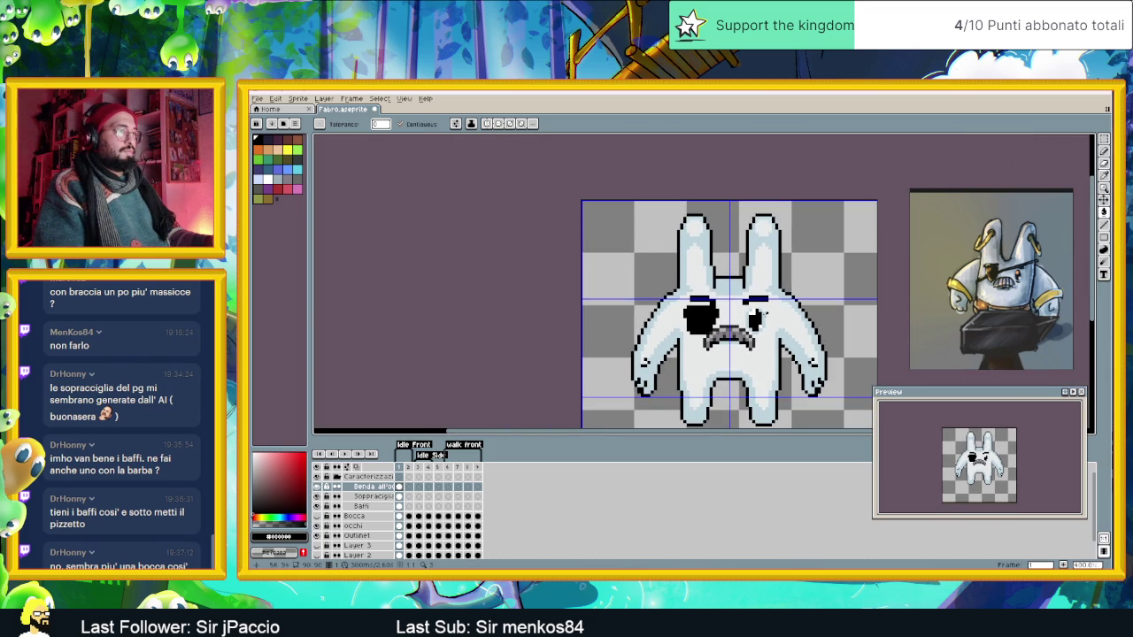
left_click_drag(771, 311, 693, 319)
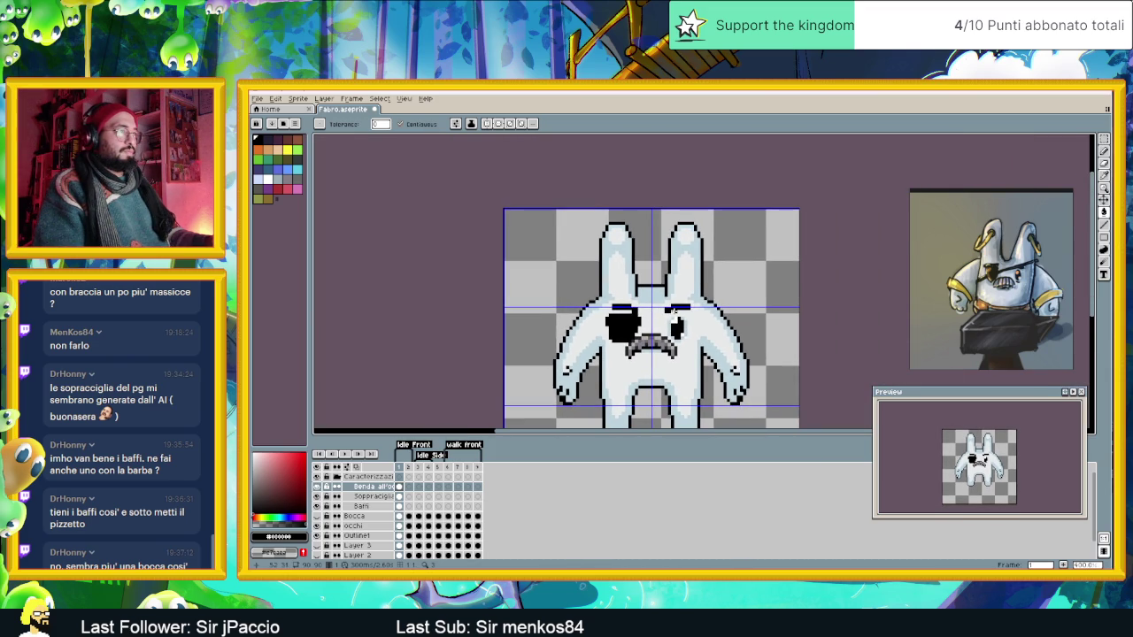
scroll(667, 309, "up", 1)
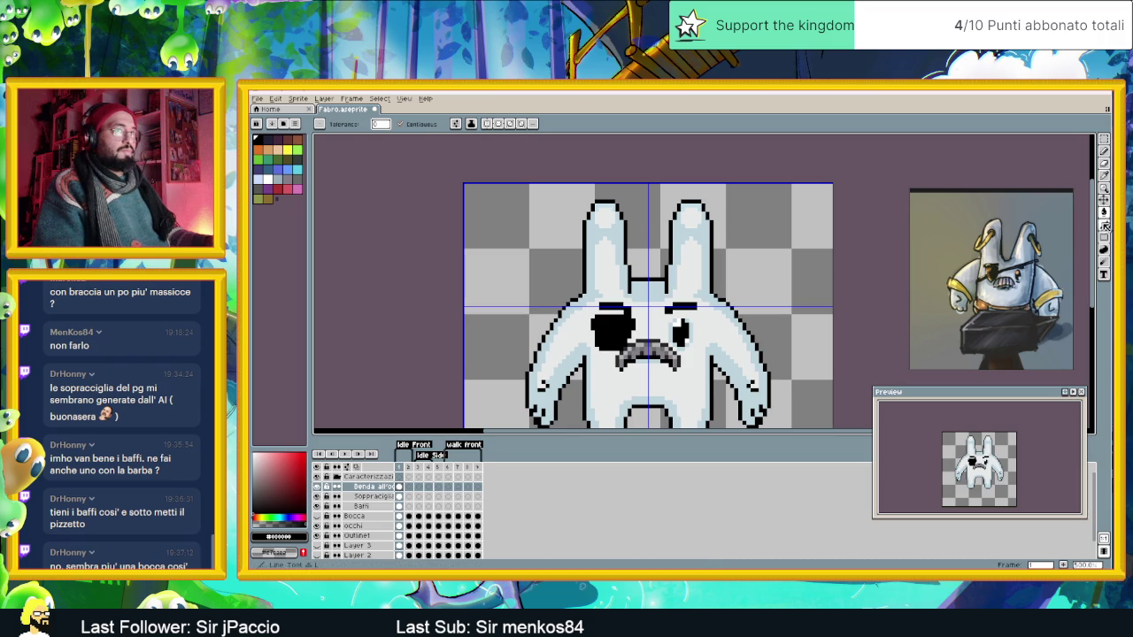
Draw the black strap from the patch diagonally up across the head.
left_click(1105, 227)
left_click_drag(644, 310, 713, 292)
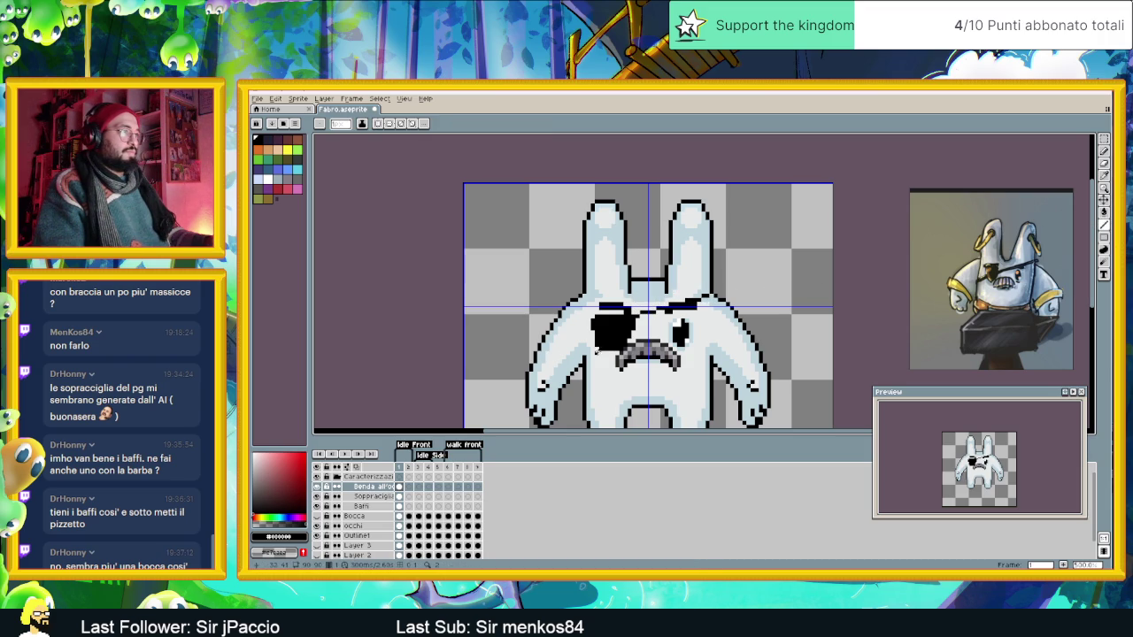
left_click_drag(592, 349, 584, 361)
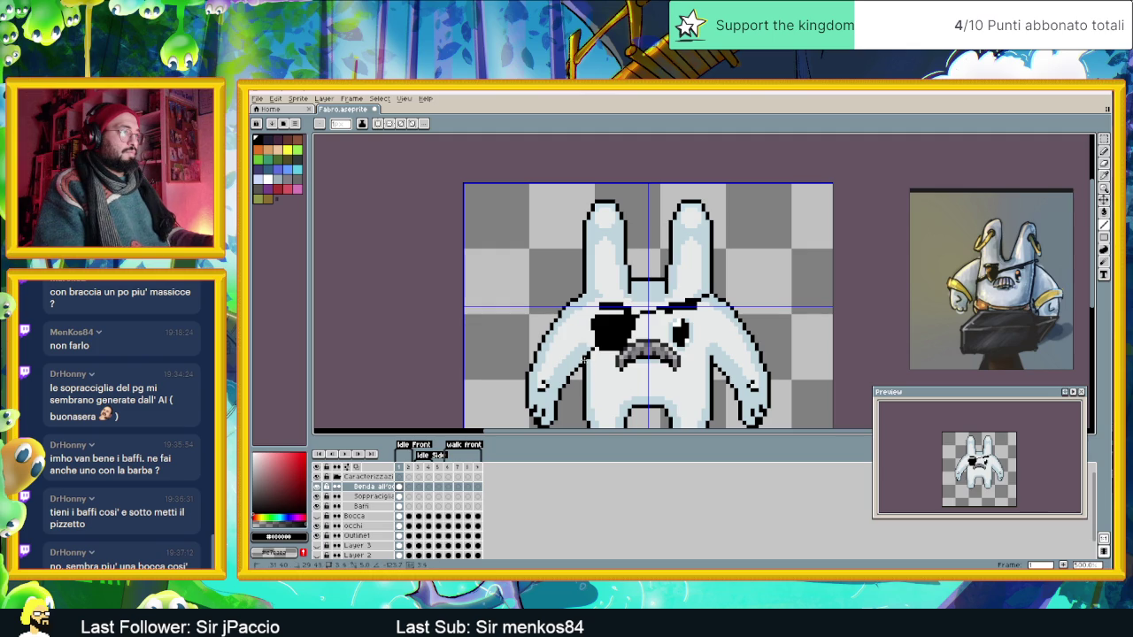
scroll(658, 349, "down", 2)
scroll(658, 348, "down", 1)
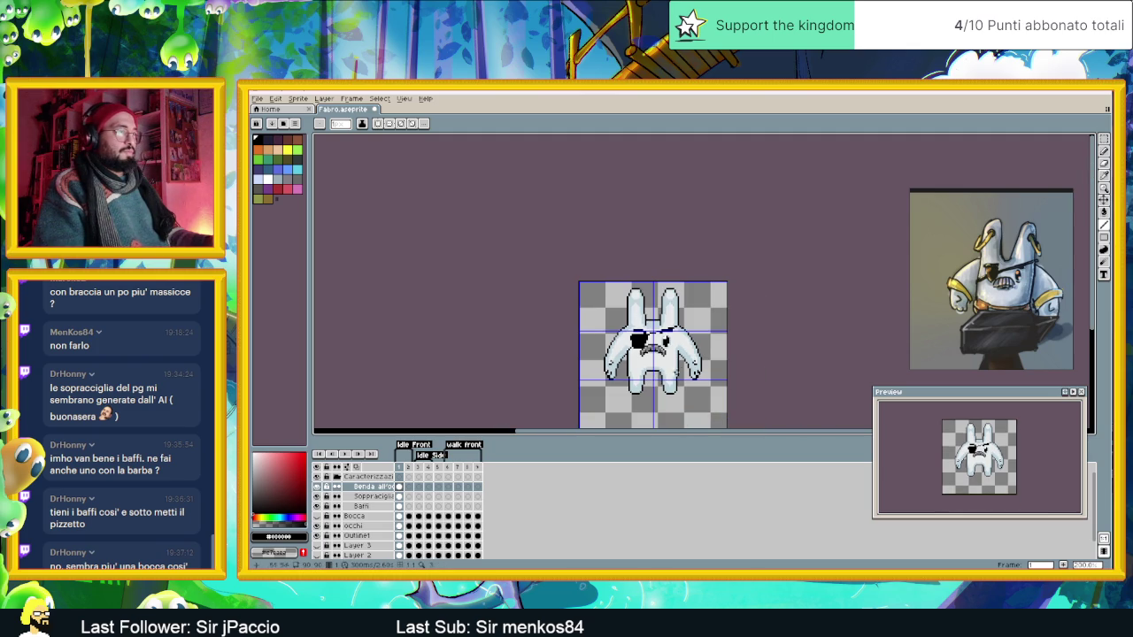
scroll(625, 354, "up", 3)
scroll(652, 334, "up", 1)
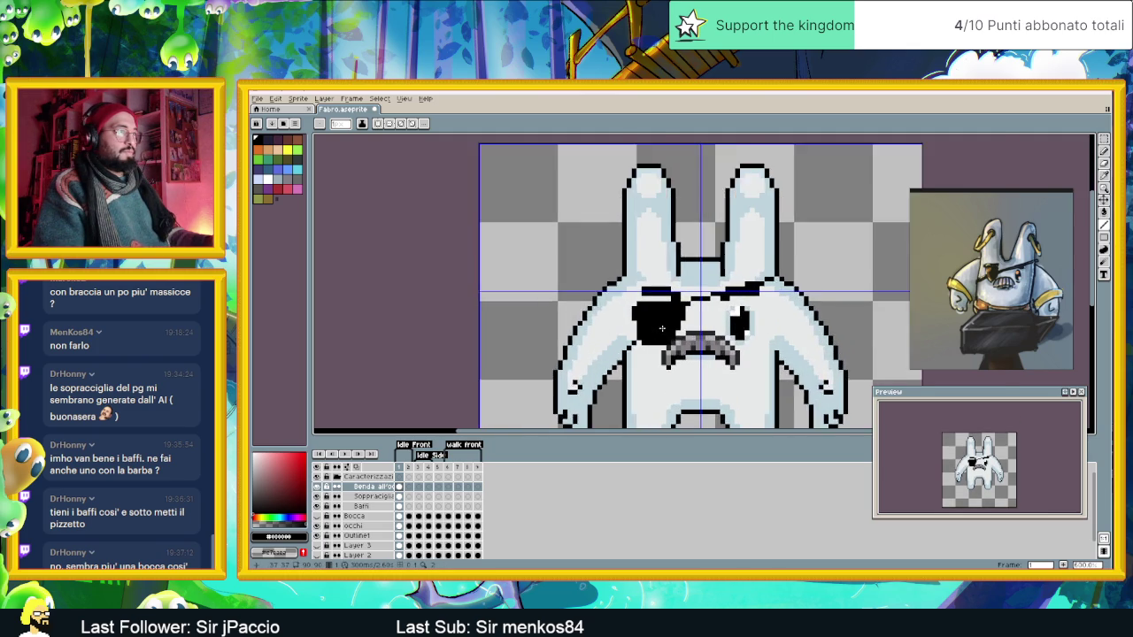
scroll(655, 326, "up", 1)
scroll(655, 319, "up", 1)
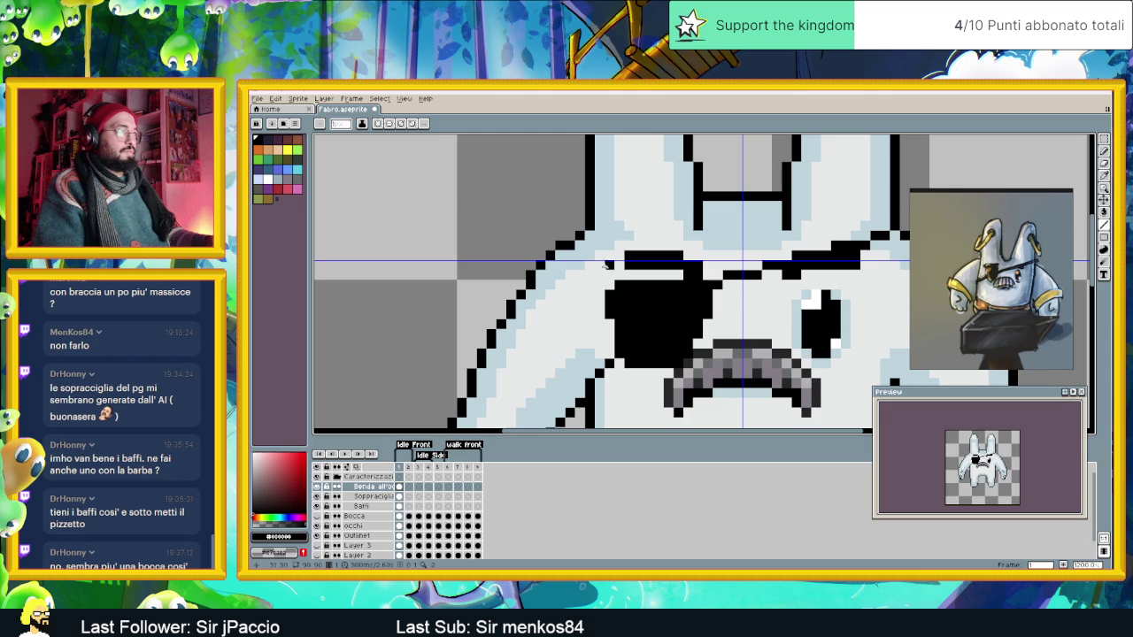
left_click_drag(609, 275, 585, 229)
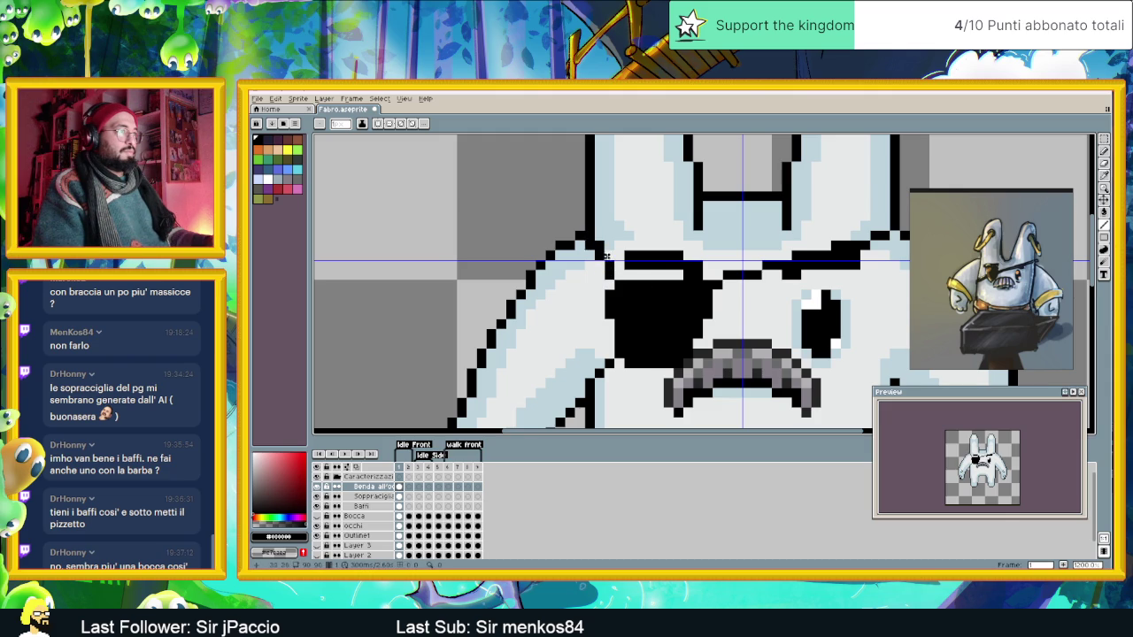
scroll(586, 229, "down", 2)
scroll(586, 229, "down", 1)
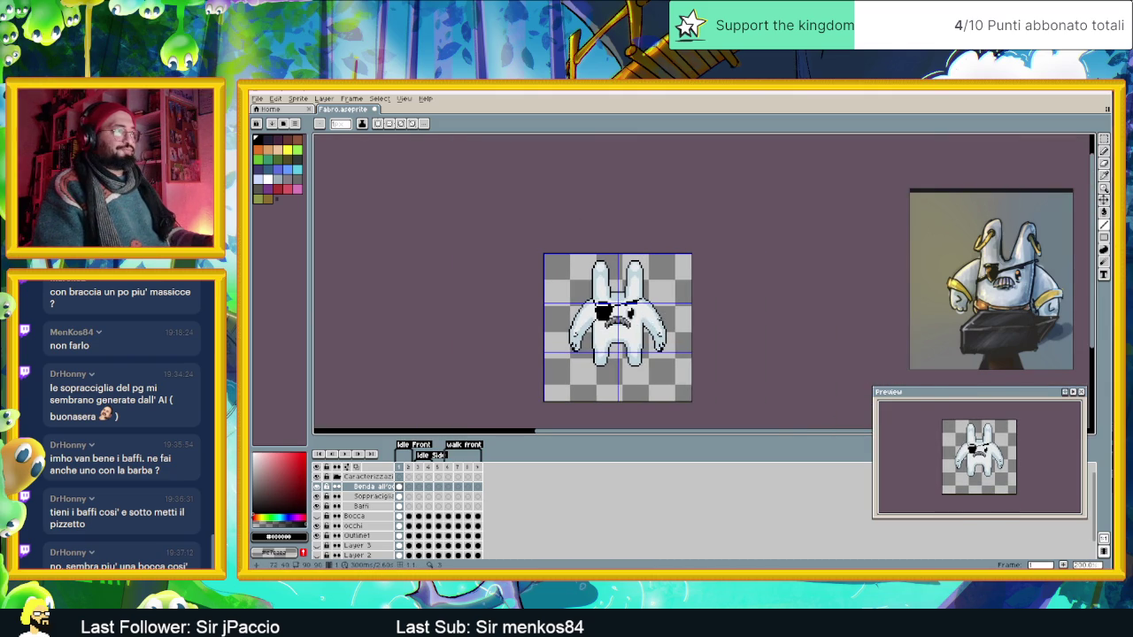
scroll(607, 310, "up", 2)
scroll(606, 311, "up", 2)
scroll(606, 311, "up", 1)
scroll(632, 305, "up", 1)
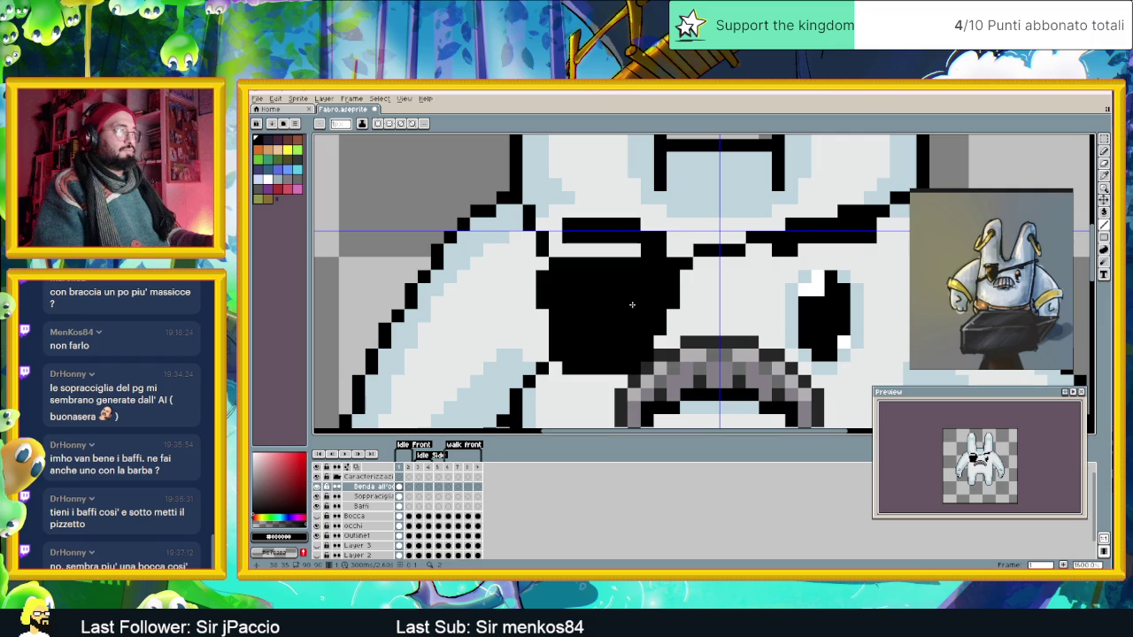
Pick a dark grey from the palette for shading the patch.
key("i")
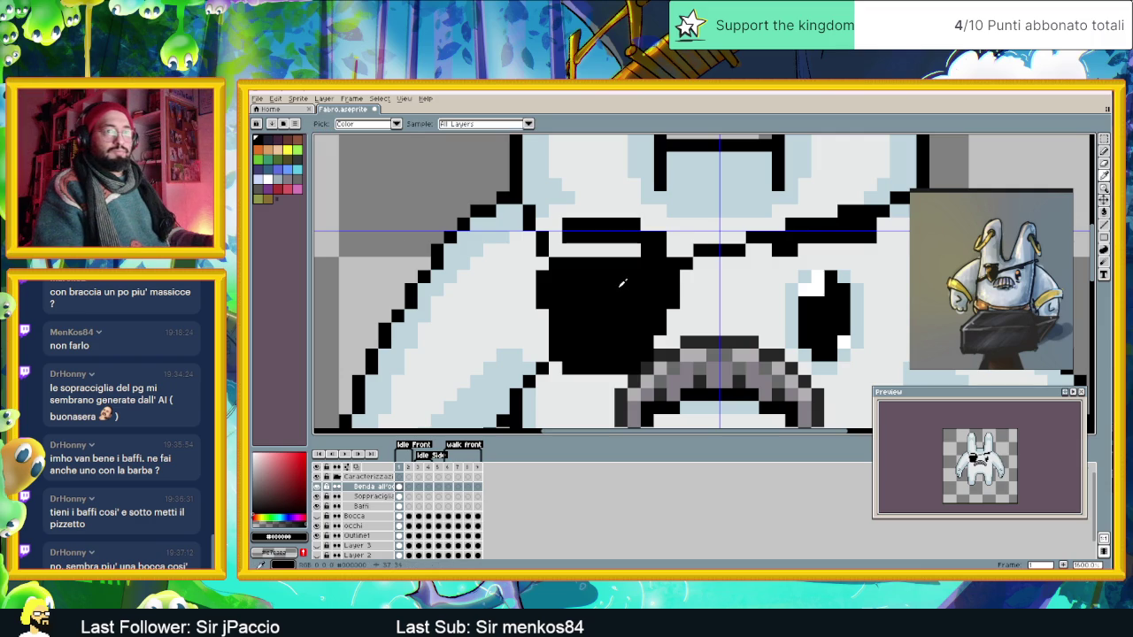
key("b")
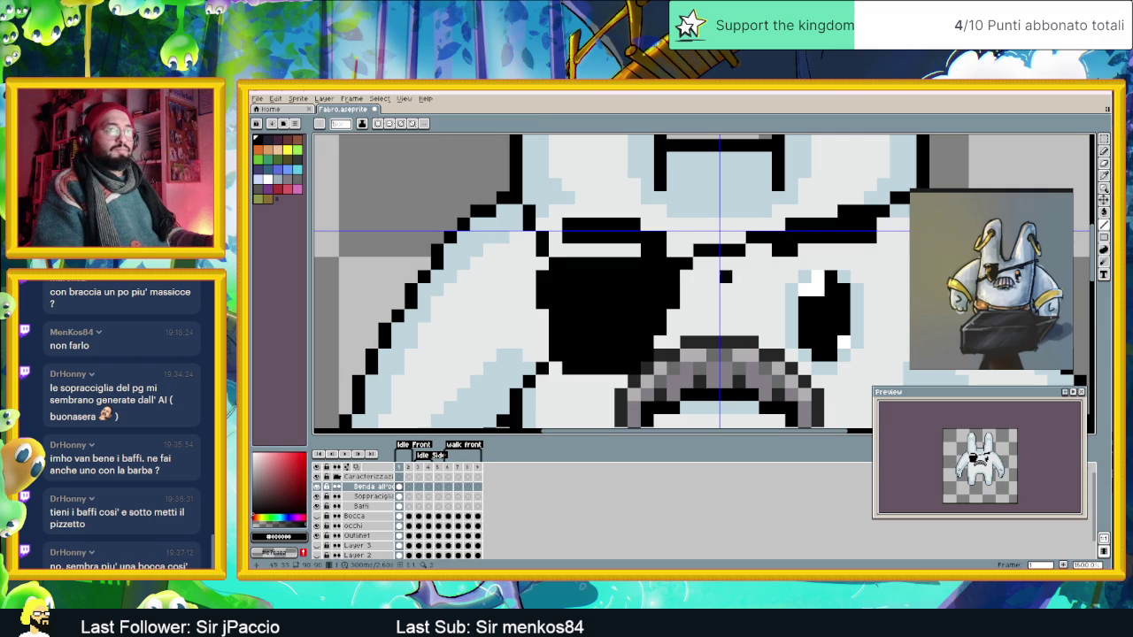
left_click(265, 502)
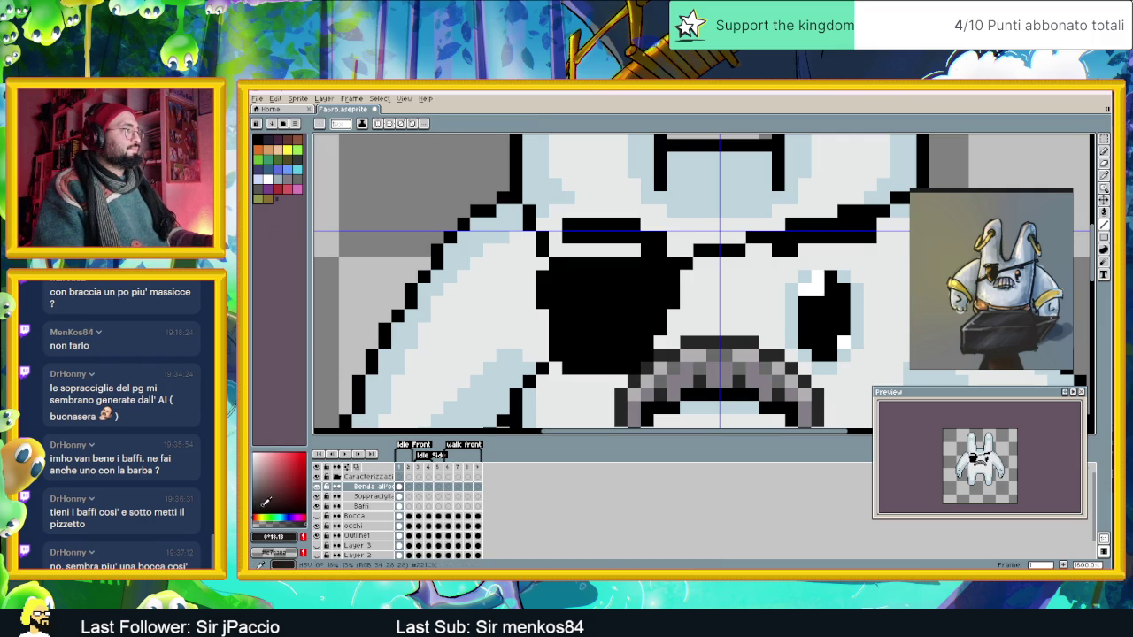
Pencil dark grey along the eye patch's top, left and right edges.
left_click_drag(556, 264, 681, 264)
left_click_drag(546, 279, 557, 344)
scroll(557, 350, "down", 2)
scroll(609, 306, "down", 1)
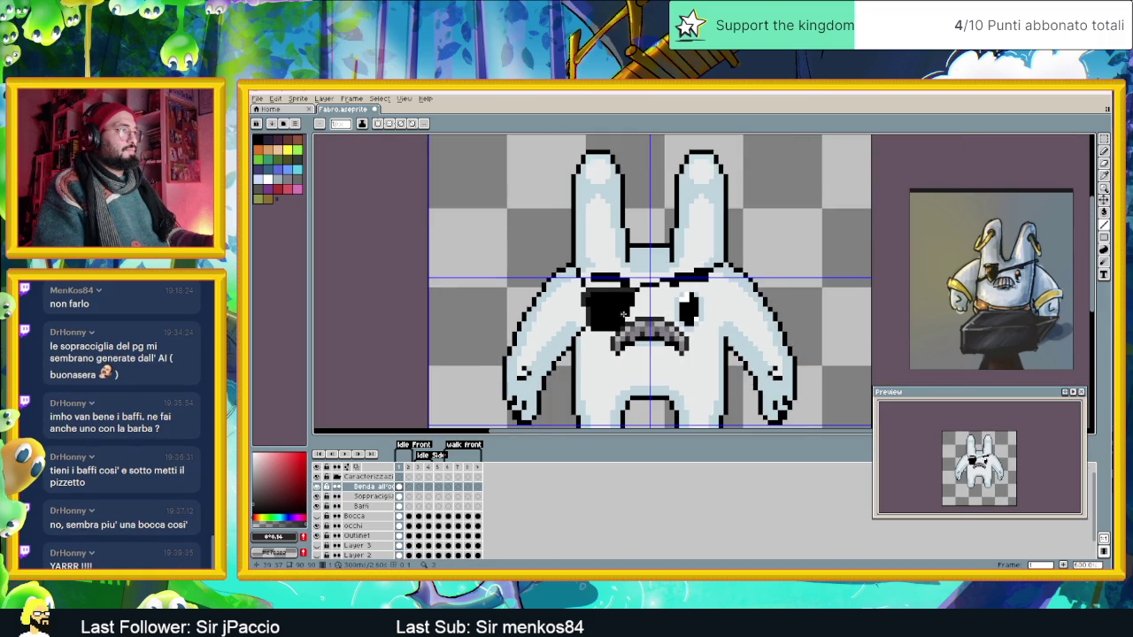
scroll(611, 310, "down", 1)
scroll(611, 312, "down", 1)
scroll(611, 310, "up", 1)
scroll(611, 310, "up", 1)
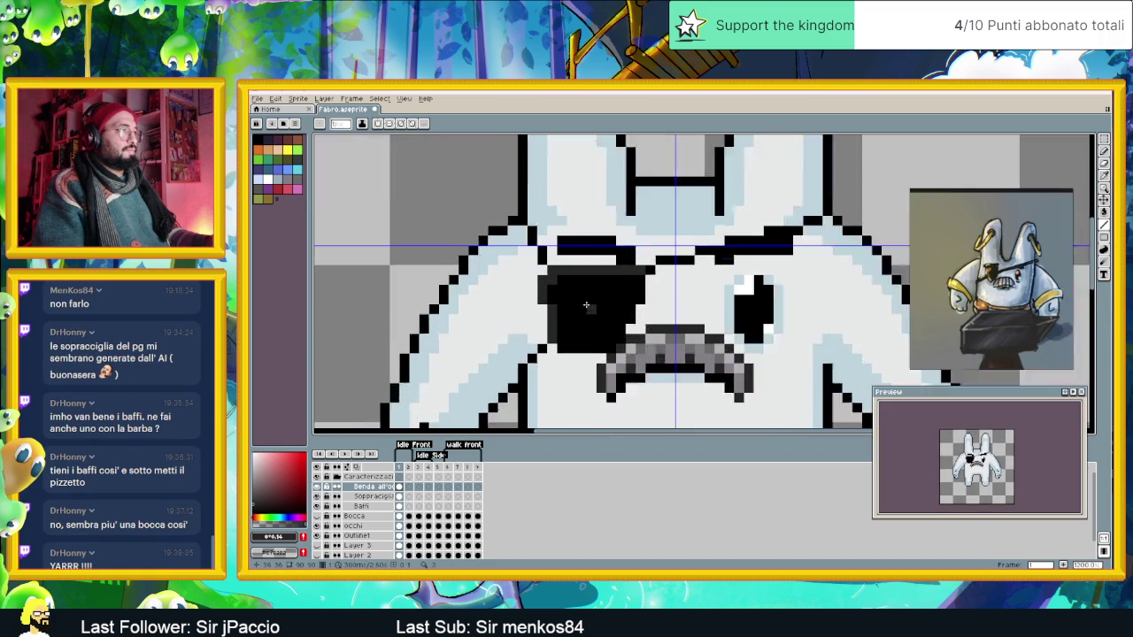
scroll(611, 309, "up", 1)
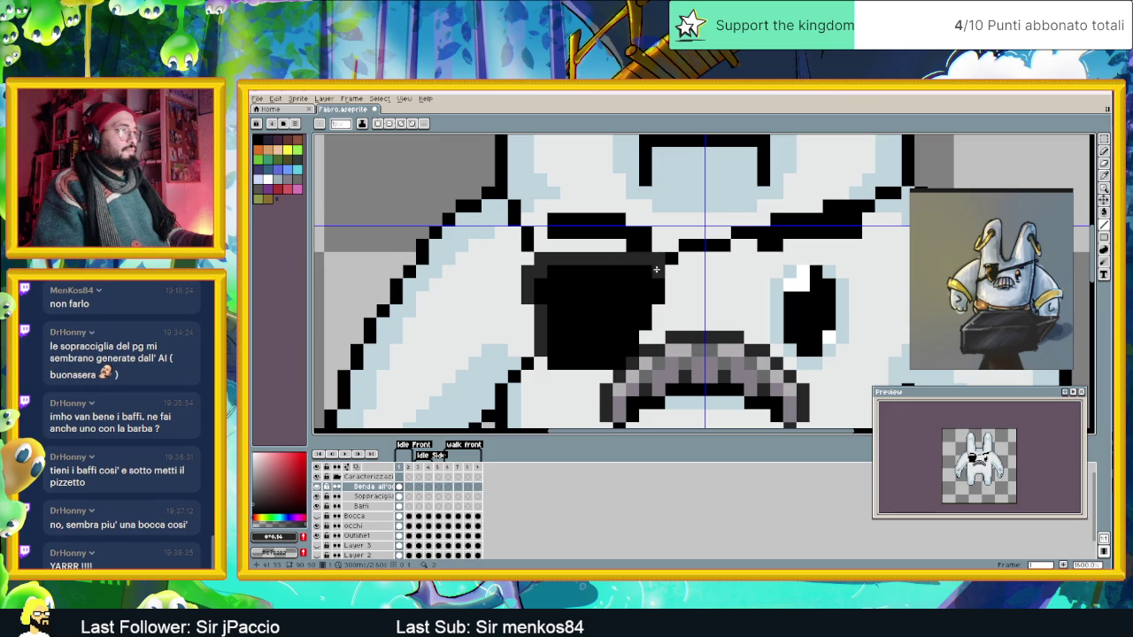
left_click_drag(660, 268, 644, 319)
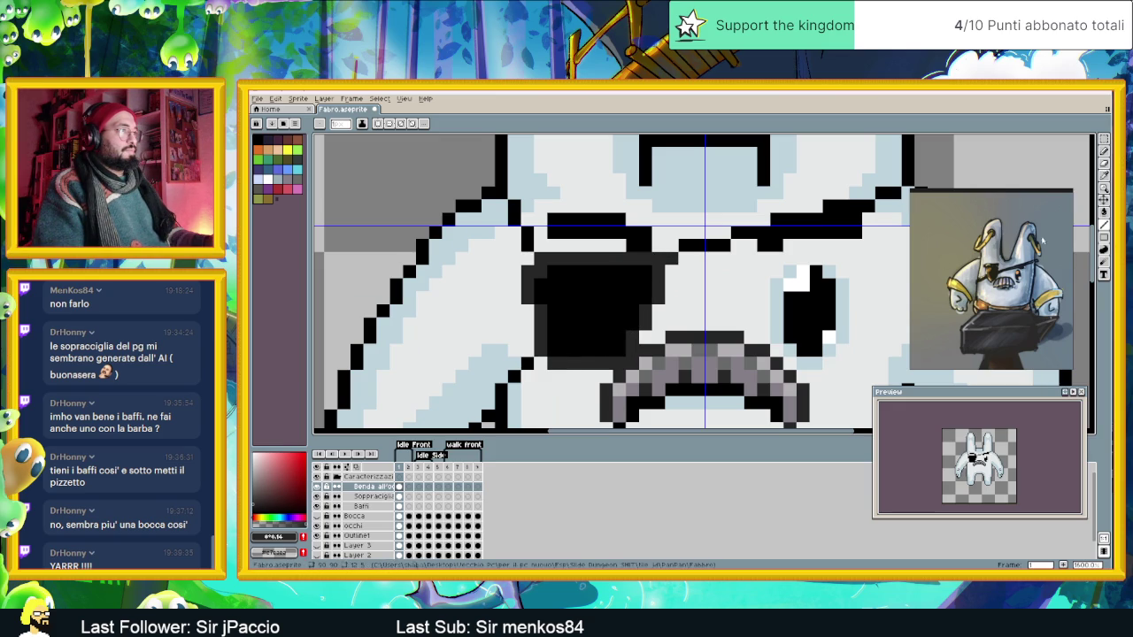
Try bucket-filling the patch grey, undo both fills, then repaint it with #262626.
left_click(1104, 213)
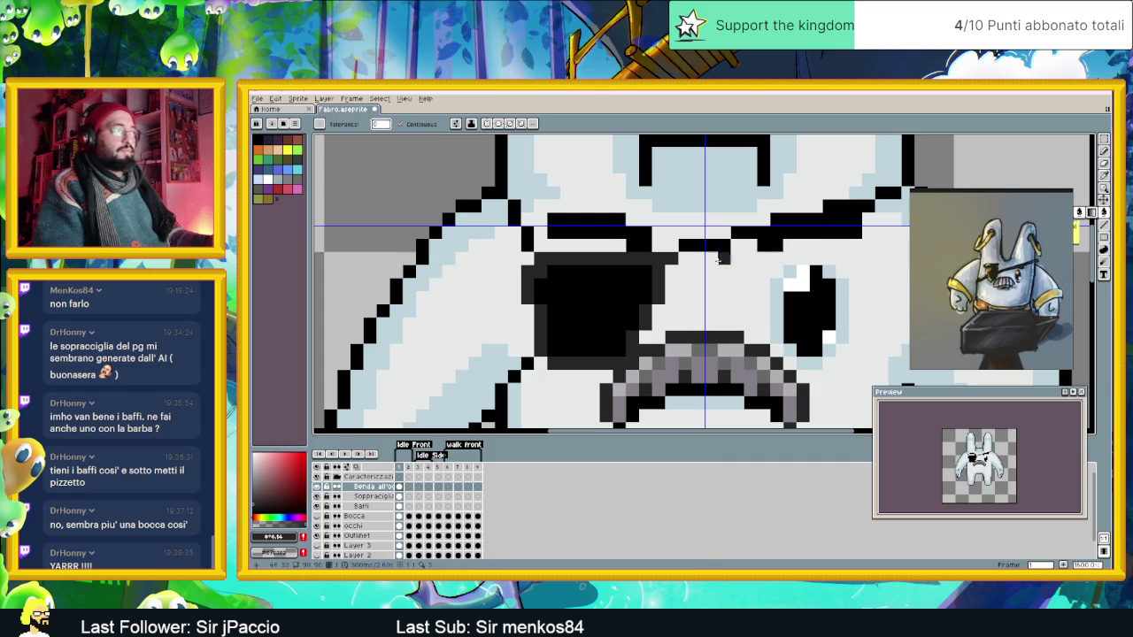
left_click(620, 291)
key("ctrl+z")
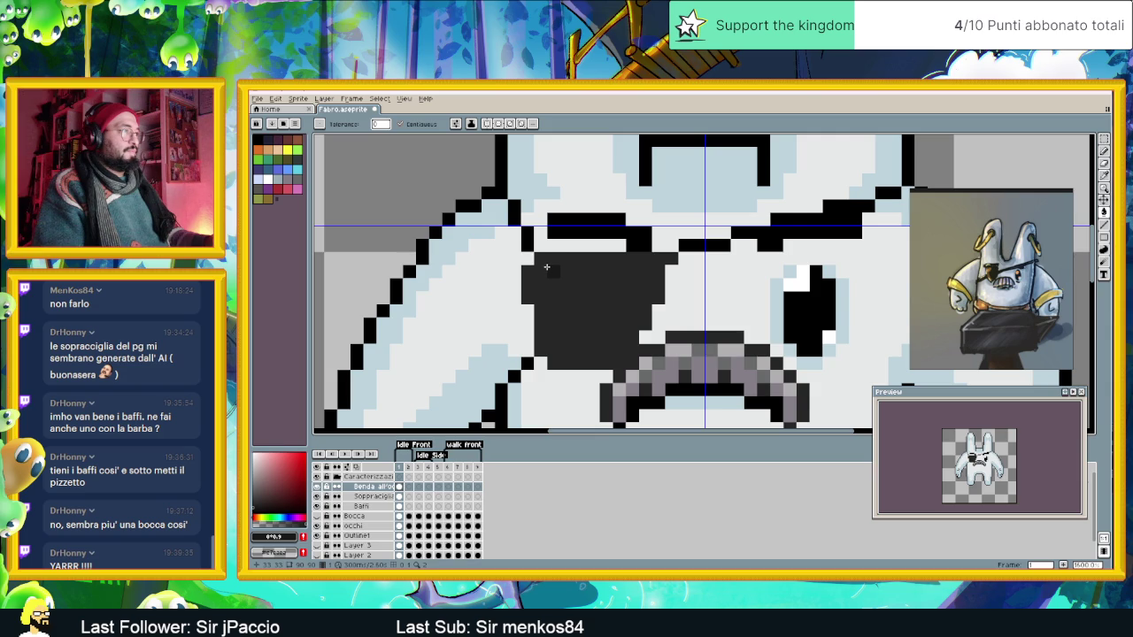
left_click(556, 267, "alt")
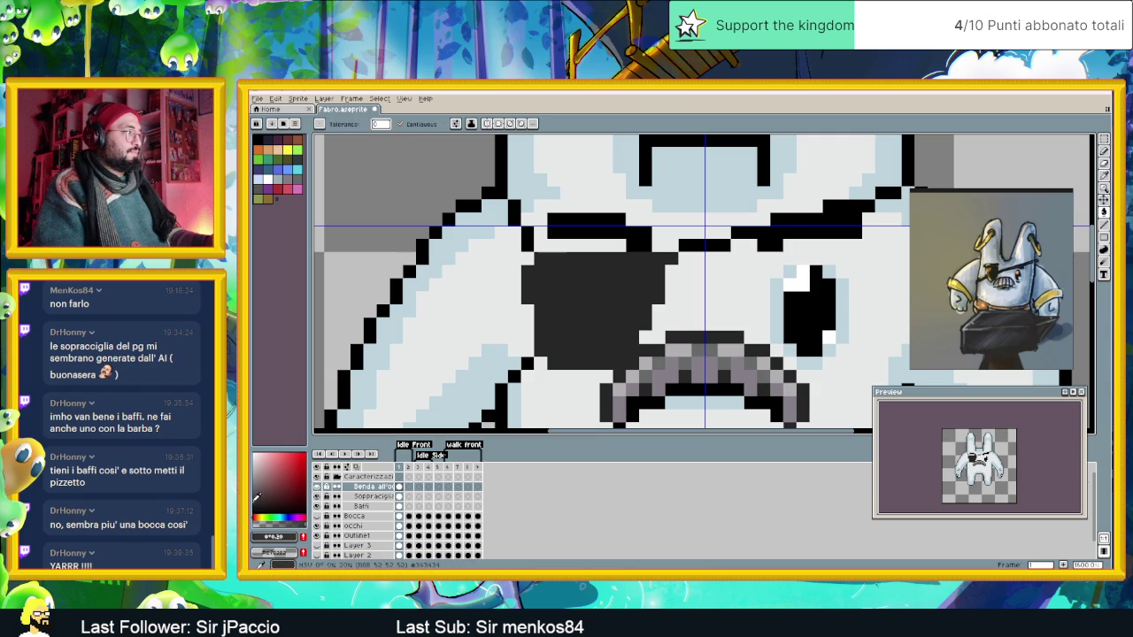
left_click(668, 259)
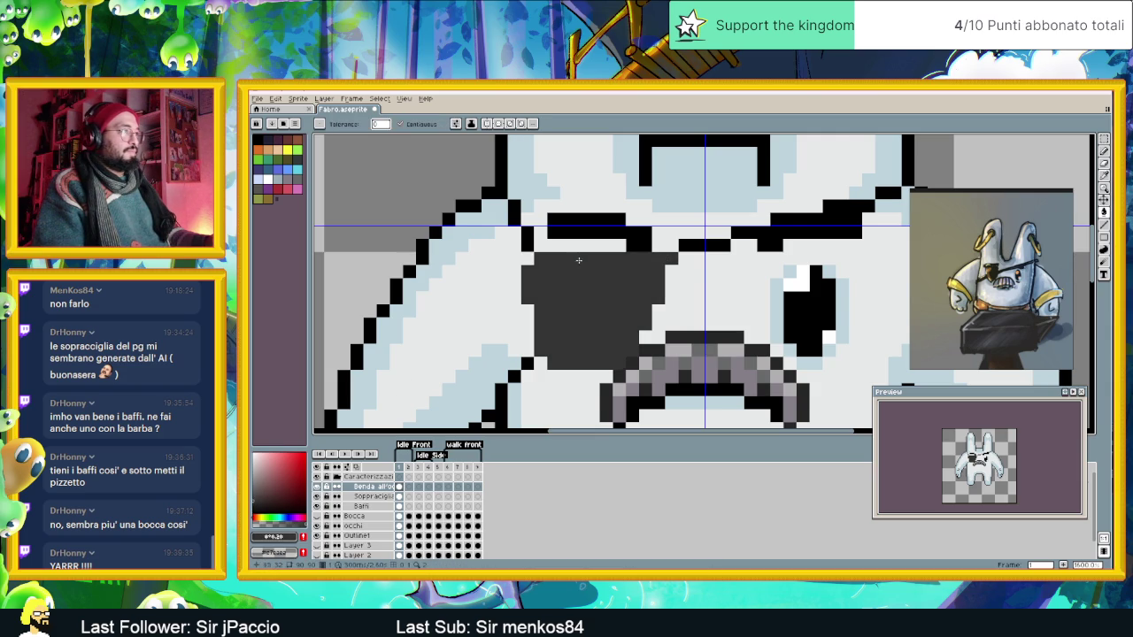
key("ctrl+z")
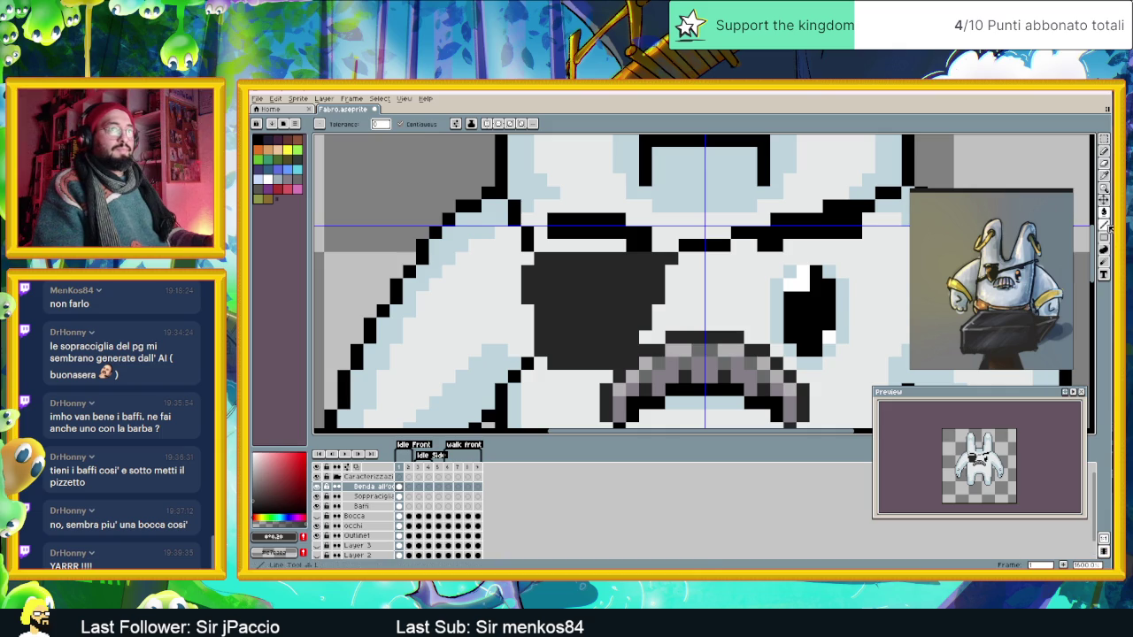
key("b")
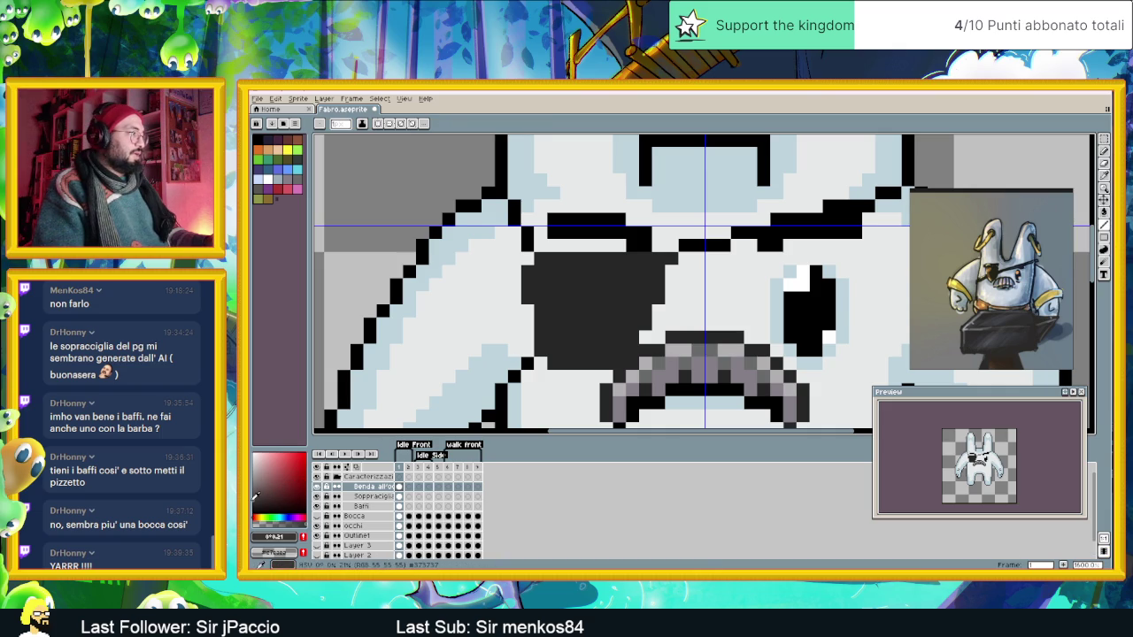
mouse_move(672, 258)
left_mouse_down()
mouse_move(610, 258)
mouse_move(526, 299)
mouse_move(553, 358)
left_mouse_up()
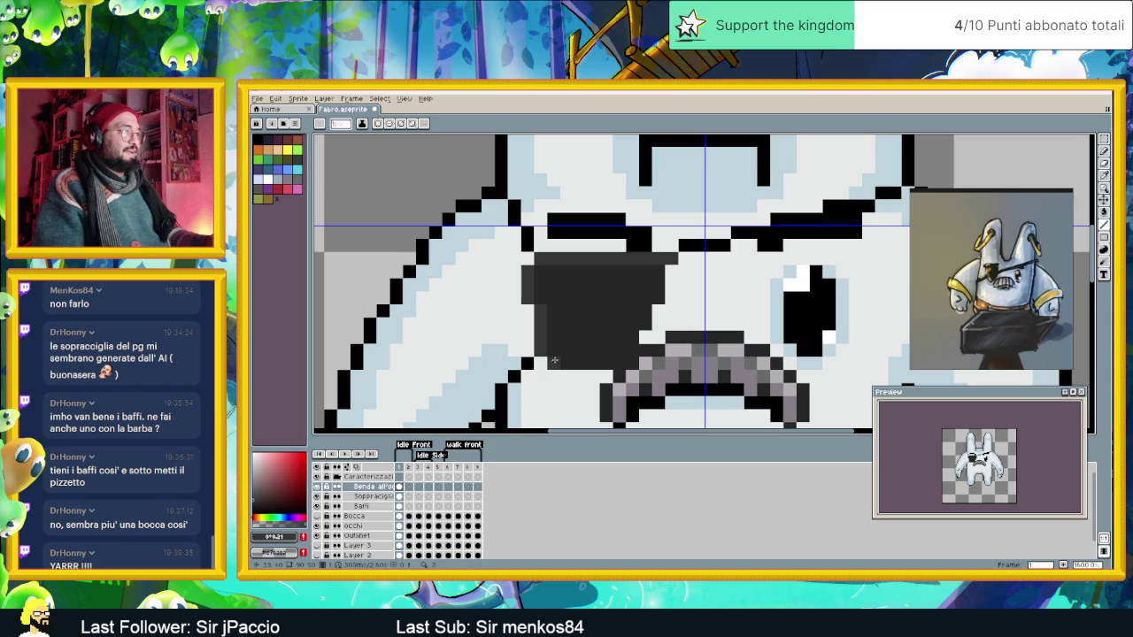
left_click(586, 285, "alt")
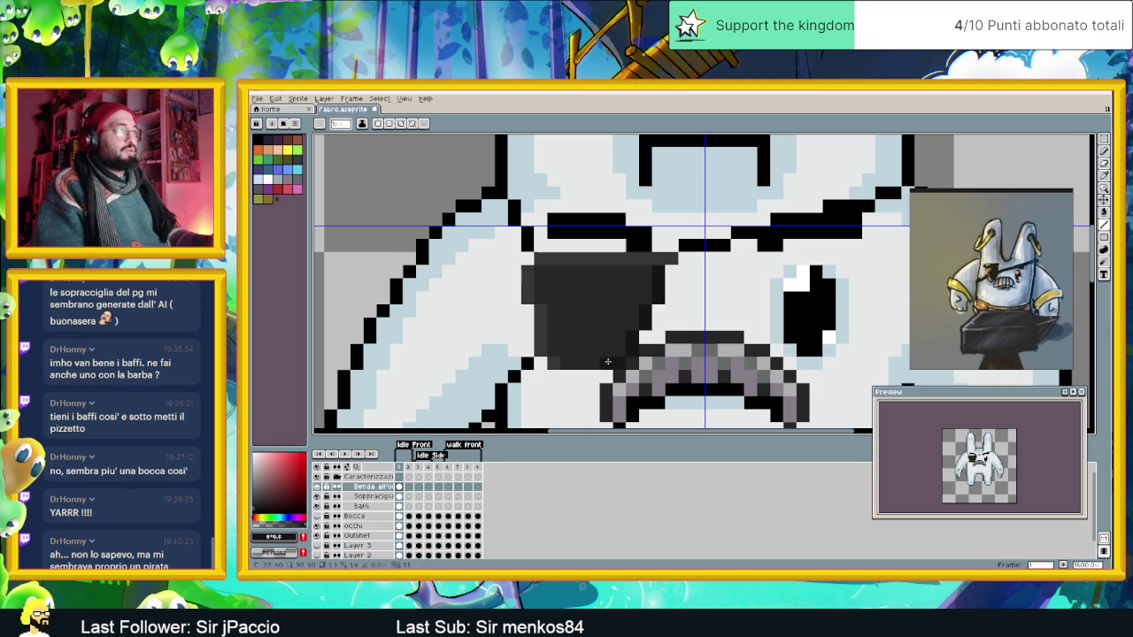
scroll(570, 363, "down", 1)
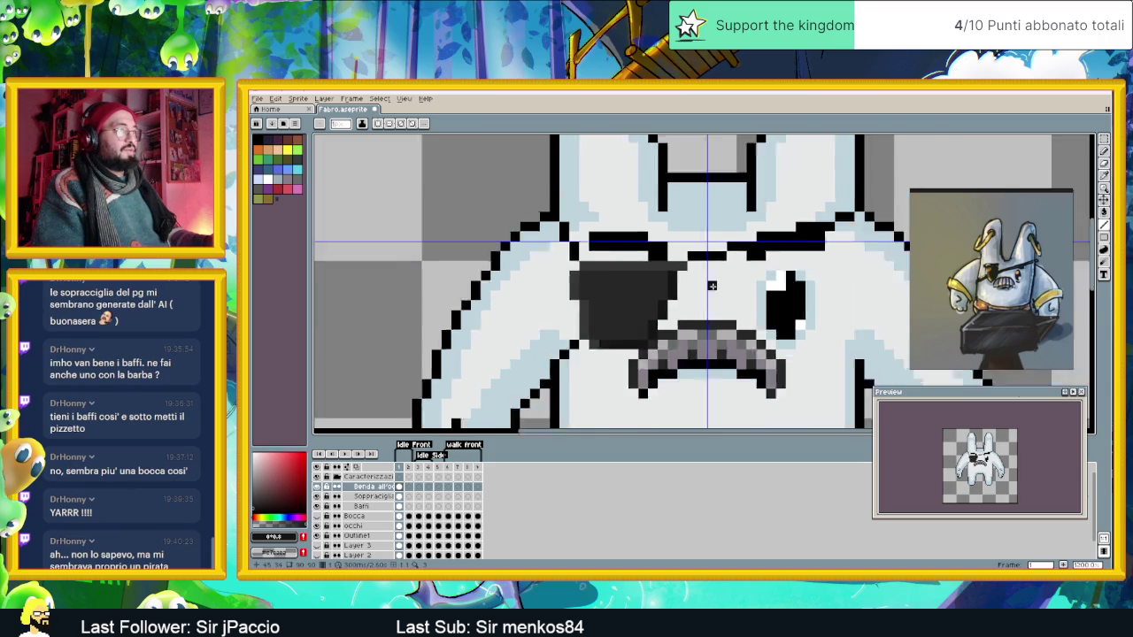
Darken a pixel on the eye patch edge and sample the #373737 grey.
scroll(570, 363, "down", 1)
scroll(668, 332, "up", 3)
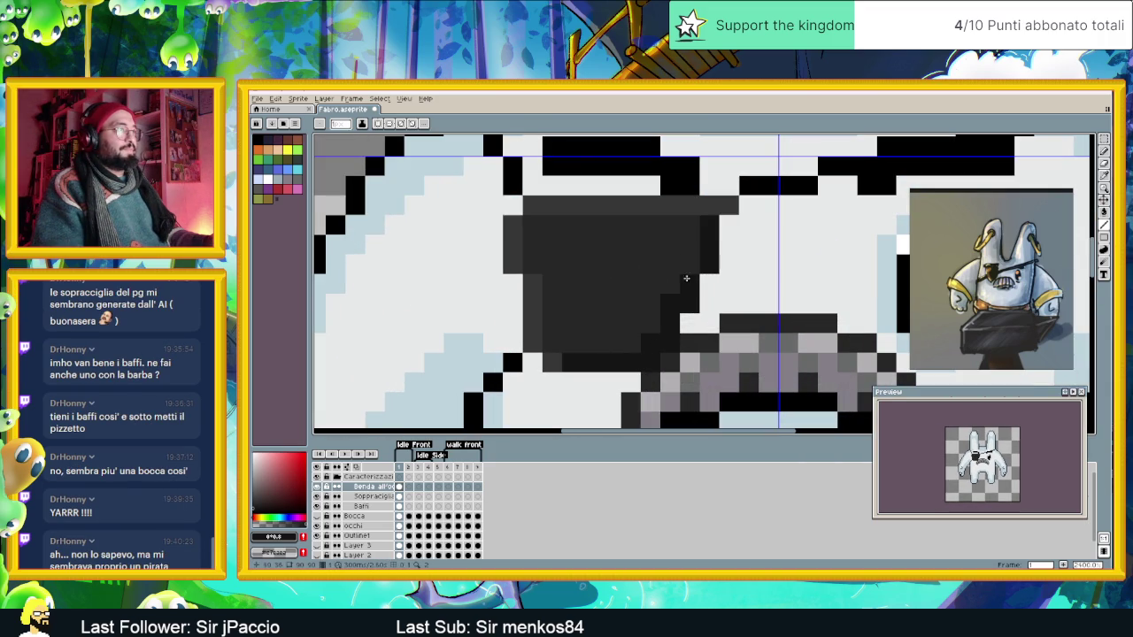
left_click(697, 222)
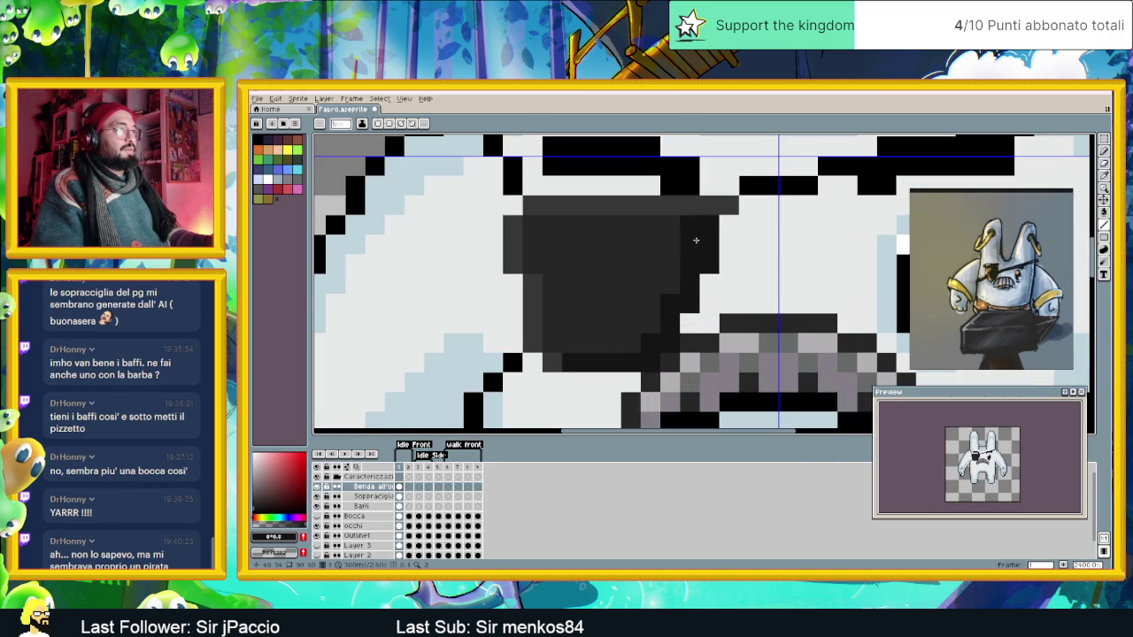
scroll(664, 221, "down", 1)
scroll(664, 222, "down", 1)
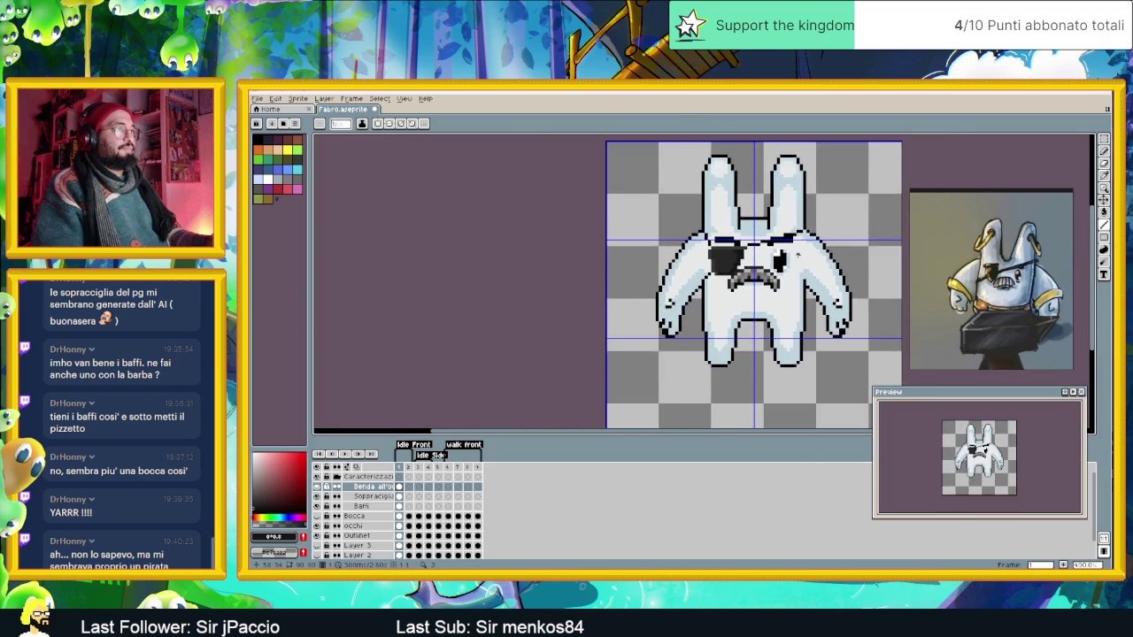
scroll(664, 222, "down", 1)
scroll(664, 284, "right", 3)
scroll(540, 261, "up", 3)
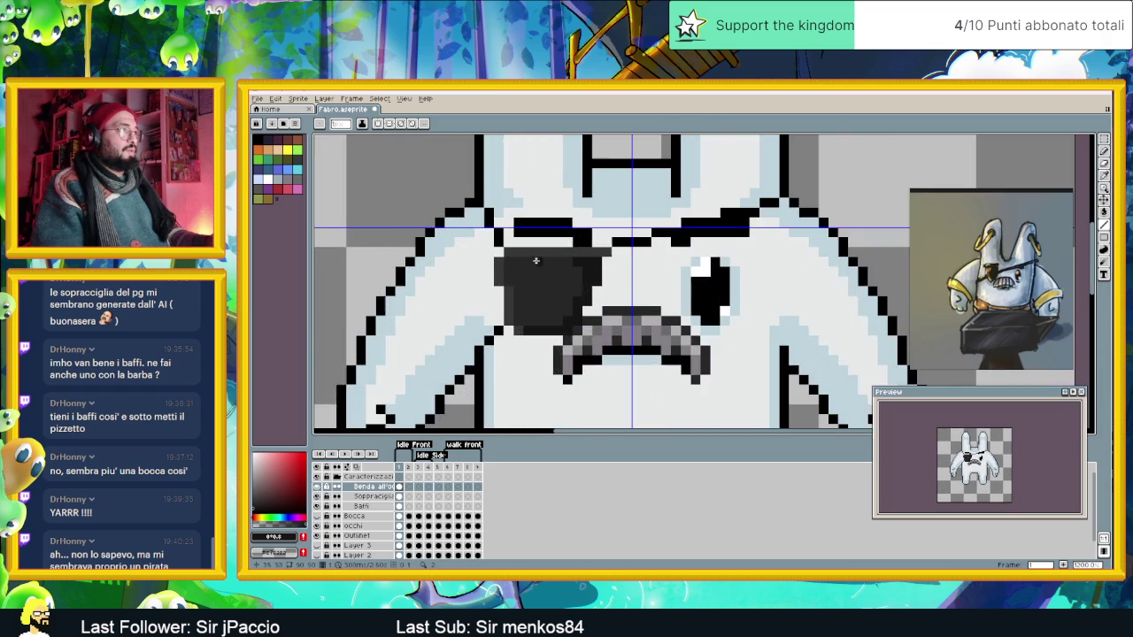
scroll(531, 261, "up", 1)
left_click(501, 262, "alt")
Zoom out and flip between frames 2 and 1 to compare the plain and patched faces.
scroll(501, 262, "down", 1)
scroll(549, 270, "down", 1)
scroll(602, 279, "down", 1)
scroll(648, 285, "right", 1)
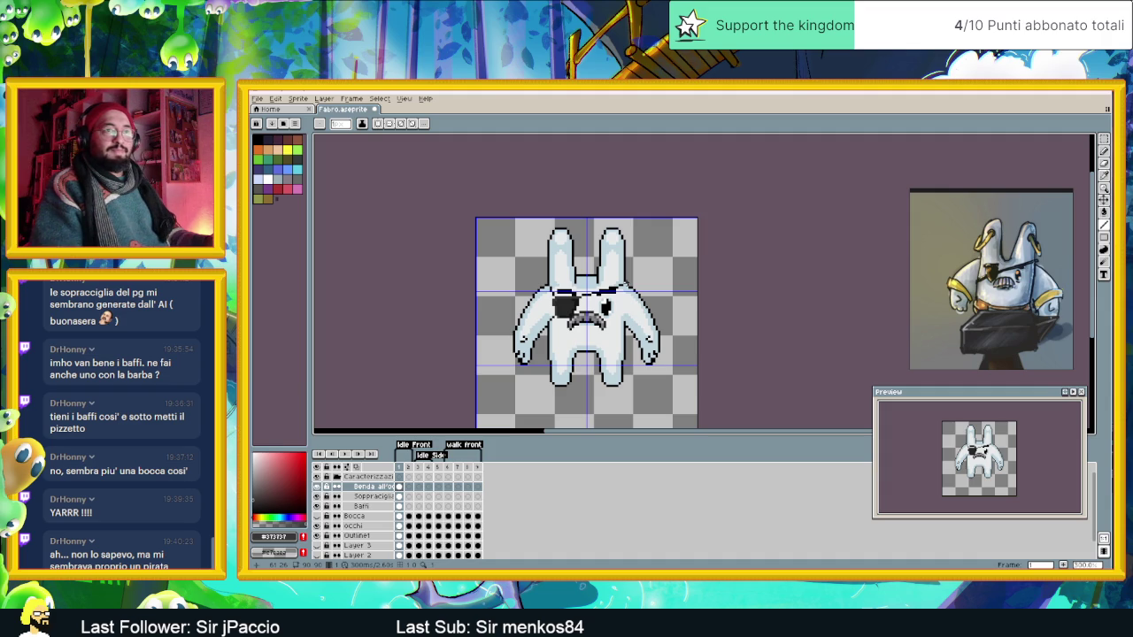
scroll(613, 286, "down", 1)
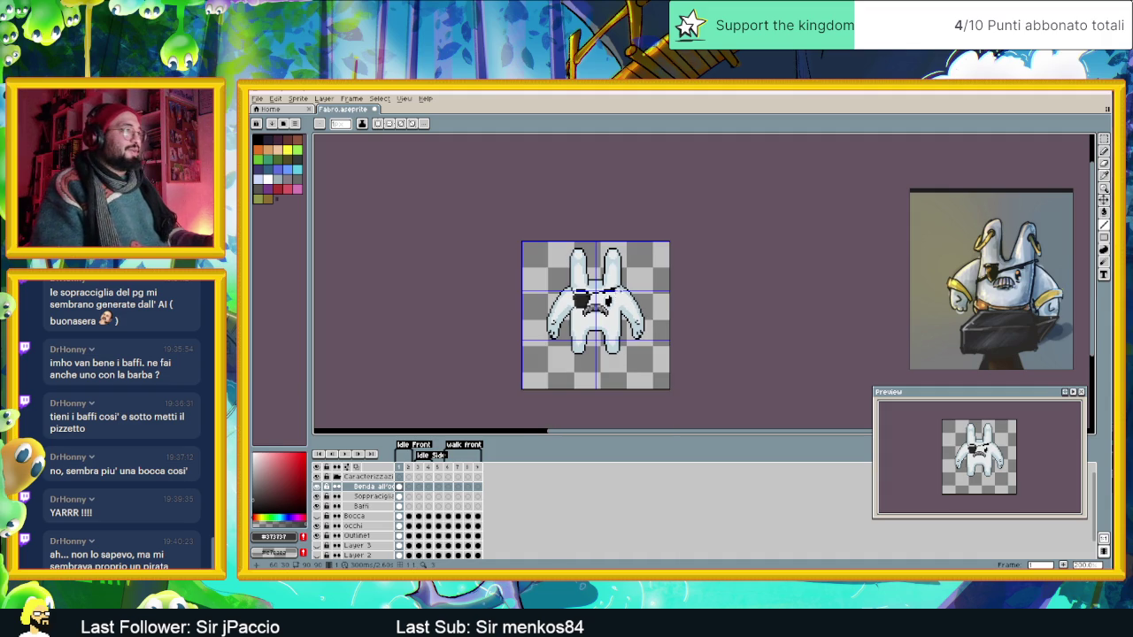
scroll(584, 310, "down", 1)
scroll(584, 310, "up", 1)
scroll(585, 310, "up", 1)
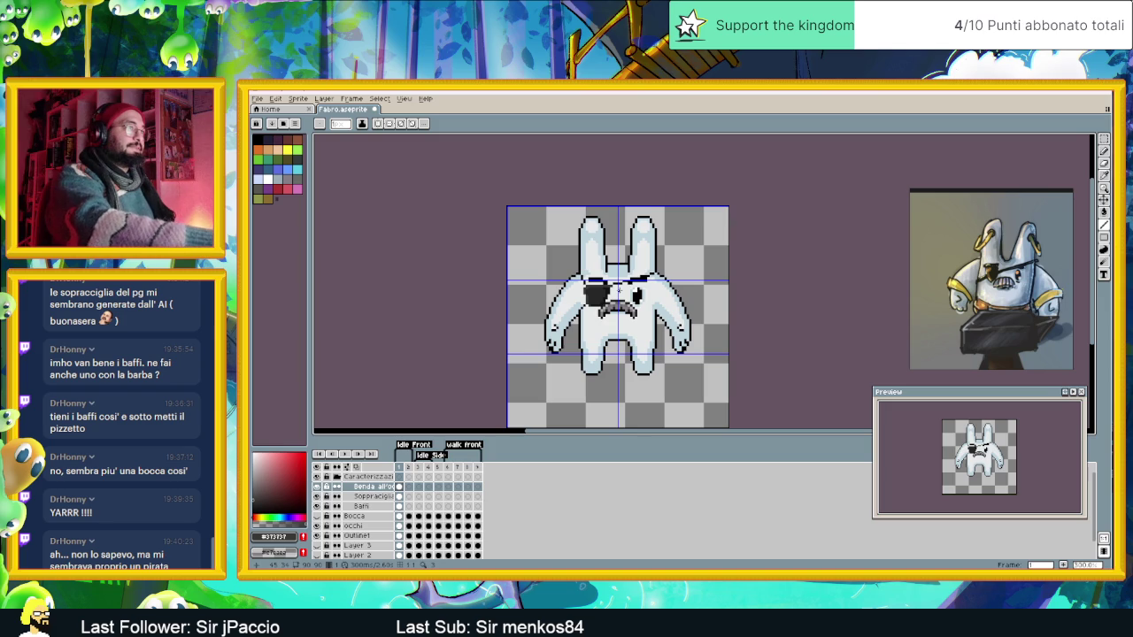
scroll(619, 292, "down", 1)
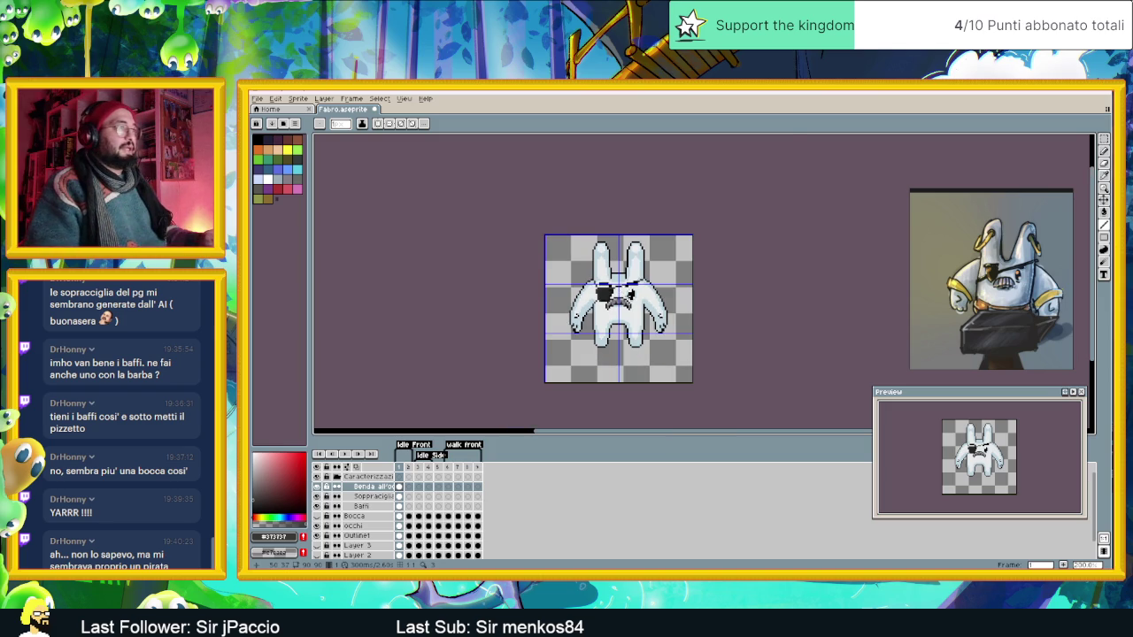
scroll(619, 292, "up", 1)
scroll(611, 295, "up", 1)
scroll(592, 299, "up", 1)
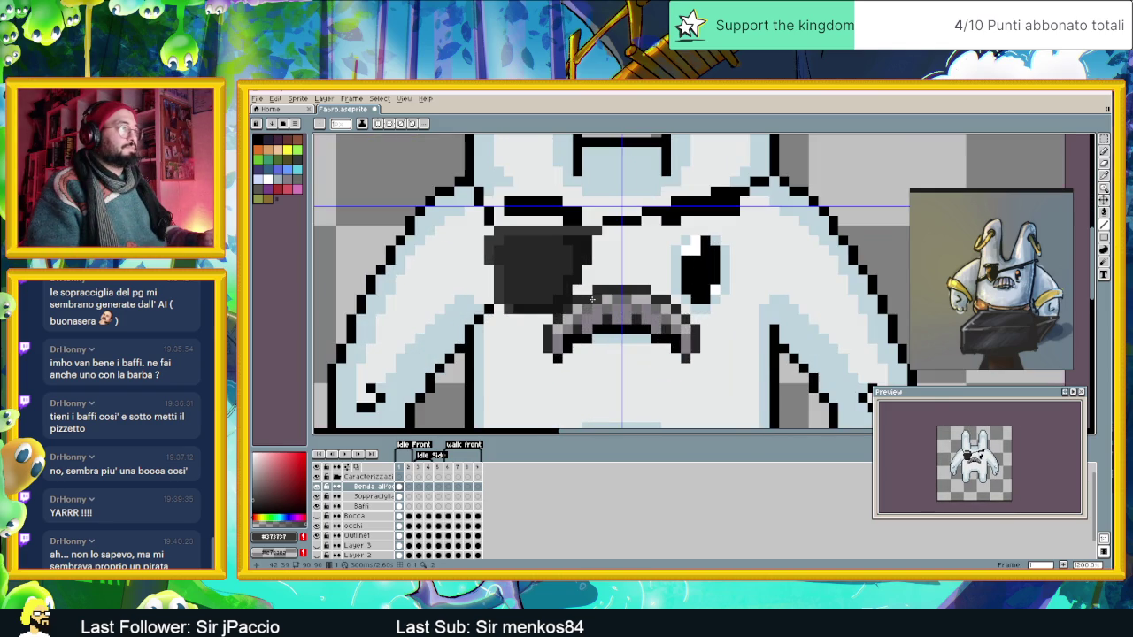
scroll(592, 299, "down", 3)
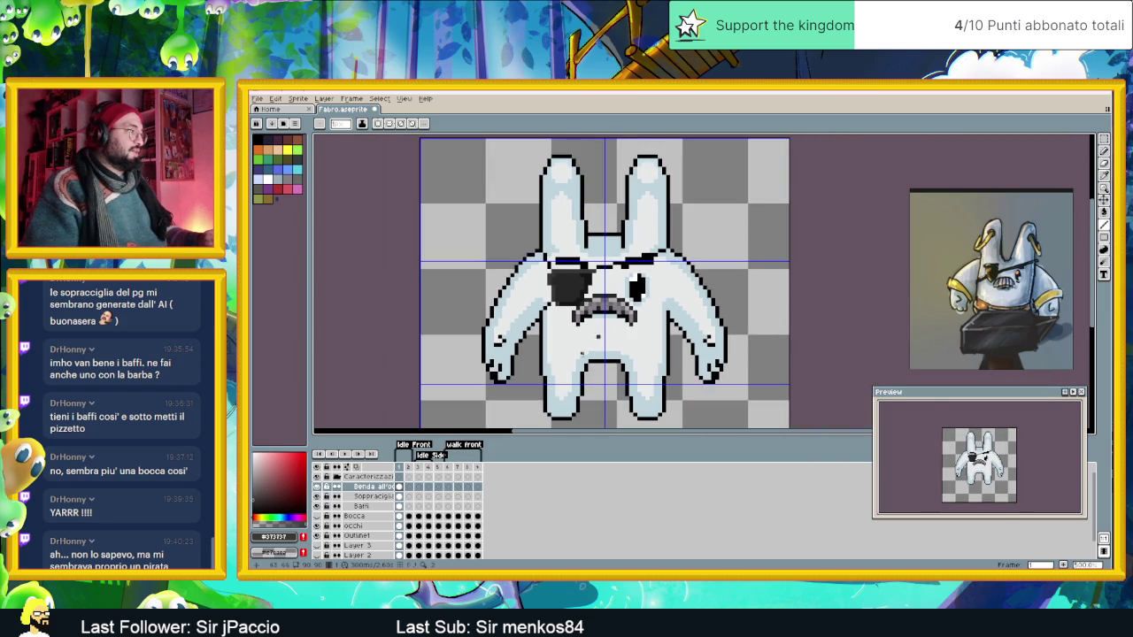
left_click(409, 468)
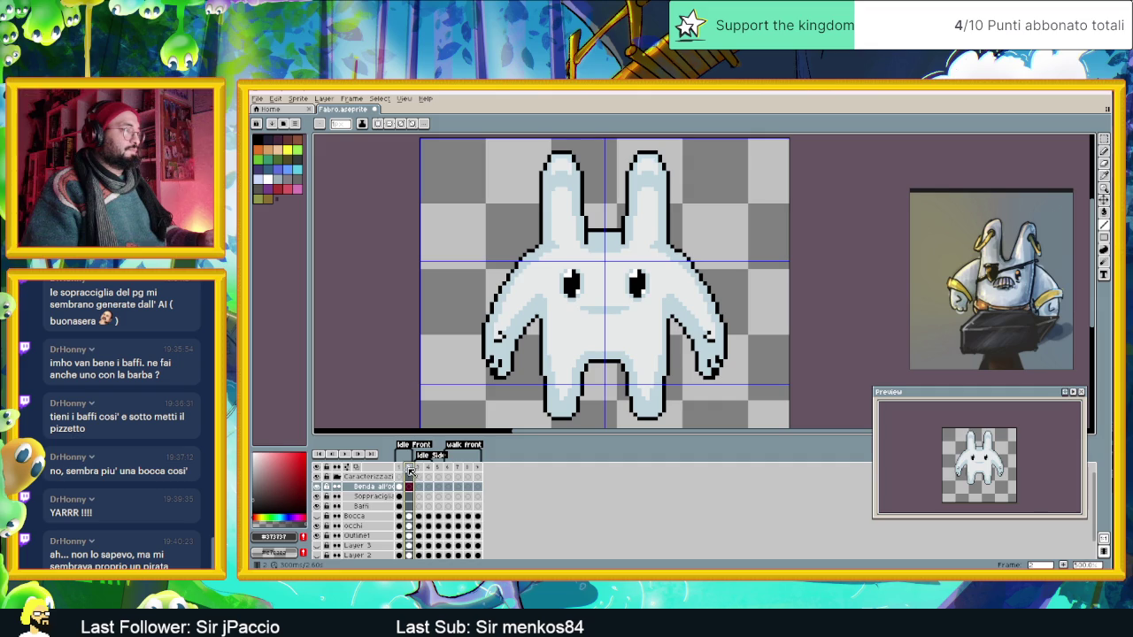
left_click(401, 467)
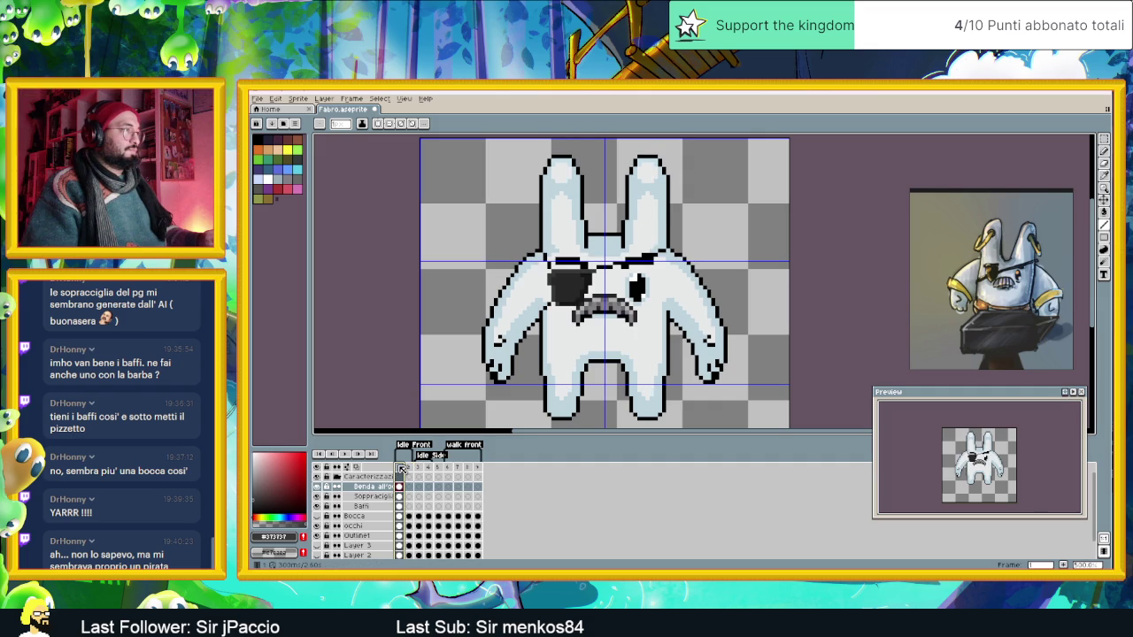
left_click(409, 468)
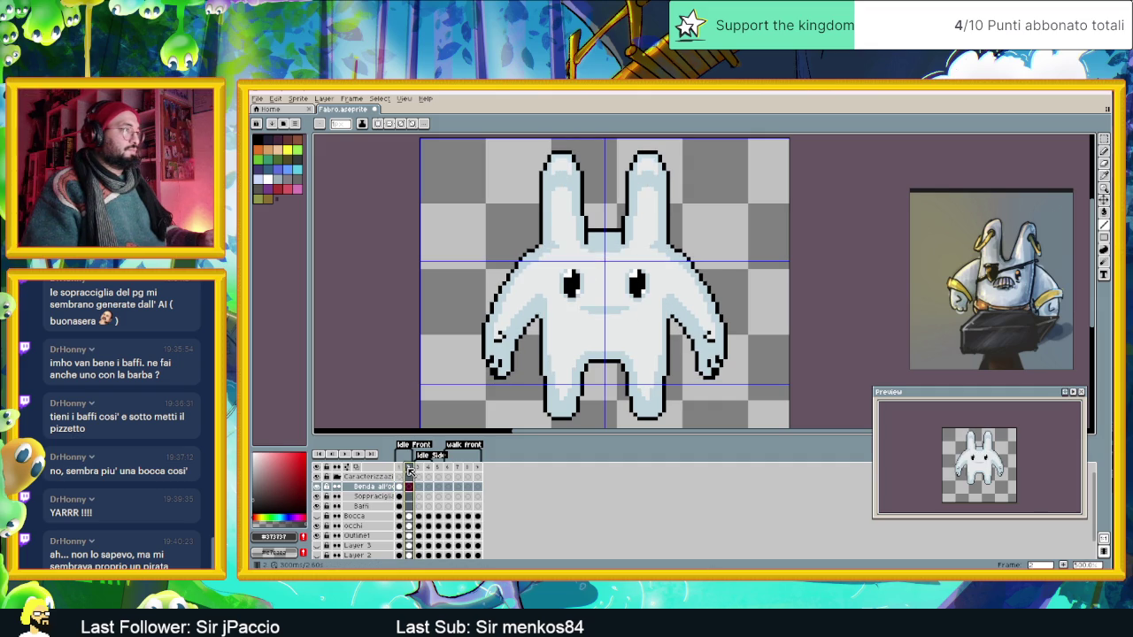
left_click(403, 470)
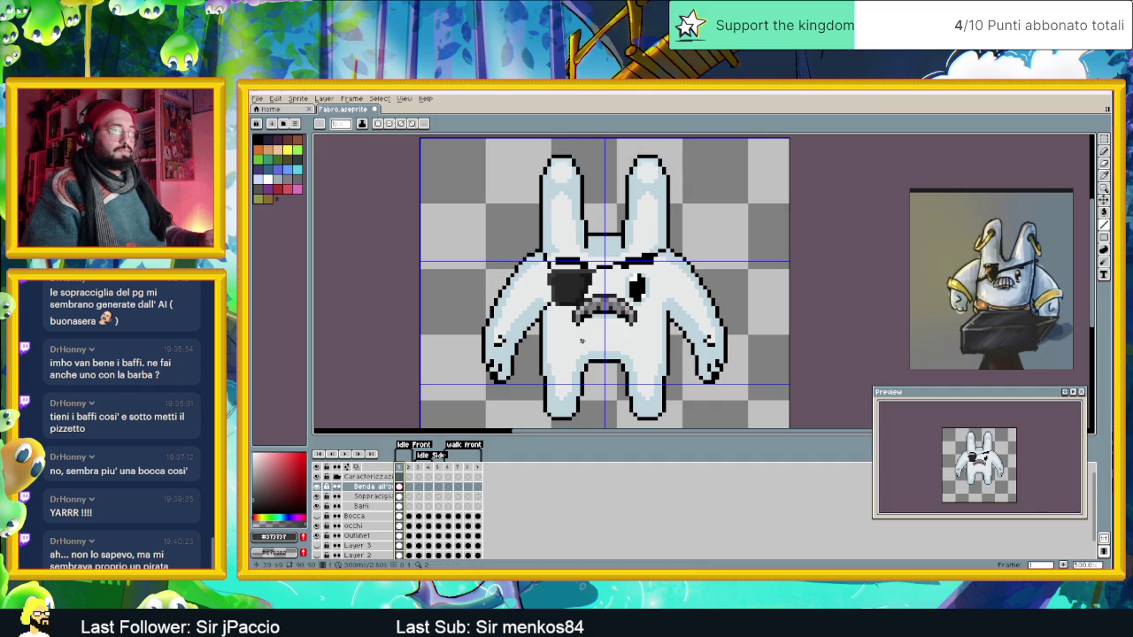